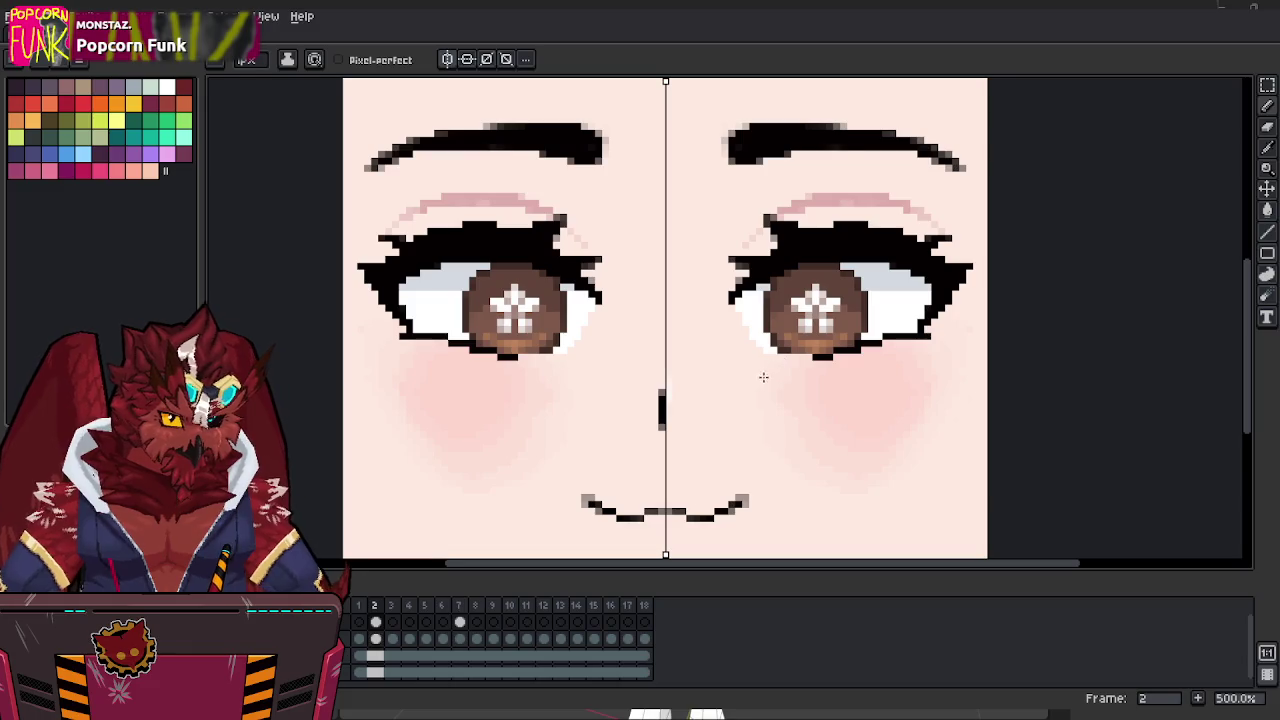
# Draw a light lower-eyelid line under both eyes with symmetry, then nudge it up toward the lashes.
pyautogui.keyDown('alt'); pyautogui.click(881, 333); pyautogui.keyUp('alt')
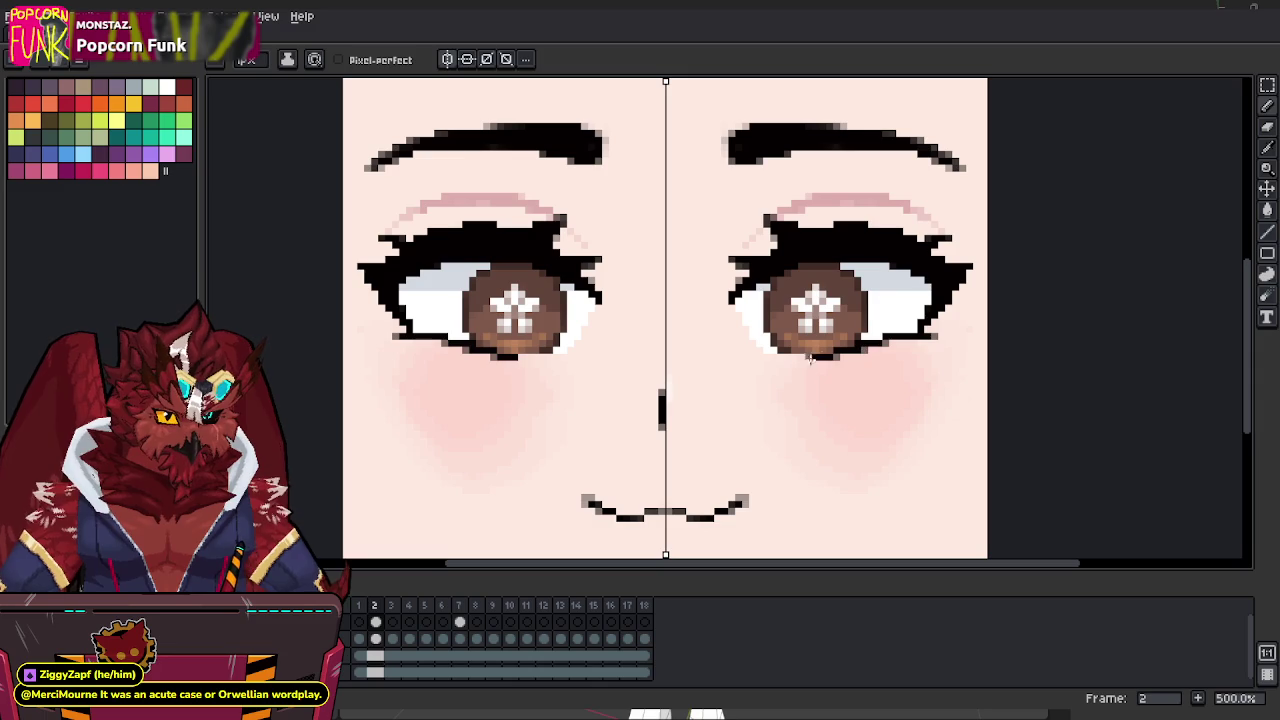
pyautogui.moveTo(869, 300)
pyautogui.mouseDown()
pyautogui.moveTo(864, 290)
pyautogui.moveTo(832, 355)
pyautogui.mouseUp()
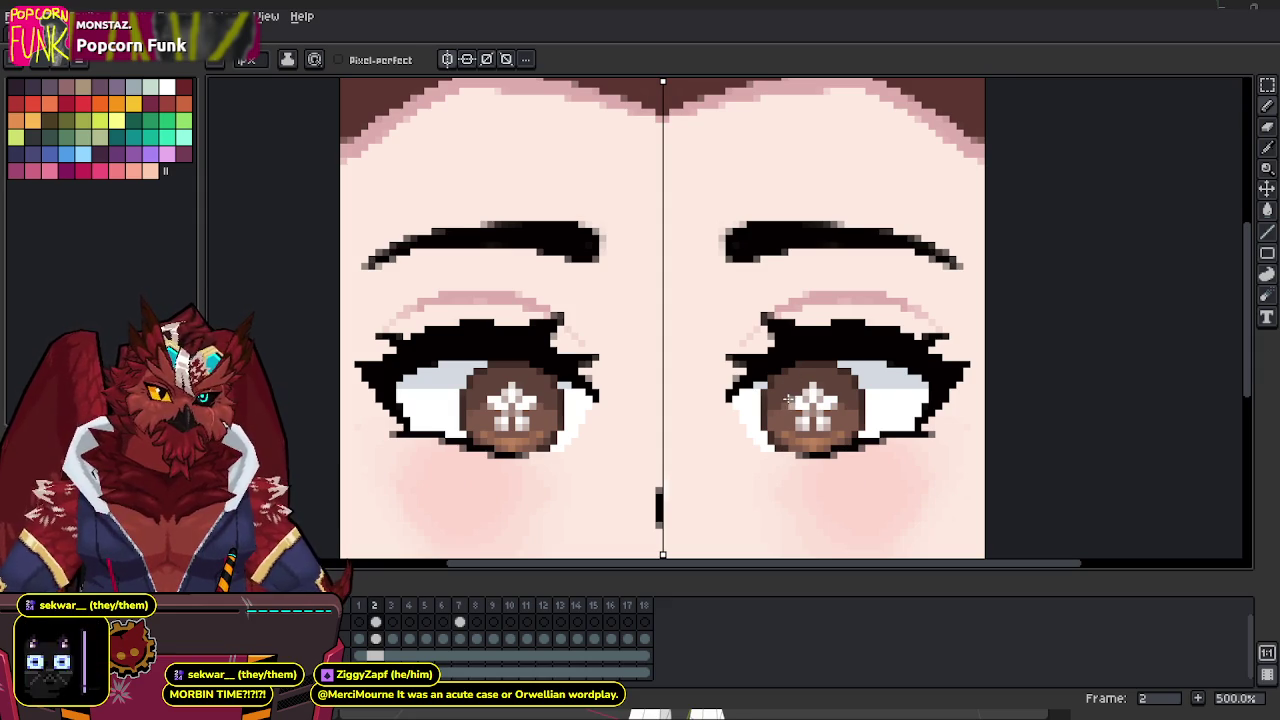
pyautogui.moveTo(800, 459); pyautogui.dragTo(809, 432)
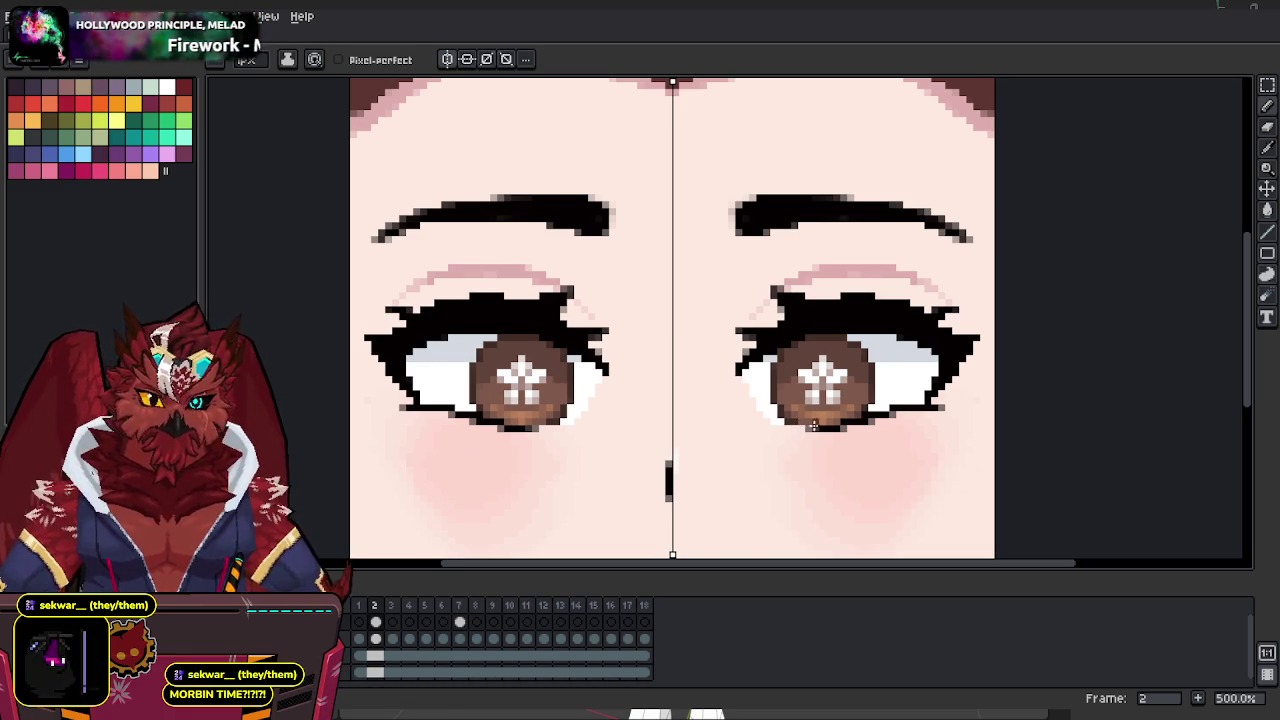
pyautogui.moveTo(788, 436); pyautogui.dragTo(821, 385, button='middle')
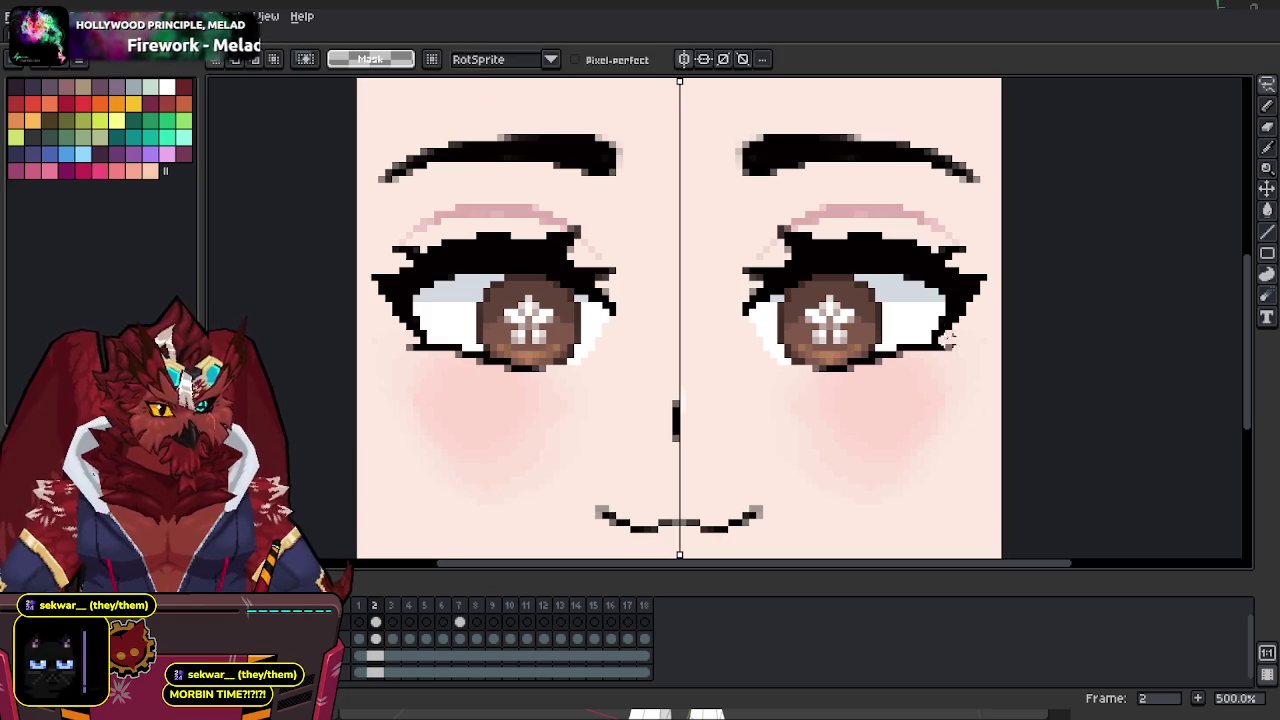
pyautogui.moveTo(948, 346); pyautogui.dragTo(782, 368)
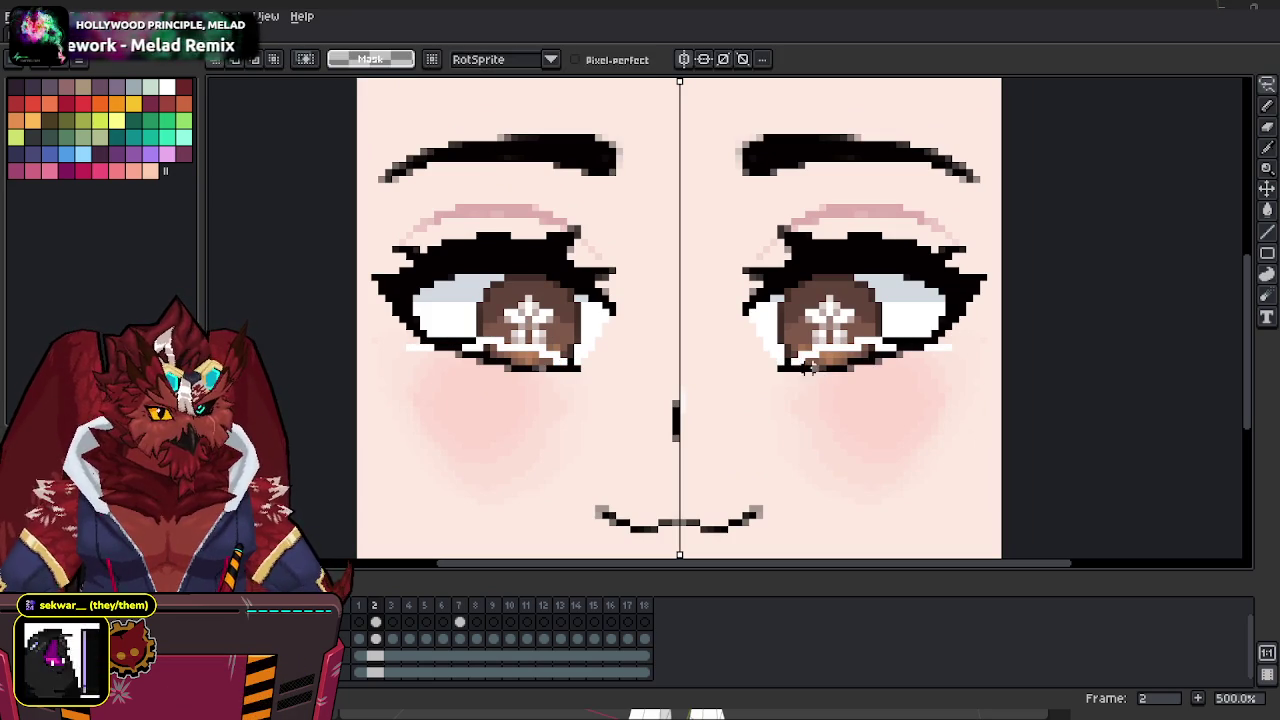
pyautogui.click(890, 362)
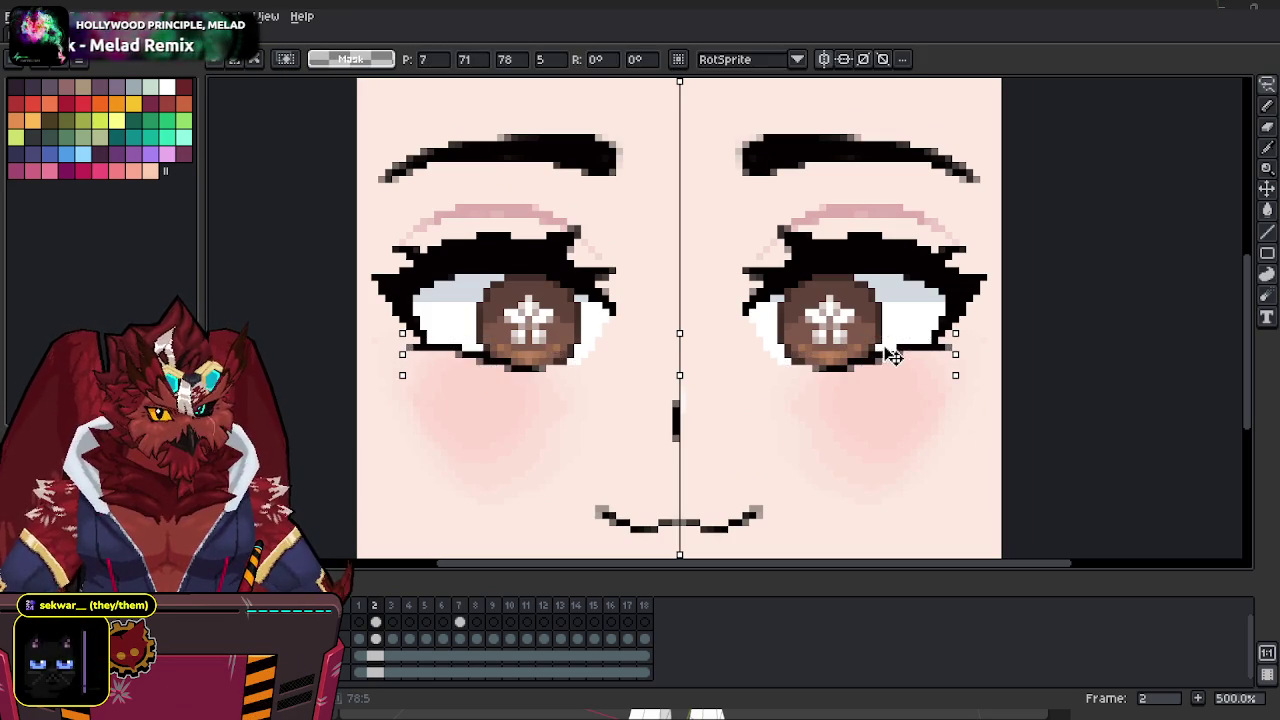
pyautogui.moveTo(890, 362); pyautogui.dragTo(891, 355)
pyautogui.hotkey('ctrl', 'd')
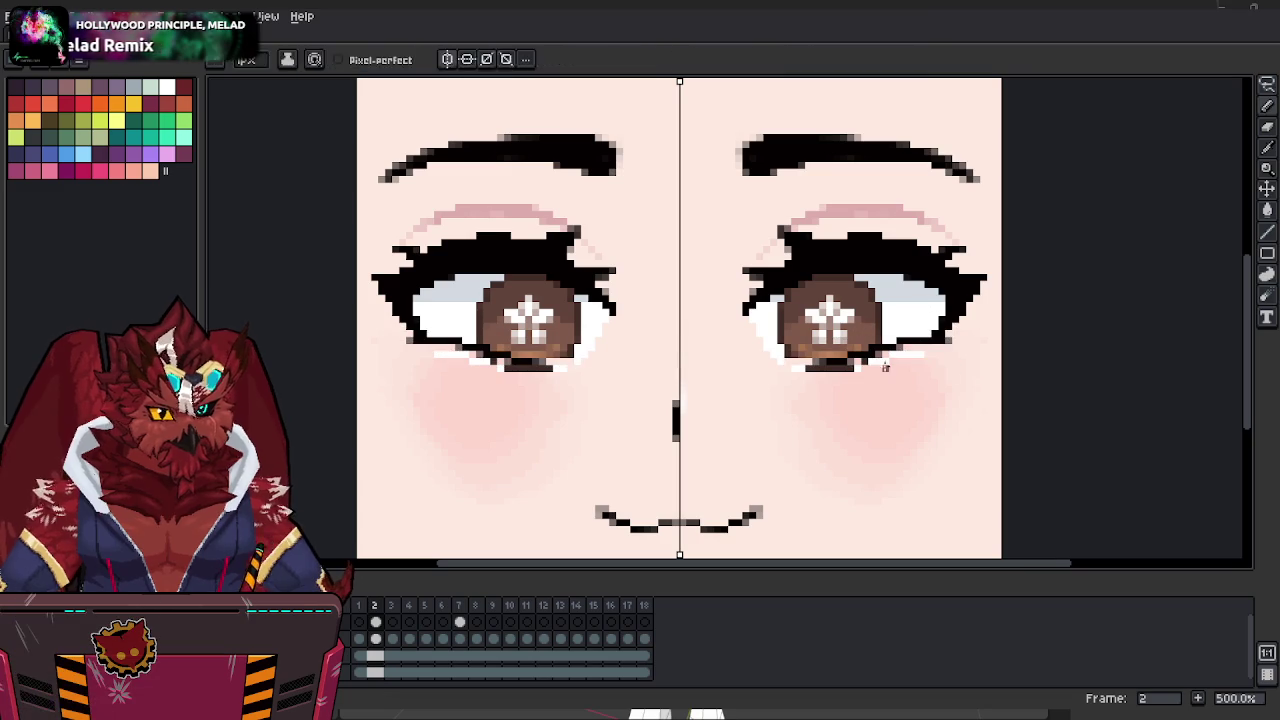
# Retouch the pixels beneath both lower lashes, lightening some and darkening others.
pyautogui.keyDown('alt'); pyautogui.click(840, 366); pyautogui.keyUp('alt')
pyautogui.keyDown('alt'); pyautogui.click(829, 368); pyautogui.keyUp('alt')
pyautogui.click(820, 369)
pyautogui.keyDown('alt'); pyautogui.click(808, 370); pyautogui.keyUp('alt')
pyautogui.click(806, 368)
pyautogui.keyDown('alt'); pyautogui.click(789, 364); pyautogui.keyUp('alt')
pyautogui.keyDown('alt'); pyautogui.click(877, 360); pyautogui.keyUp('alt')
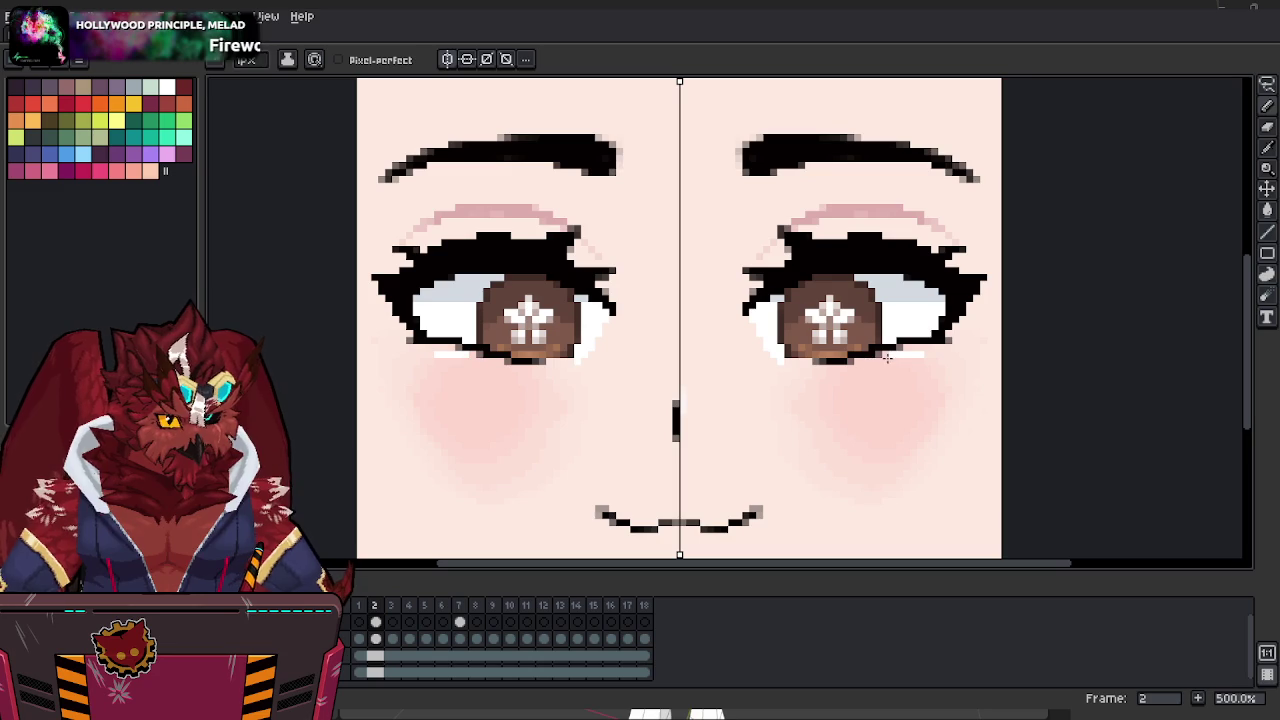
pyautogui.keyDown('alt'); pyautogui.click(936, 344); pyautogui.keyUp('alt')
pyautogui.press('alt')
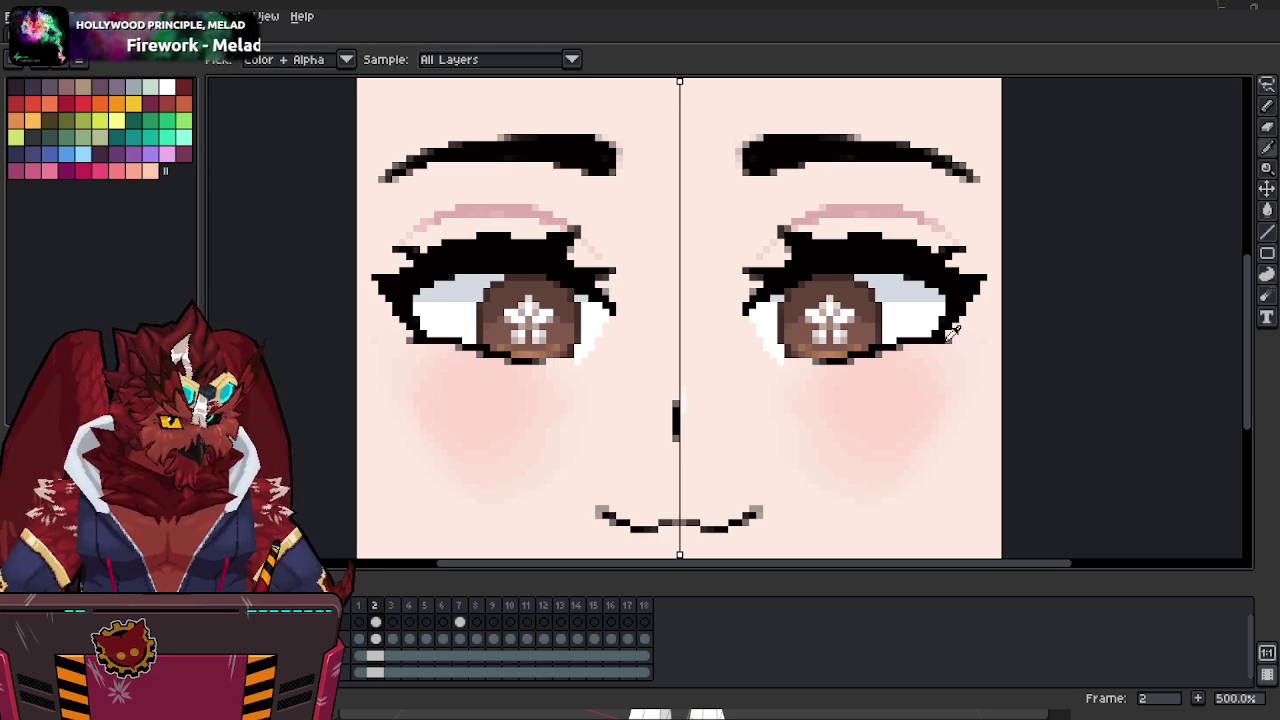
# Undo the old mouth corners and draw raised corners mirrored on both sides.
pyautogui.keyDown('alt'); pyautogui.click(942, 344); pyautogui.keyUp('alt')
pyautogui.press('z')
pyautogui.scroll(-2, 896, 358)
pyautogui.scroll(3, 868, 343)
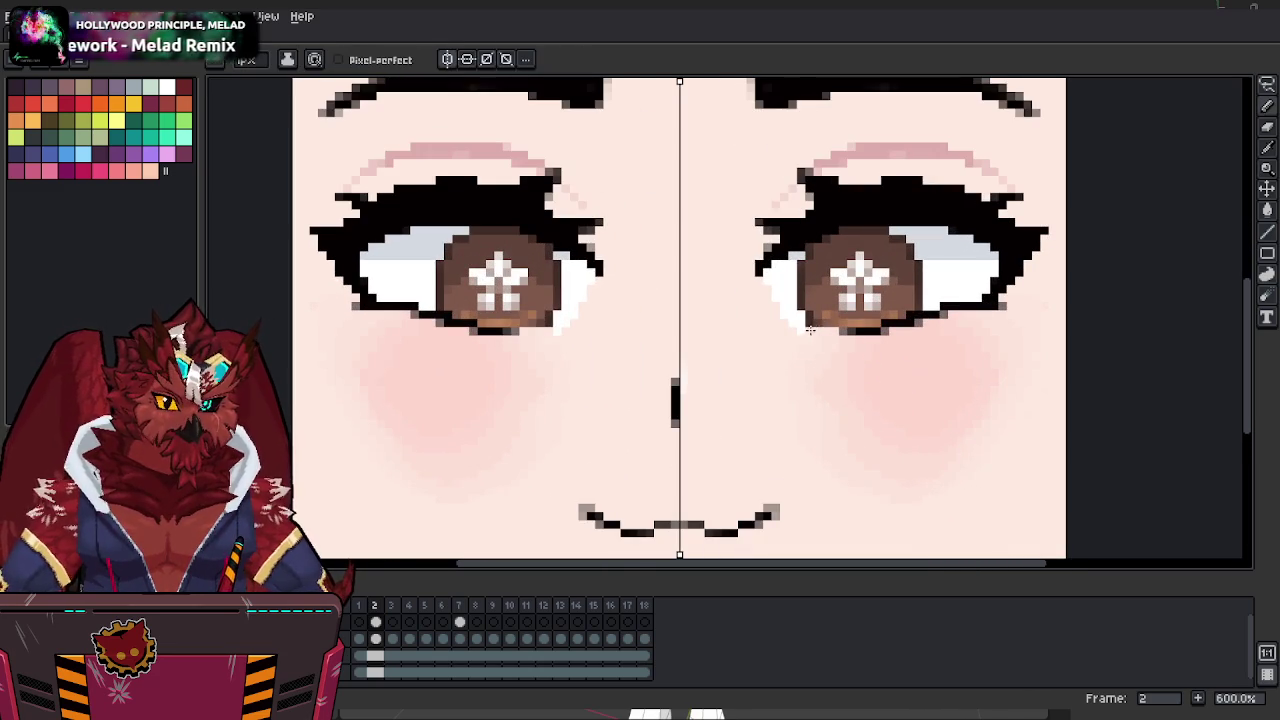
pyautogui.scroll(-2, 791, 311)
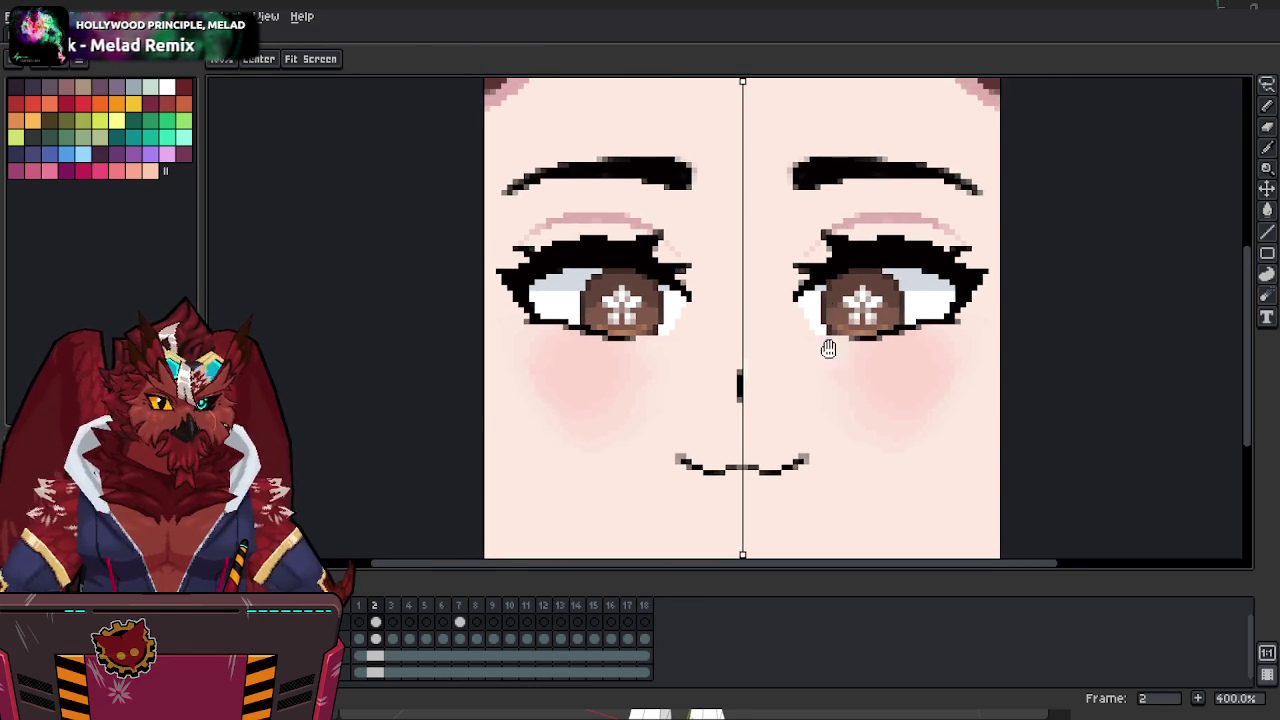
pyautogui.scroll(1, 826, 330)
pyautogui.press('i')
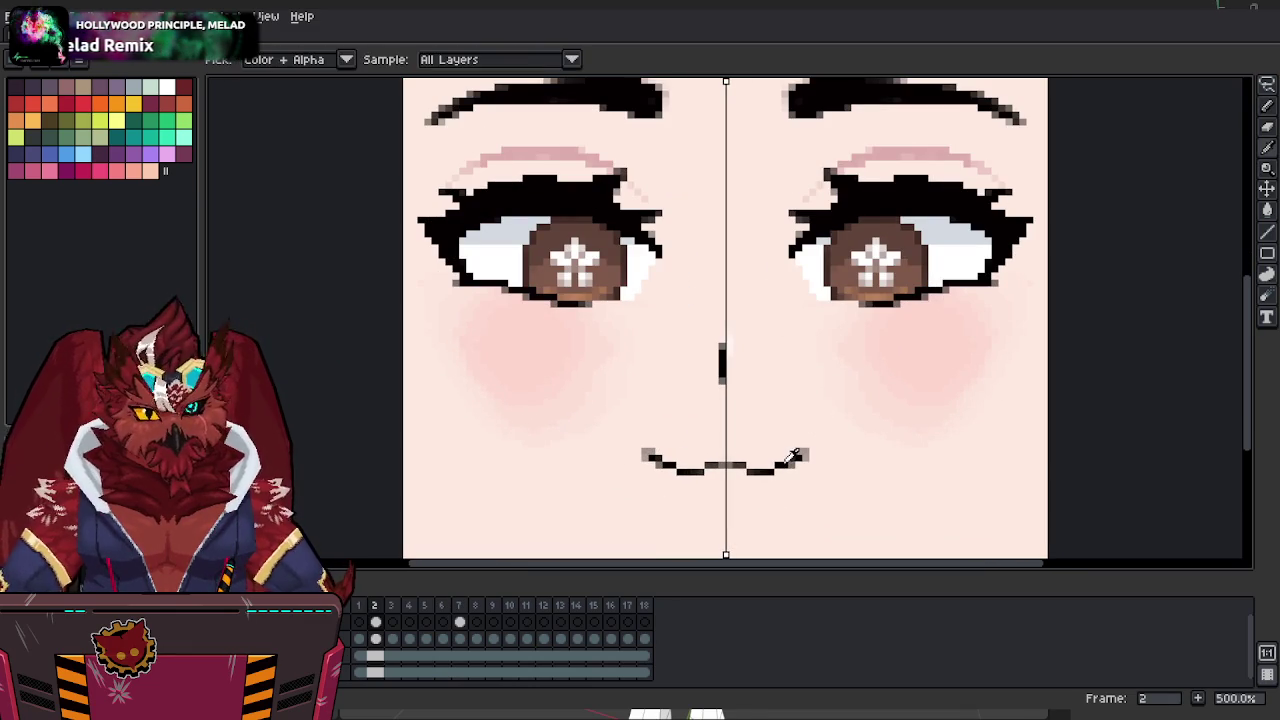
pyautogui.press('b')
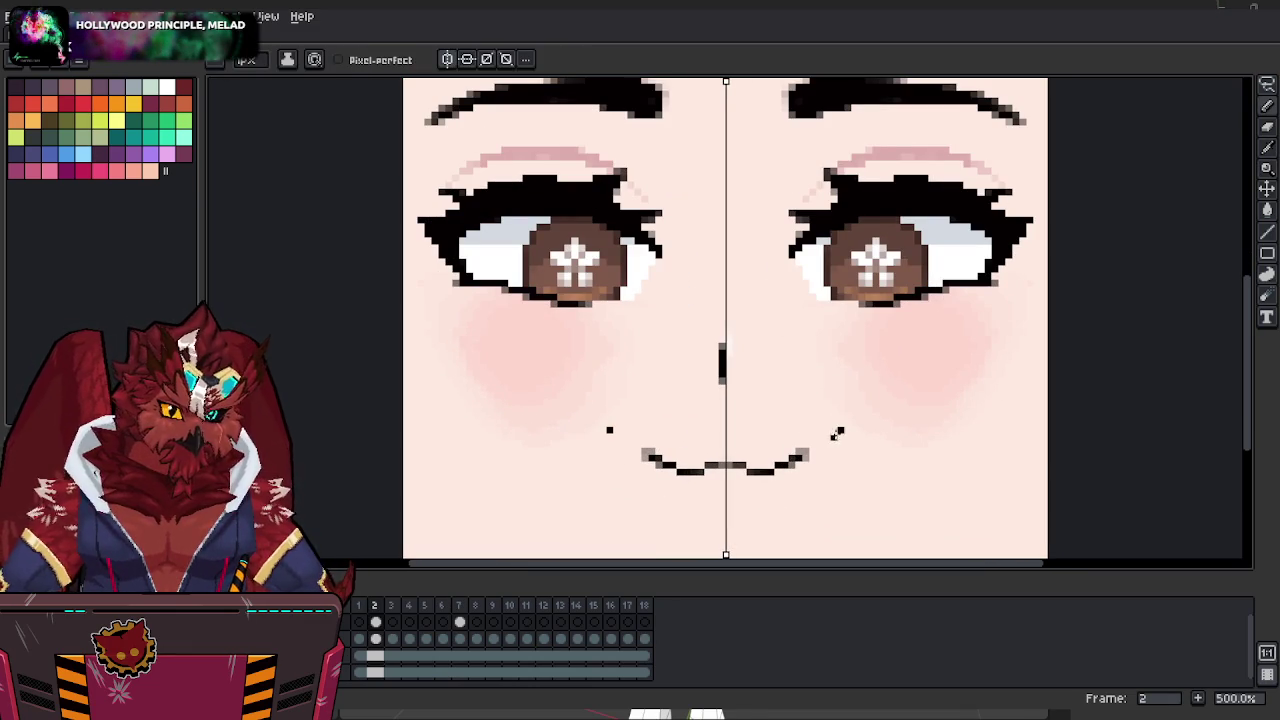
pyautogui.hotkey('ctrl', 'z')
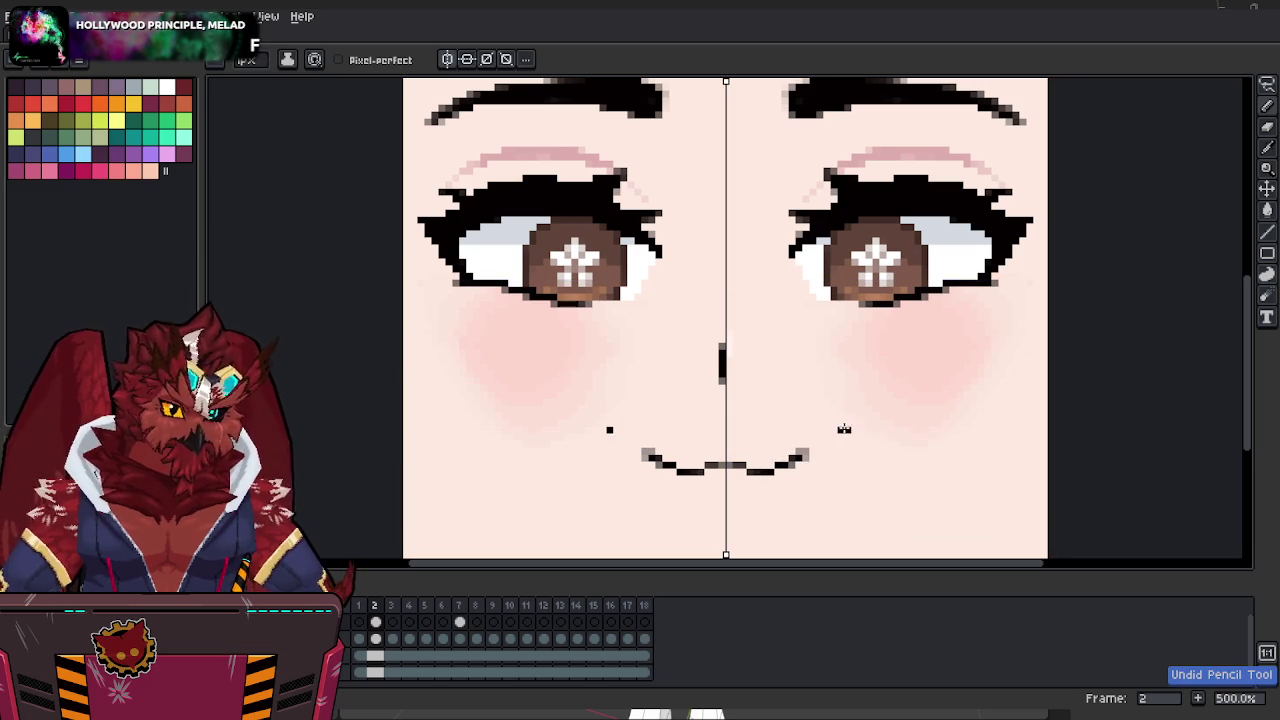
pyautogui.moveTo(847, 430); pyautogui.dragTo(843, 437)
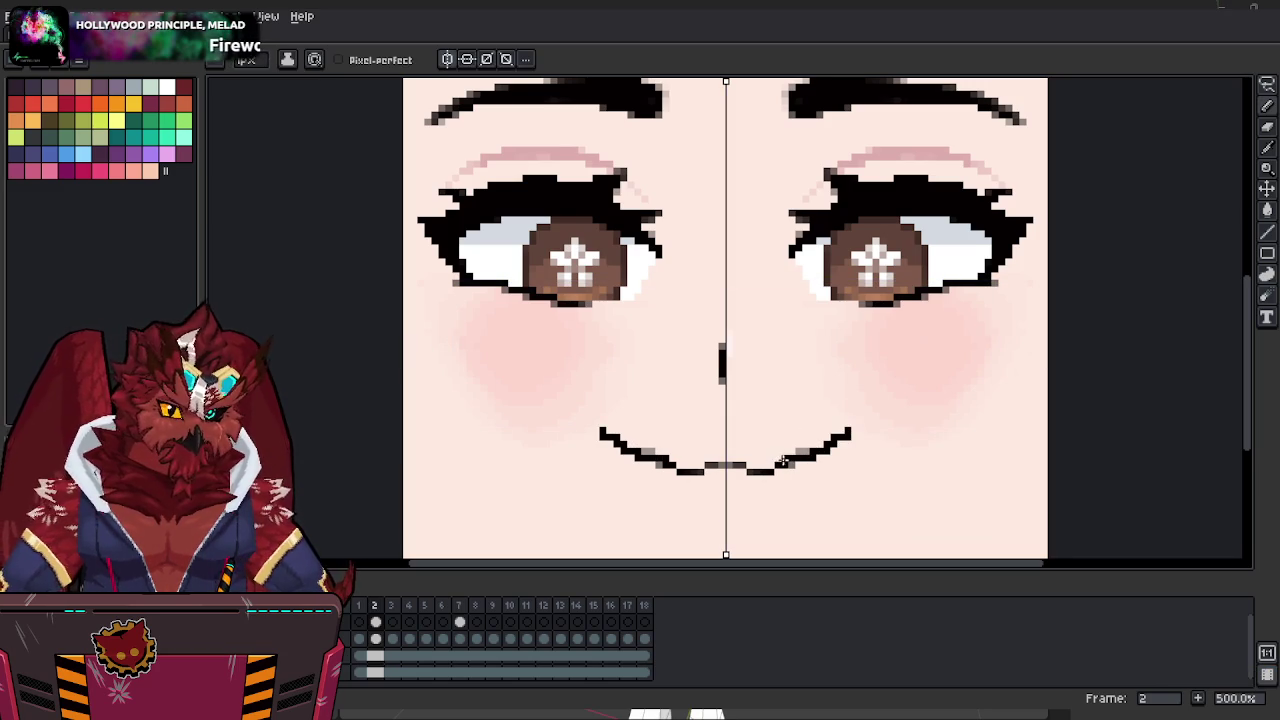
# Retouch the centre pixels of the mouth using a colour picked from the mouth line.
pyautogui.click(726, 460)
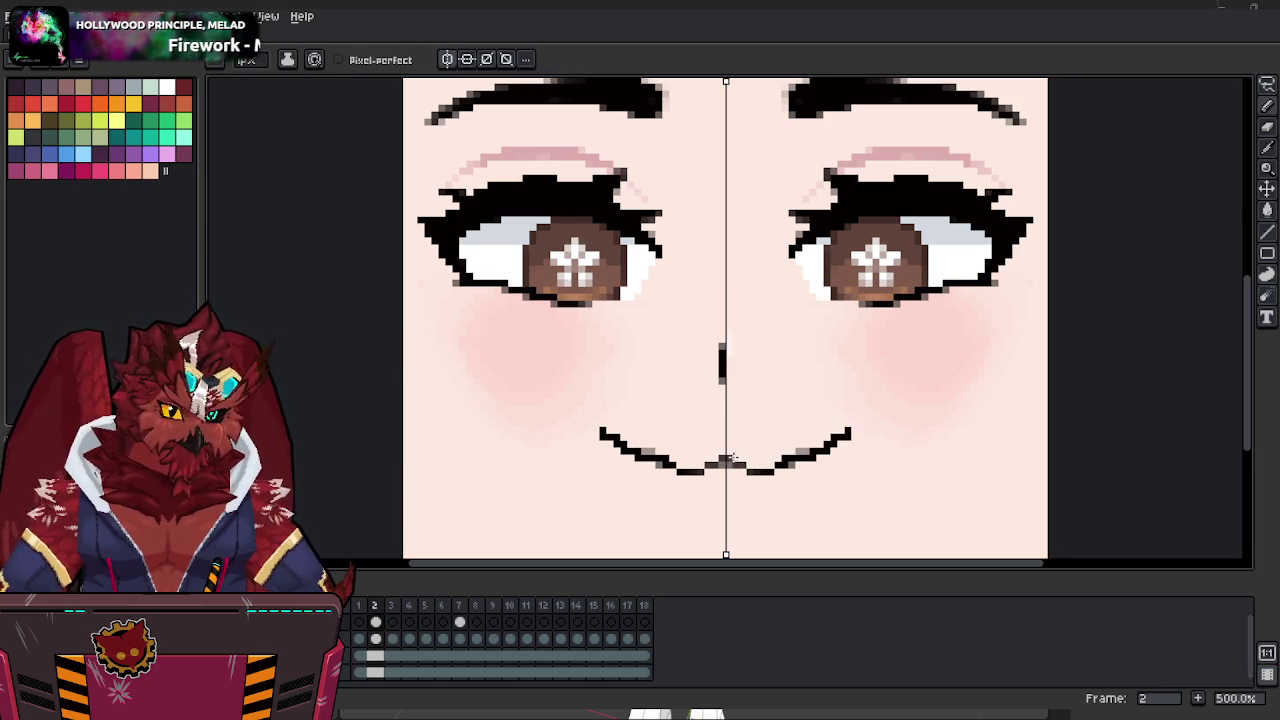
pyautogui.press('alt')
pyautogui.keyDown('alt'); pyautogui.click(772, 462); pyautogui.keyUp('alt')
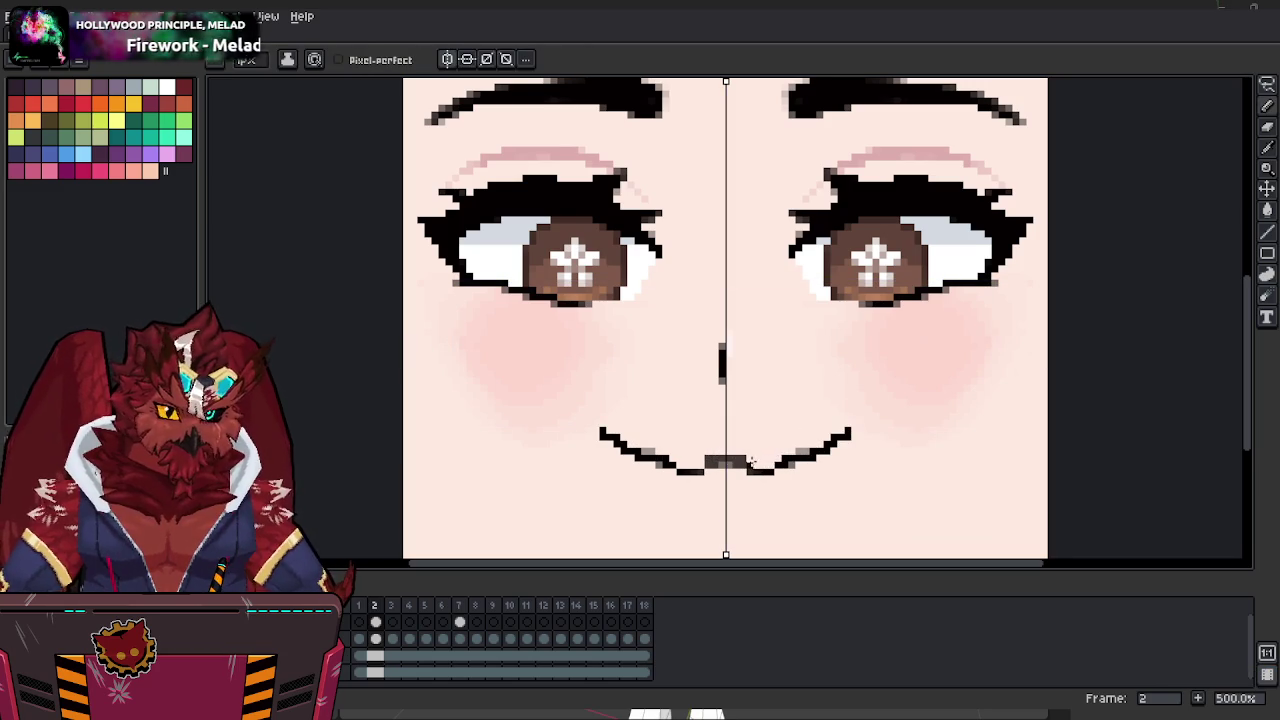
pyautogui.click(752, 466)
pyautogui.click(726, 464)
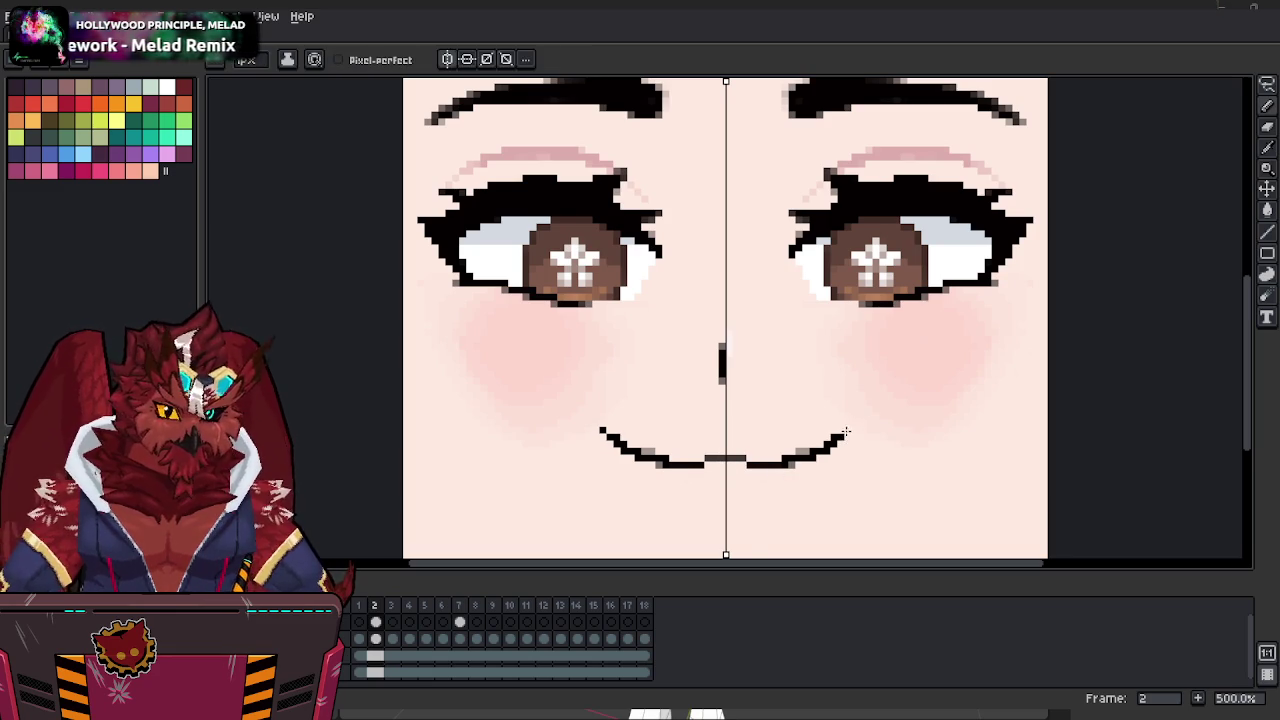
pyautogui.scroll(-1, 848, 424)
pyautogui.scroll(-1, 820, 418)
pyautogui.scroll(1, 819, 413)
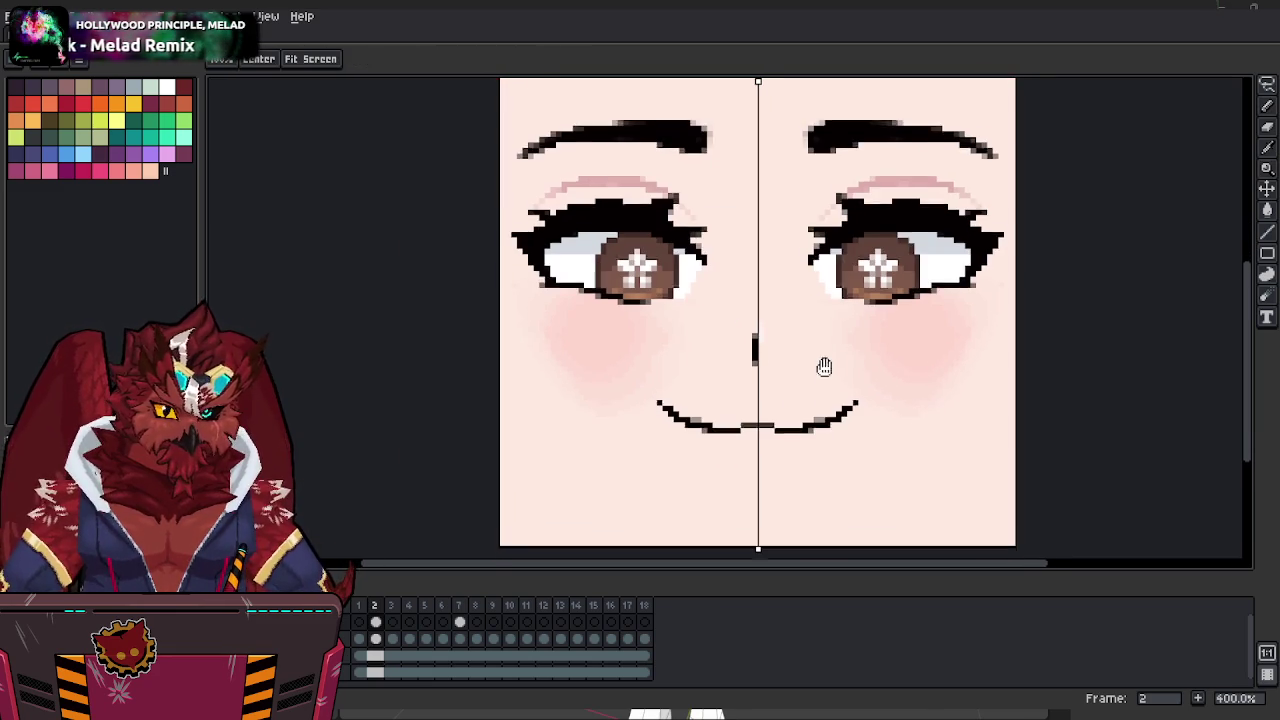
pyautogui.scroll(1, 826, 360)
pyautogui.press('b')
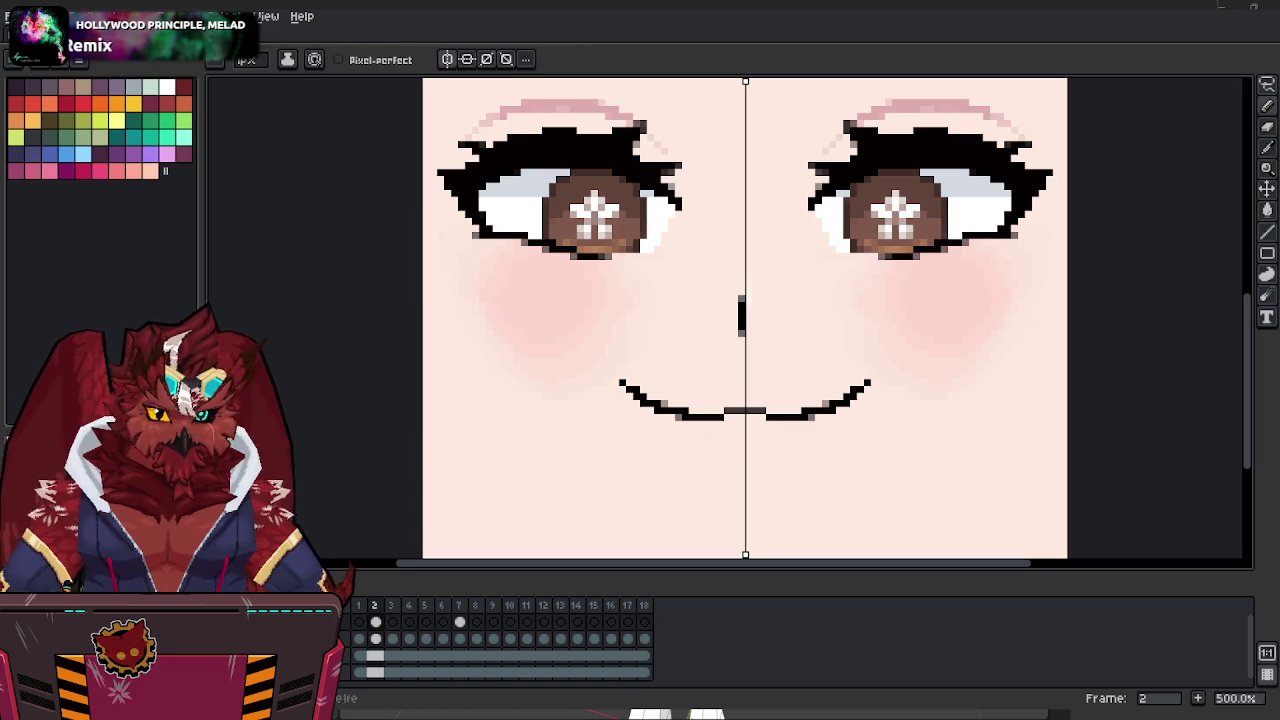
# Lighten the mouth's middle and corner pixels with lighter grey, then zoom out over the whole face.
pyautogui.moveTo(760, 410); pyautogui.dragTo(730, 410)
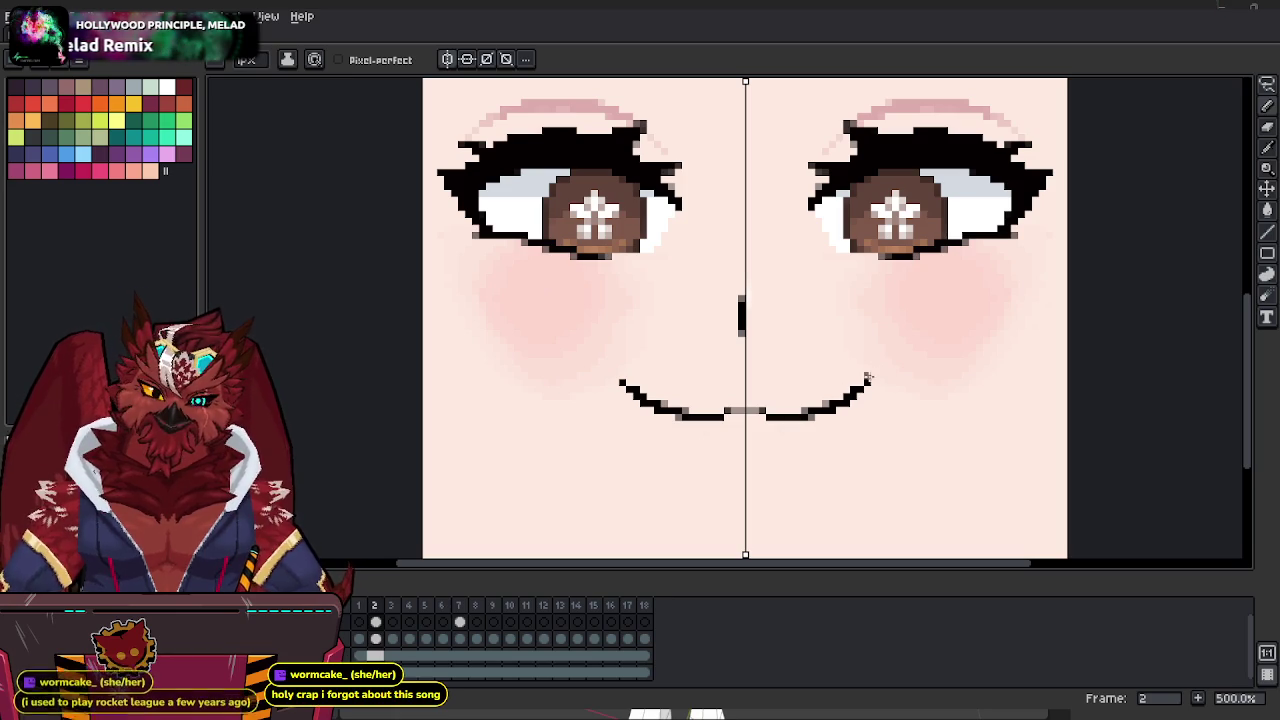
pyautogui.press('i')
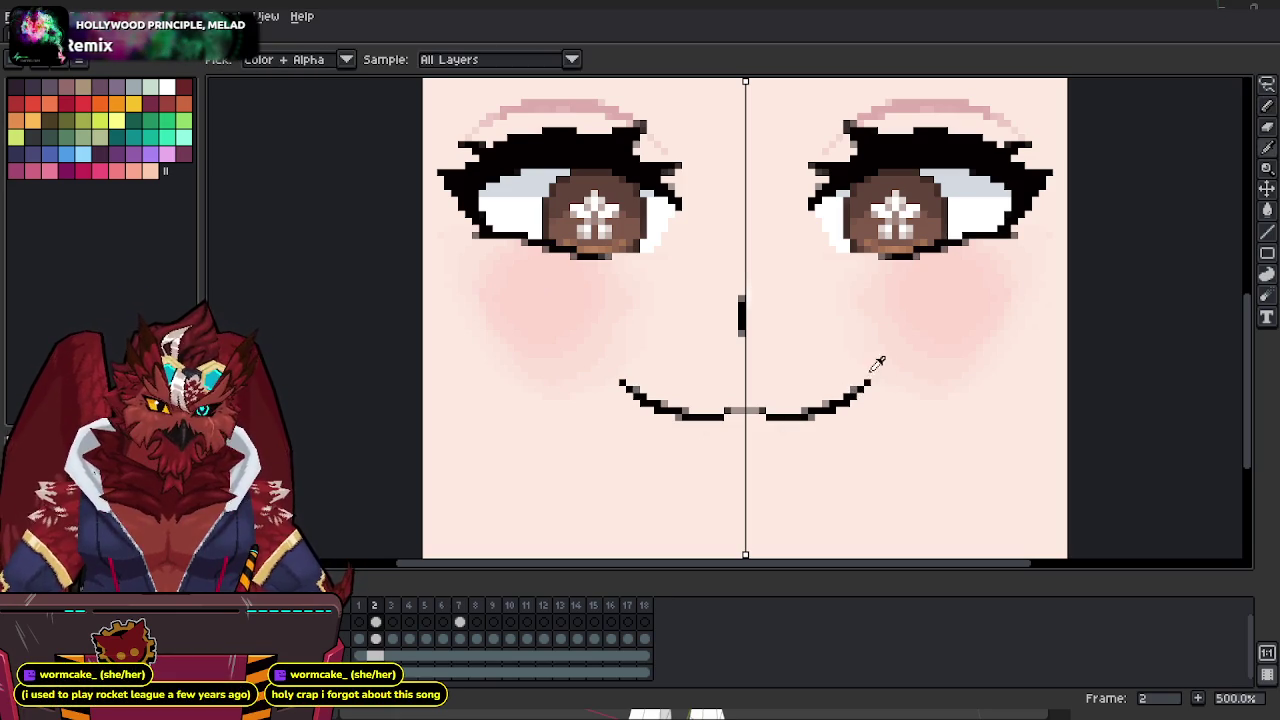
pyautogui.press('b')
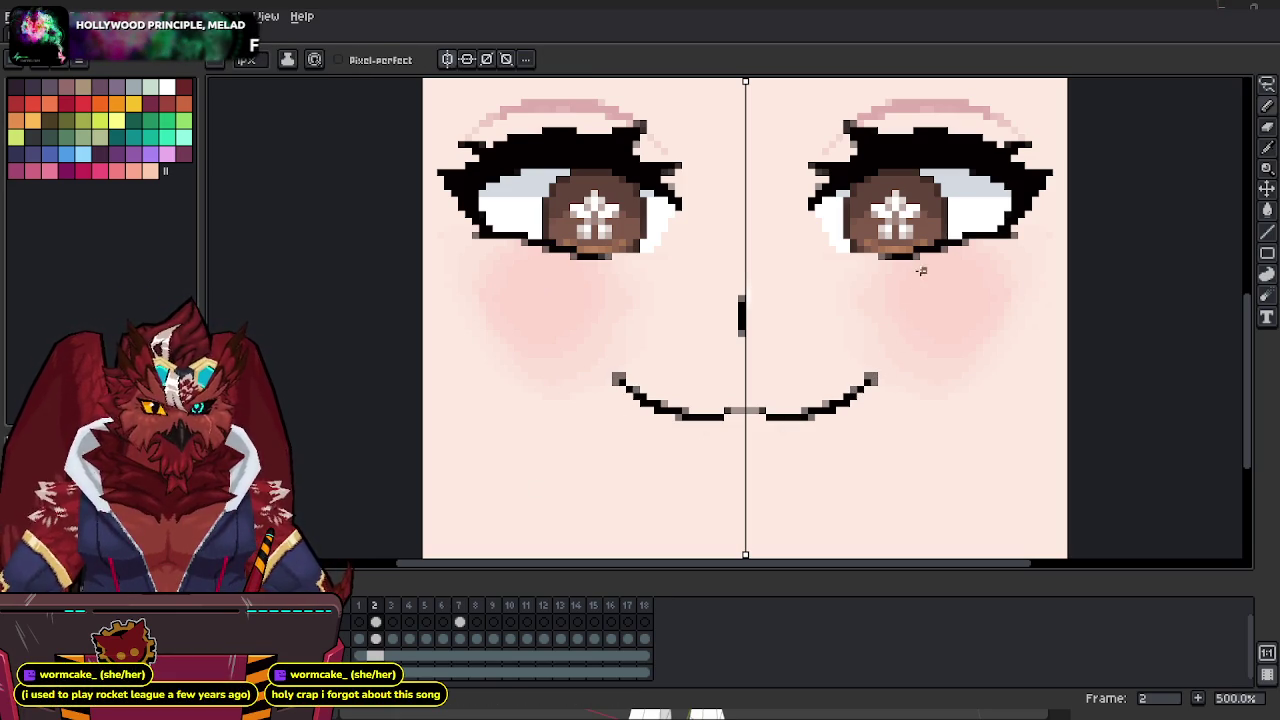
pyautogui.press('i')
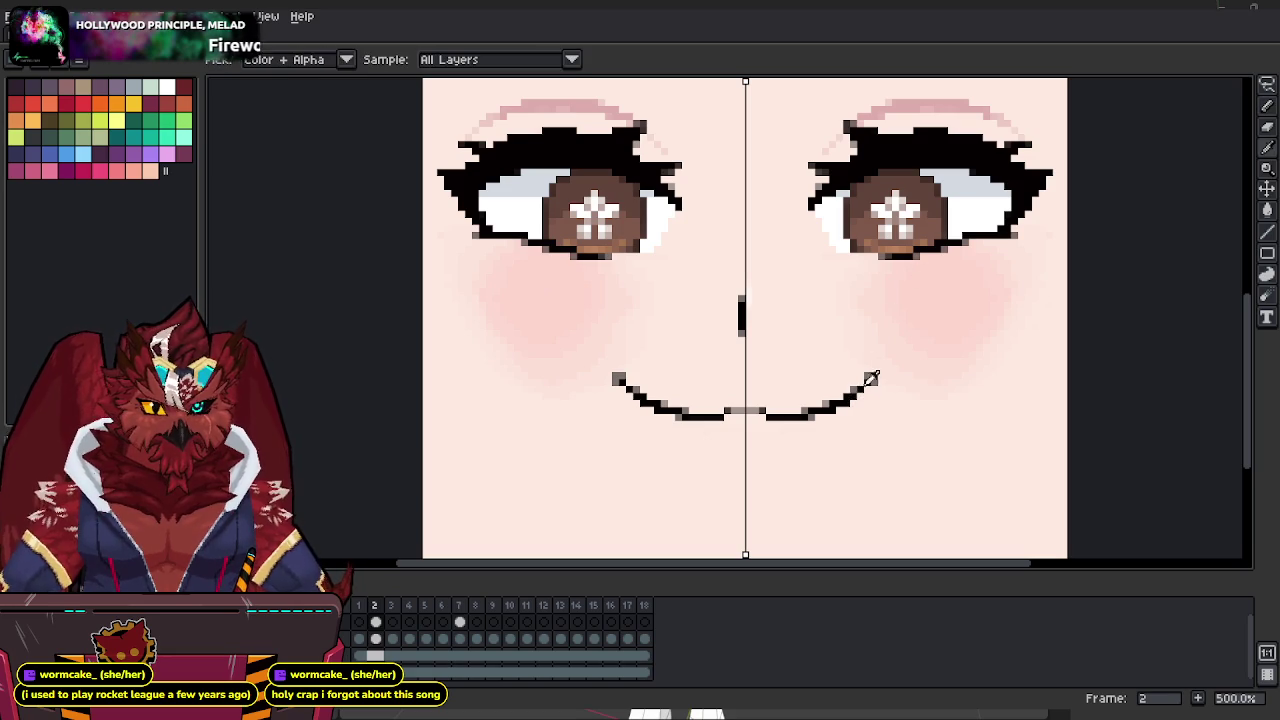
pyautogui.press('b')
pyautogui.scroll(-1, 855, 385)
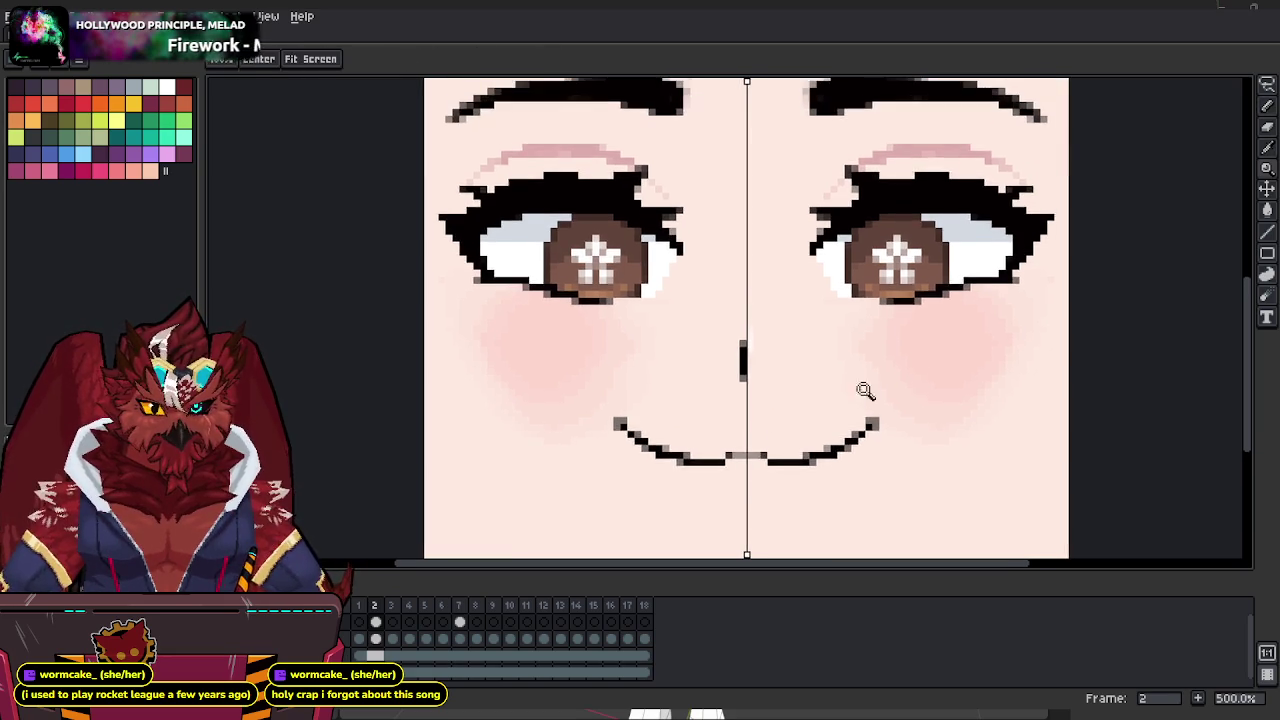
pyautogui.scroll(-1, 860, 390)
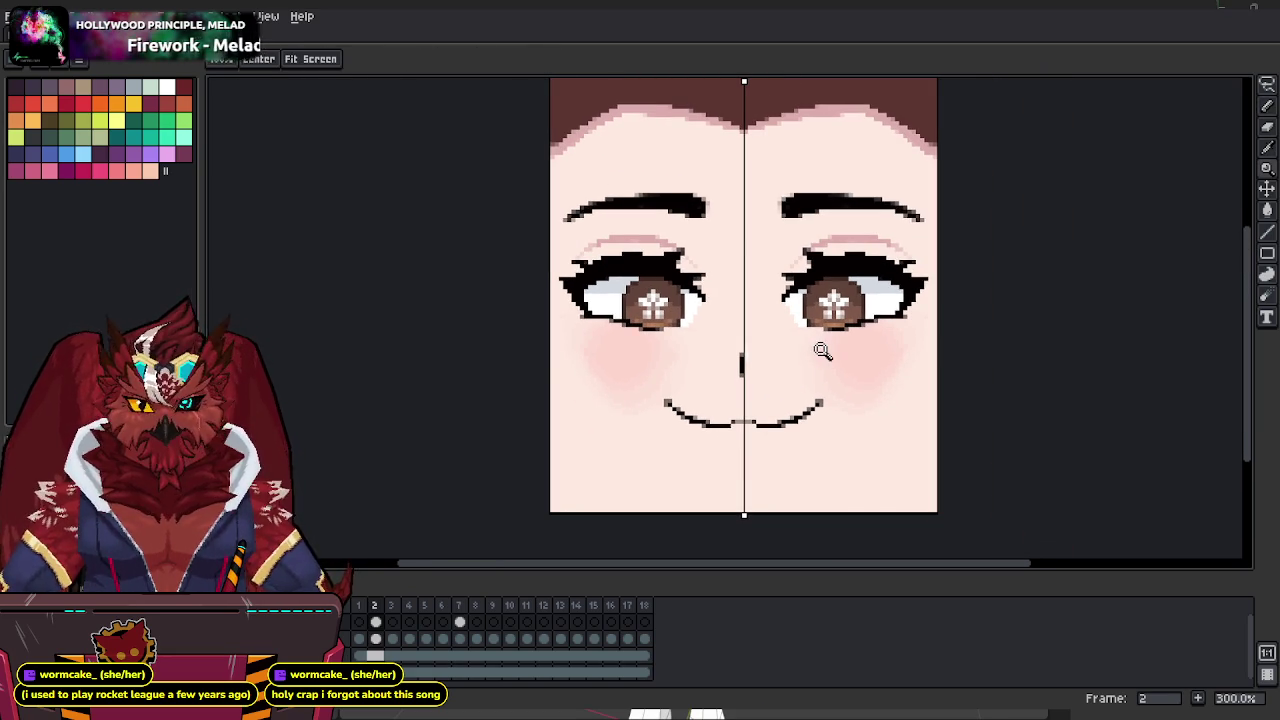
pyautogui.scroll(1, 906, 386)
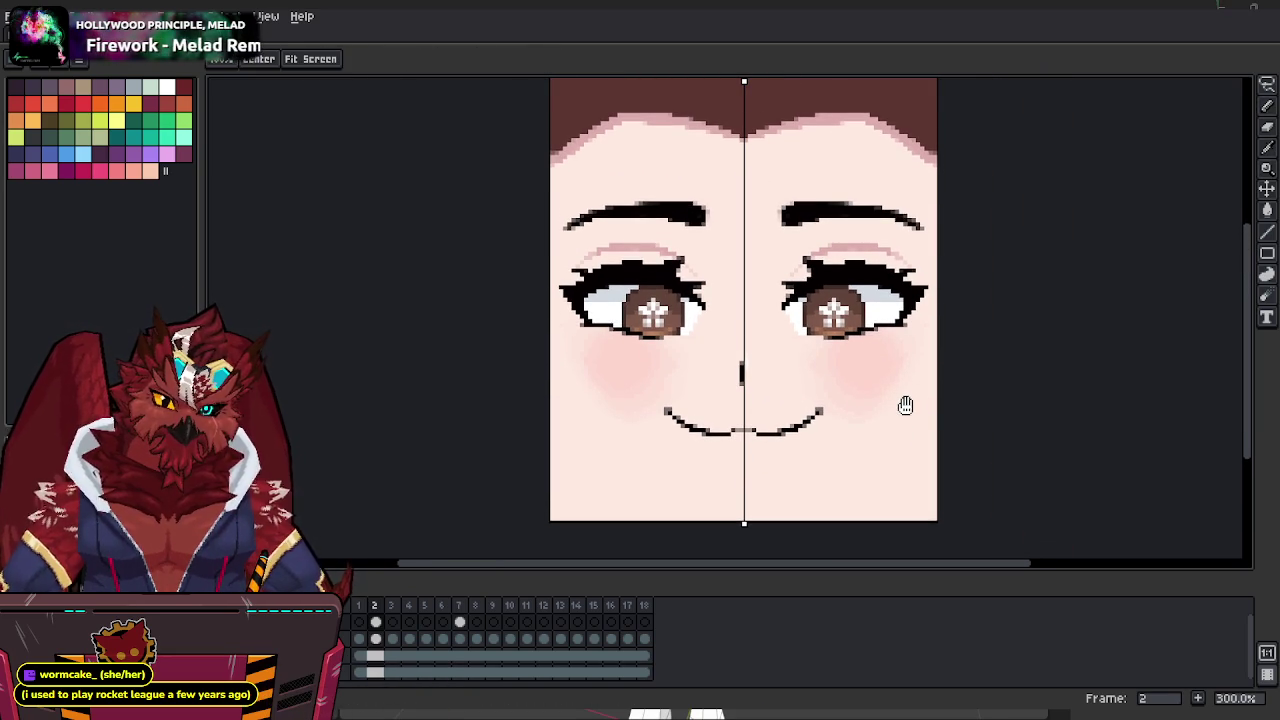
pyautogui.scroll(1, 870, 330)
pyautogui.scroll(1, 853, 300)
pyautogui.scroll(1, 818, 232)
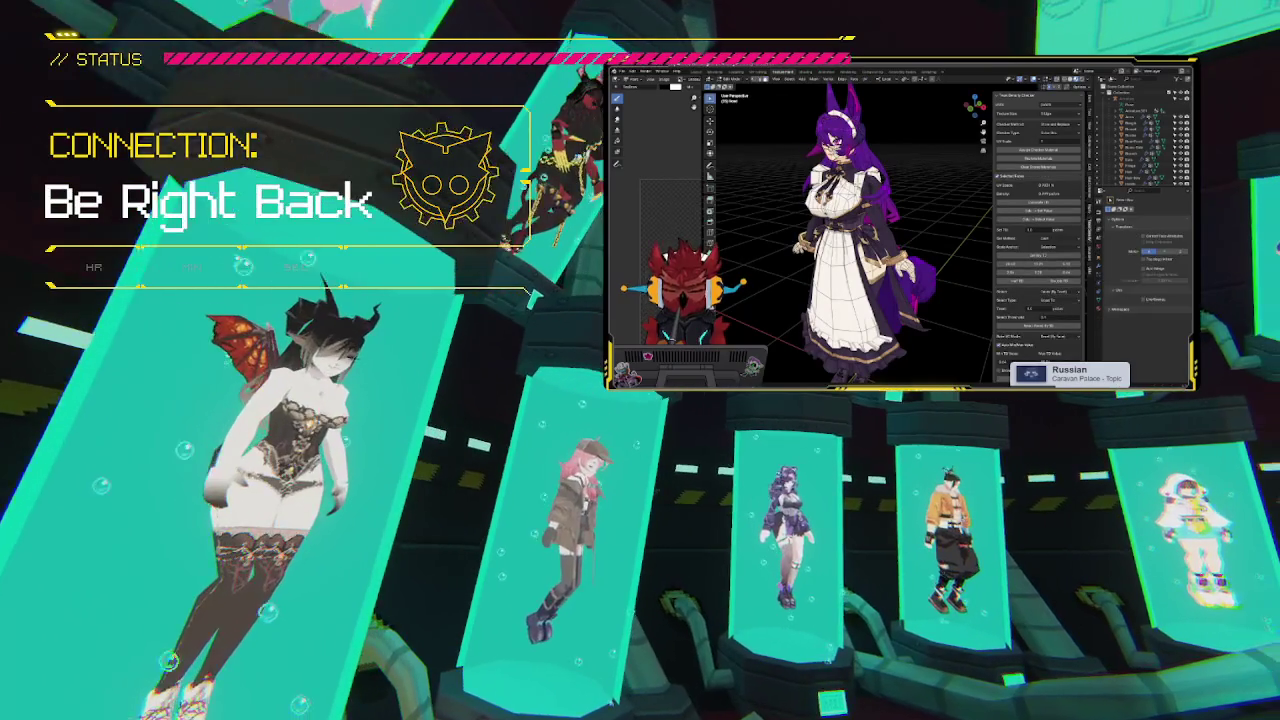
# Frame the character's head in the viewport with numpad period to inspect the face.
pyautogui.press('KP_Decimal')
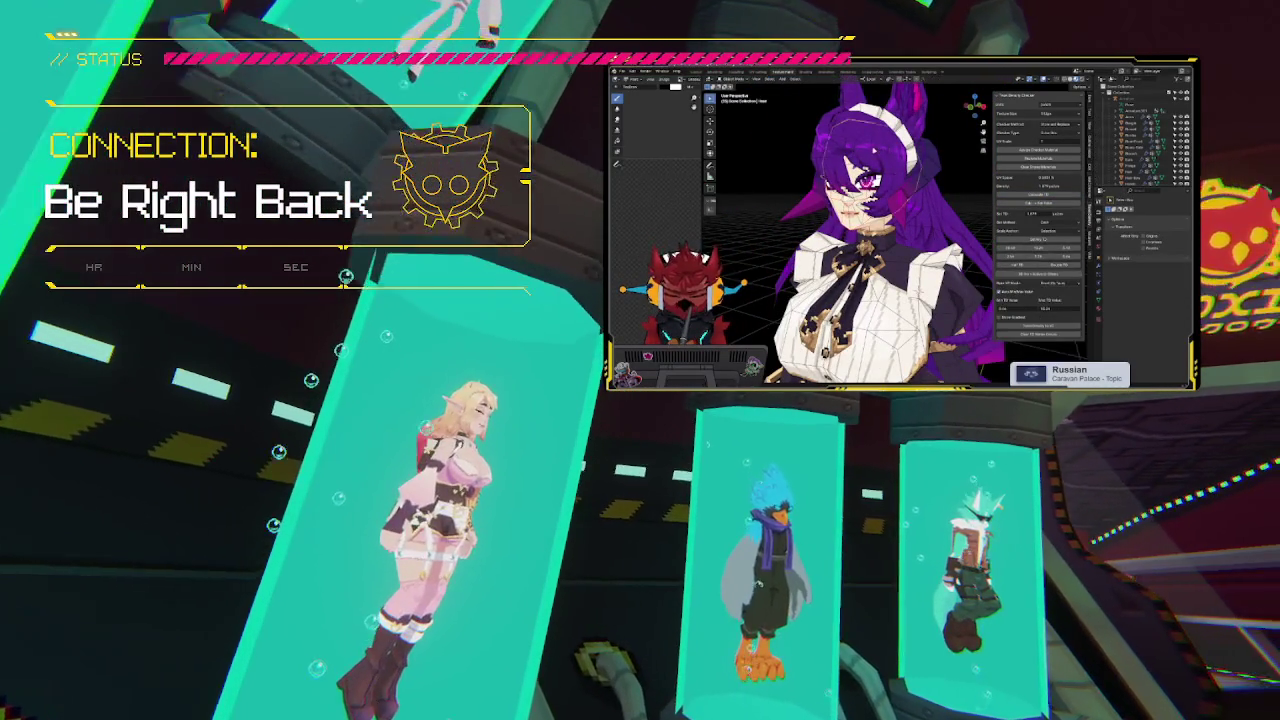
# Return the head model to Object Mode with all parts selected, then view the Aseprite eyes close-up.
pyautogui.click(872, 148)
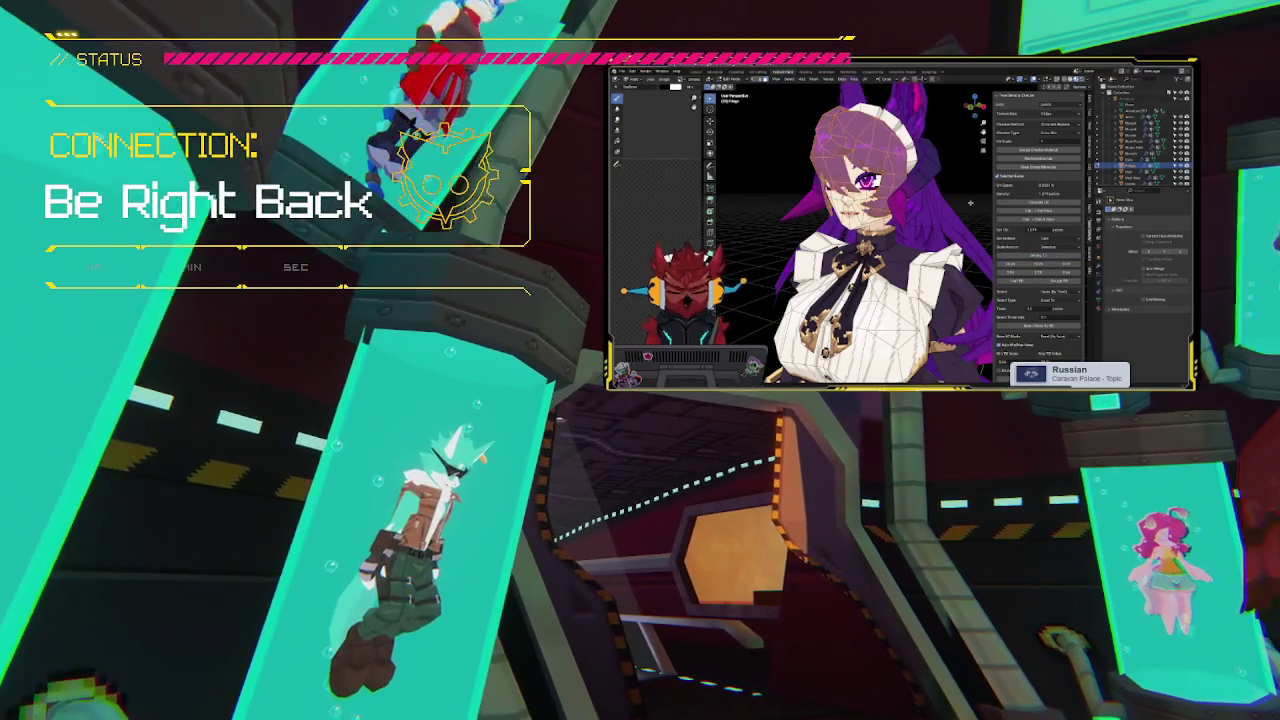
pyautogui.moveTo(969, 203); pyautogui.dragTo(980, 204, button='middle')
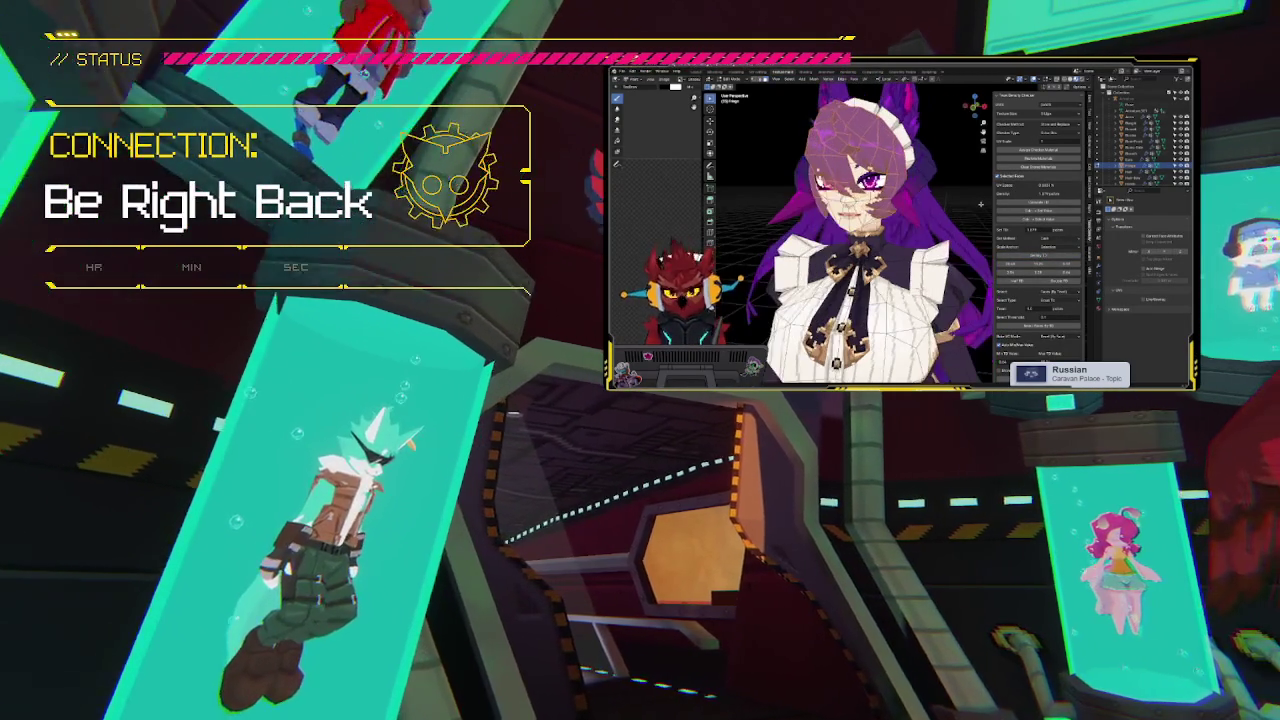
pyautogui.press('Tab')
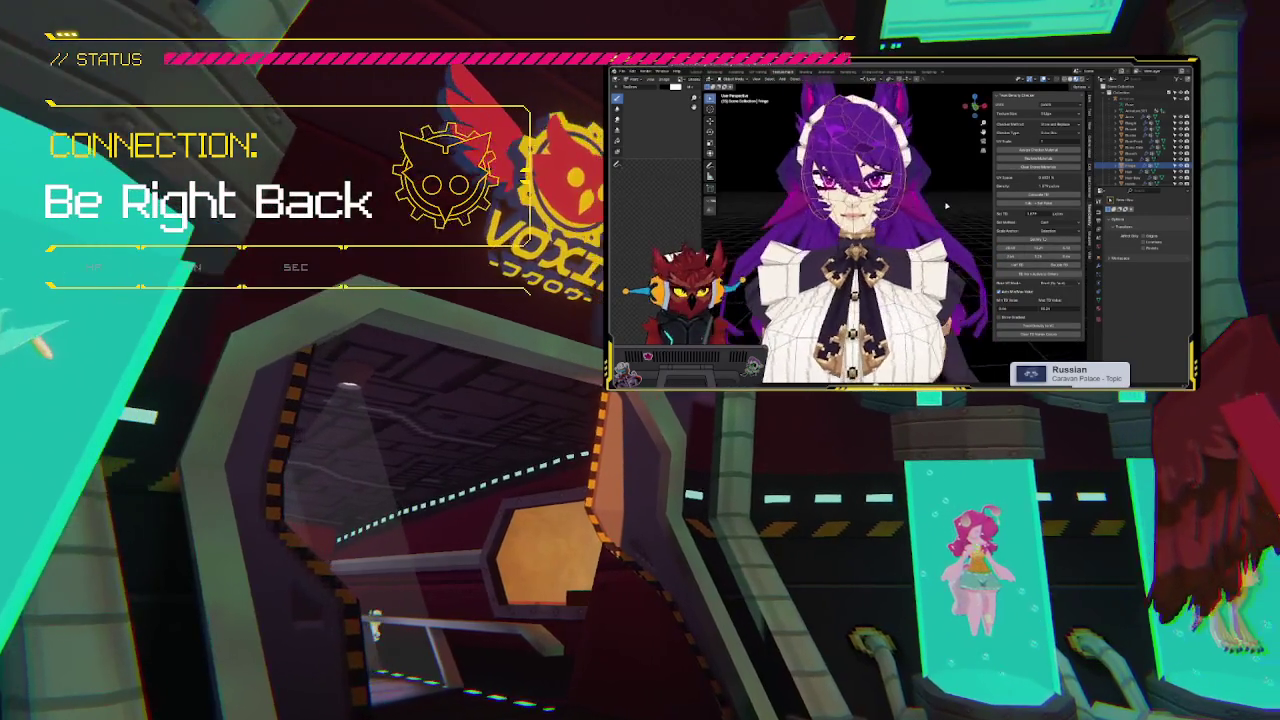
pyautogui.scroll(-4, 929, 205)
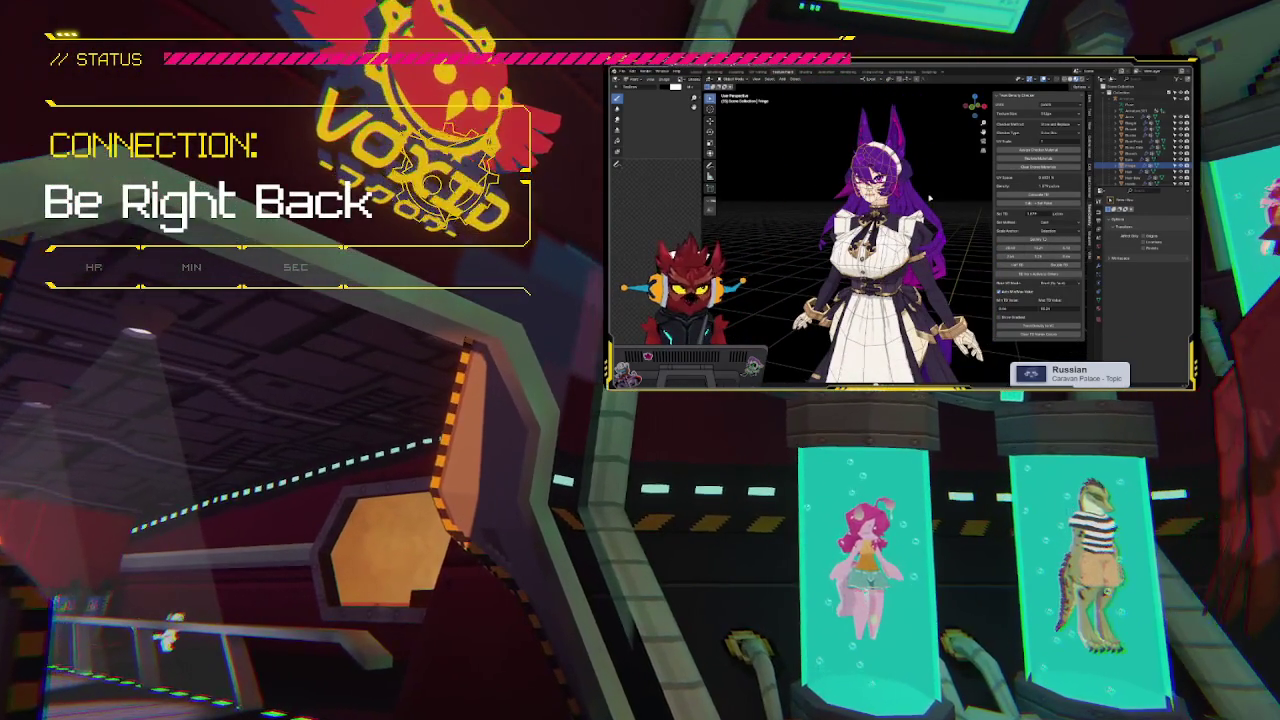
pyautogui.moveTo(929, 198); pyautogui.dragTo(900, 200, button='middle')
pyautogui.press('a')
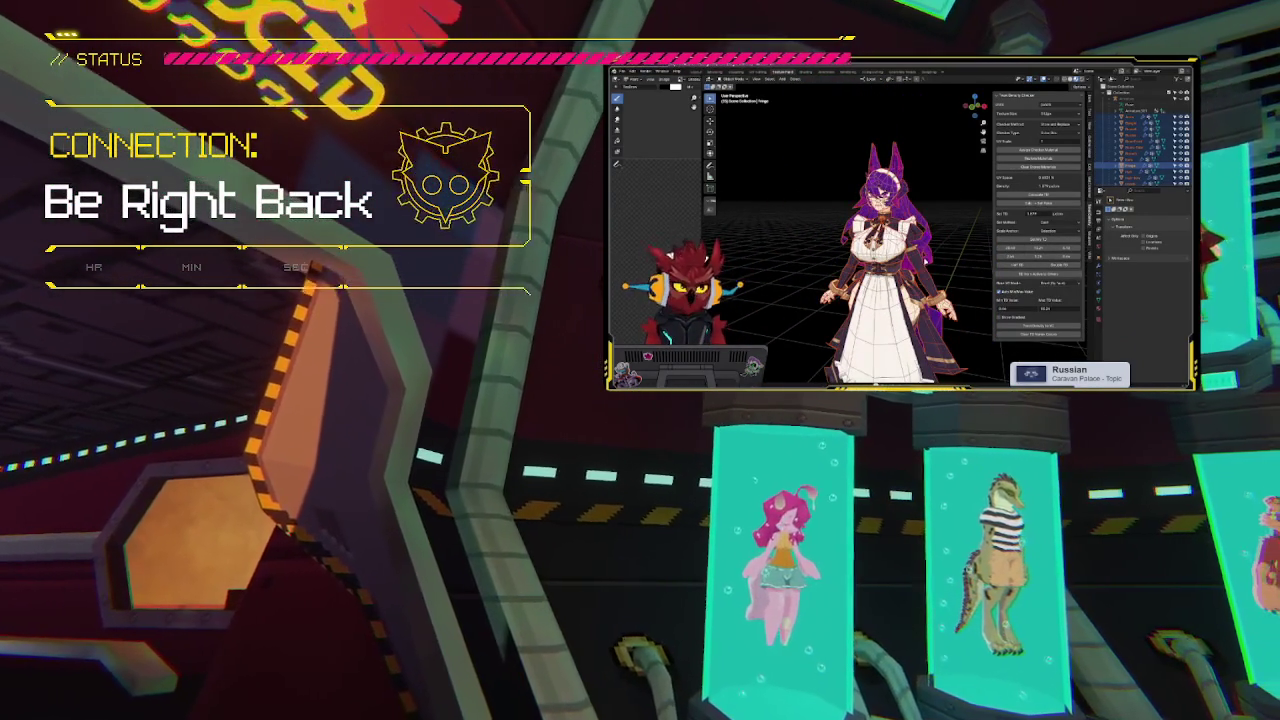
pyautogui.press('Tab')
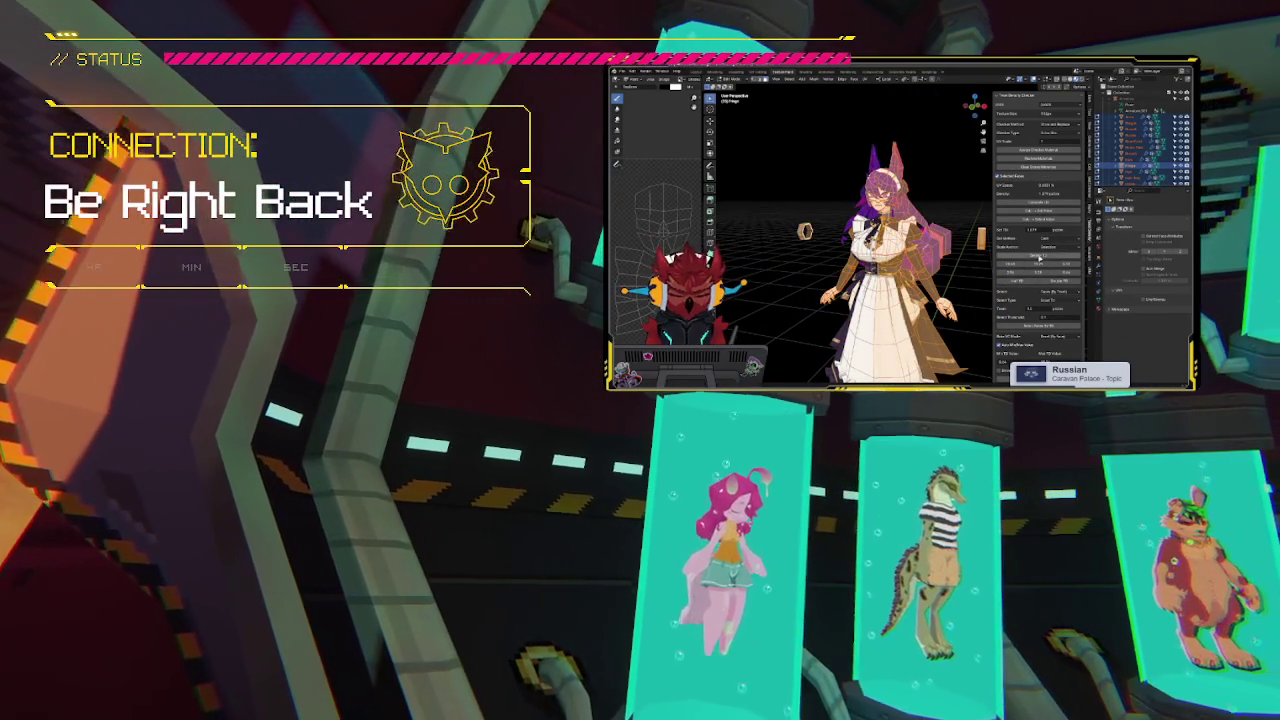
pyautogui.press('Tab')
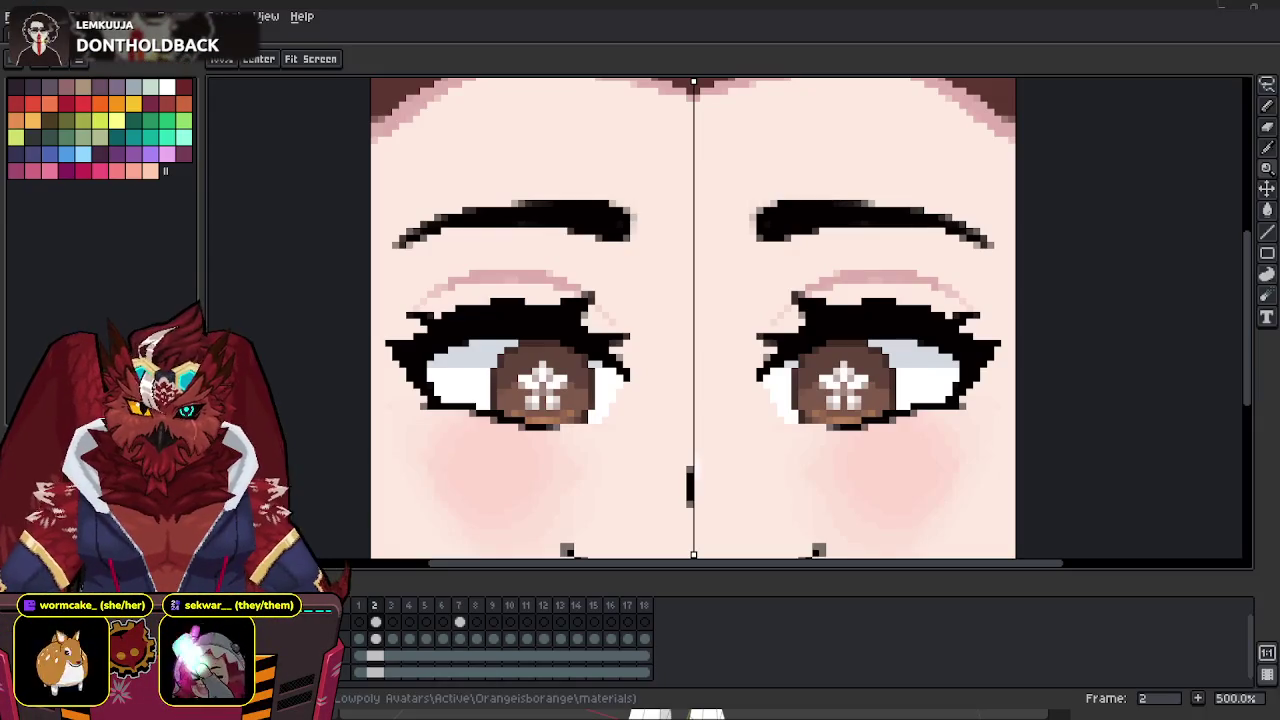
pyautogui.moveTo(730, 378); pyautogui.dragTo(735, 365, button='middle')
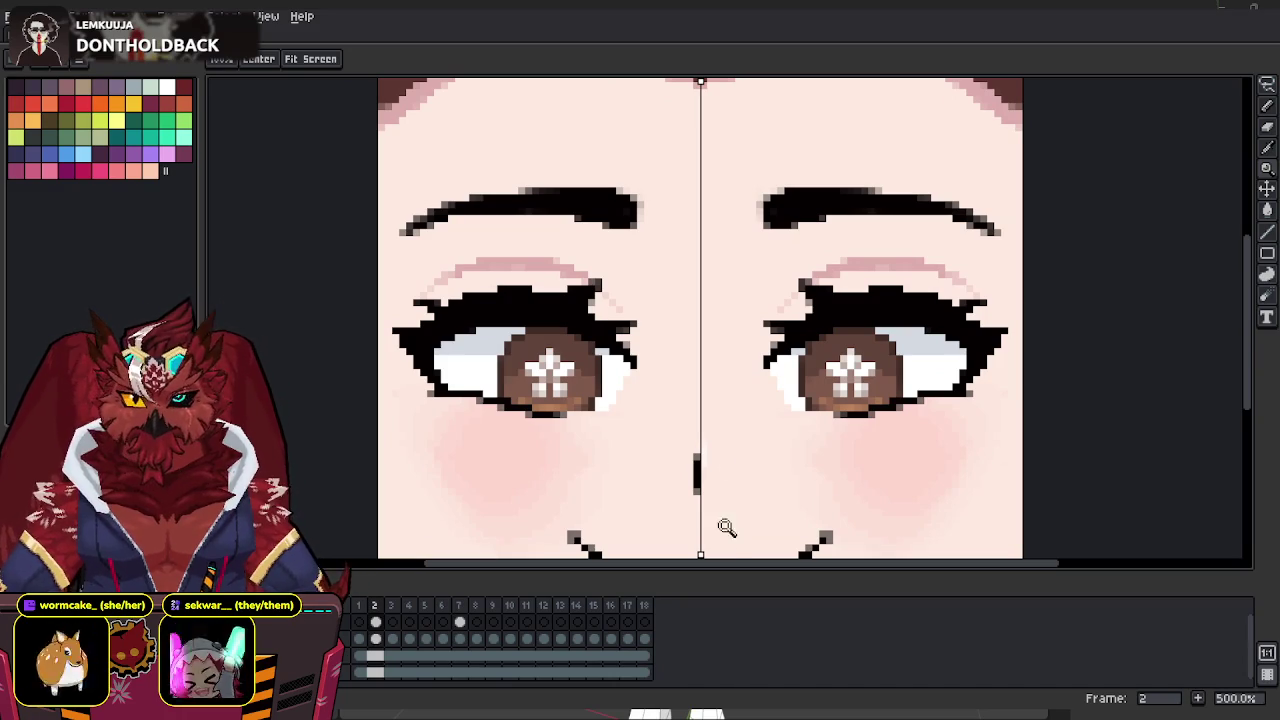
pyautogui.moveTo(740, 335)
pyautogui.mouseDown()
pyautogui.moveTo(694, 209)
pyautogui.moveTo(731, 280)
pyautogui.moveTo(811, 243)
pyautogui.mouseUp()
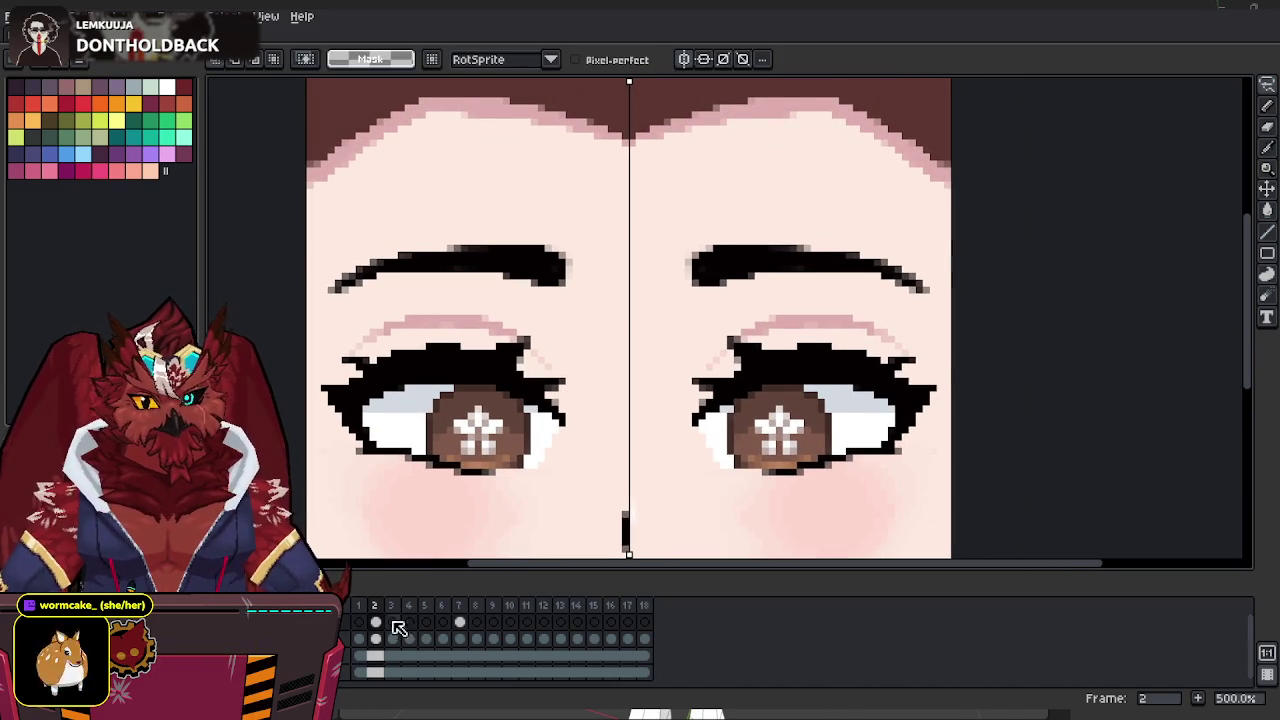
# Merge the selected face layer down into the layer below.
pyautogui.click(350, 638)
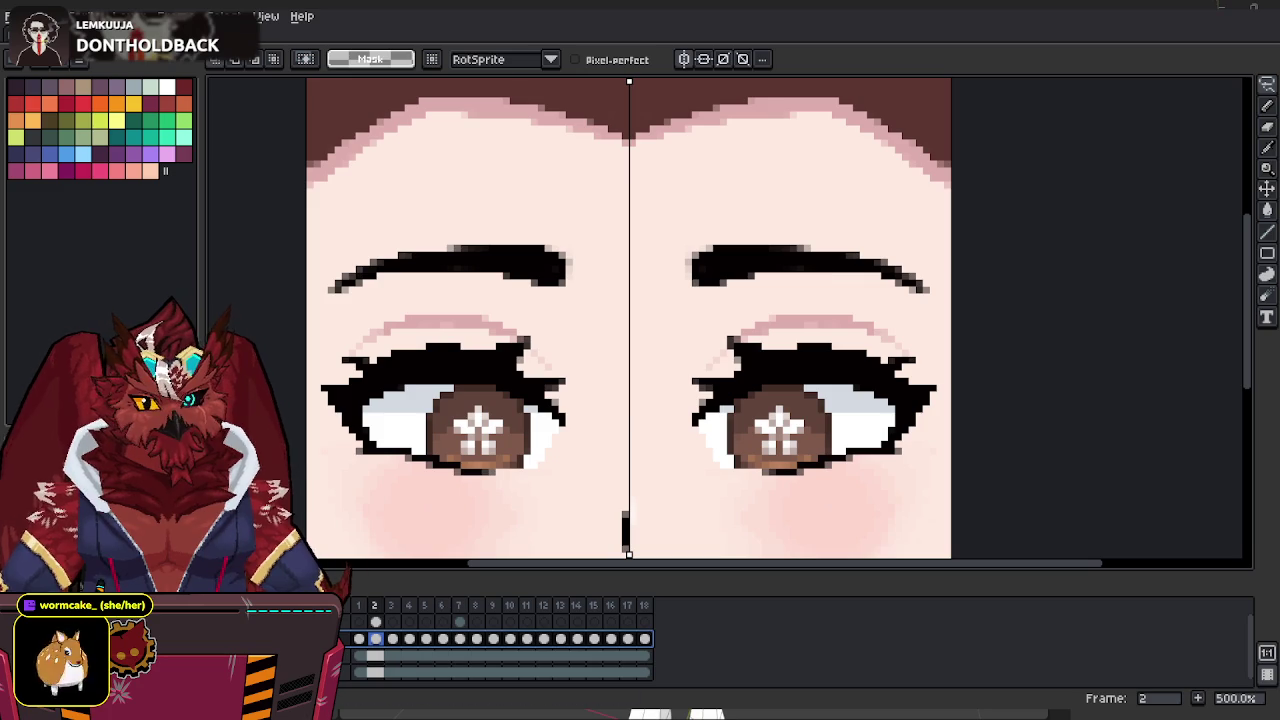
pyautogui.rightClick(345, 622)
pyautogui.click(375, 668)
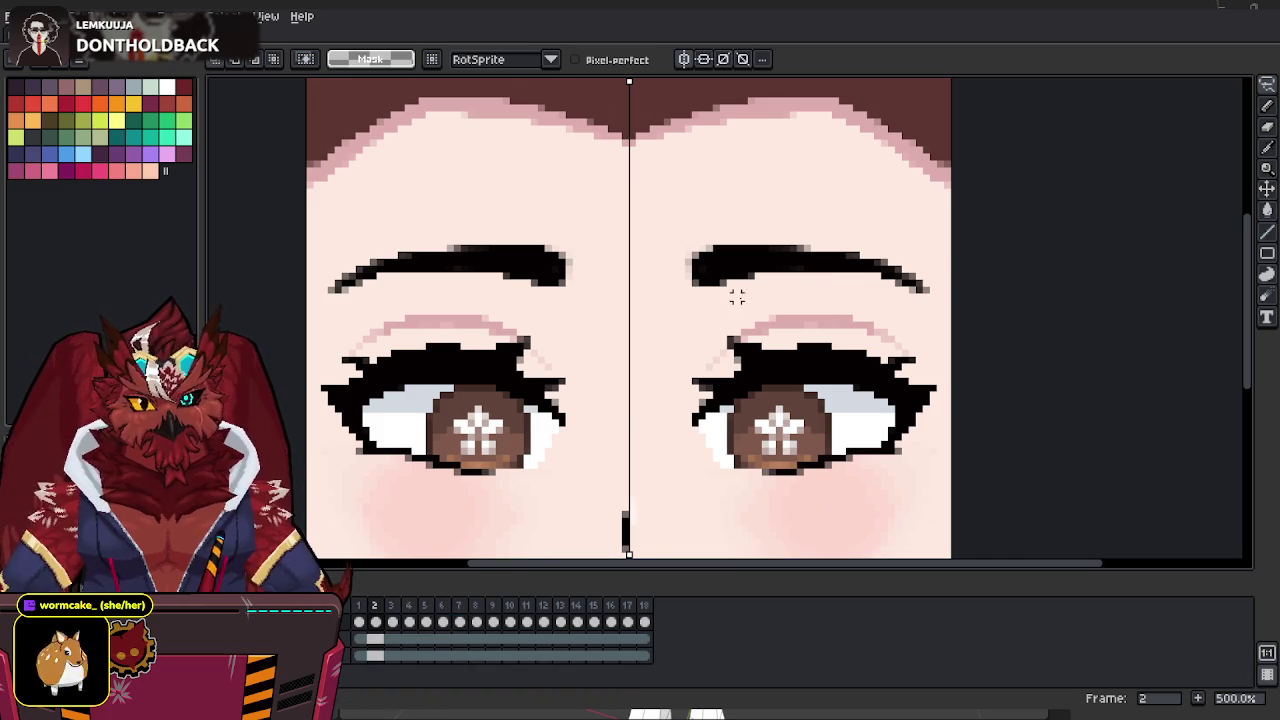
# Raise the lasso-selected eyebrows slightly and save the face artwork.
pyautogui.moveTo(820, 277); pyautogui.dragTo(697, 226)
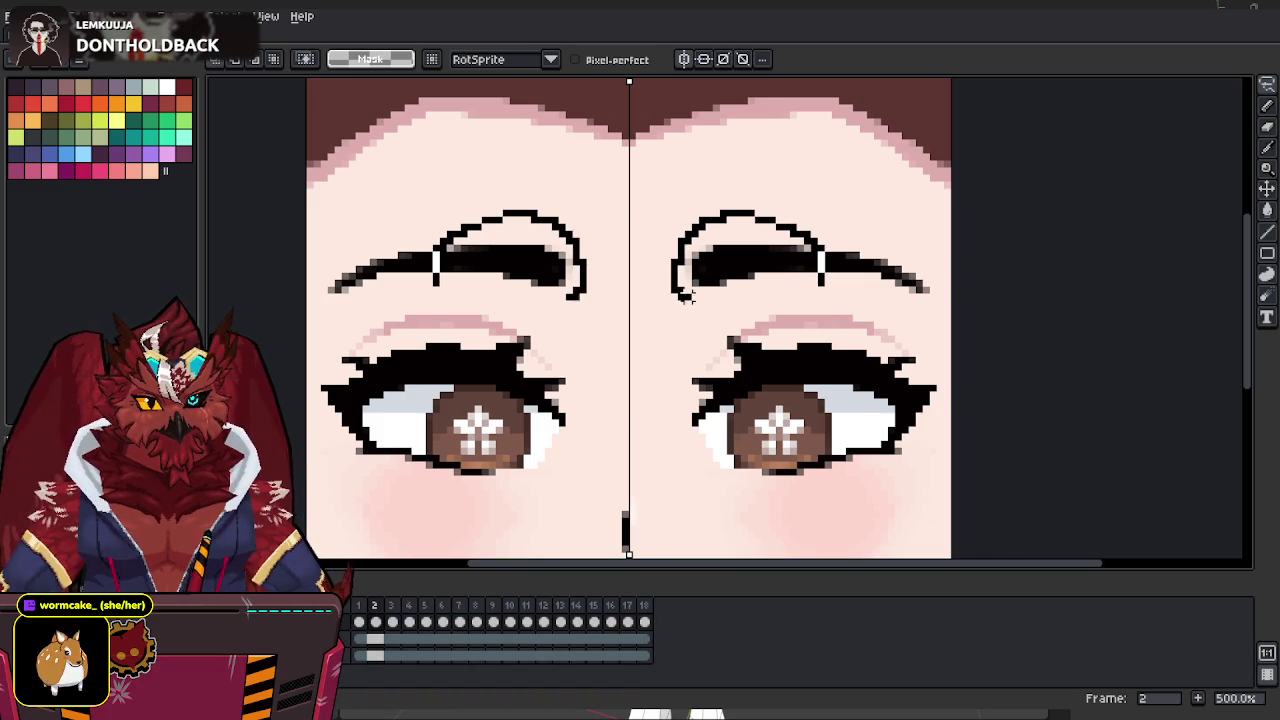
pyautogui.moveTo(685, 295); pyautogui.dragTo(682, 292)
pyautogui.moveTo(782, 282); pyautogui.dragTo(777, 271)
pyautogui.hotkey('ctrl', 'd')
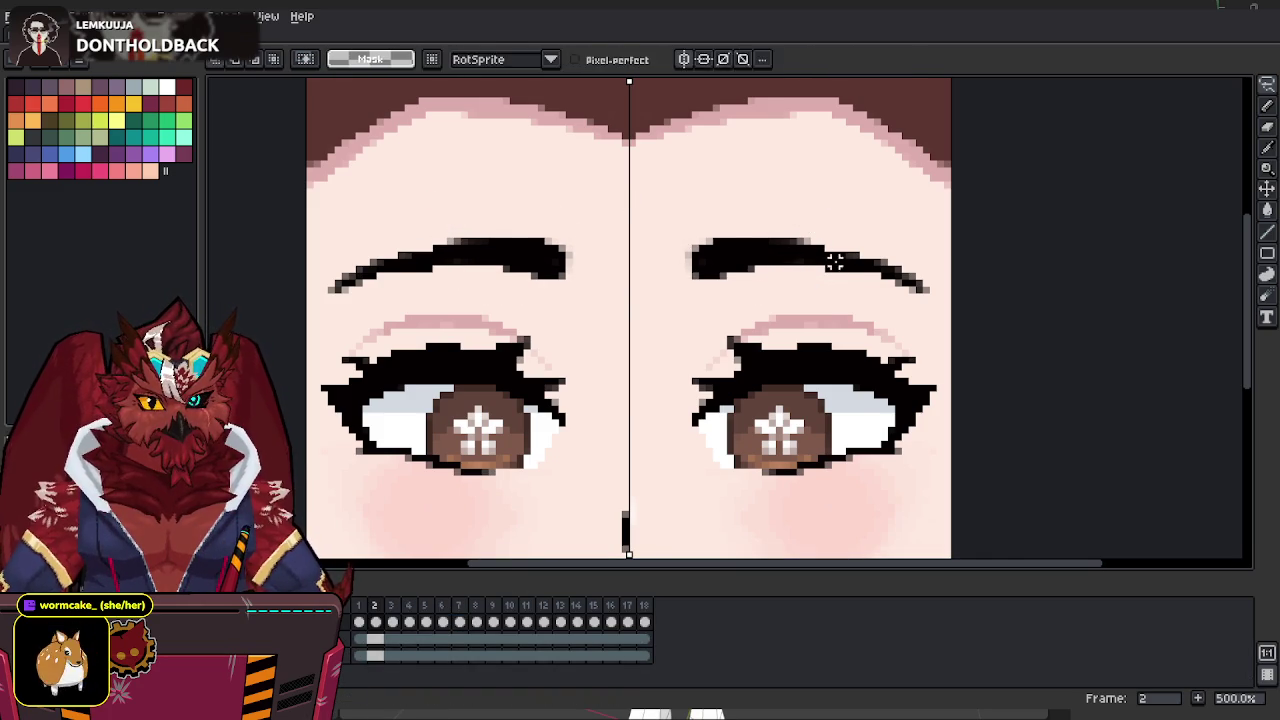
pyautogui.press('z')
pyautogui.scroll(-1, 822, 262)
pyautogui.scroll(-1, 830, 272)
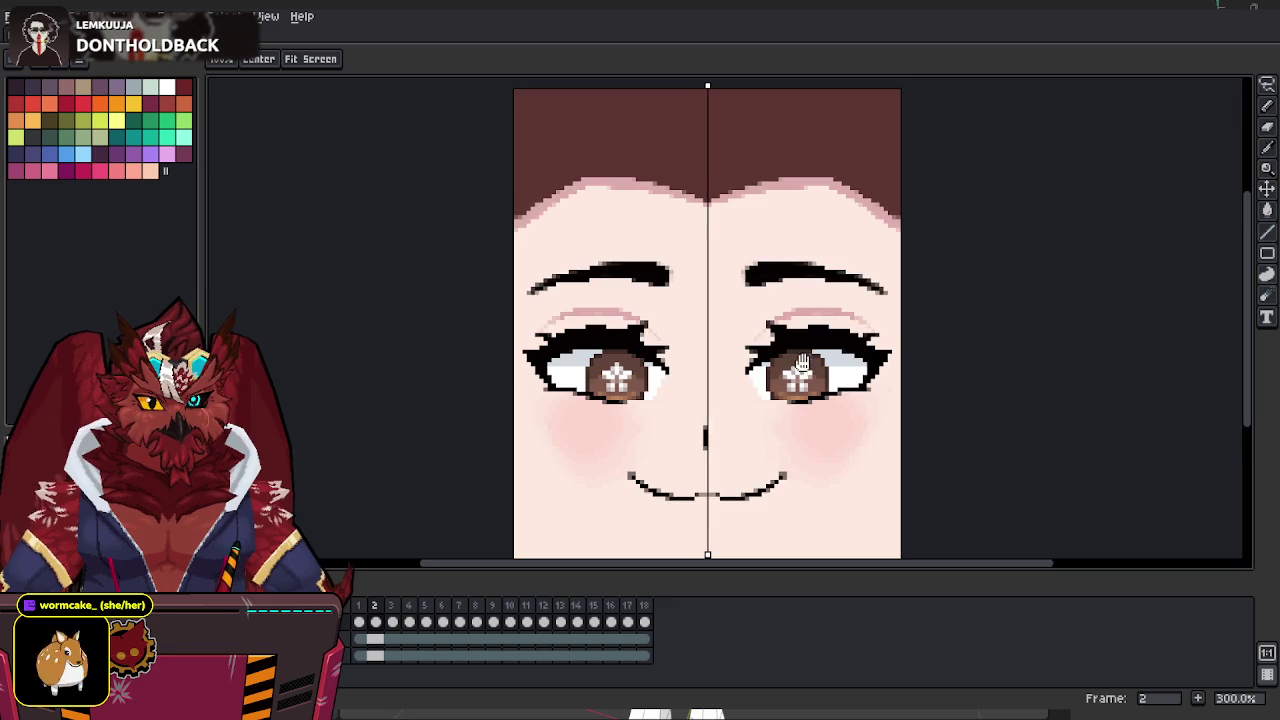
pyautogui.moveTo(800, 355); pyautogui.dragTo(775, 340)
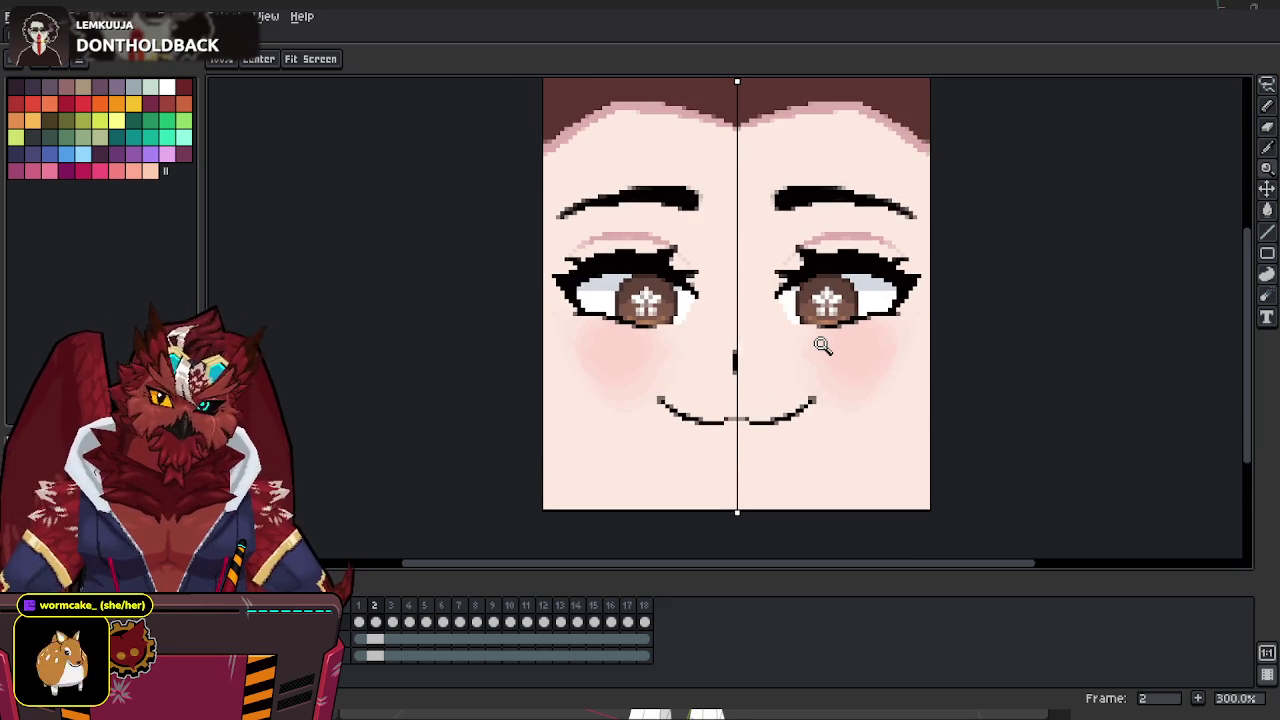
pyautogui.hotkey('ctrl', 's')
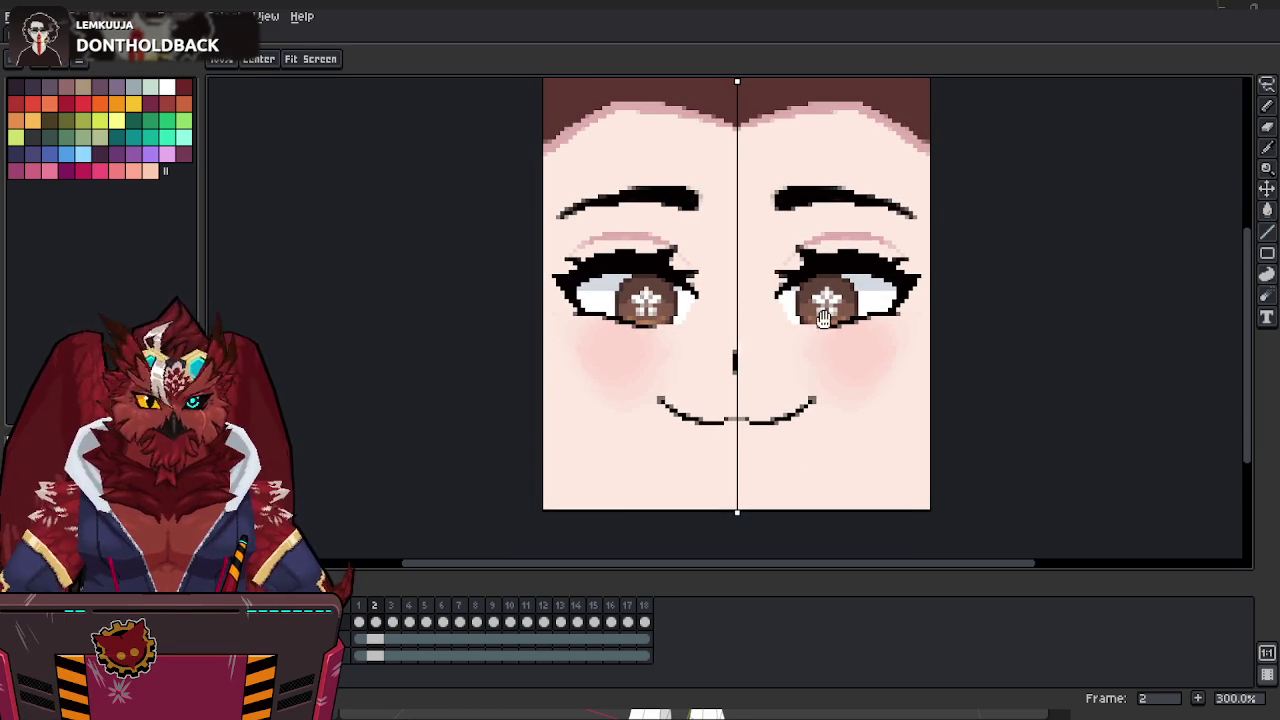
# Remove the irises so both eyes show flat light- and dark-grey fills.
pyautogui.moveTo(822, 316); pyautogui.dragTo(806, 350)
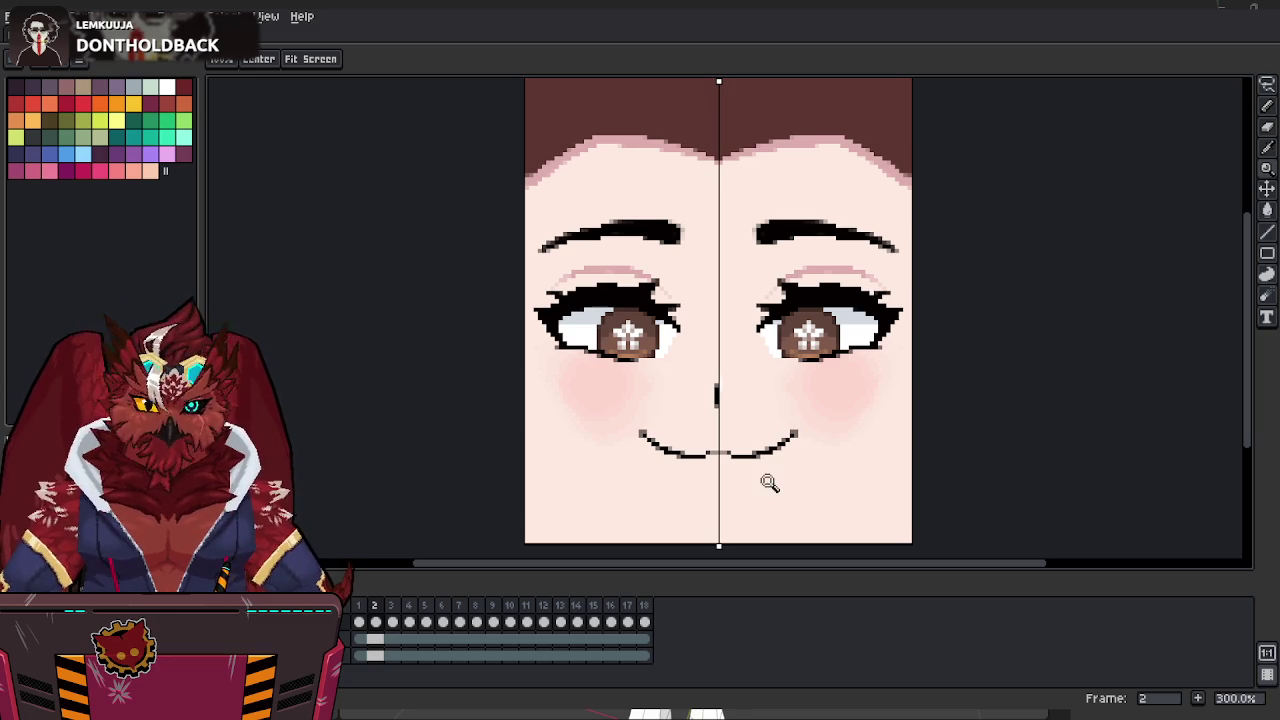
pyautogui.moveTo(777, 395); pyautogui.dragTo(766, 363)
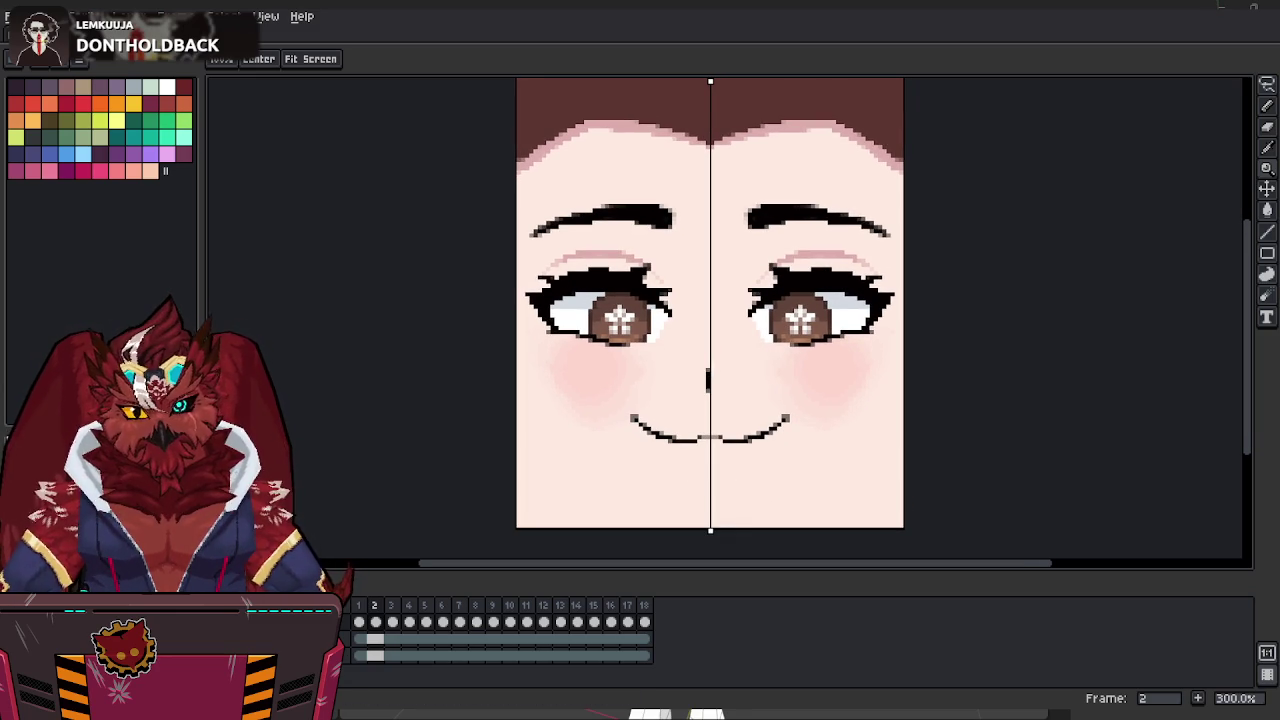
pyautogui.hotkey('ctrl', 'z')
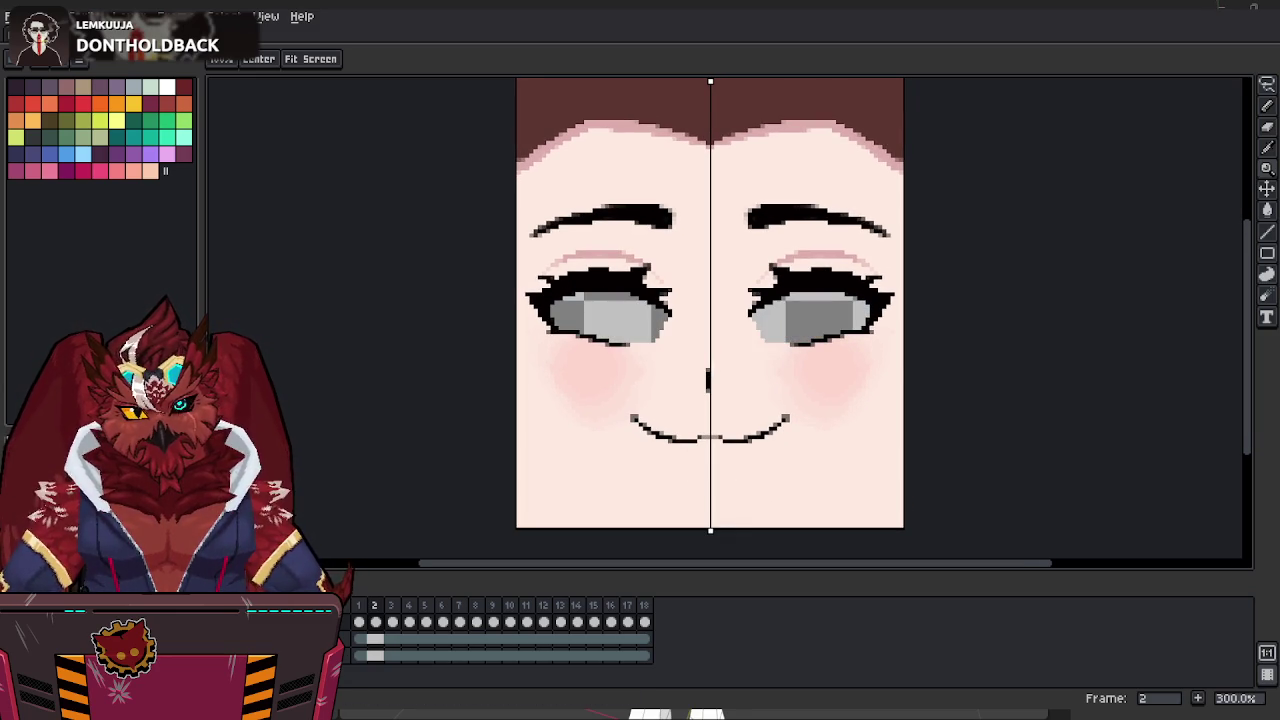
pyautogui.moveTo(846, 357); pyautogui.dragTo(865, 354)
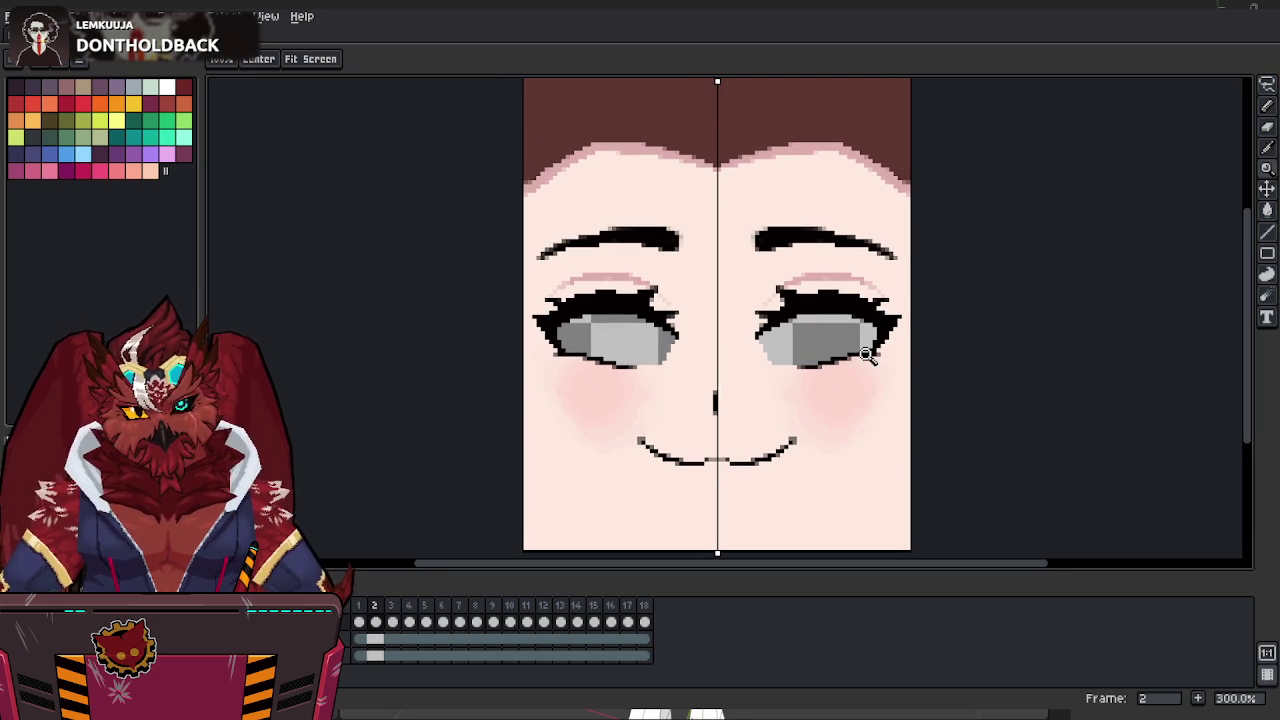
pyautogui.moveTo(777, 406); pyautogui.dragTo(782, 390)
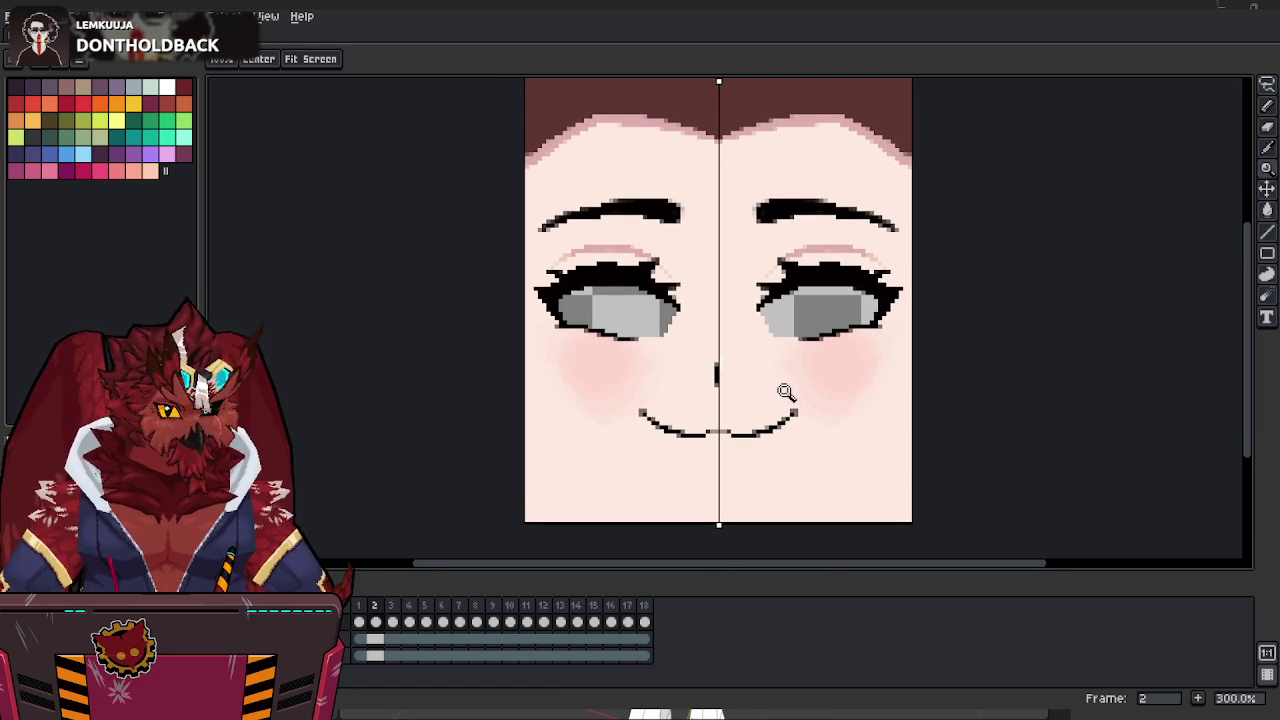
# Set the sprite sheet export layout to By Rows with a fixed 6 columns.
pyautogui.hotkey('ctrl', 'e')
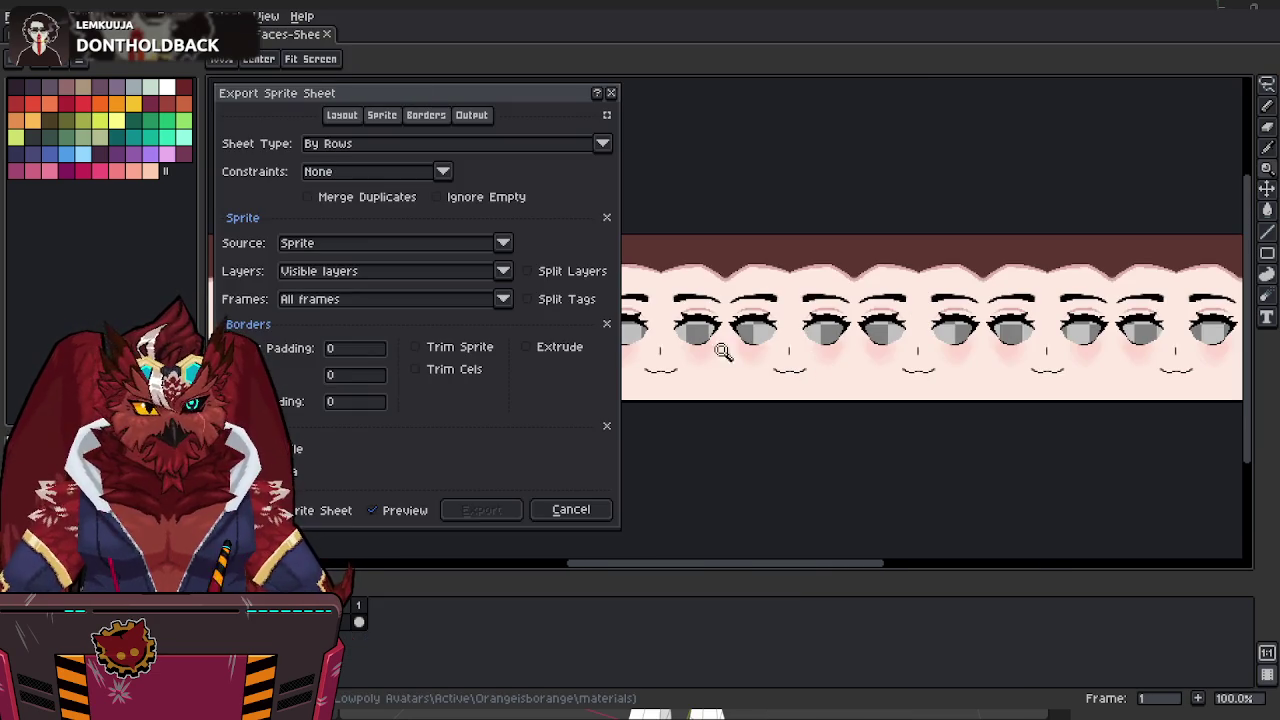
pyautogui.moveTo(437, 97); pyautogui.dragTo(268, 79)
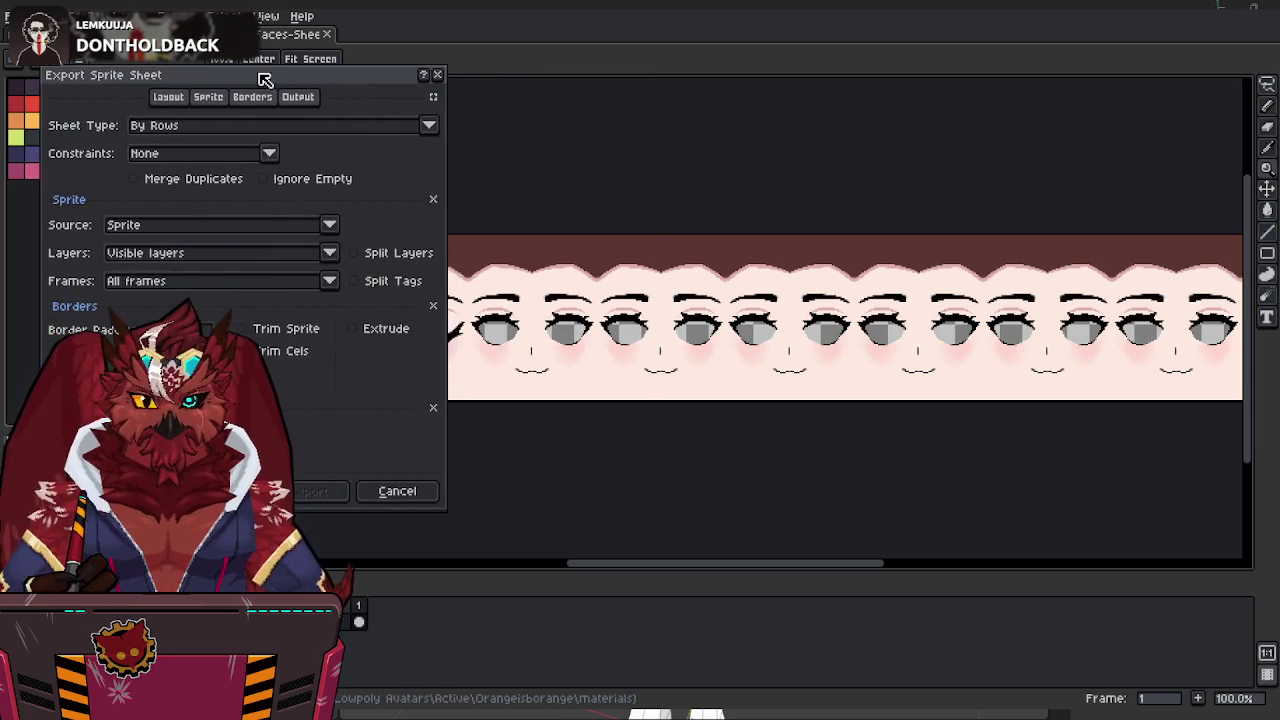
pyautogui.click(238, 160)
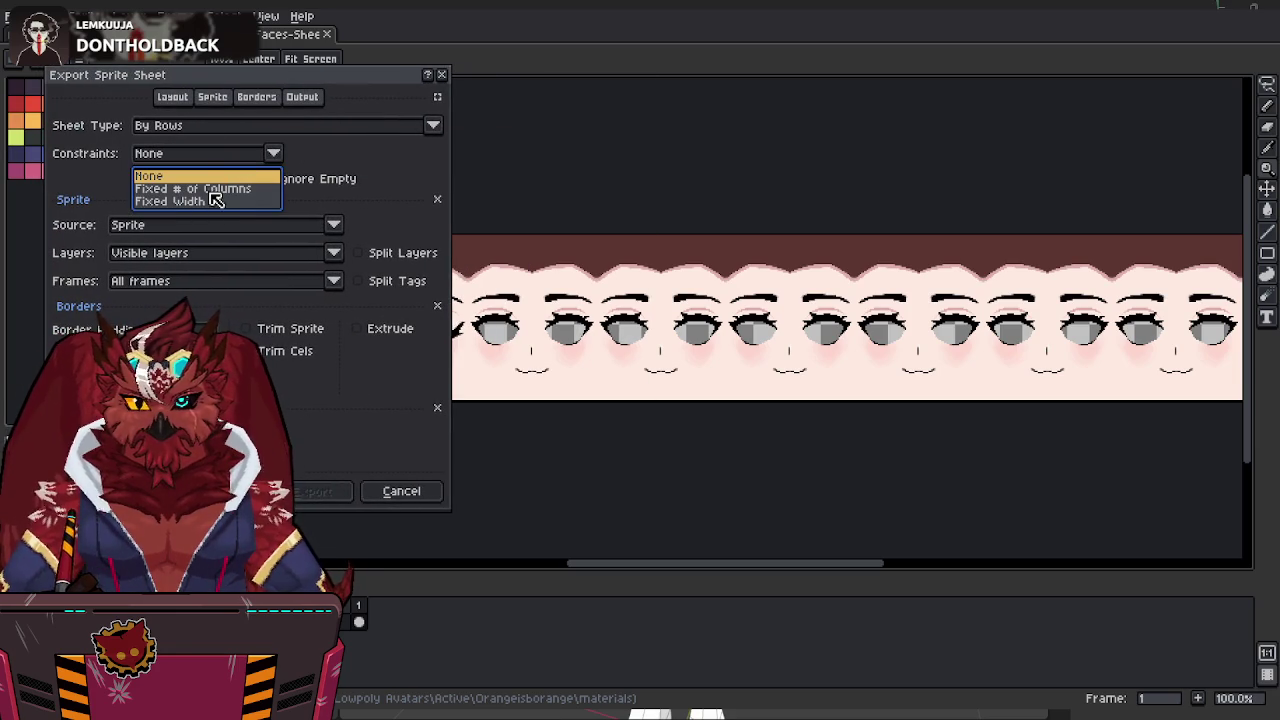
pyautogui.click(220, 190)
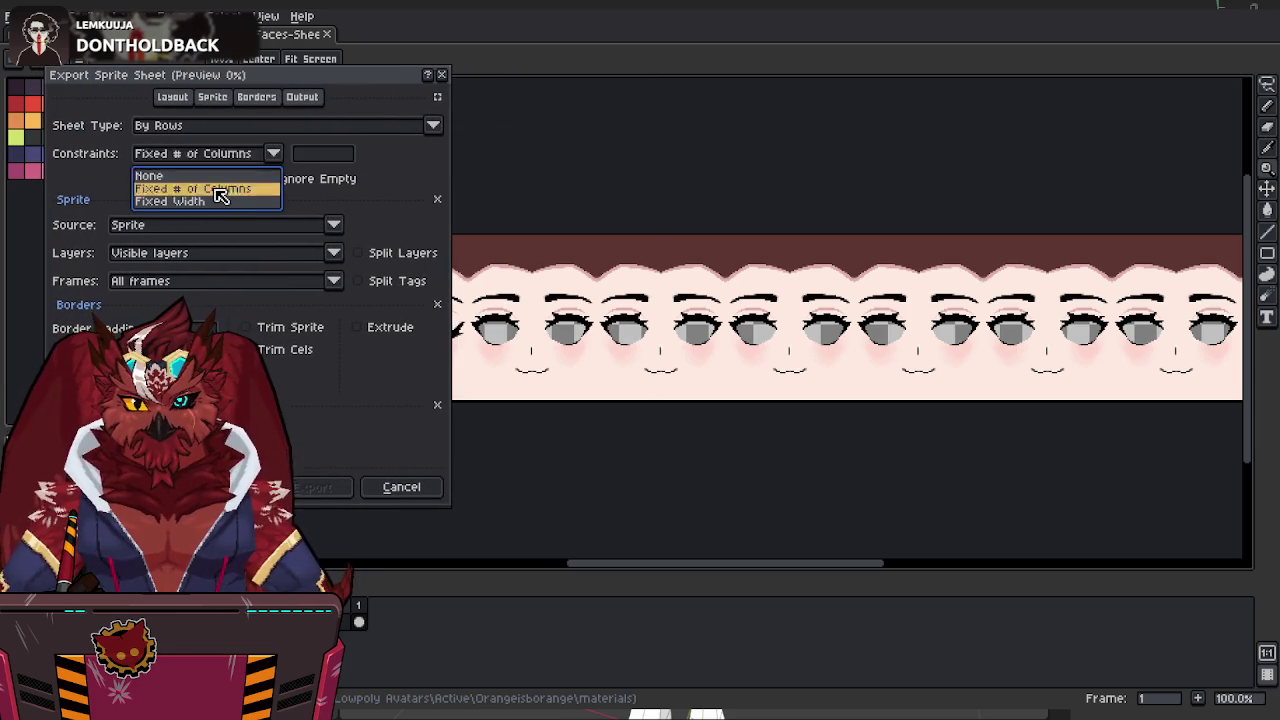
pyautogui.click(312, 155)
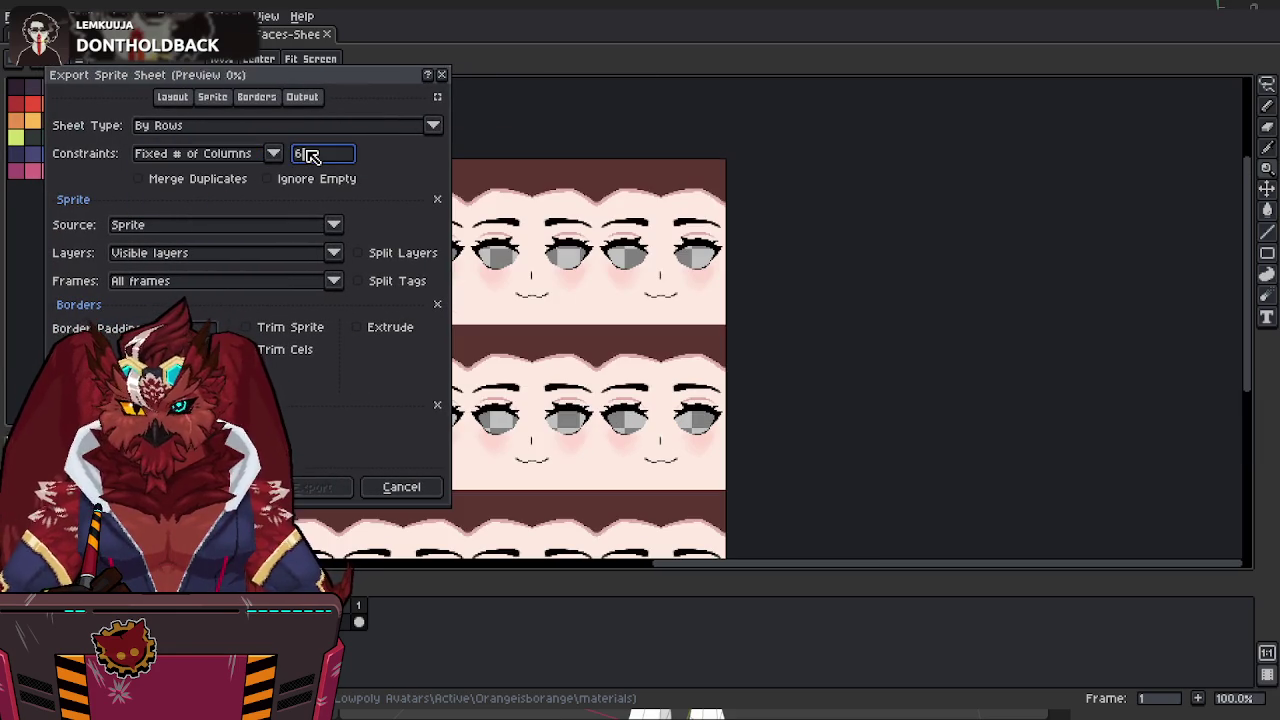
# Enable Output File as Aki-Faces.png and export the sprite sheet.
pyautogui.moveTo(310, 82); pyautogui.dragTo(1006, 86)
pyautogui.moveTo(586, 131)
pyautogui.mouseDown(button='middle')
pyautogui.moveTo(796, 170)
pyautogui.moveTo(532, 176)
pyautogui.mouseUp(button='middle')
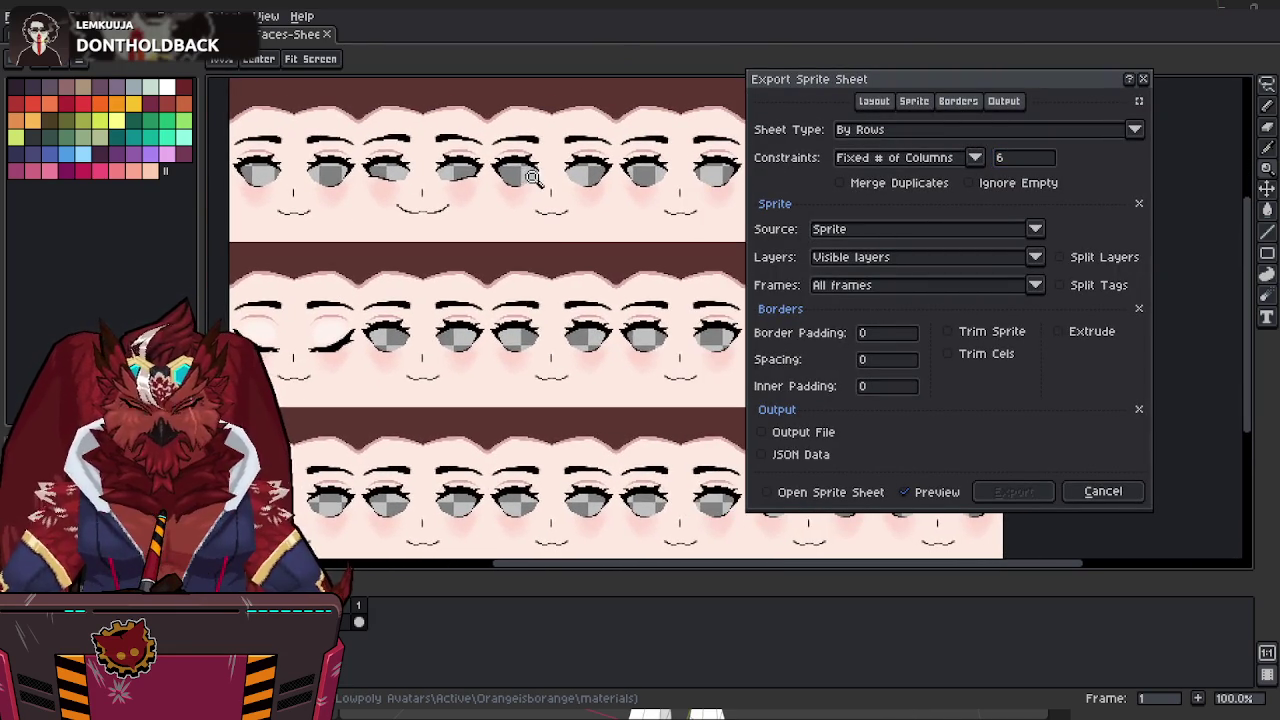
pyautogui.moveTo(504, 343)
pyautogui.mouseDown(button='middle')
pyautogui.moveTo(383, 400)
pyautogui.moveTo(585, 385)
pyautogui.mouseUp(button='middle')
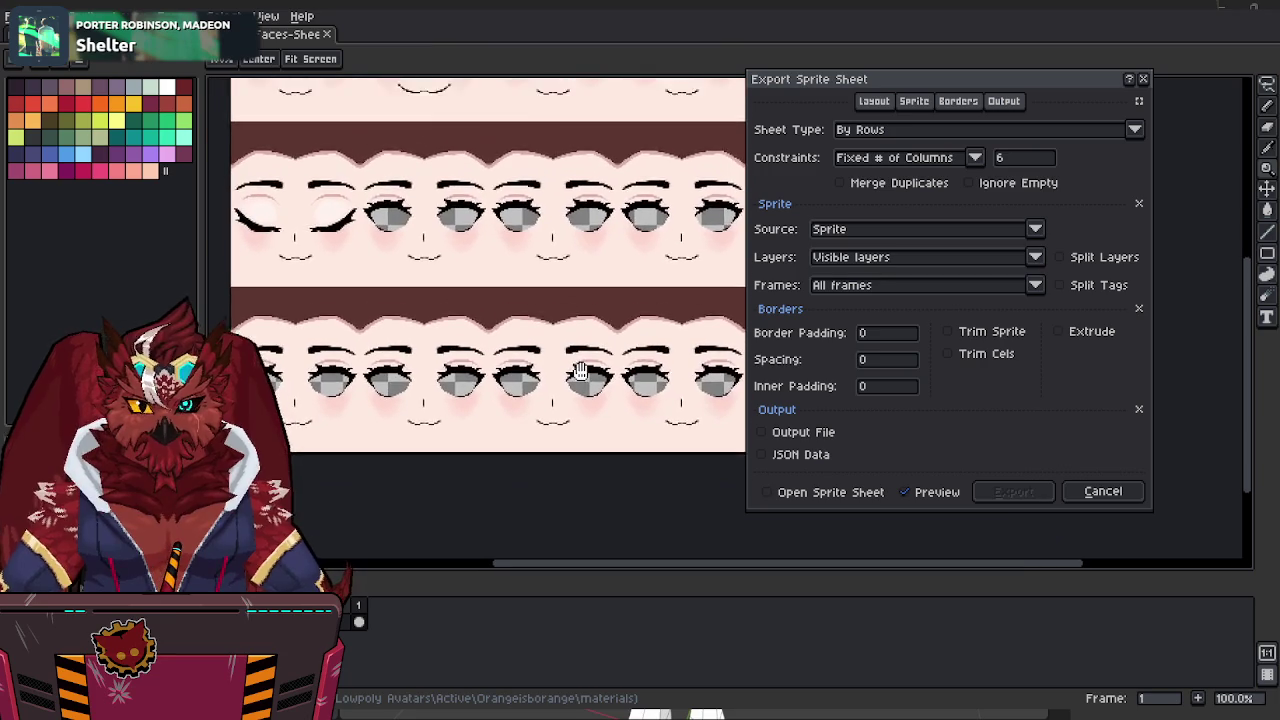
pyautogui.moveTo(580, 332); pyautogui.dragTo(576, 371, button='middle')
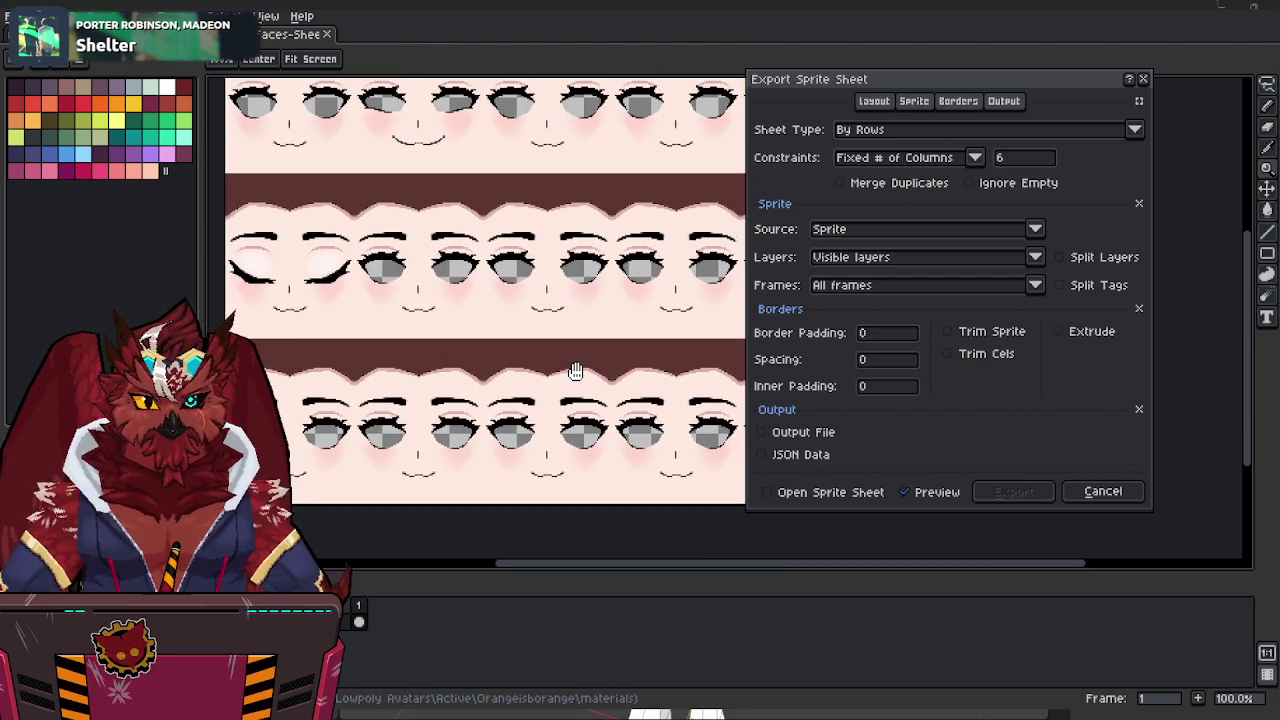
pyautogui.click(797, 430)
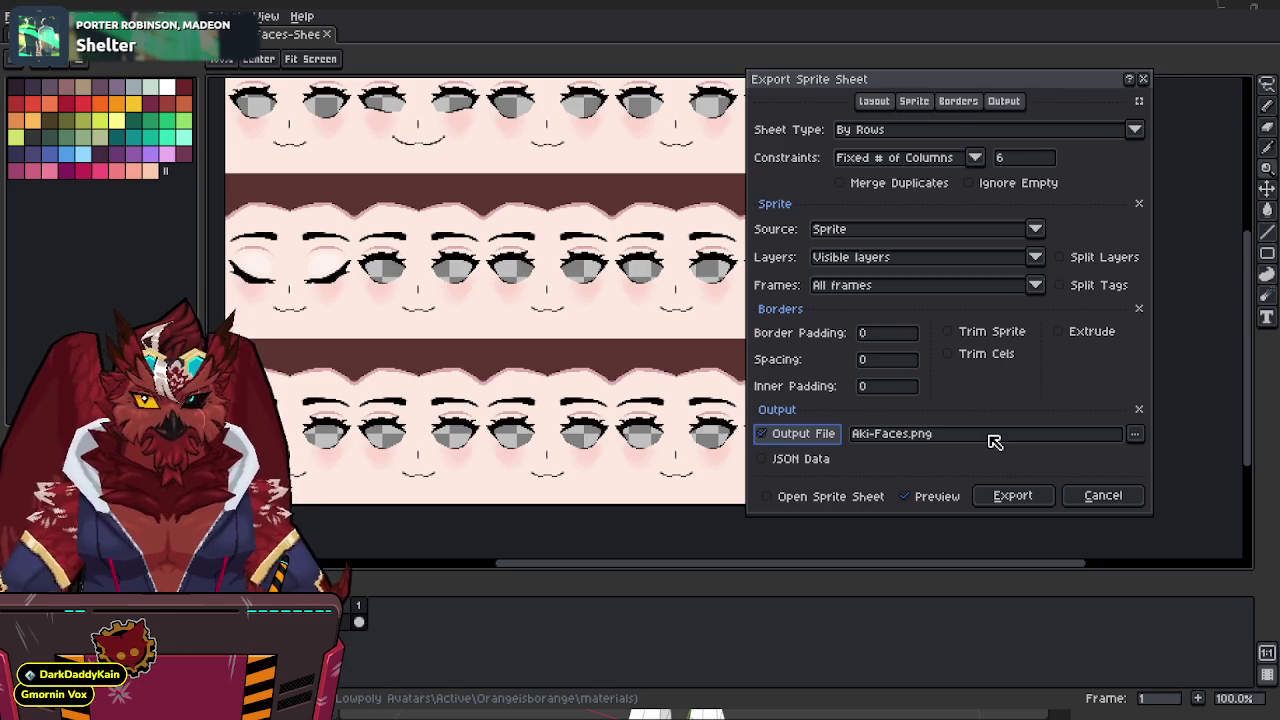
pyautogui.click(1003, 497)
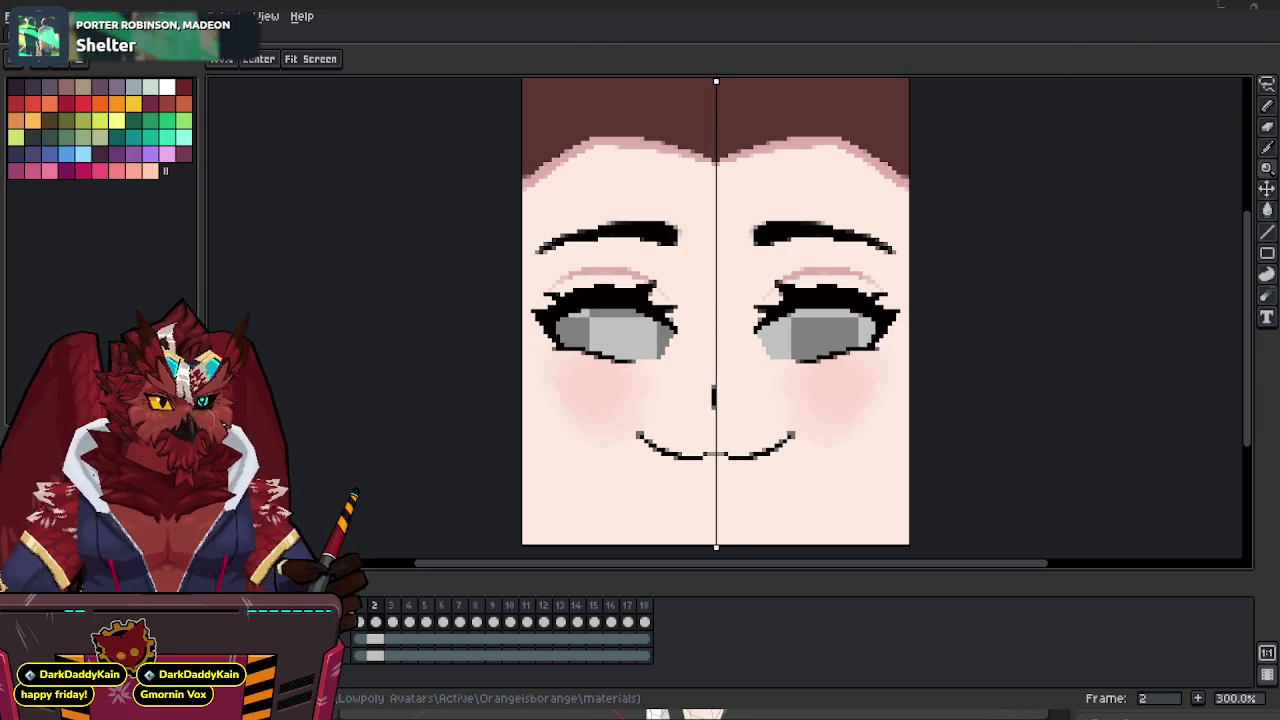
pyautogui.hotkey('alt', 'Tab')
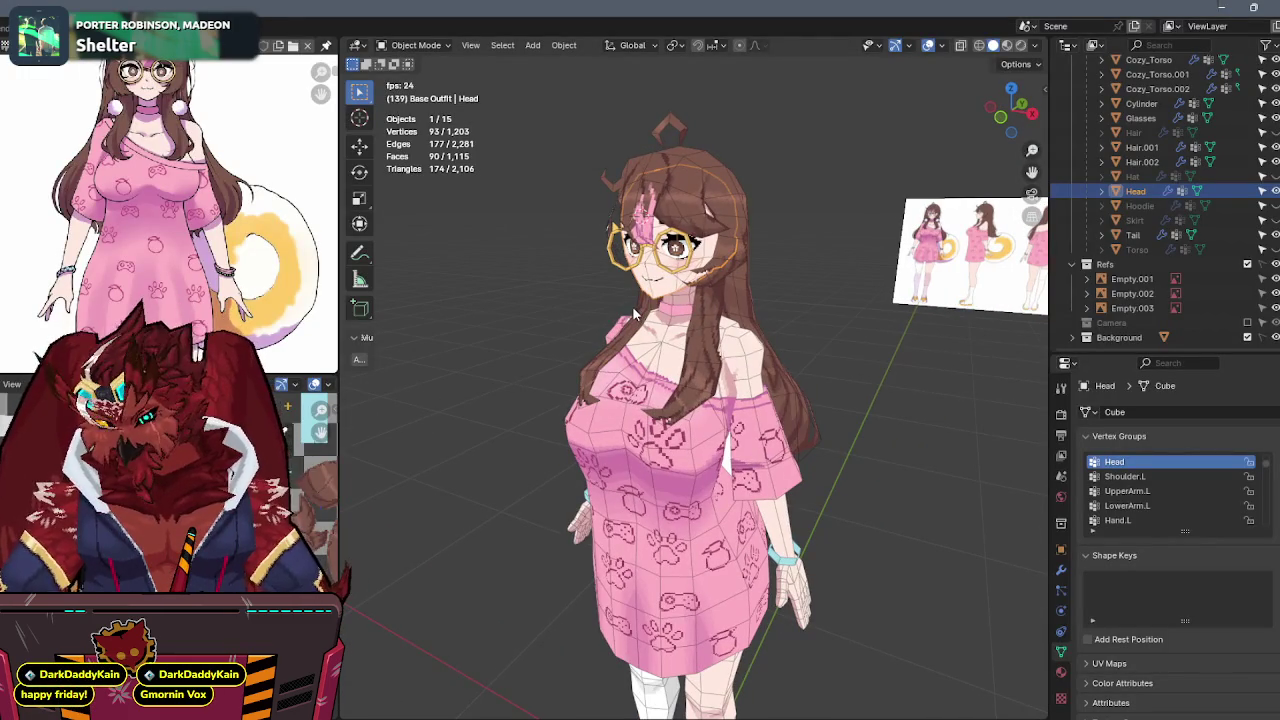
# Isolate the Head and select its linked front face region in face select mode.
pyautogui.hotkey('shift', 'h')
pyautogui.scroll(2, 715, 200)
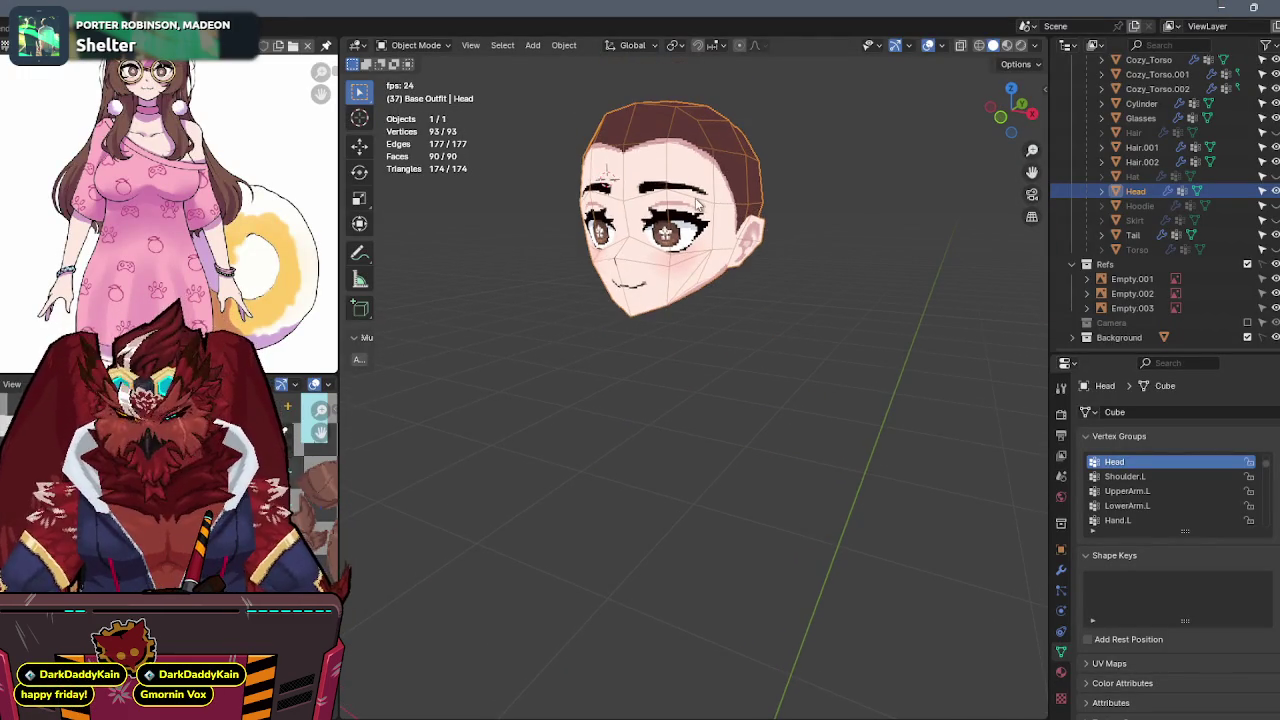
pyautogui.press('KP_Decimal')
pyautogui.moveTo(715, 200); pyautogui.dragTo(760, 204, button='middle')
pyautogui.scroll(-3, 788, 205)
pyautogui.press('Tab')
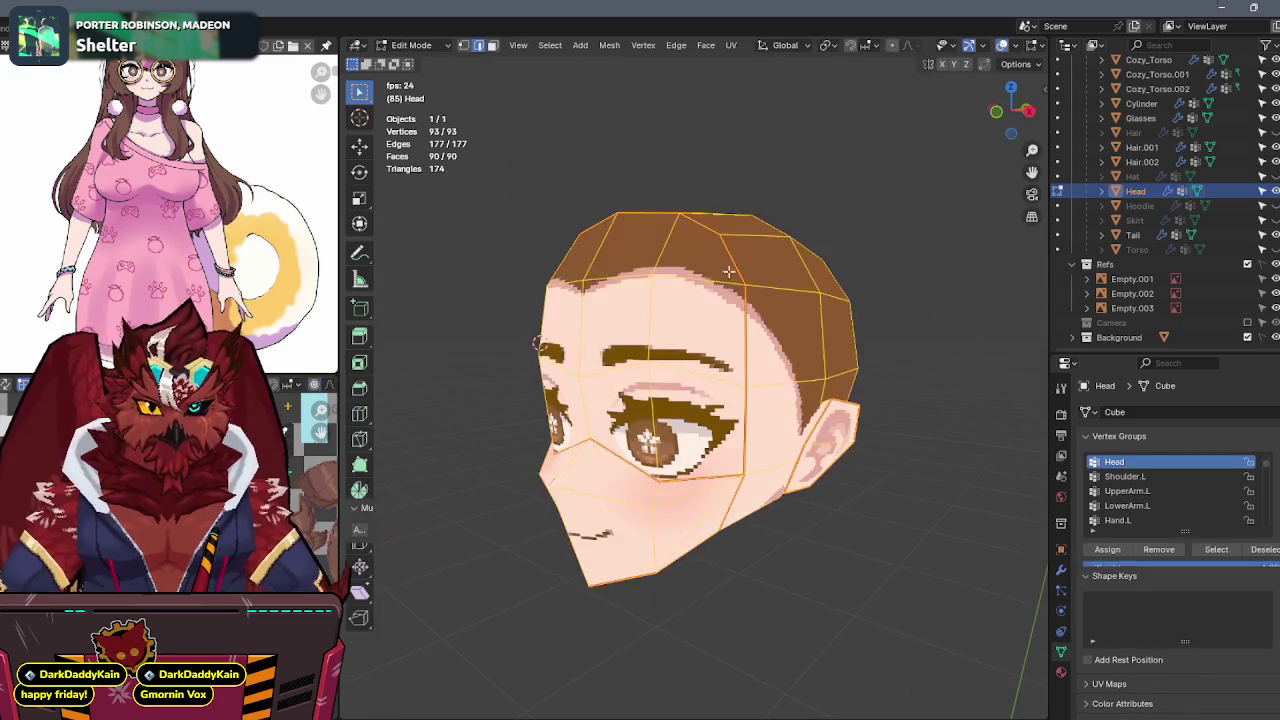
pyautogui.press('3')
pyautogui.press('l')
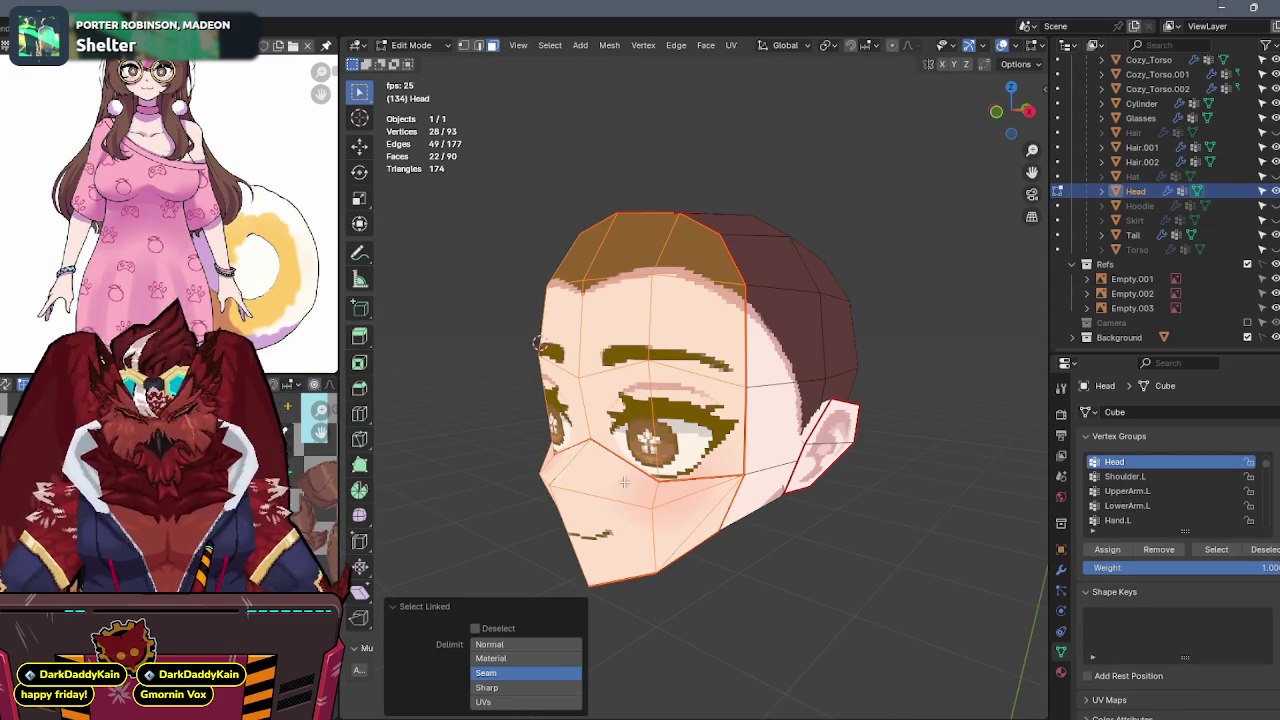
pyautogui.moveTo(700, 384); pyautogui.dragTo(772, 328, button='middle')
# Duplicate the face region, move the copy -0.10804 m along Y, and view from the front.
pyautogui.hotkey('shift', 's')
pyautogui.click(757, 430)
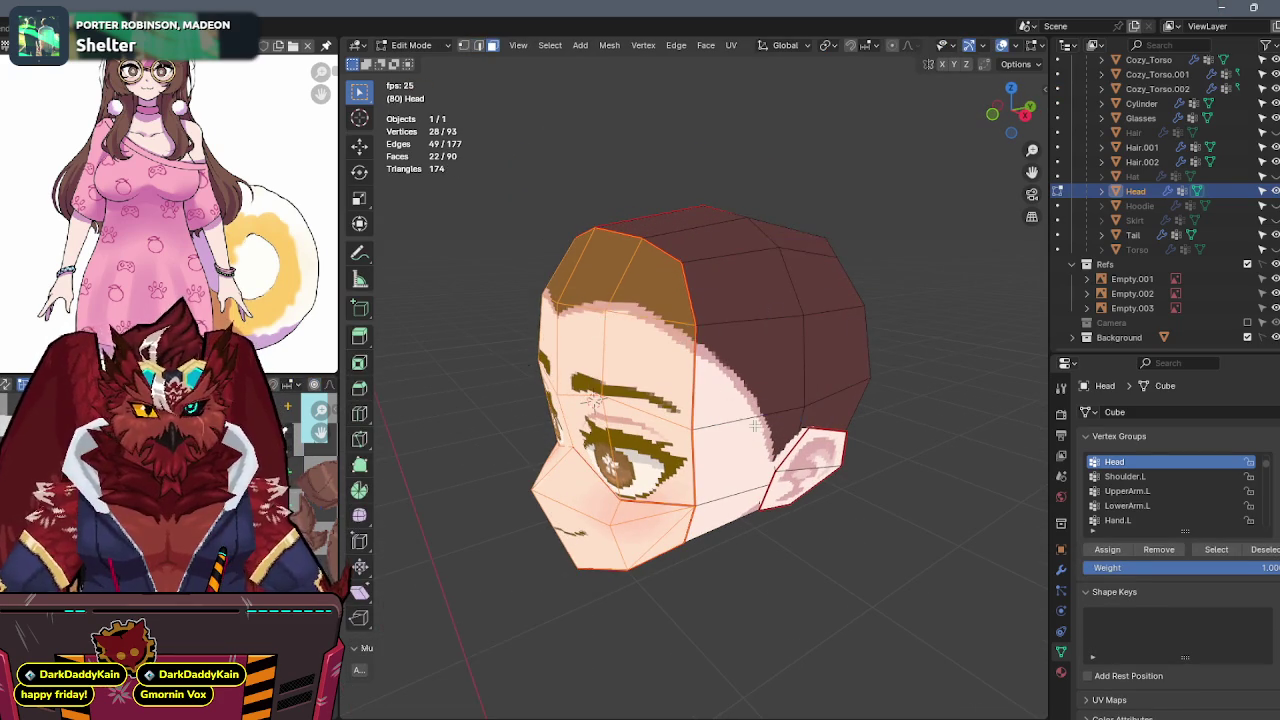
pyautogui.moveTo(757, 430); pyautogui.dragTo(812, 327, button='middle')
pyautogui.hotkey('shift', 'd')
pyautogui.press('y')
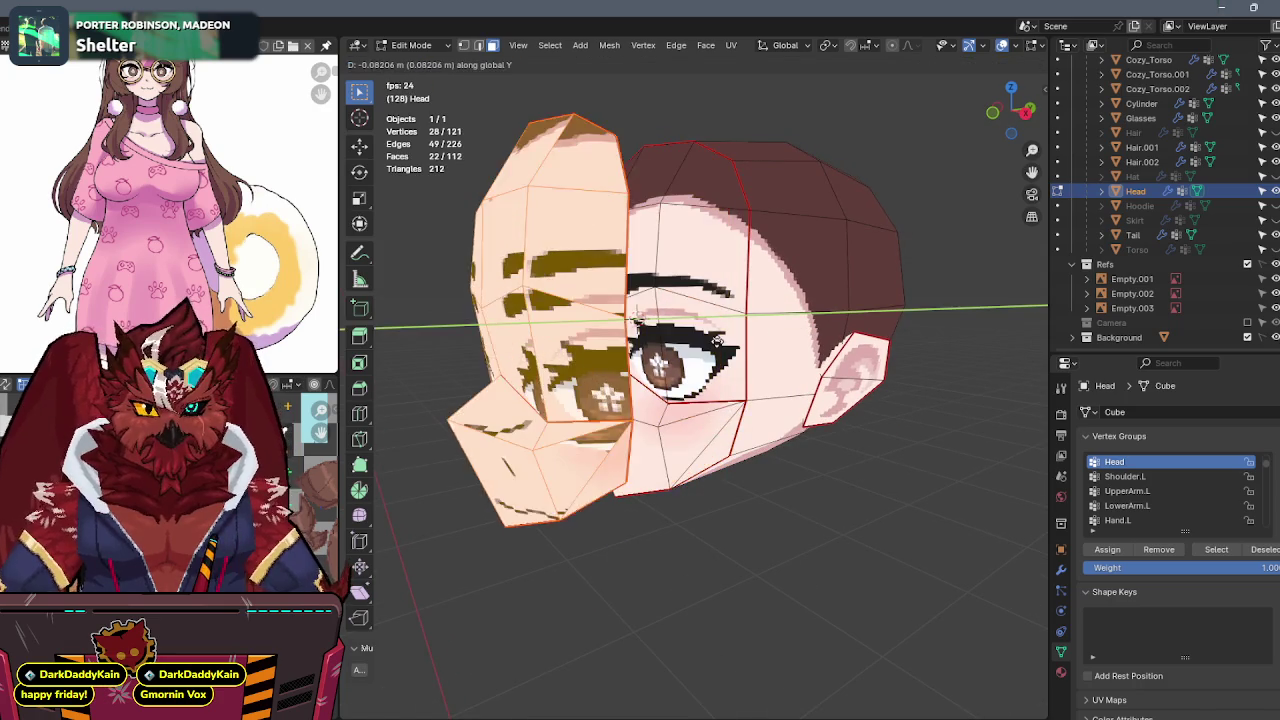
pyautogui.rightClick(802, 355)
pyautogui.click(1060, 389)
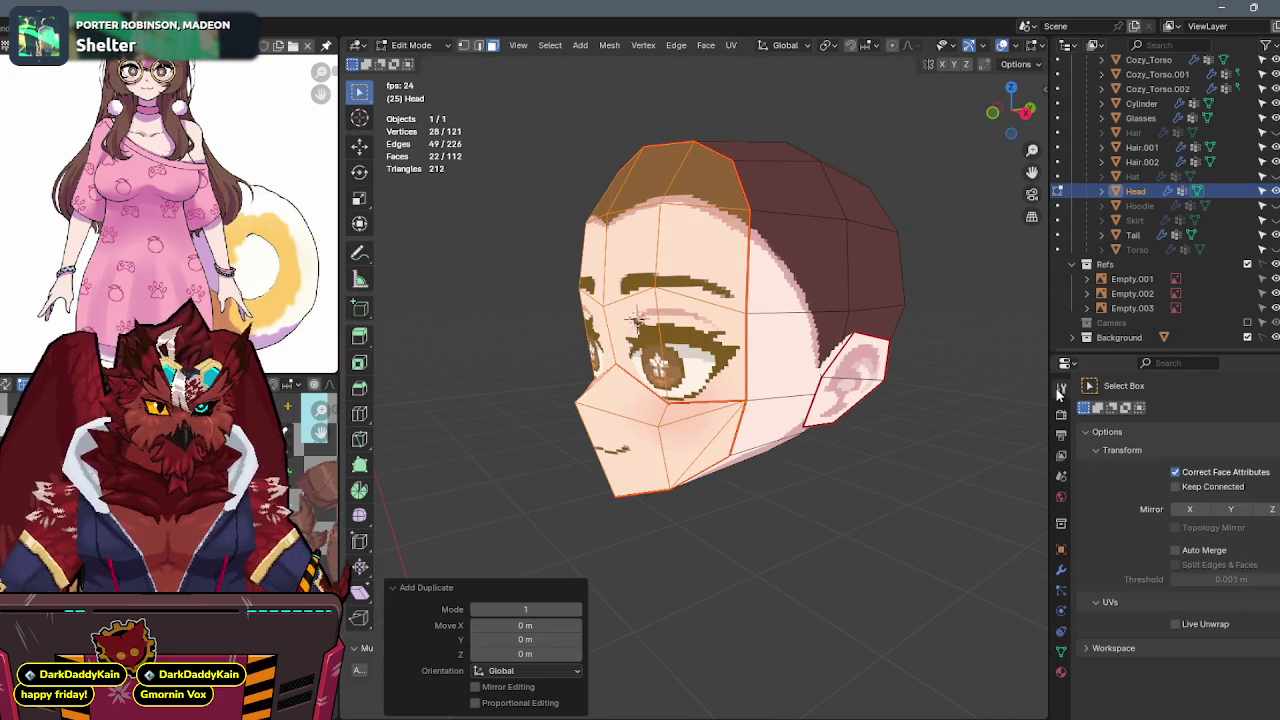
pyautogui.press('g')
pyautogui.press('y')
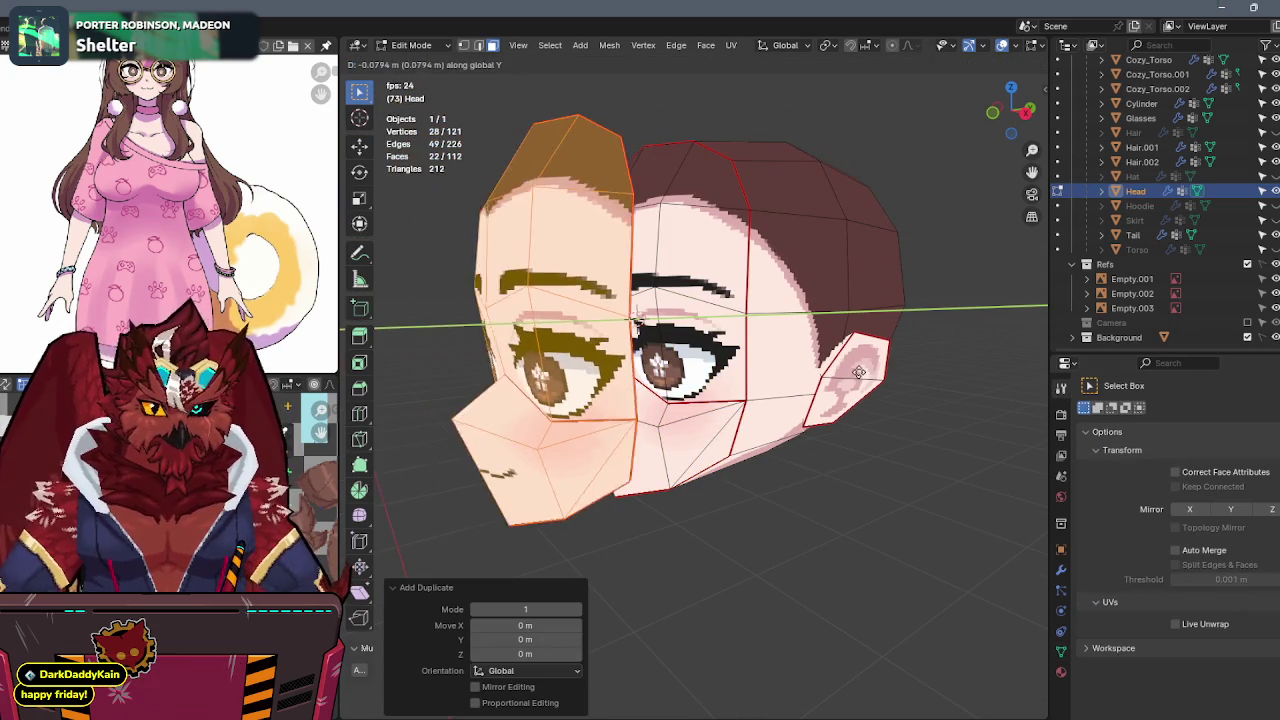
pyautogui.click(951, 85)
pyautogui.scroll(2, 742, 262)
pyautogui.scroll(2, 742, 262)
pyautogui.press('KP_1')
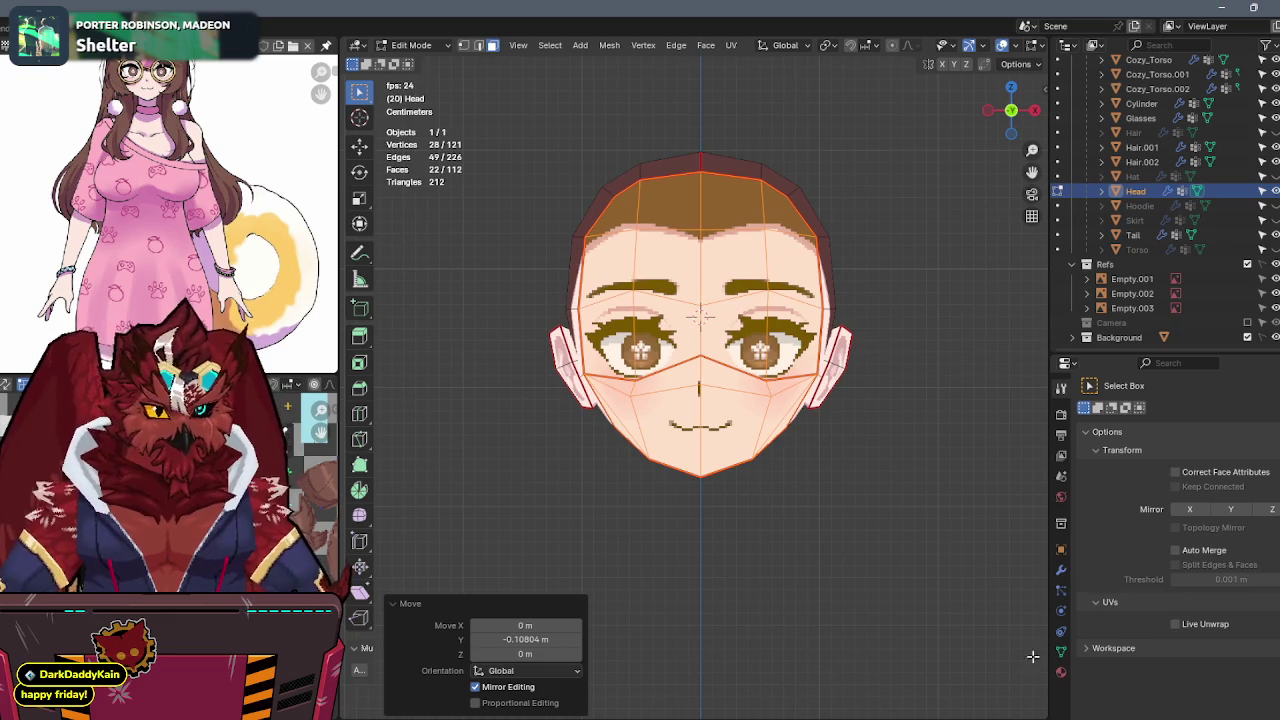
pyautogui.click(1061, 672)
# Assign the face a new Aki-Face material using Aki-Faces.png as base colour with Closest filtering.
pyautogui.click(1276, 416)
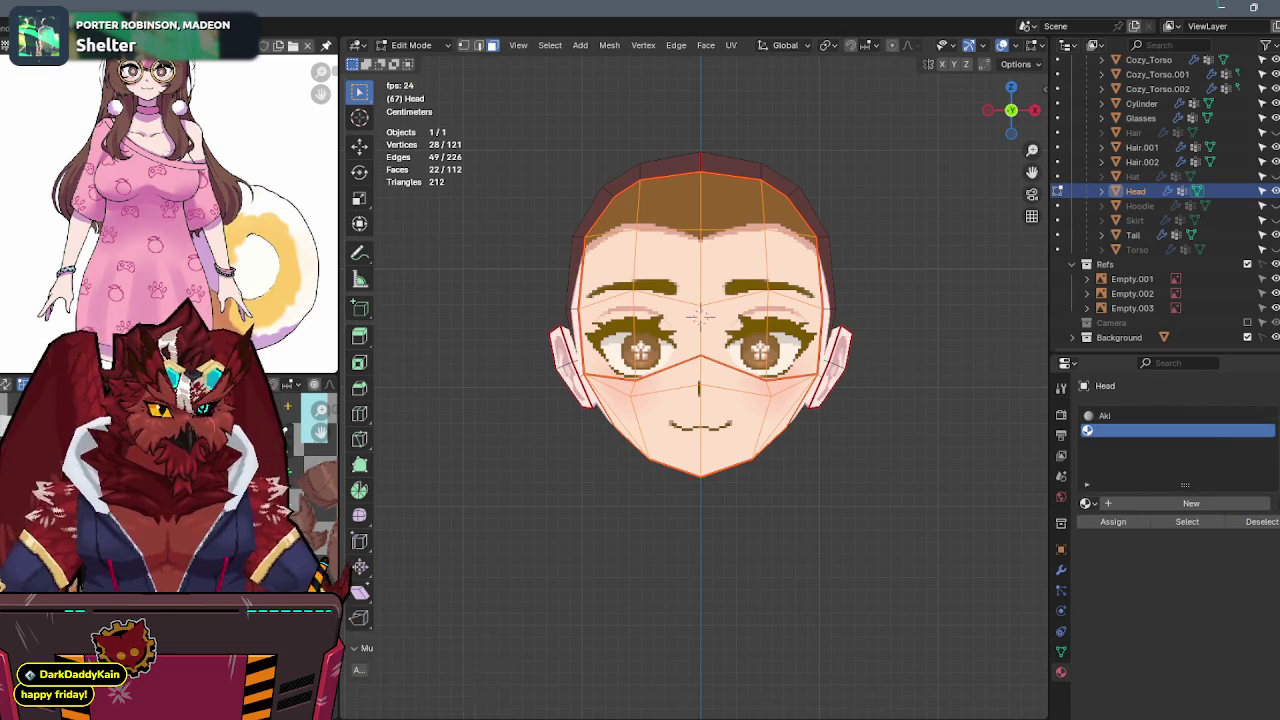
pyautogui.click(1130, 505)
pyautogui.write('A')
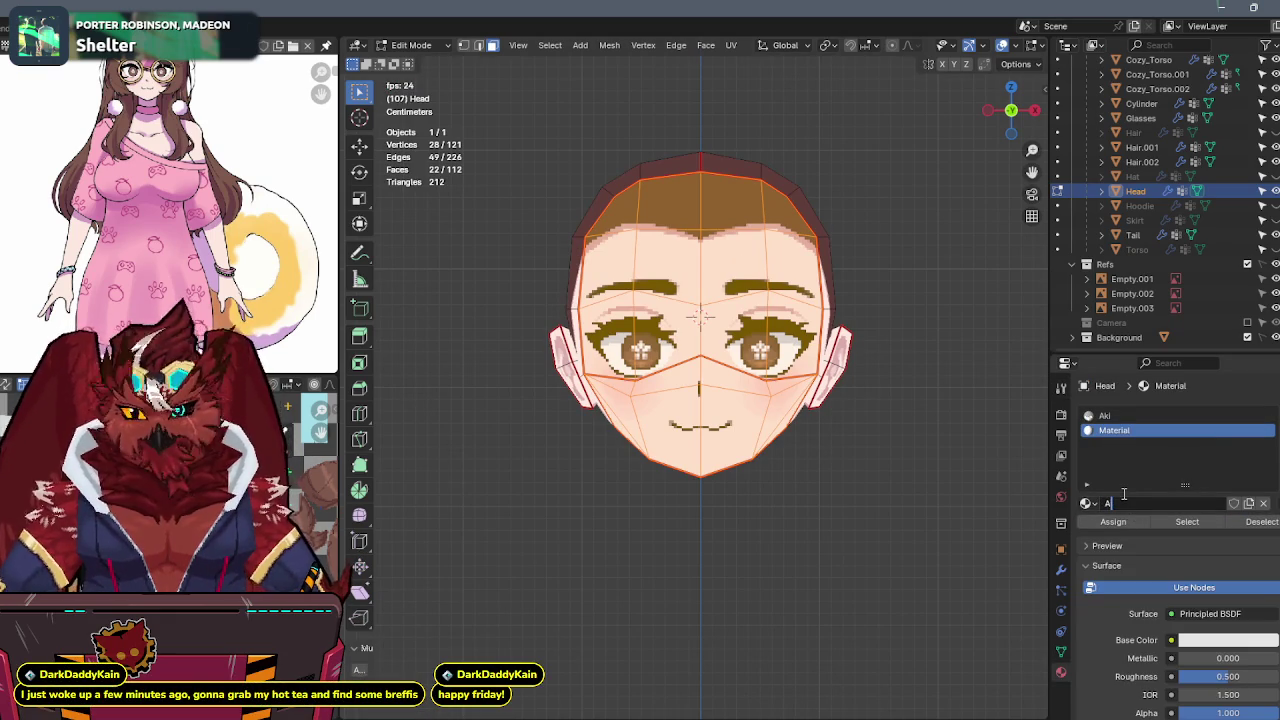
pyautogui.write('ki-Face')
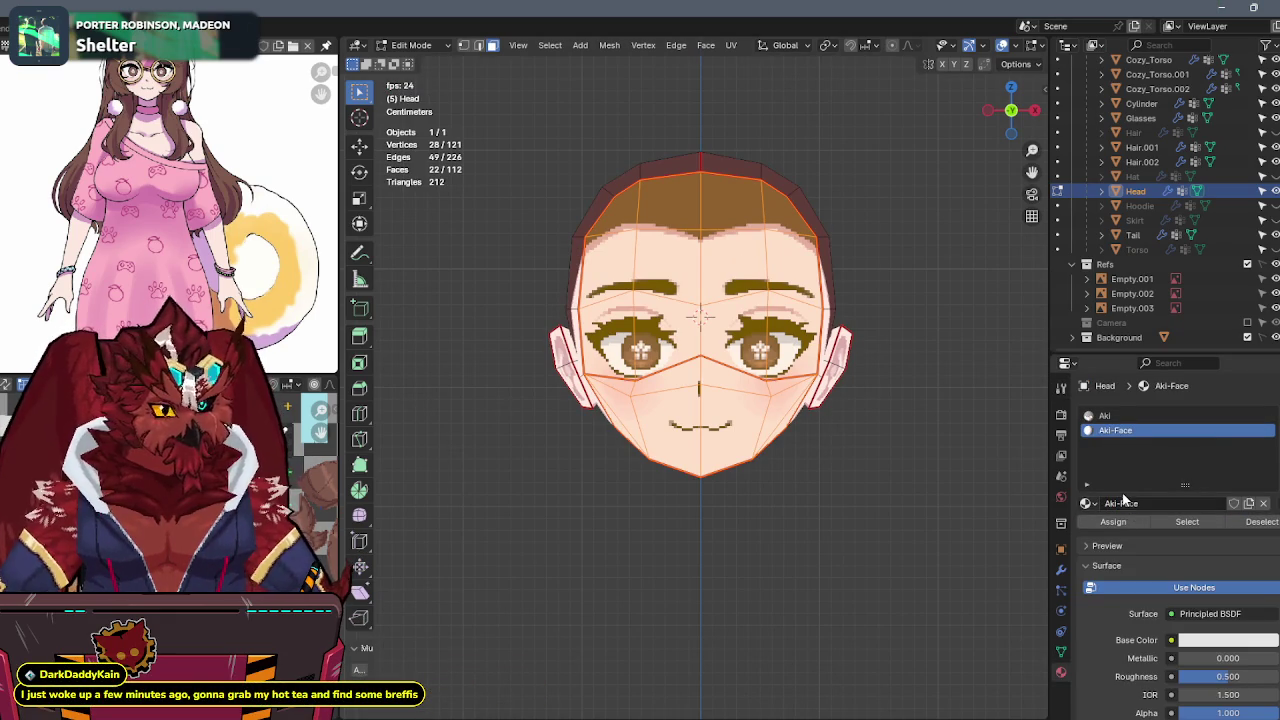
pyautogui.click(1171, 640)
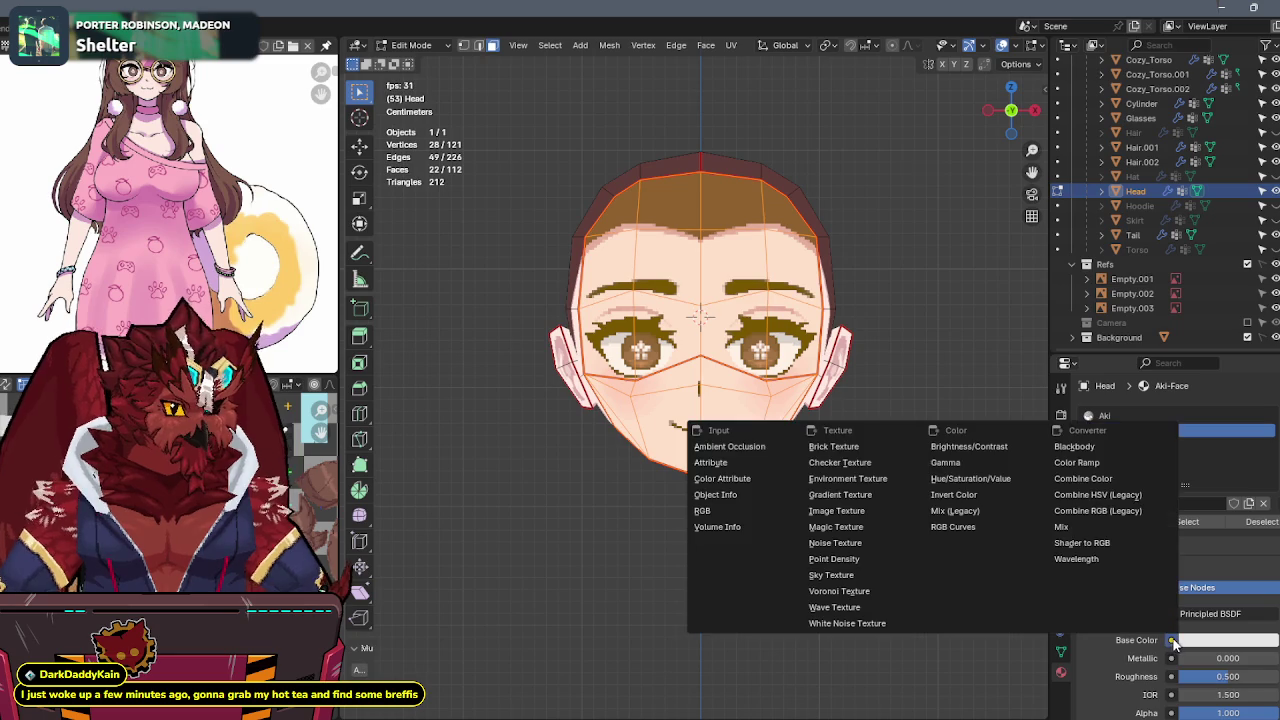
pyautogui.click(829, 512)
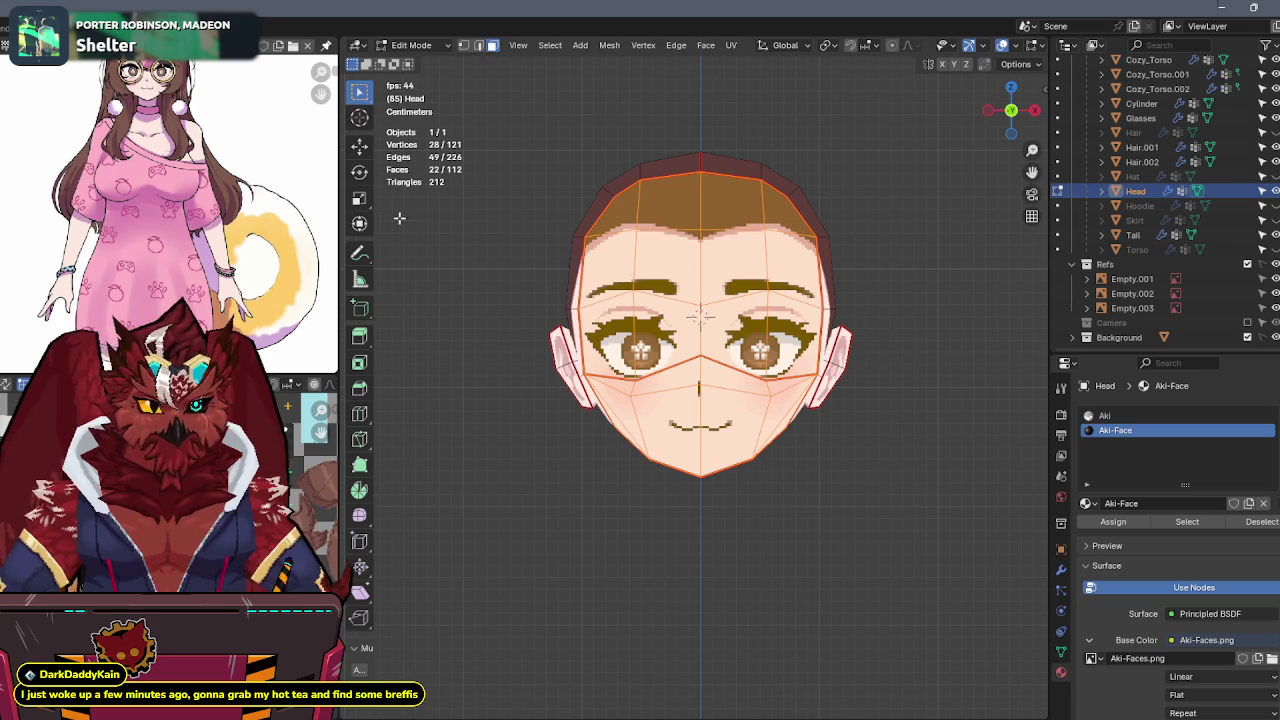
pyautogui.click(1181, 676)
pyautogui.click(1186, 627)
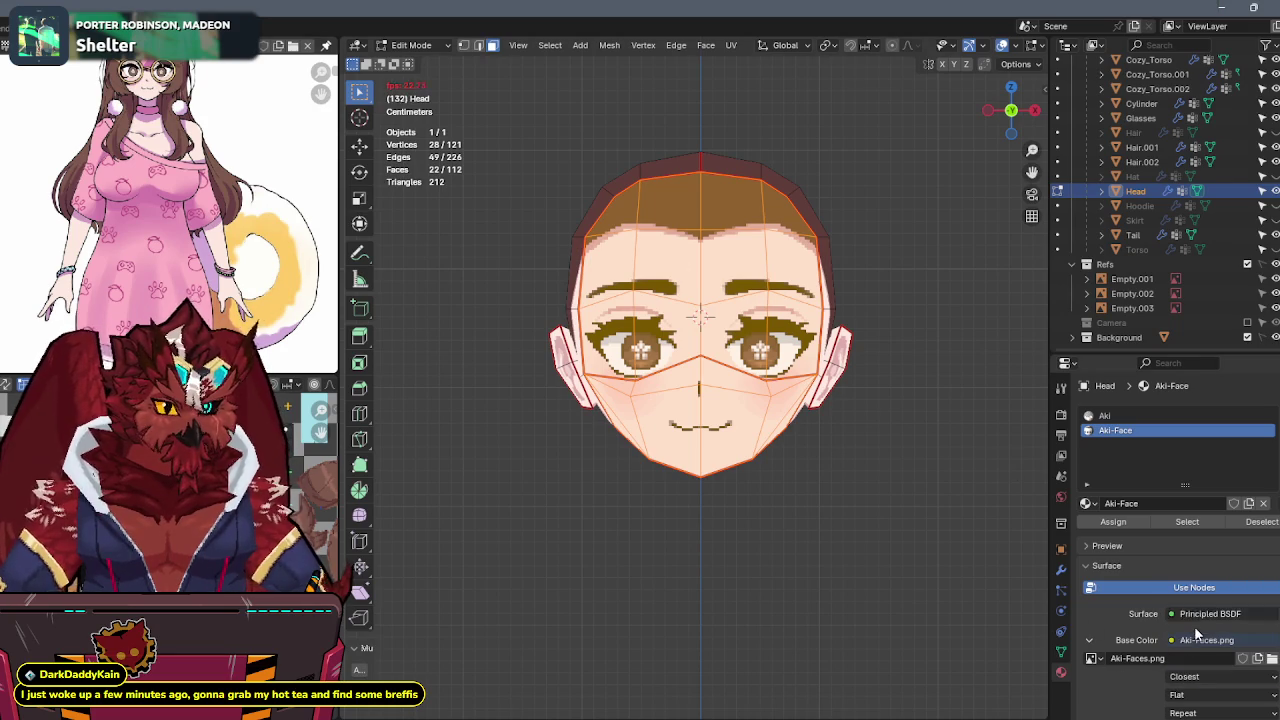
pyautogui.click(1133, 522)
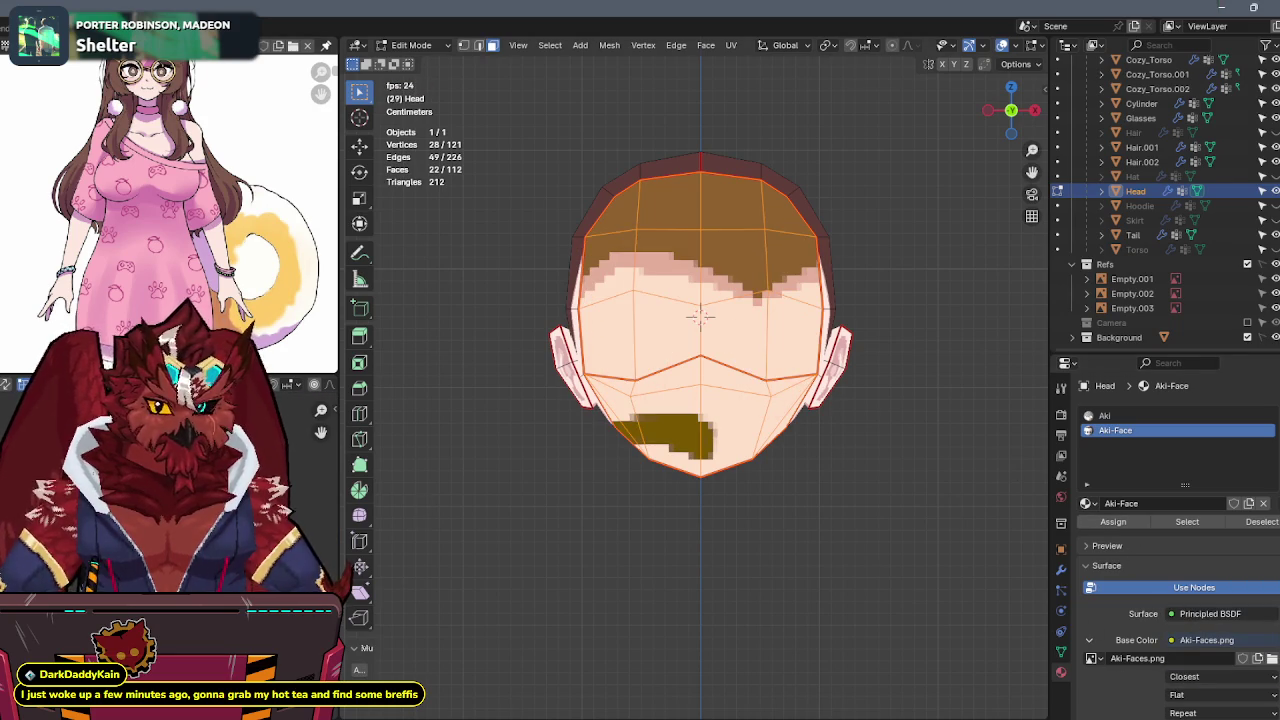
# Widen the image editor, then shift and enlarge the face UVs on the Aki-Faces texture.
pyautogui.moveTo(343, 468)
pyautogui.mouseDown()
pyautogui.moveTo(555, 468)
pyautogui.moveTo(503, 468)
pyautogui.mouseUp()
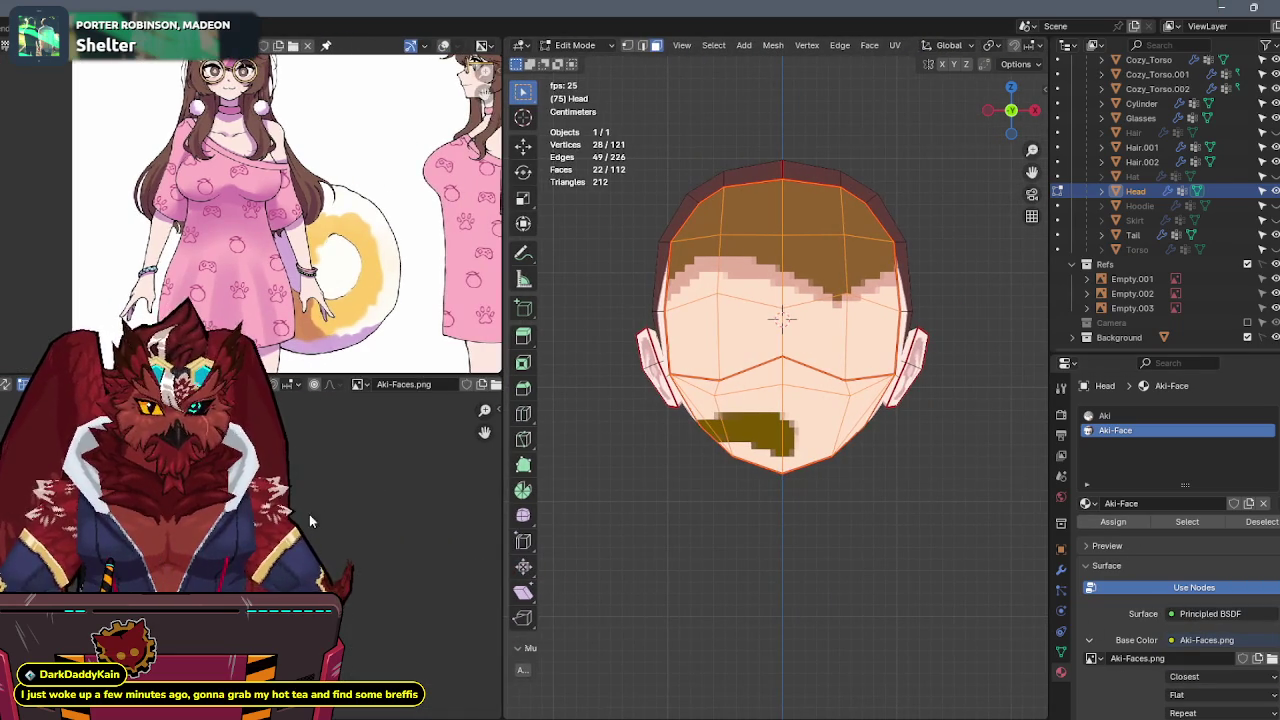
pyautogui.scroll(3, 310, 560)
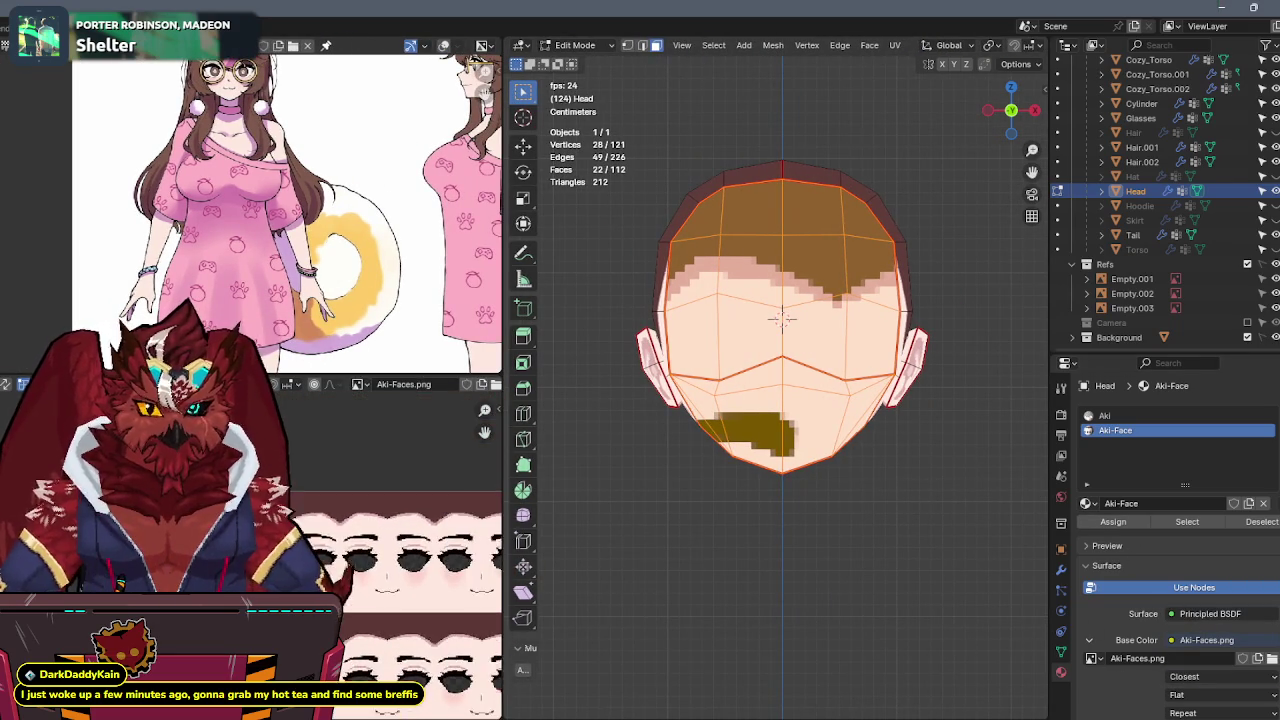
pyautogui.scroll(2, 866, 437)
pyautogui.scroll(2, 400, 520)
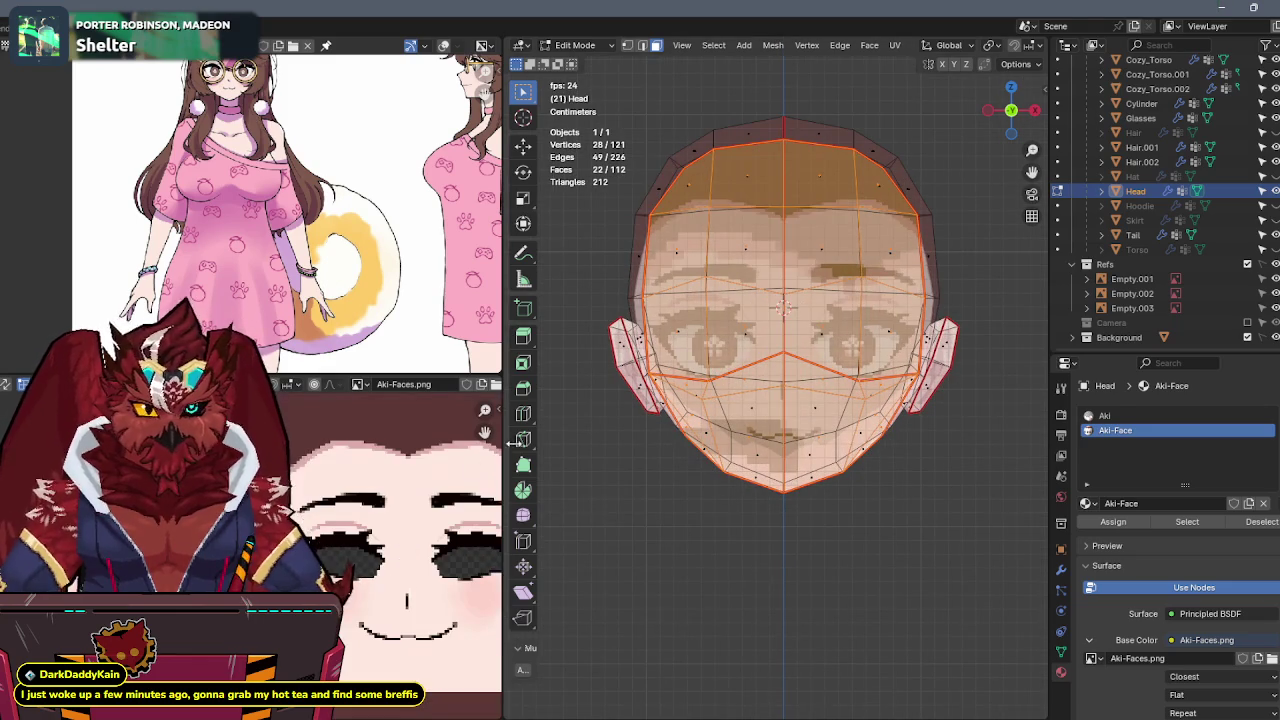
pyautogui.scroll(1, 597, 498)
pyautogui.scroll(2, 301, 497)
pyautogui.moveTo(301, 497); pyautogui.dragTo(345, 607)
pyautogui.press('s')
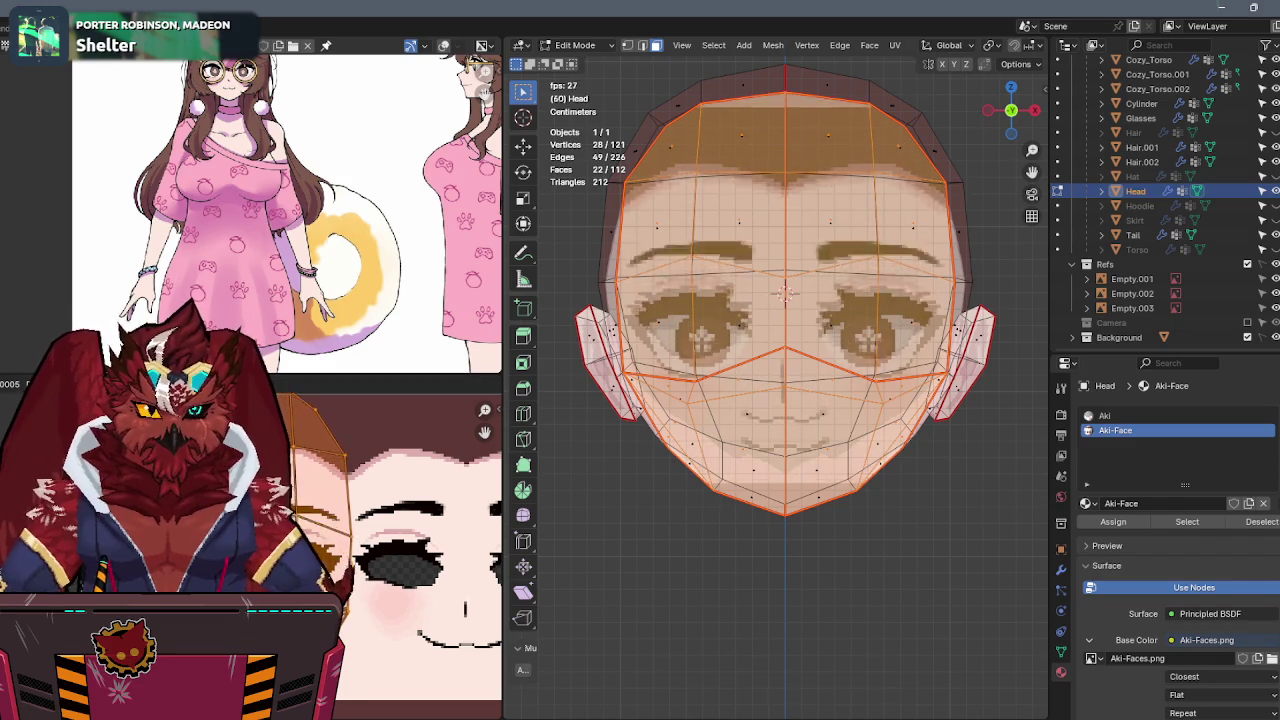
pyautogui.press('Return')
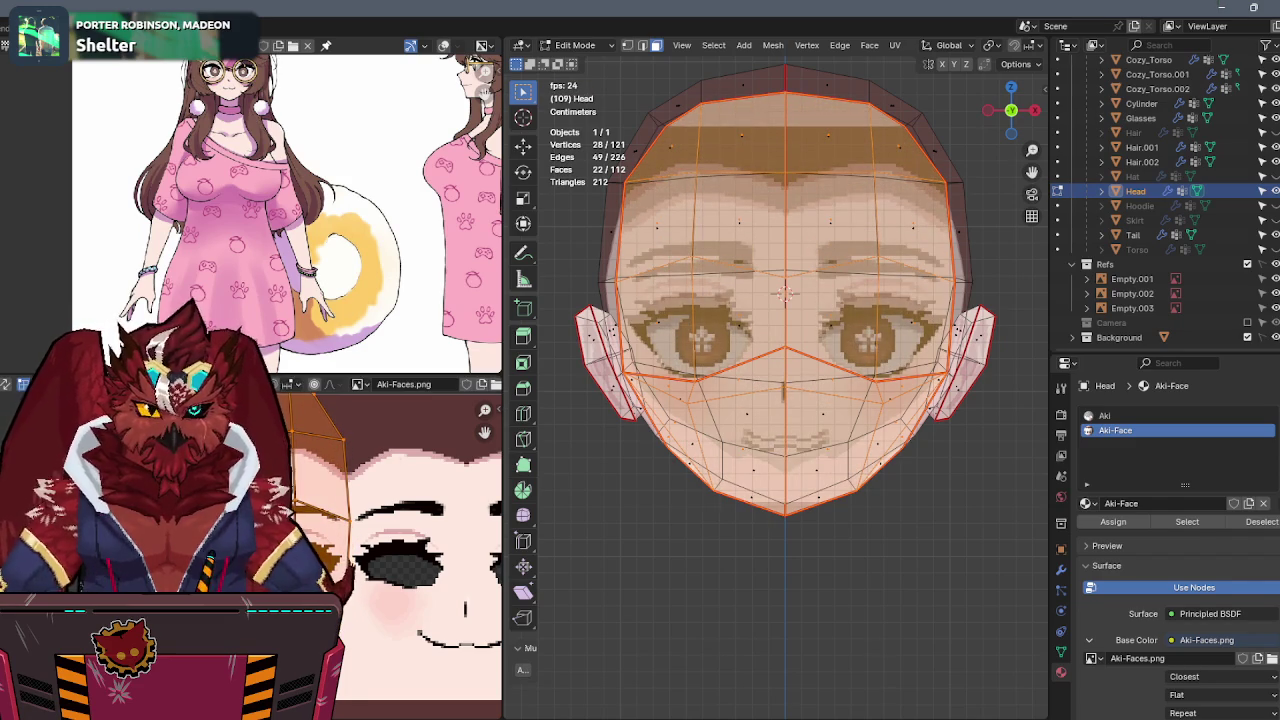
# Move the face UVs with G so they sit over the eye artwork.
pyautogui.scroll(4, 808, 373)
pyautogui.scroll(4, 808, 373)
pyautogui.scroll(3, 808, 373)
pyautogui.scroll(2, 808, 373)
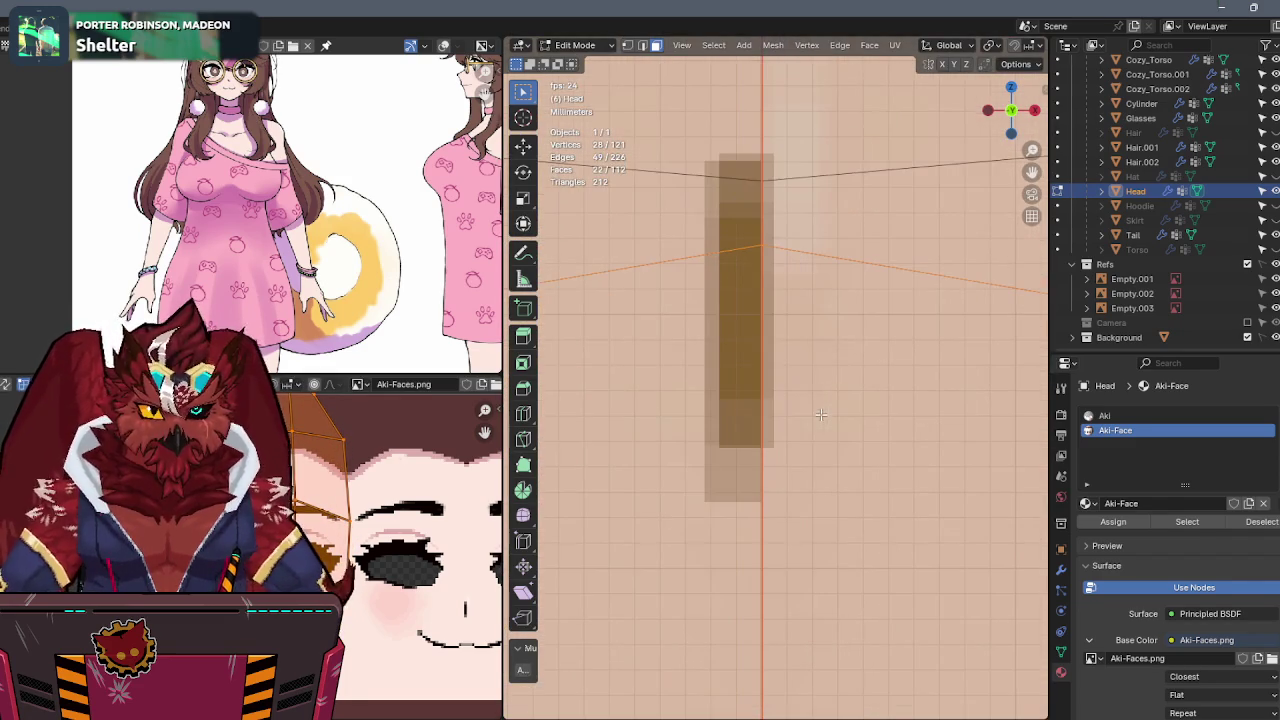
pyautogui.scroll(-2, 400, 540)
pyautogui.scroll(-2, 400, 540)
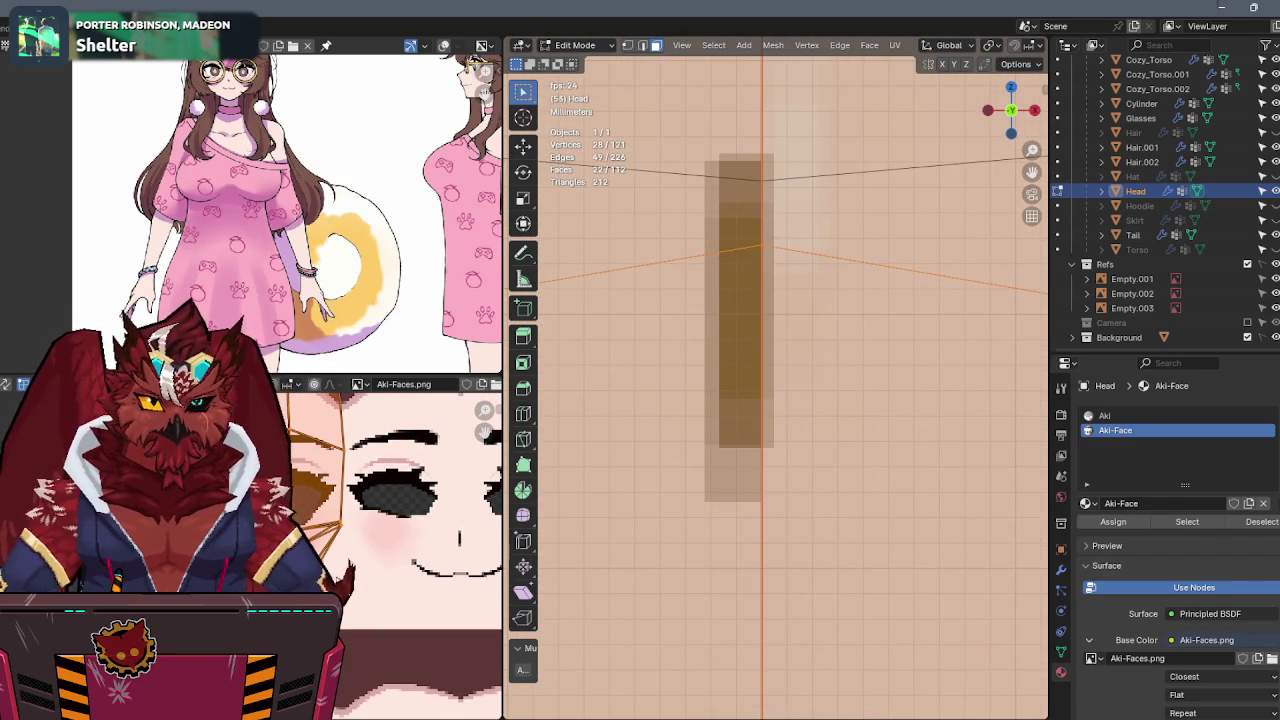
pyautogui.scroll(-1, 400, 540)
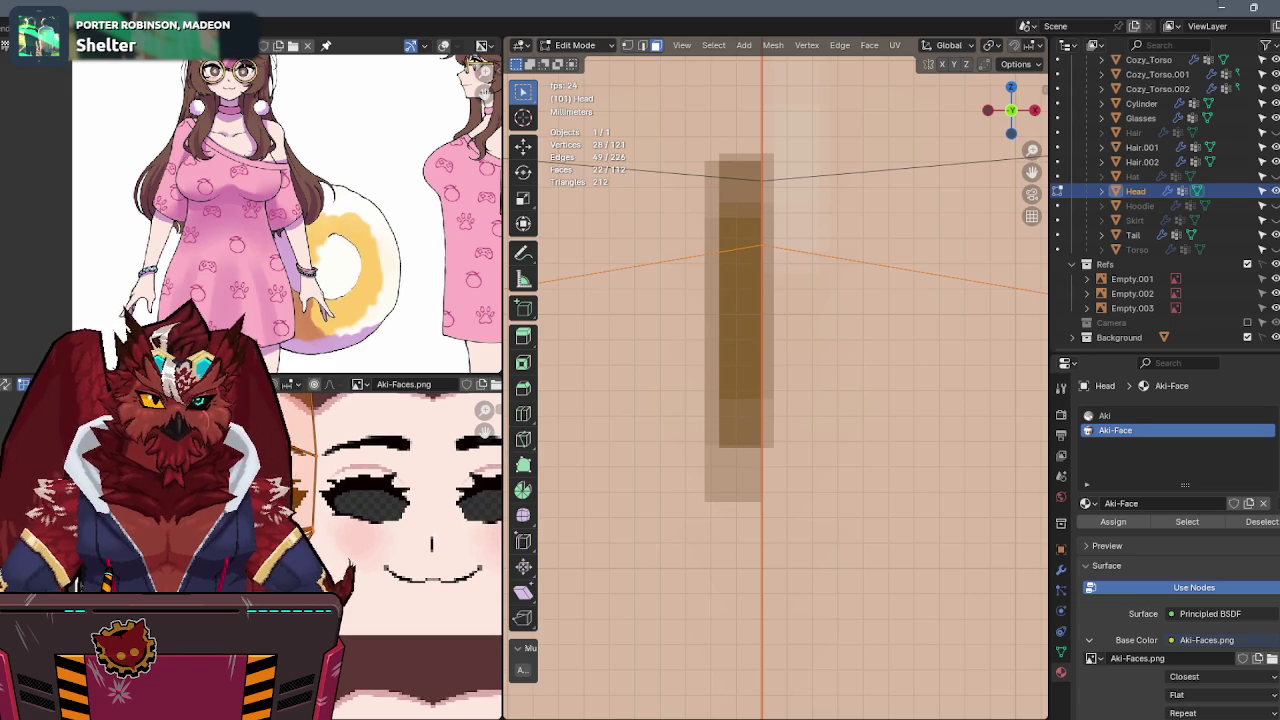
pyautogui.moveTo(400, 540); pyautogui.dragTo(423, 500, button='middle')
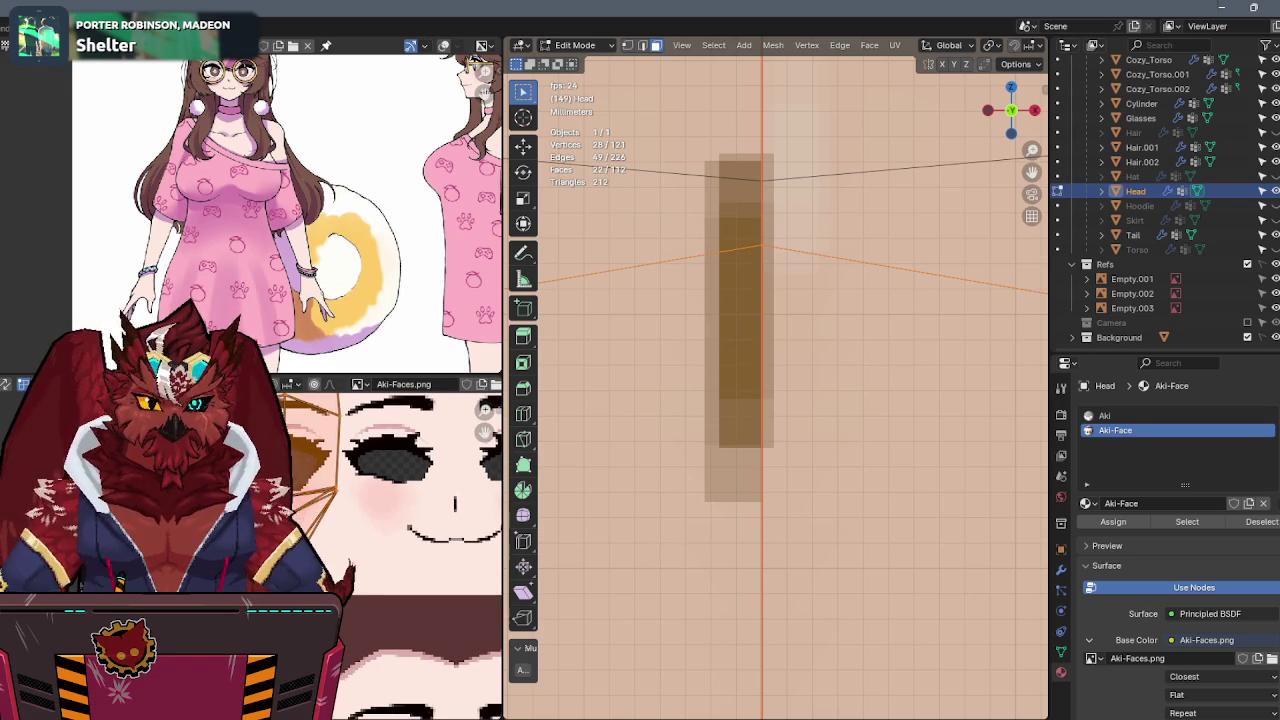
pyautogui.press('g')
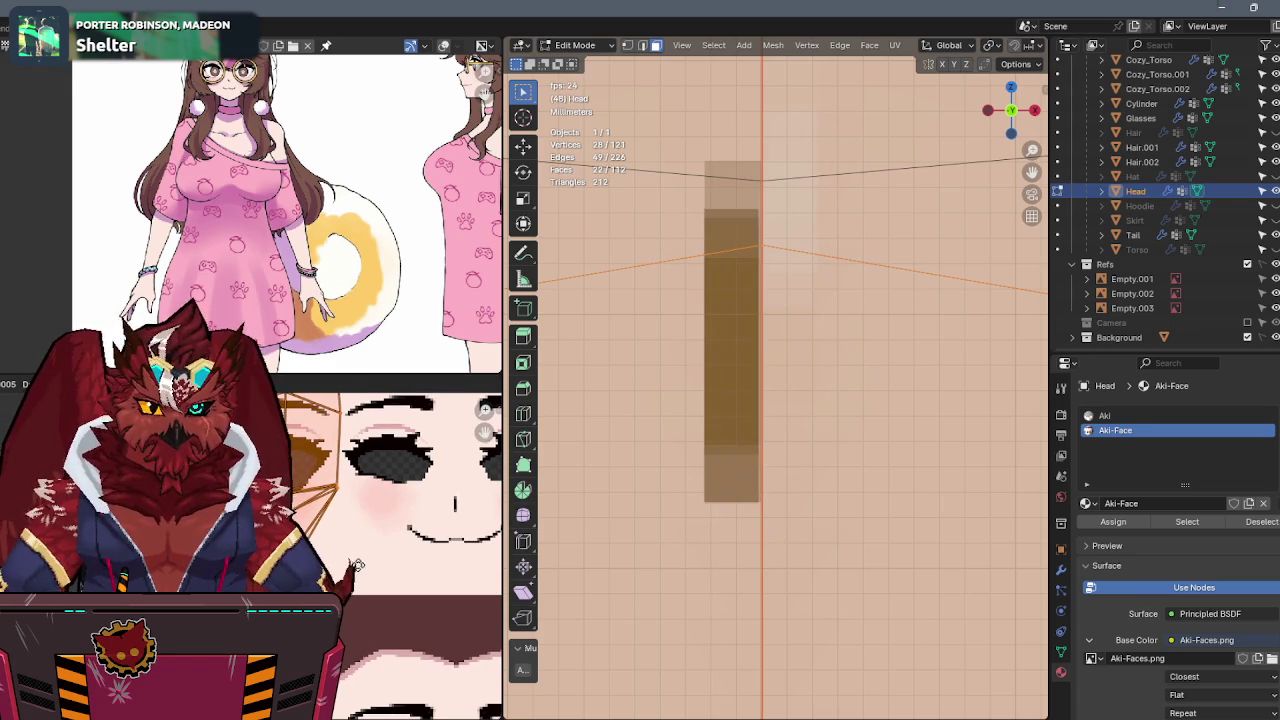
pyautogui.click(363, 573)
# Check one eye up close on the head and rescale the face UVs to fit it.
pyautogui.scroll(2, 363, 573)
pyautogui.scroll(2, 363, 573)
pyautogui.scroll(2, 363, 573)
pyautogui.scroll(1, 363, 573)
pyautogui.scroll(2, 363, 573)
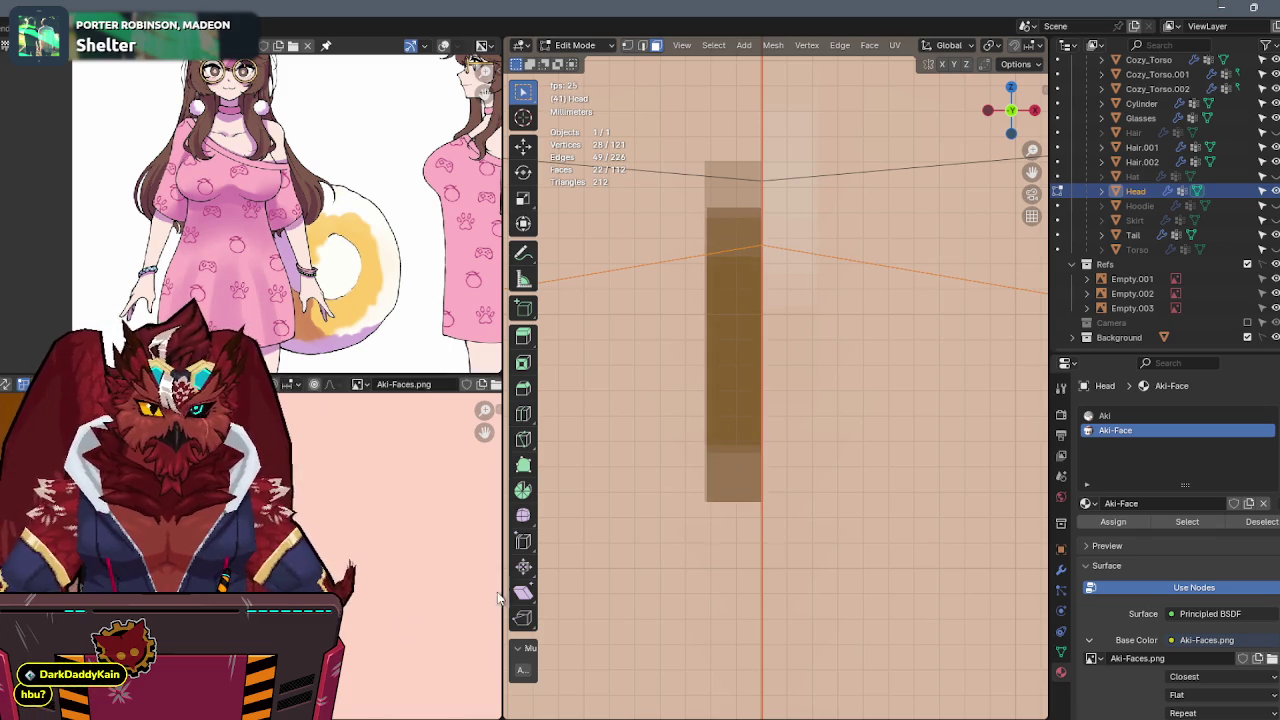
pyautogui.scroll(5, 889, 423)
pyautogui.scroll(3, 889, 423)
pyautogui.scroll(4, 889, 423)
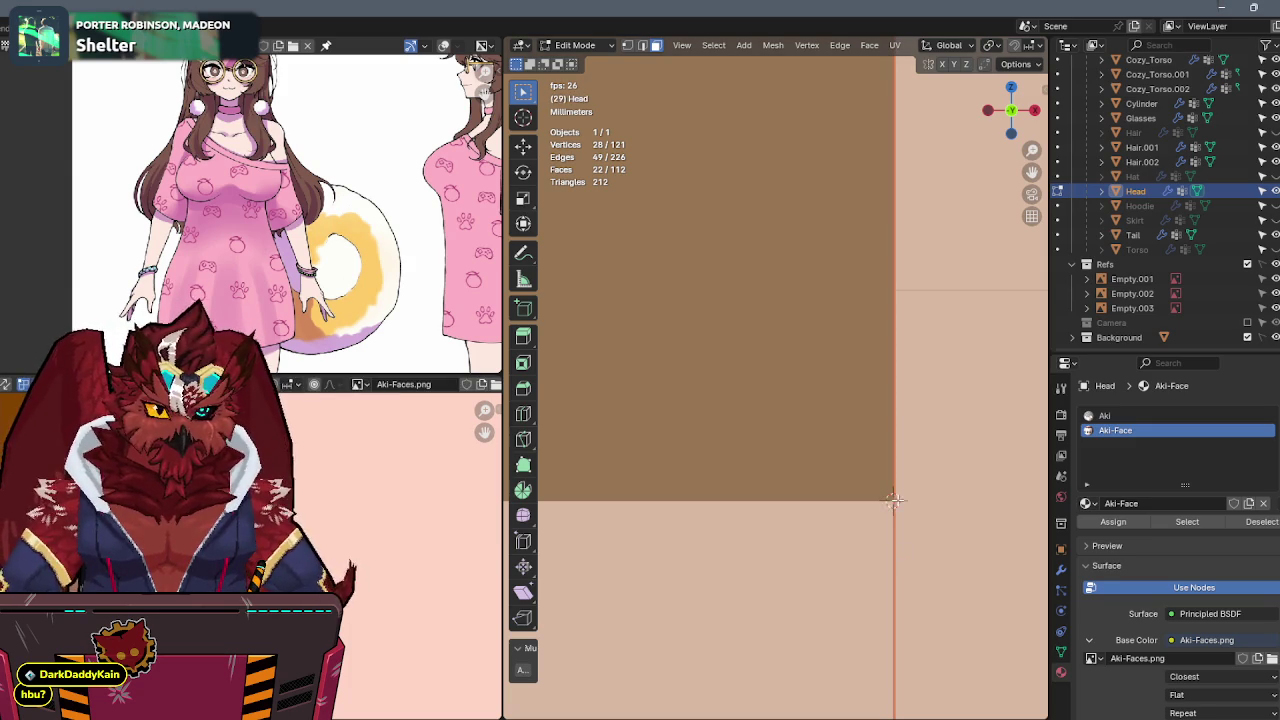
pyautogui.scroll(-2, 893, 500)
pyautogui.scroll(-3, 895, 450)
pyautogui.scroll(-3, 905, 380)
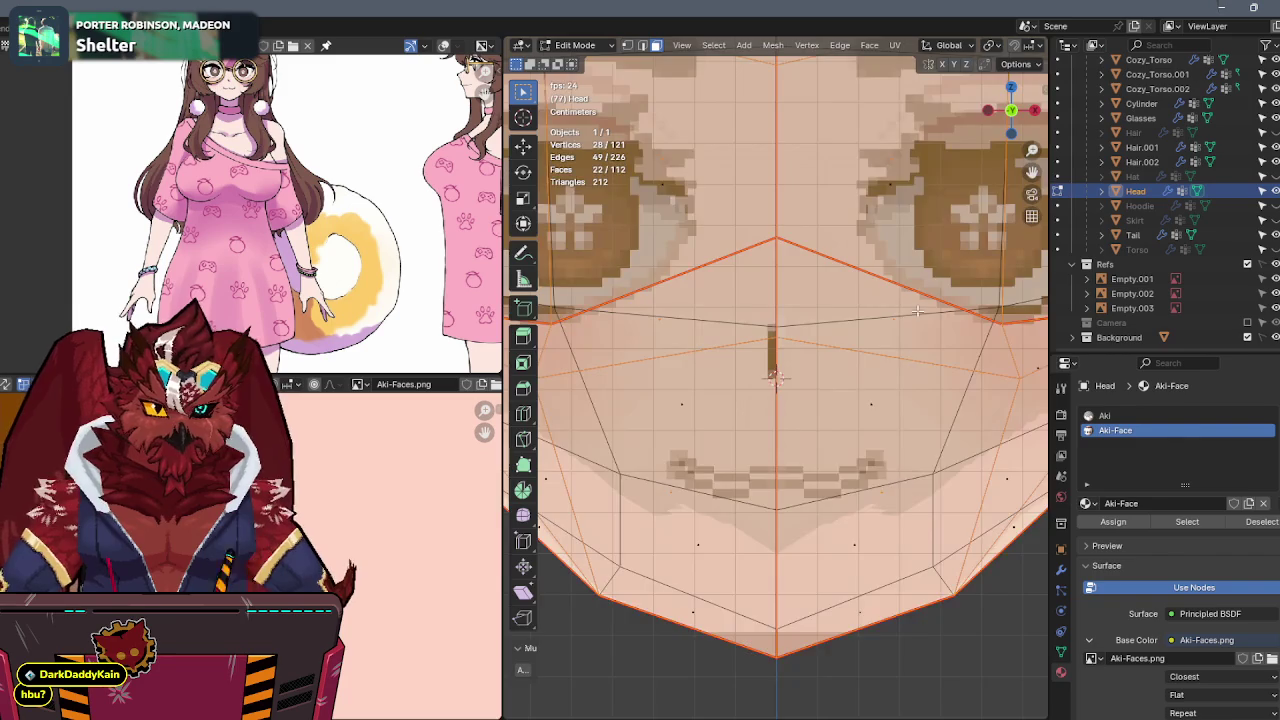
pyautogui.moveTo(917, 316); pyautogui.dragTo(884, 452, button='middle')
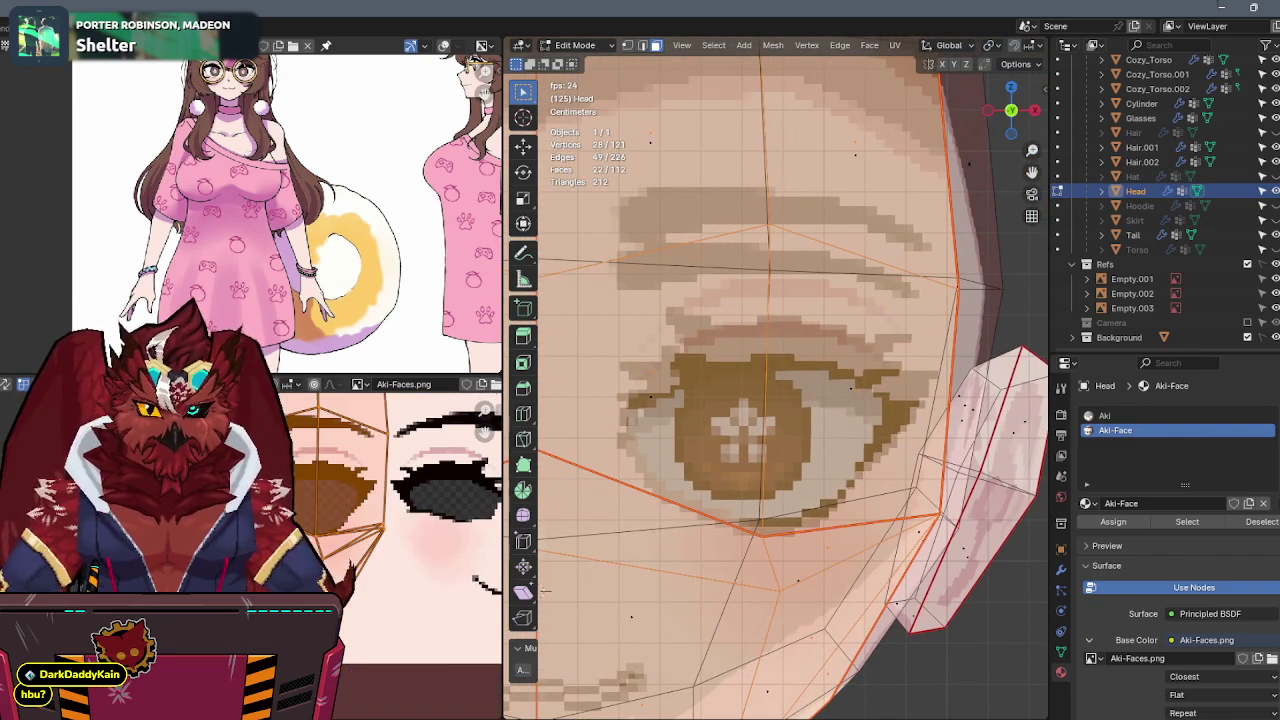
pyautogui.scroll(4, 400, 660)
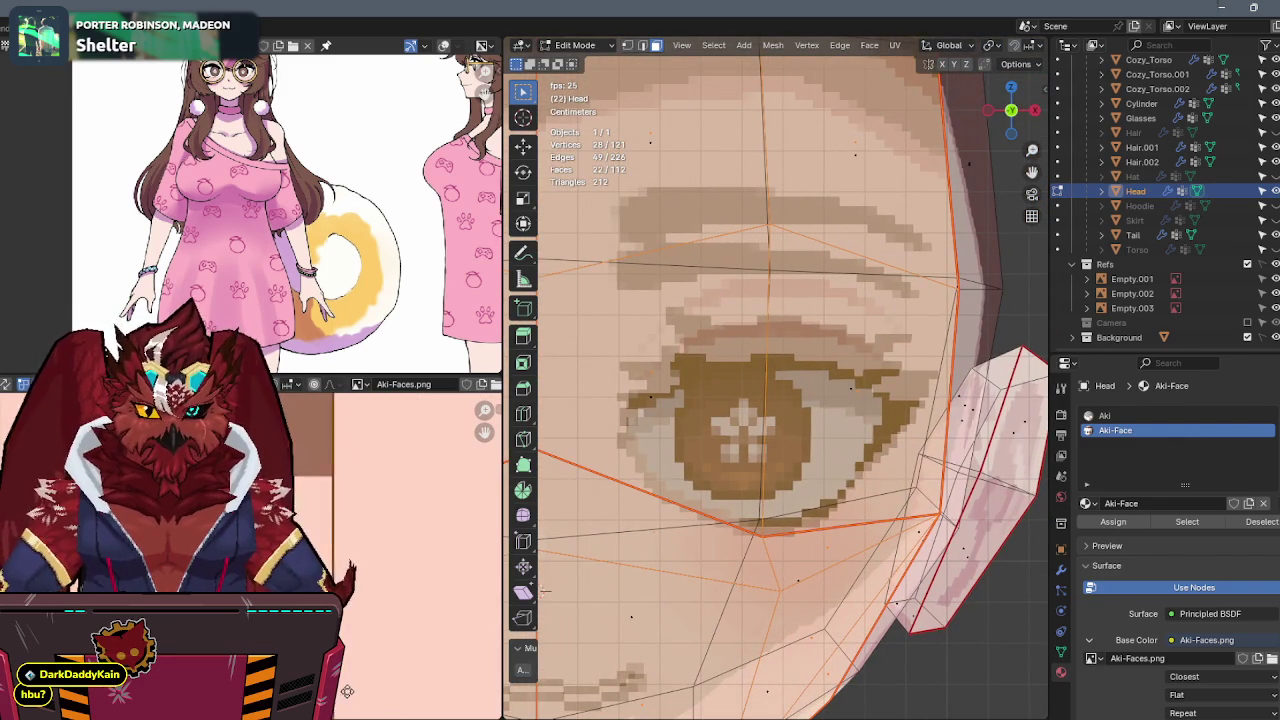
pyautogui.scroll(2, 393, 676)
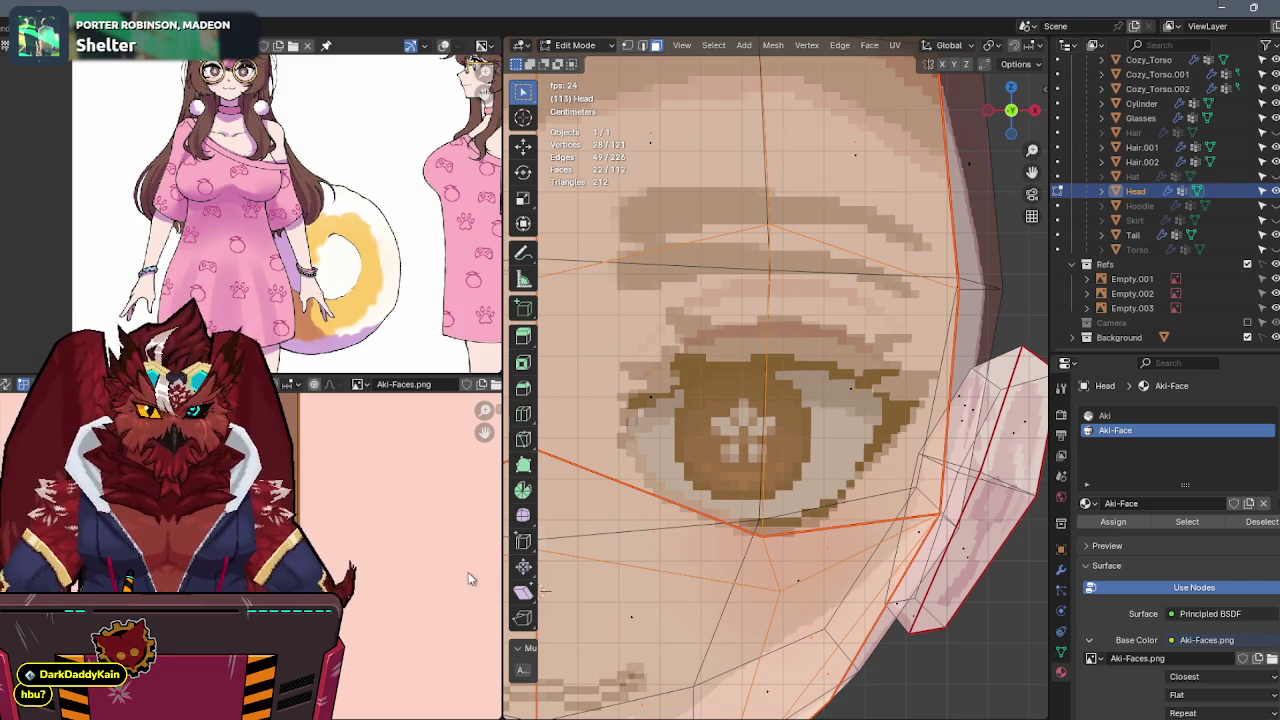
pyautogui.scroll(-3, 383, 584)
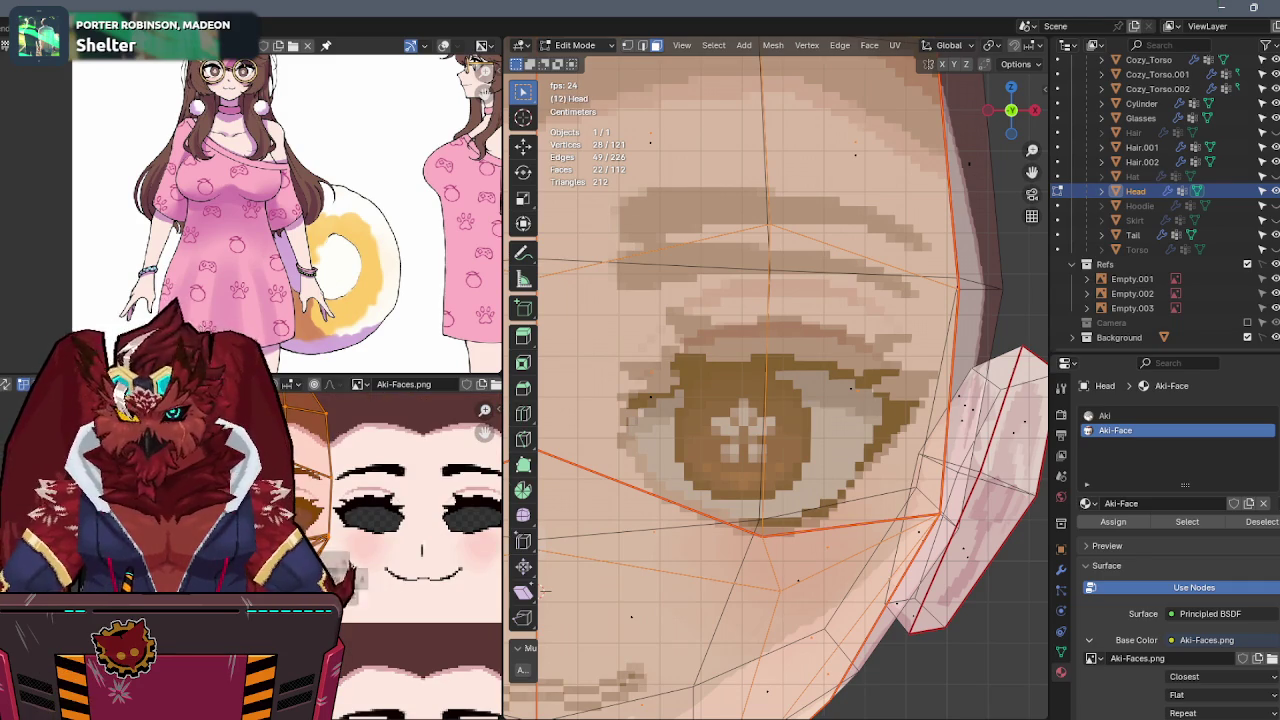
pyautogui.press('s')
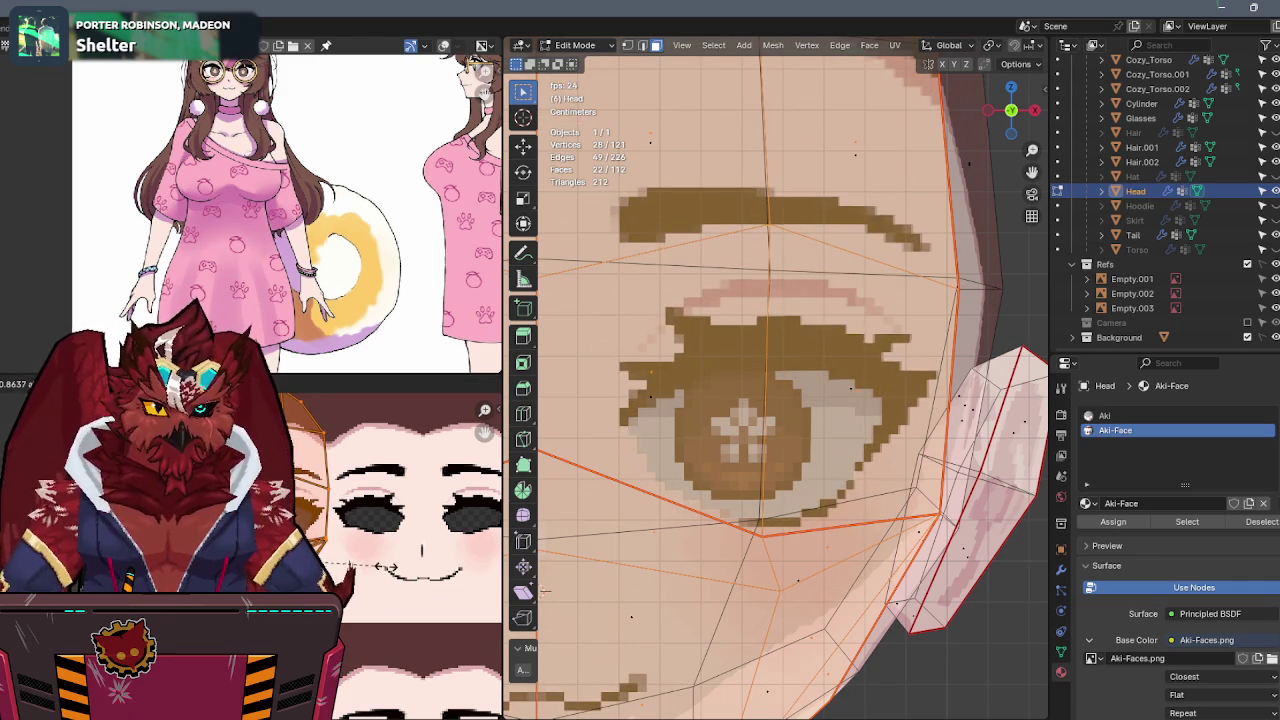
pyautogui.press('Return')
# Zoom into the texture and begin another scale of the face UVs.
pyautogui.scroll(2, 701, 381)
pyautogui.scroll(2, 701, 381)
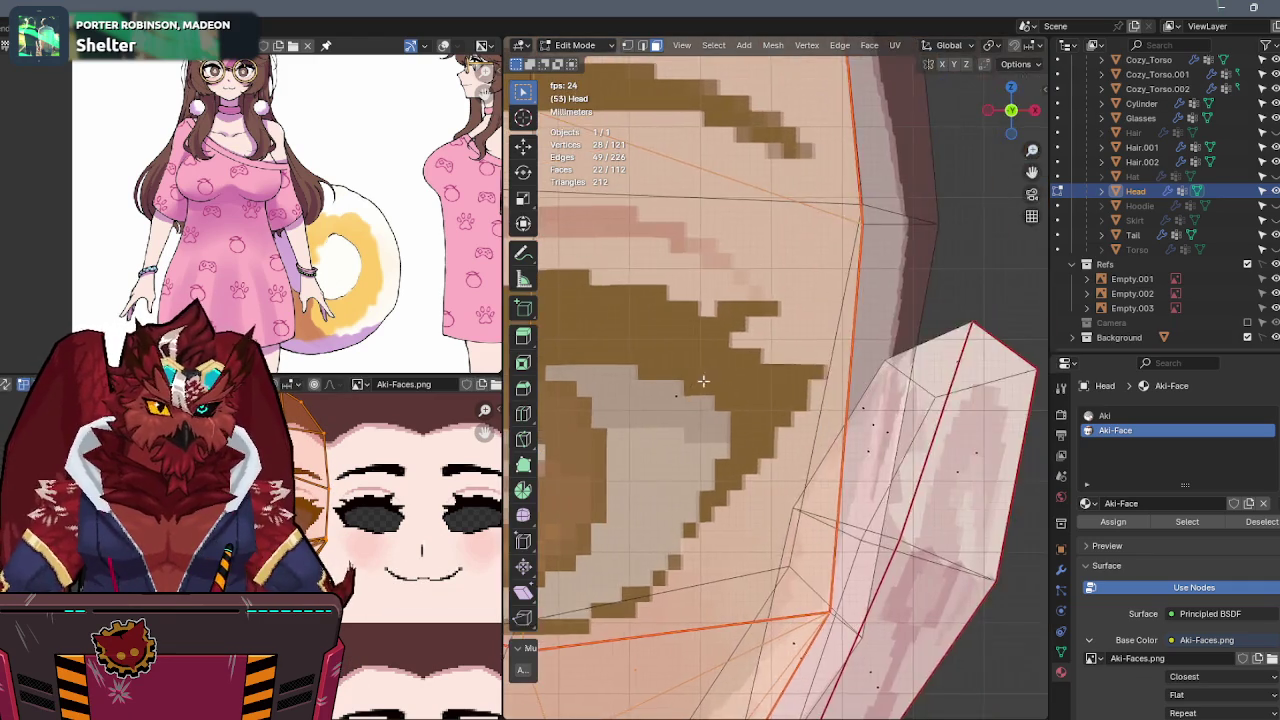
pyautogui.scroll(3, 701, 381)
pyautogui.scroll(2, 889, 449)
pyautogui.scroll(1, 889, 449)
pyautogui.press('s')
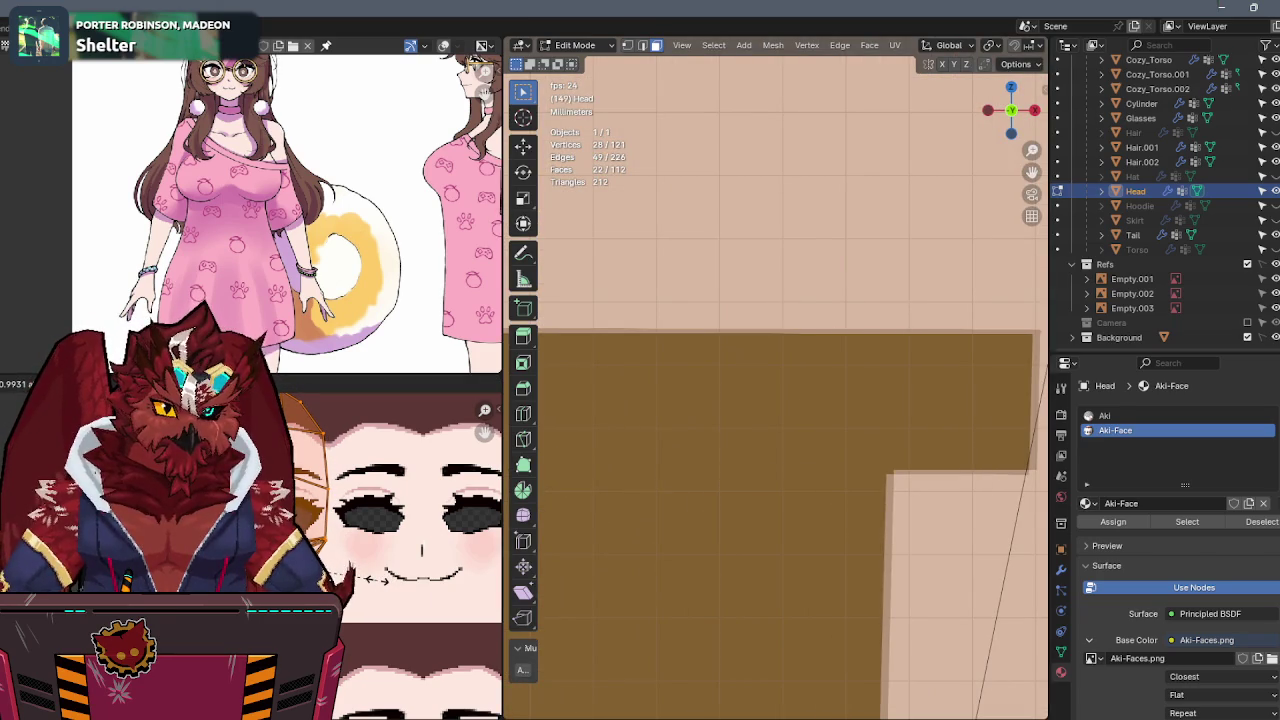
# Nudge the face UV scale up by about 1.049, then down by about 0.9987.
pyautogui.click(378, 578)
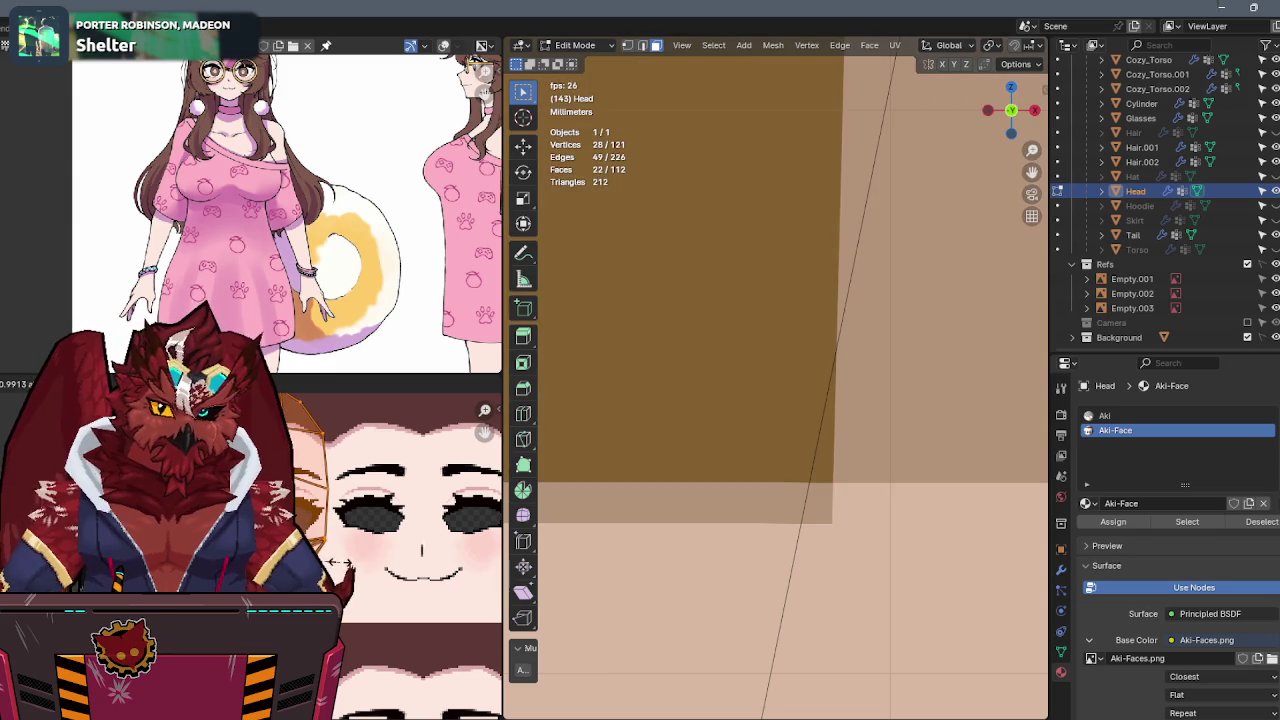
pyautogui.scroll(5, 347, 565)
pyautogui.press('s')
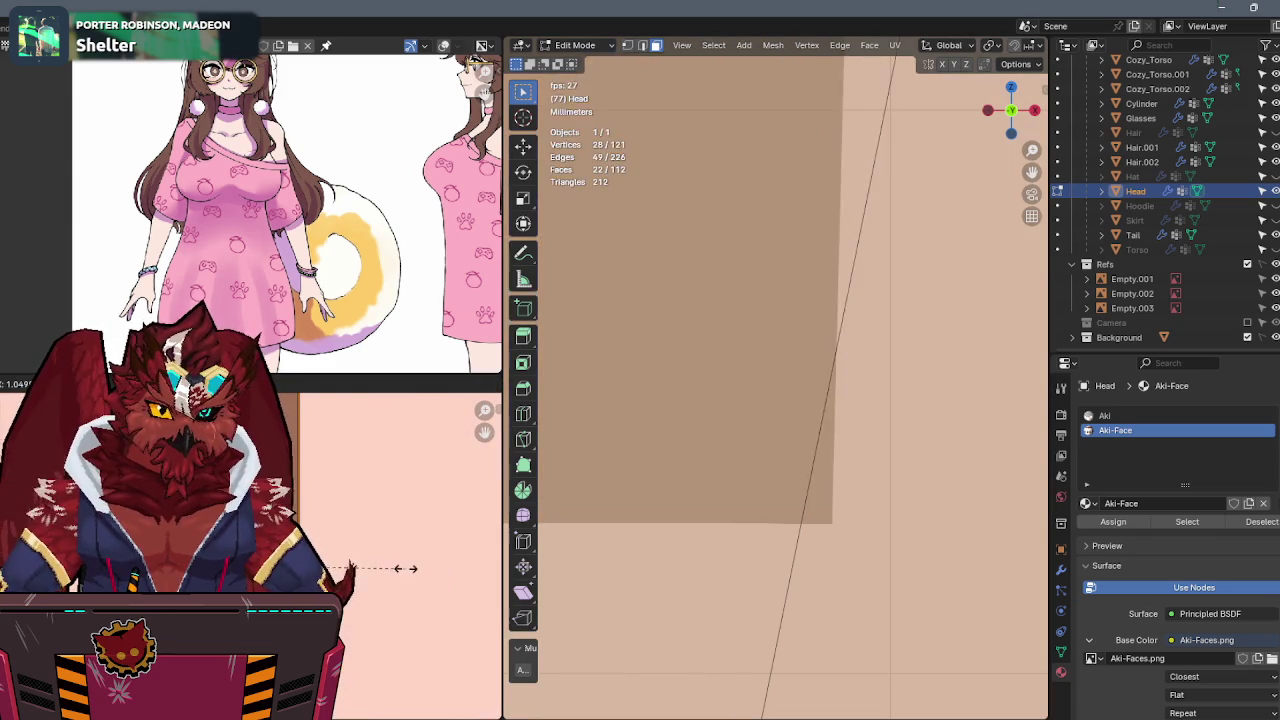
pyautogui.click(405, 568)
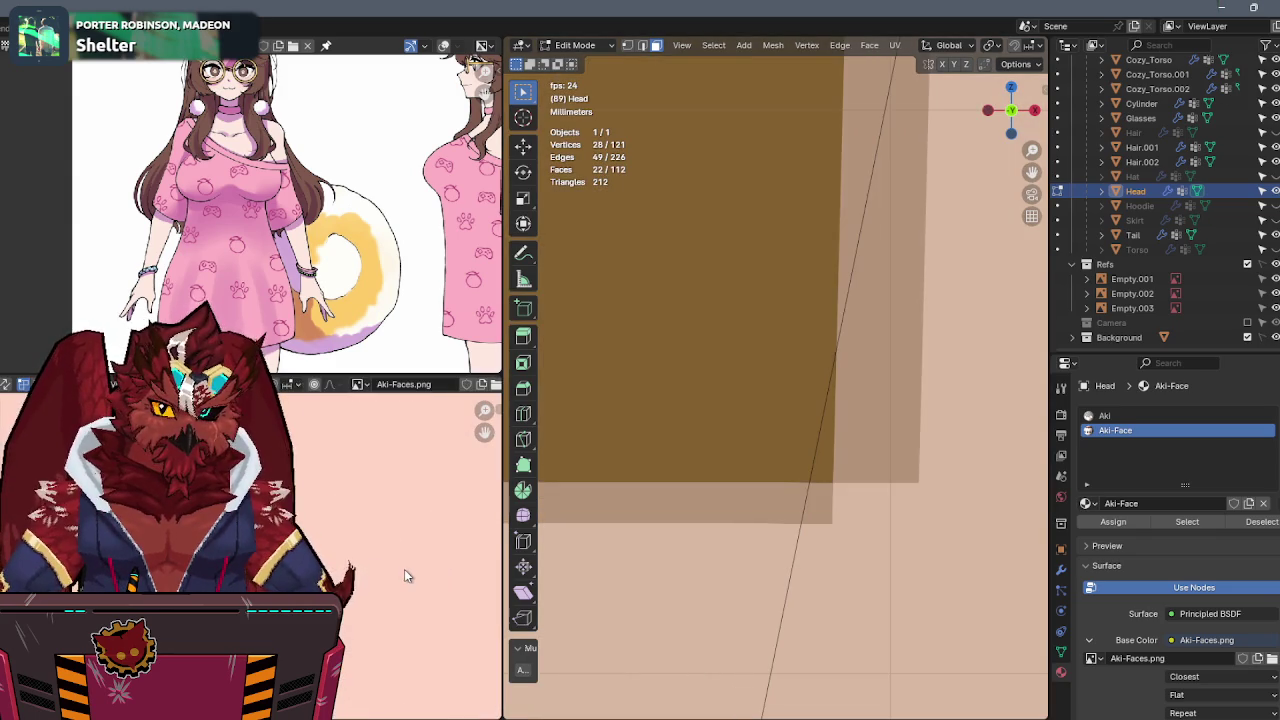
pyautogui.scroll(3, 394, 566)
pyautogui.scroll(2, 394, 566)
pyautogui.press('s')
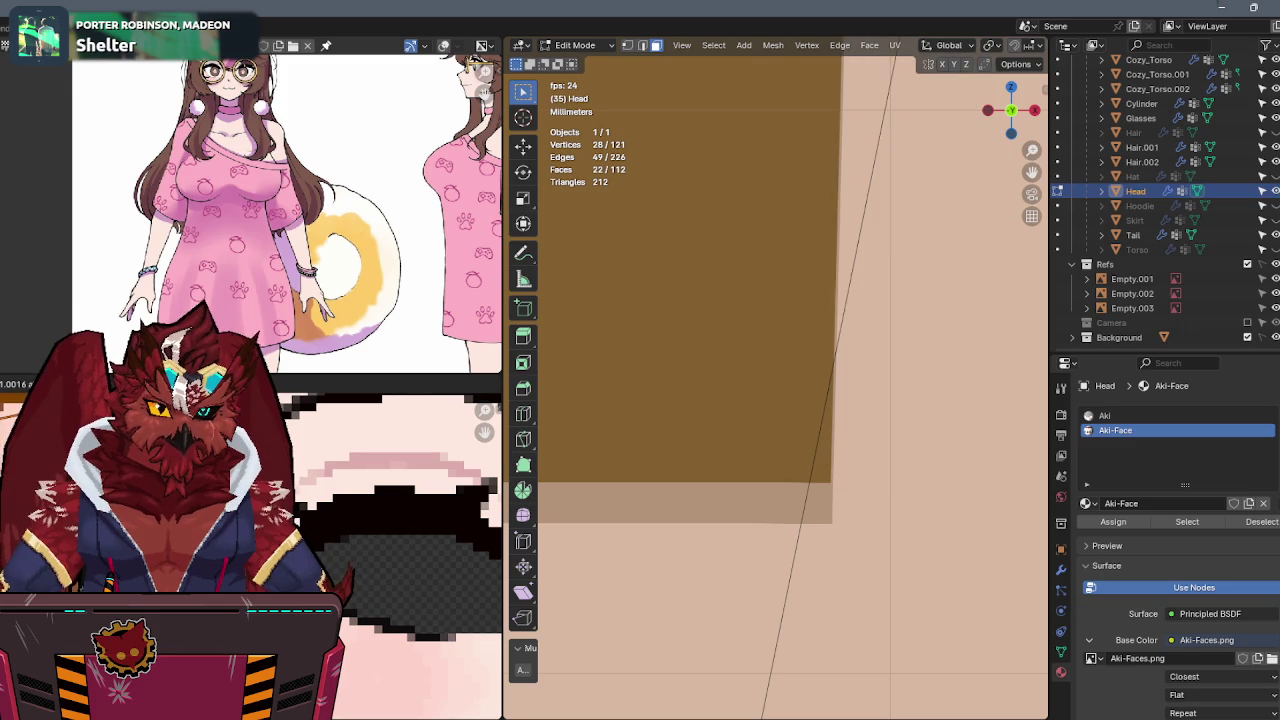
pyautogui.click(370, 500)
# Apply a final tiny UV rescale so the brown-iris pixel eye aligns on the head.
pyautogui.scroll(-2, 370, 500)
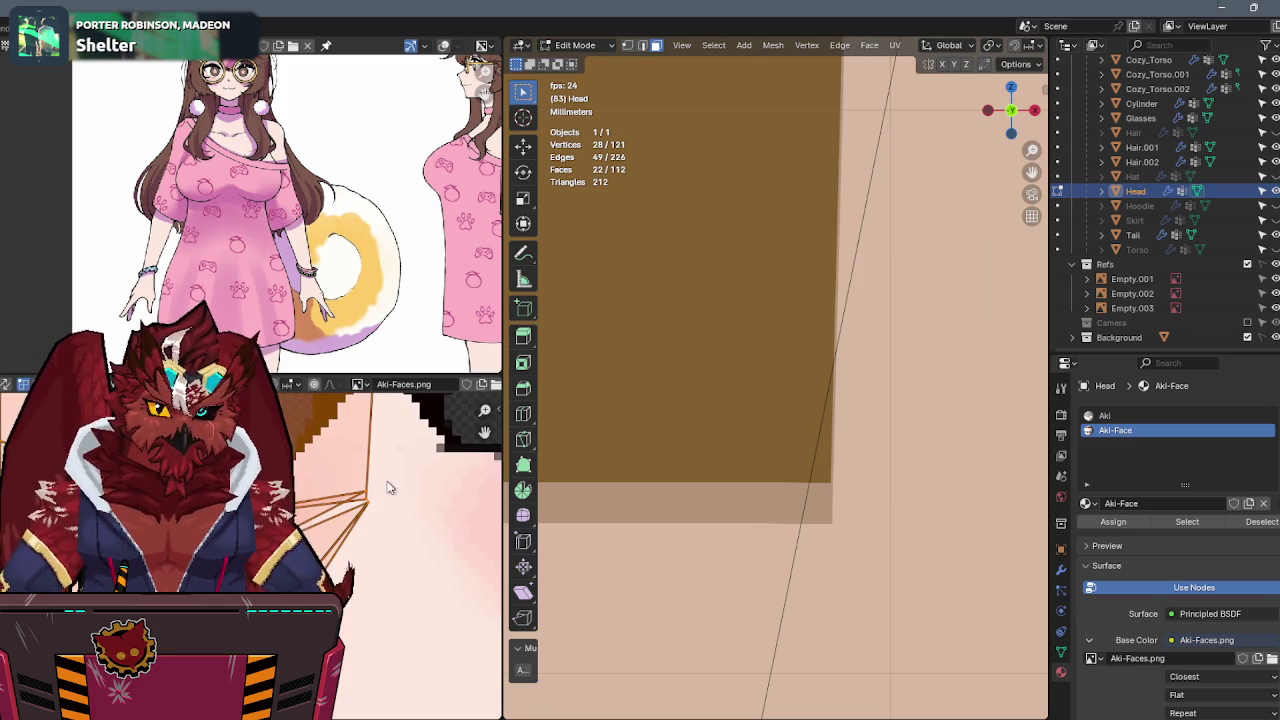
pyautogui.moveTo(388, 490); pyautogui.dragTo(362, 530, button='middle')
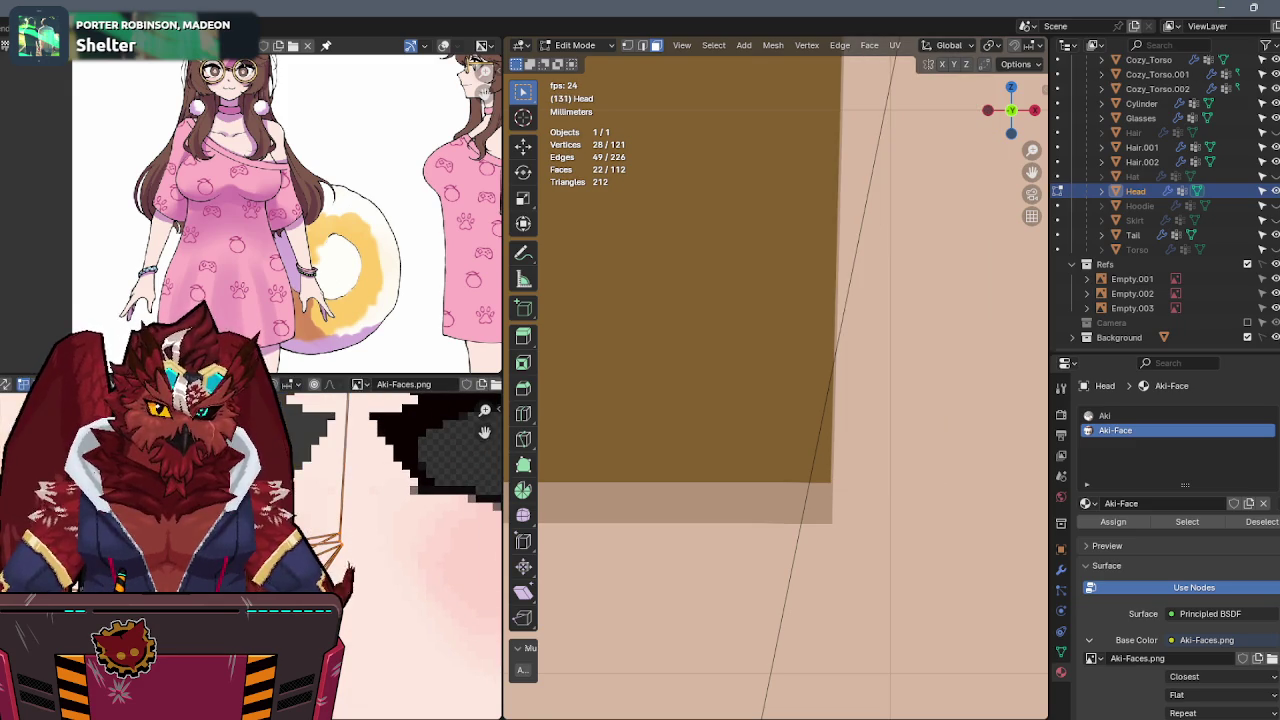
pyautogui.scroll(-3, 372, 552)
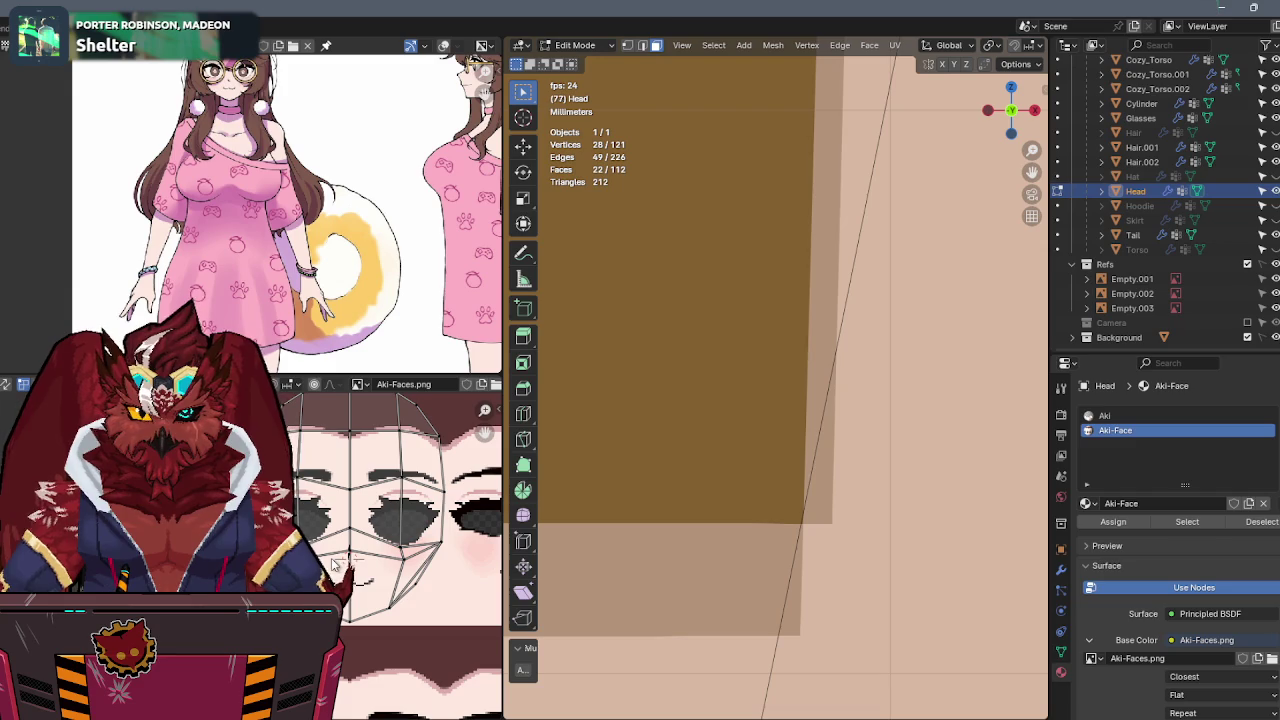
pyautogui.scroll(2, 405, 548)
pyautogui.scroll(1, 405, 548)
pyautogui.scroll(2, 405, 548)
pyautogui.scroll(1, 405, 548)
pyautogui.scroll(1, 405, 548)
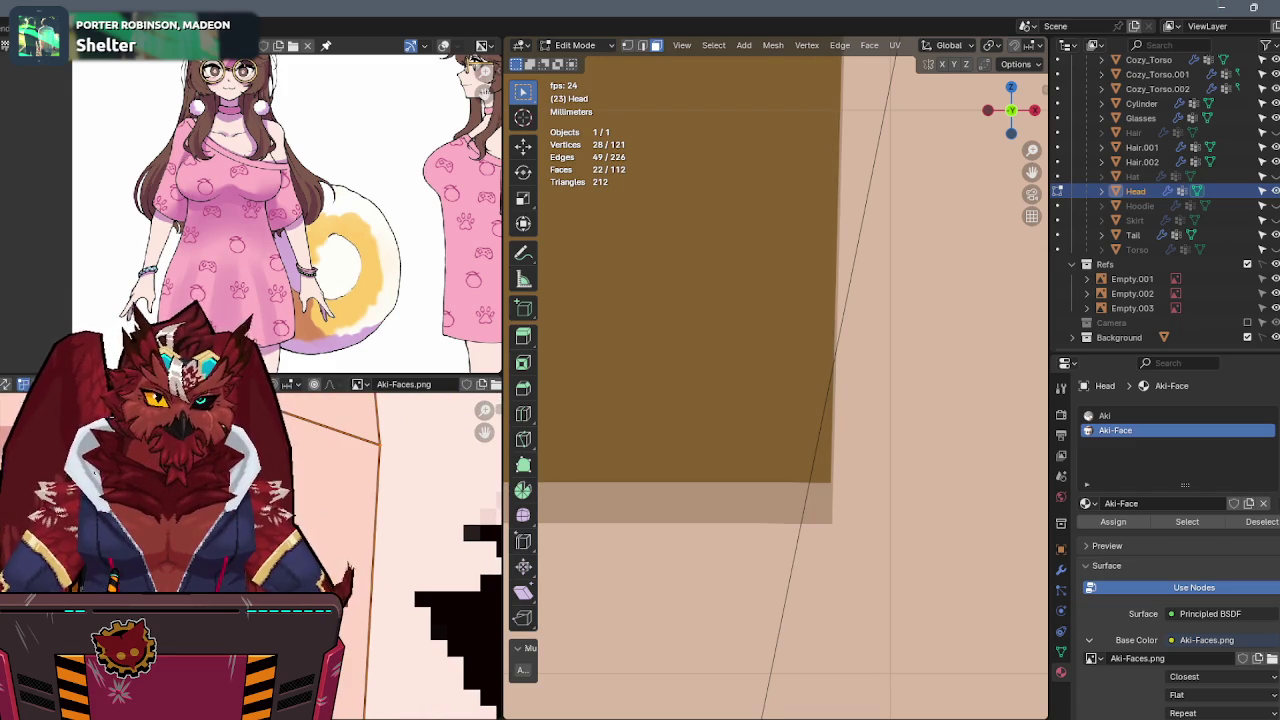
pyautogui.scroll(2, 332, 576)
pyautogui.scroll(2, 332, 576)
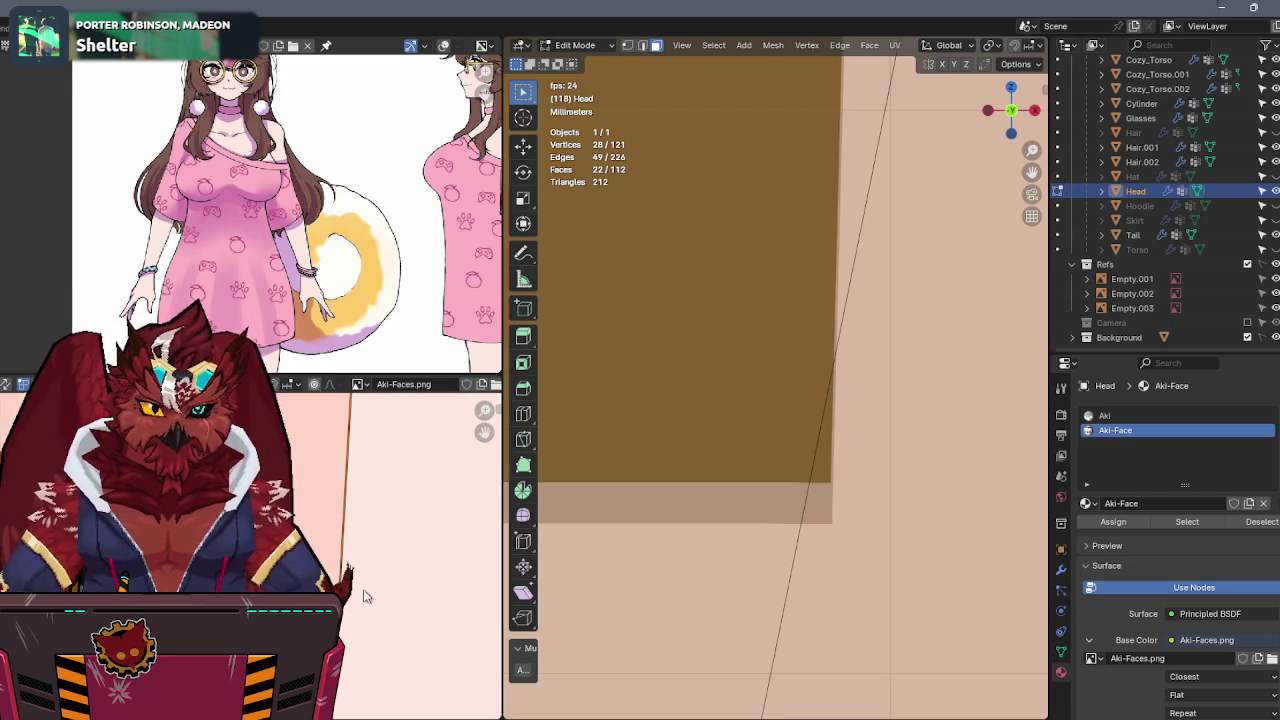
pyautogui.press('s')
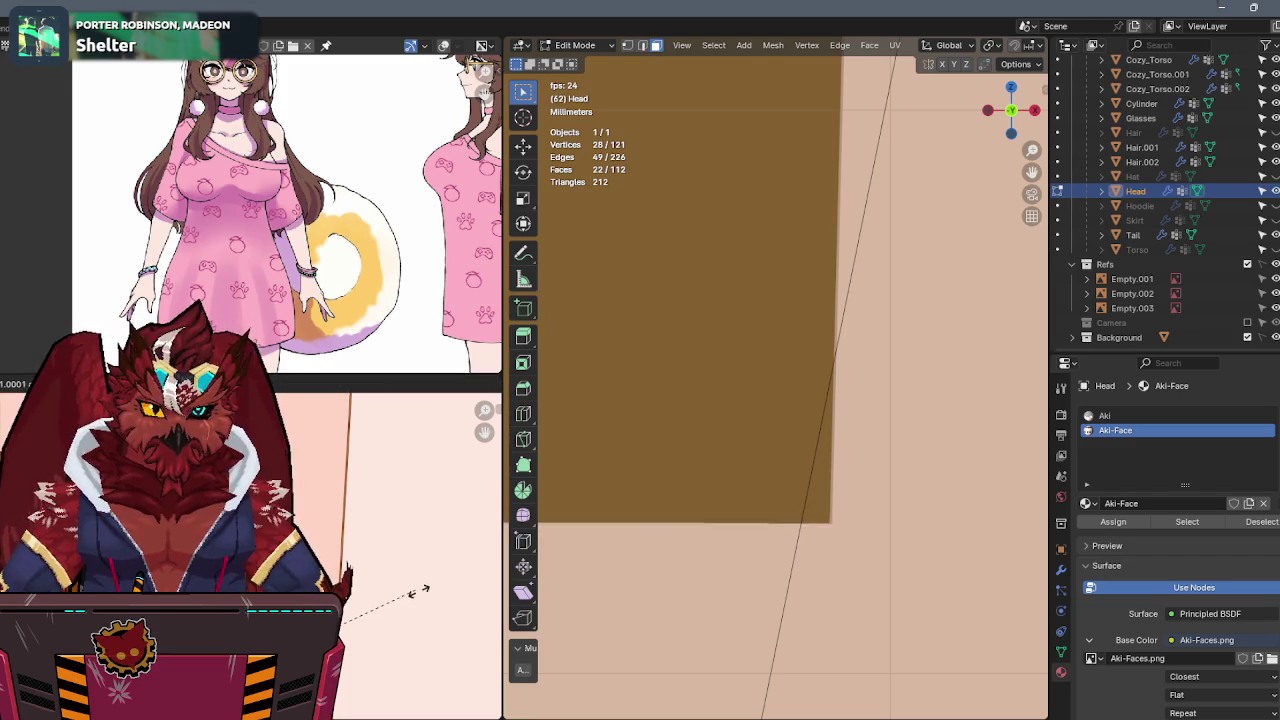
pyautogui.press('s')
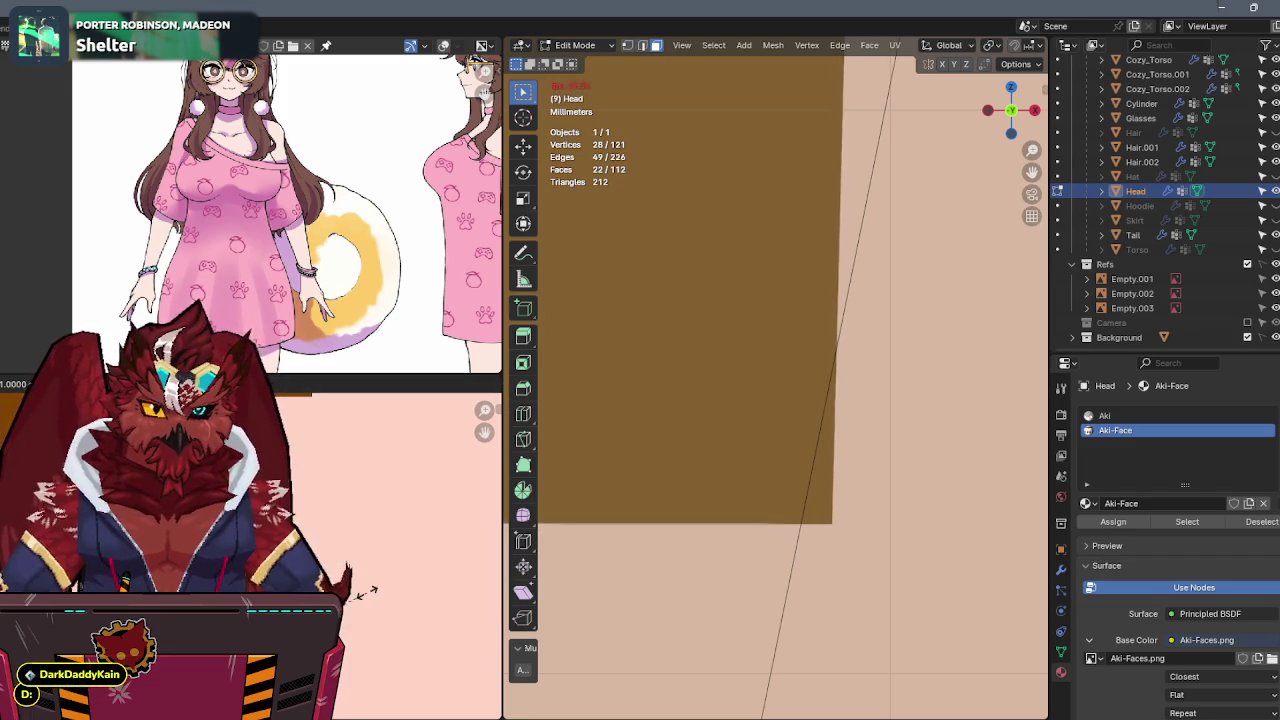
pyautogui.click(369, 596)
pyautogui.scroll(-3, 369, 596)
pyautogui.scroll(-2, 886, 465)
pyautogui.scroll(5, 886, 465)
pyautogui.scroll(2, 886, 465)
pyautogui.scroll(-3, 886, 465)
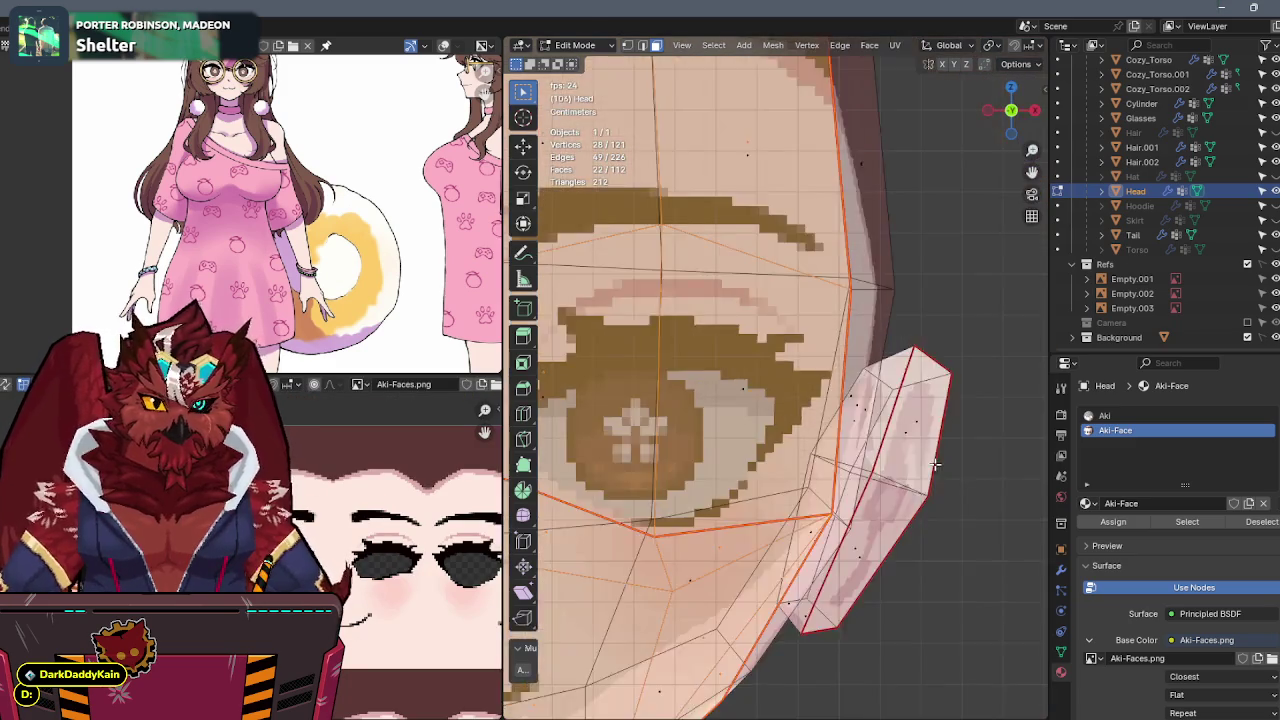
pyautogui.scroll(-2, 876, 462)
pyautogui.moveTo(866, 460)
pyautogui.mouseDown(button='middle')
pyautogui.moveTo(980, 466)
pyautogui.moveTo(639, 530)
pyautogui.mouseUp(button='middle')
pyautogui.scroll(4, 950, 475)
pyautogui.scroll(-3, 920, 488)
pyautogui.scroll(-2, 930, 484)
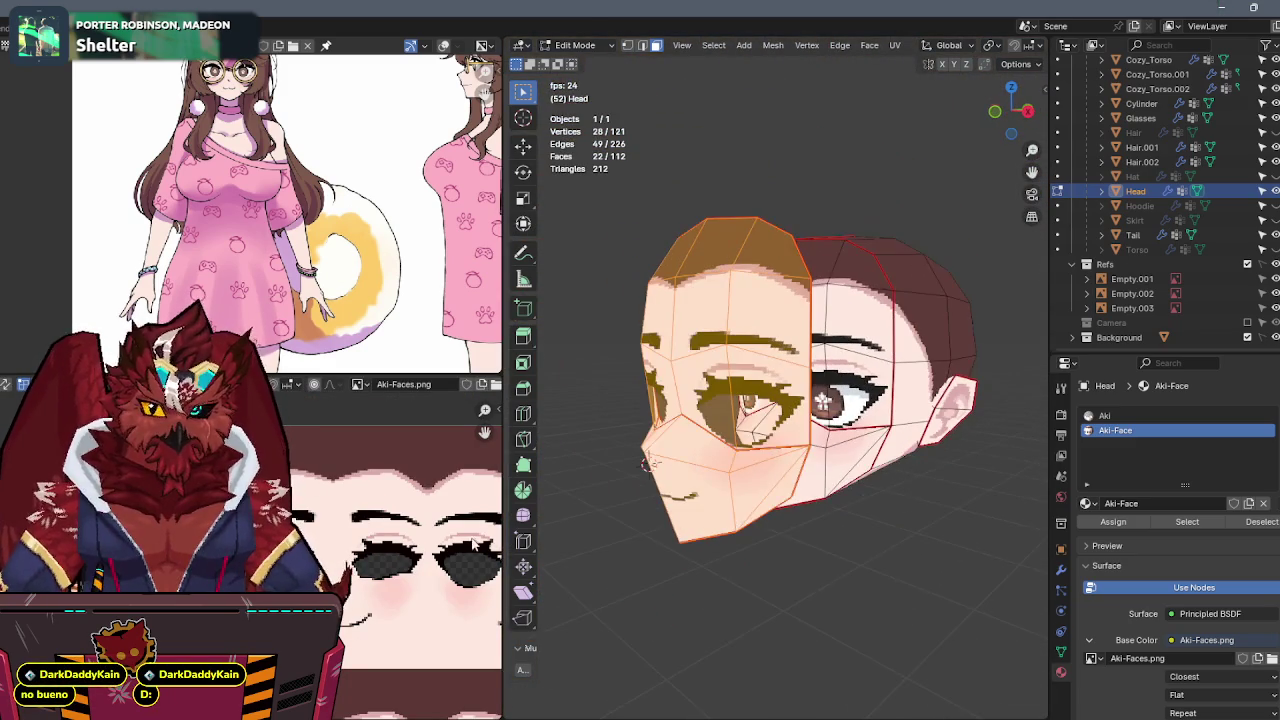
pyautogui.scroll(-2, 310, 505)
pyautogui.scroll(4, 312, 507)
pyautogui.scroll(2, 315, 508)
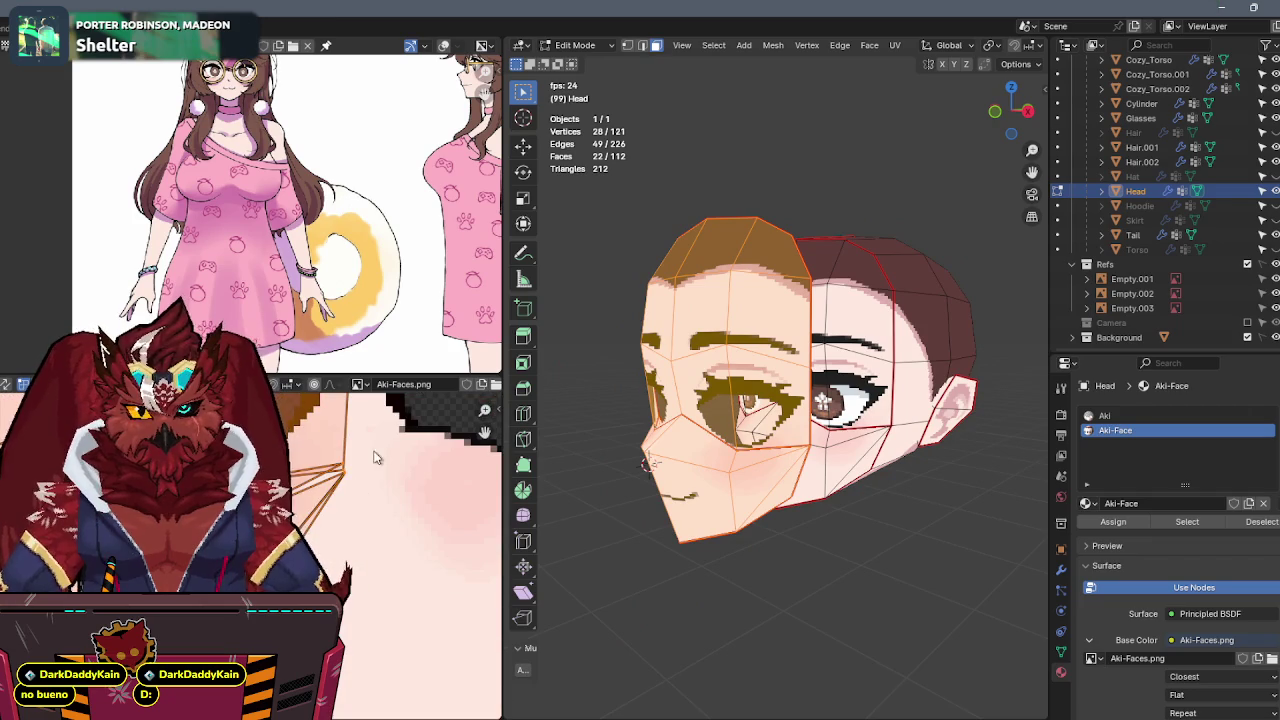
pyautogui.moveTo(315, 508)
pyautogui.mouseDown(button='middle')
pyautogui.moveTo(352, 516)
pyautogui.moveTo(362, 632)
pyautogui.moveTo(401, 562)
pyautogui.mouseUp(button='middle')
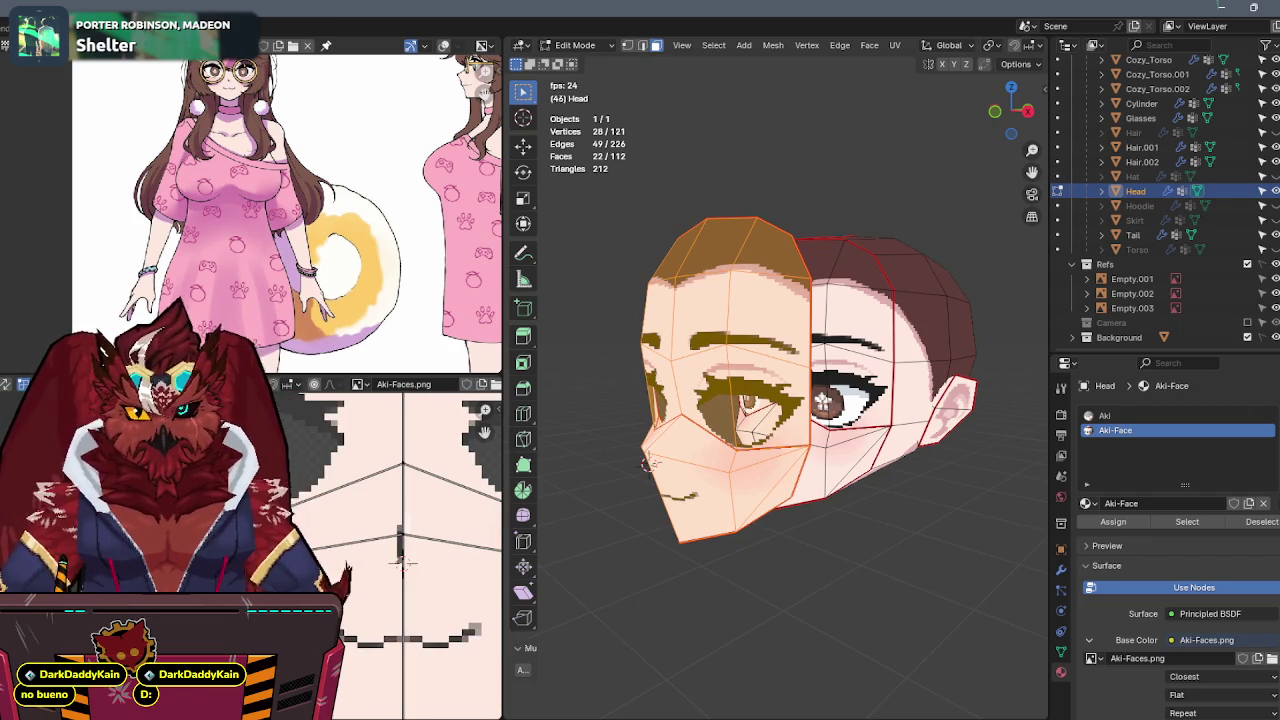
pyautogui.scroll(-3, 401, 562)
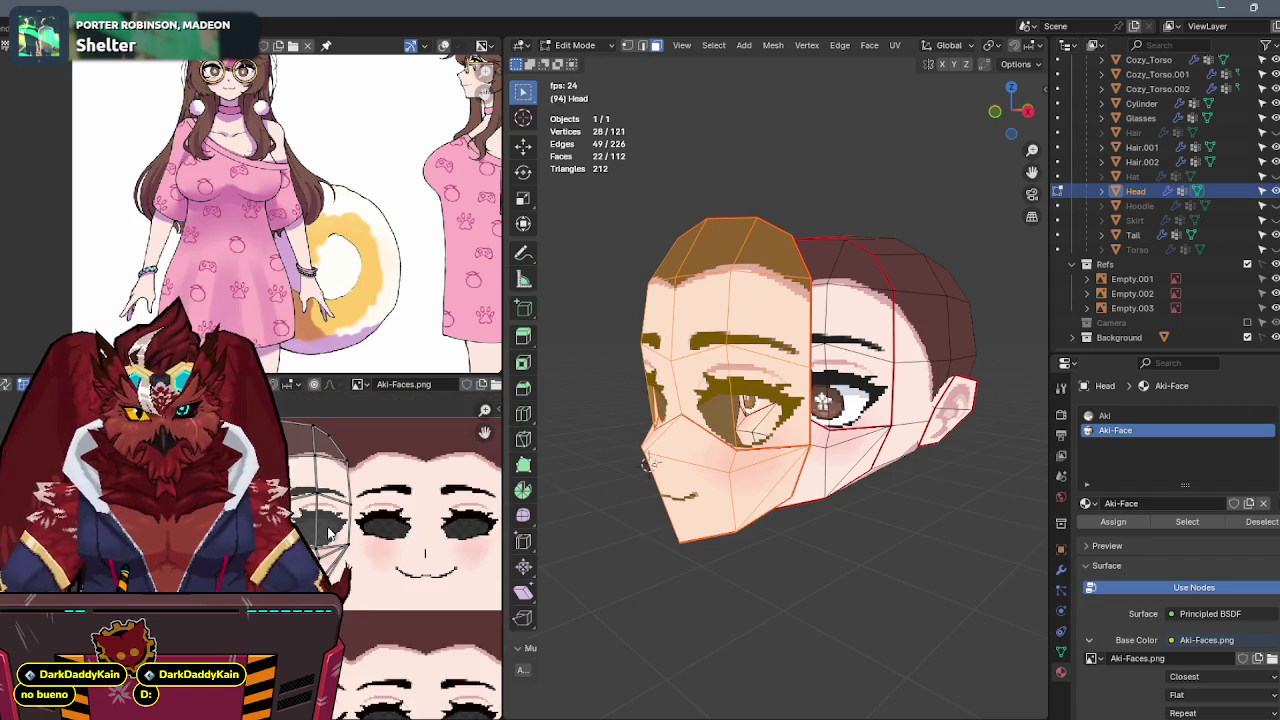
pyautogui.scroll(2, 401, 562)
pyautogui.scroll(-3, 401, 562)
pyautogui.moveTo(619, 498)
pyautogui.mouseDown(button='middle')
pyautogui.moveTo(854, 455)
pyautogui.moveTo(814, 434)
pyautogui.mouseUp(button='middle')
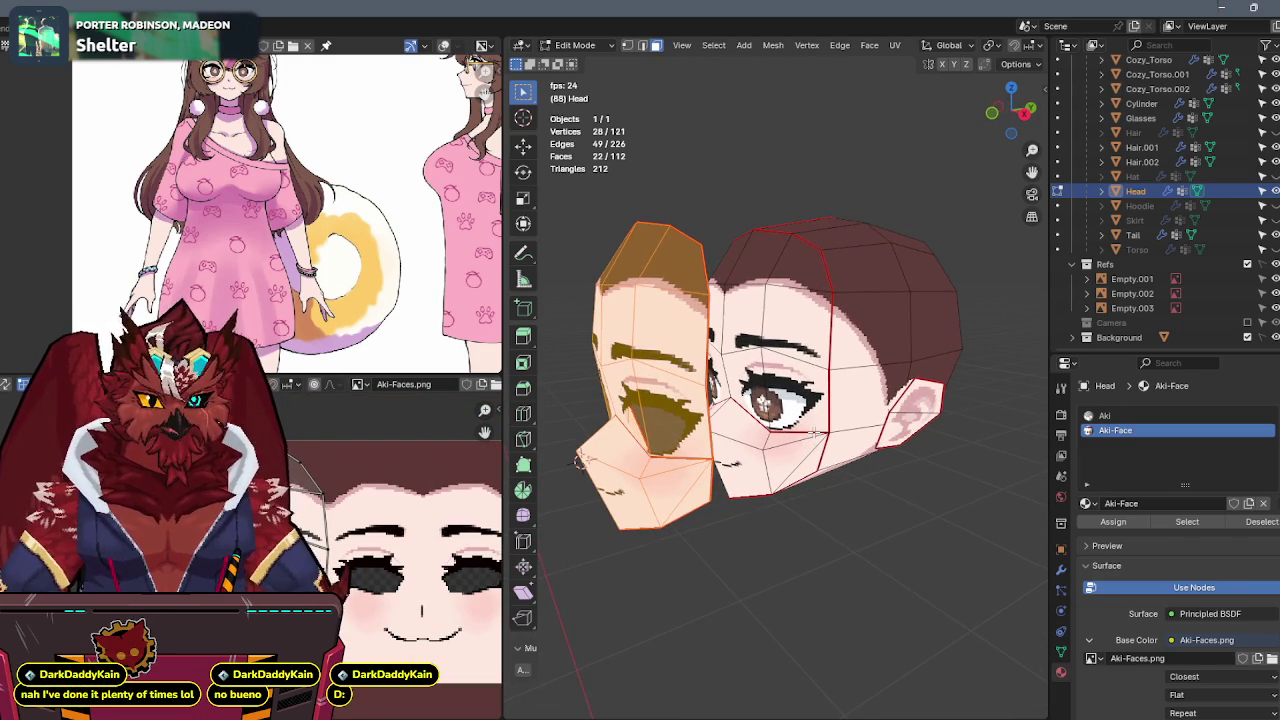
pyautogui.hotkey('alt', 'a')
pyautogui.press('l')
pyautogui.press('l')
pyautogui.hotkey('shift', 's')
pyautogui.click(848, 517)
pyautogui.moveTo(848, 517)
pyautogui.mouseDown(button='middle')
pyautogui.moveTo(891, 517)
pyautogui.moveTo(763, 474)
pyautogui.mouseUp(button='middle')
pyautogui.hotkey('alt', 'a')
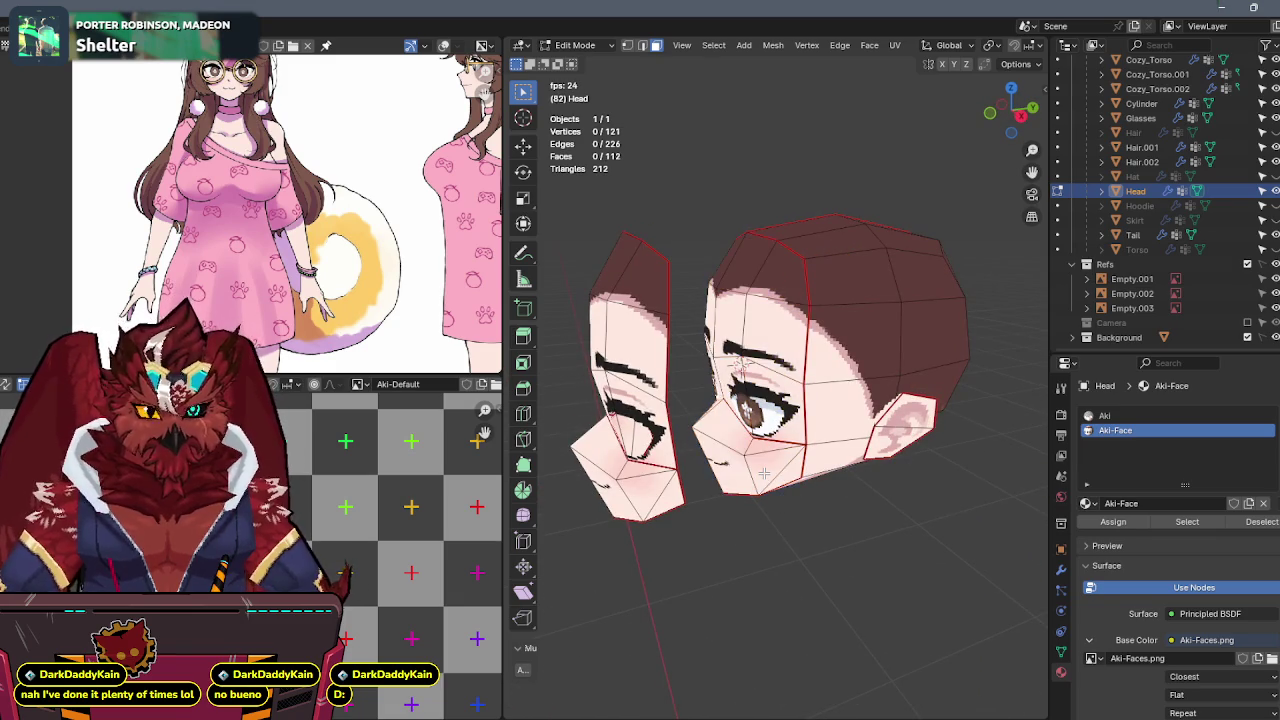
# Select the face piece as a linked island, duplicate it, and slide the copy along Y.
pyautogui.hotkey('shift', 's')
pyautogui.moveTo(660, 460)
pyautogui.mouseDown(button='middle')
pyautogui.moveTo(707, 344)
pyautogui.moveTo(755, 350)
pyautogui.mouseUp(button='middle')
pyautogui.press('l')
pyautogui.press('l')
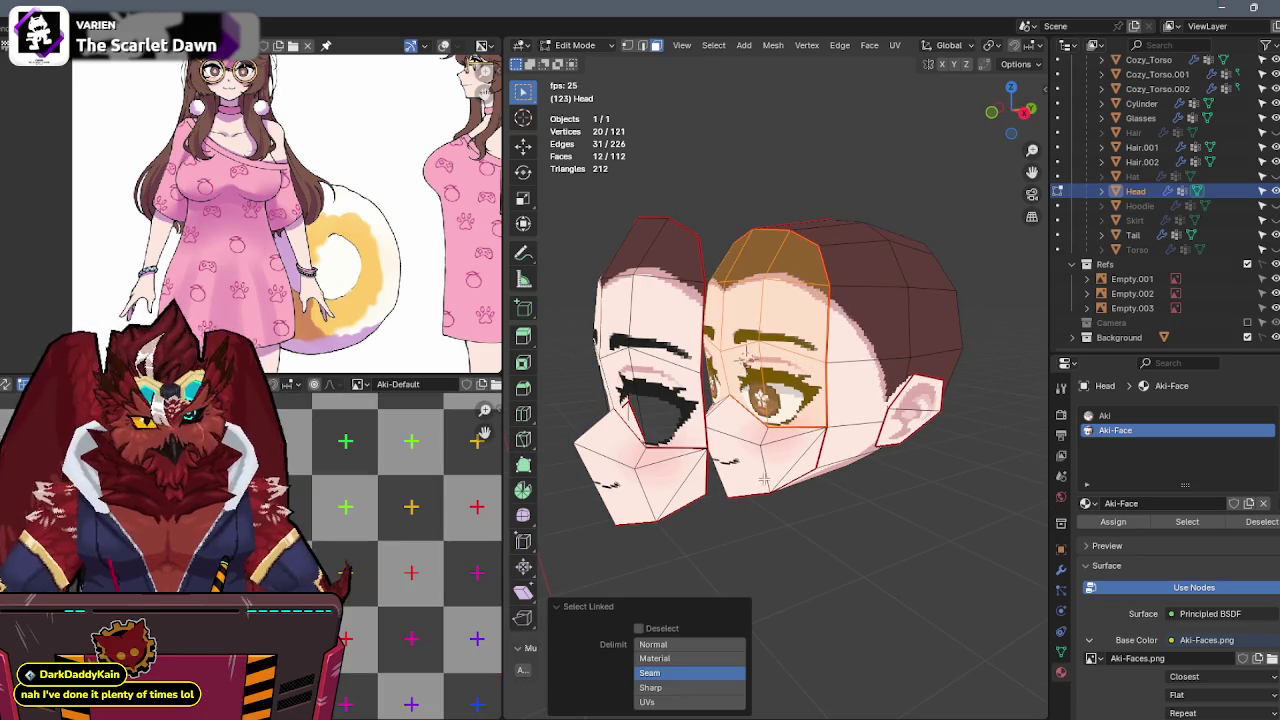
pyautogui.moveTo(781, 467); pyautogui.dragTo(831, 415, button='middle')
pyautogui.hotkey('alt', 'z')
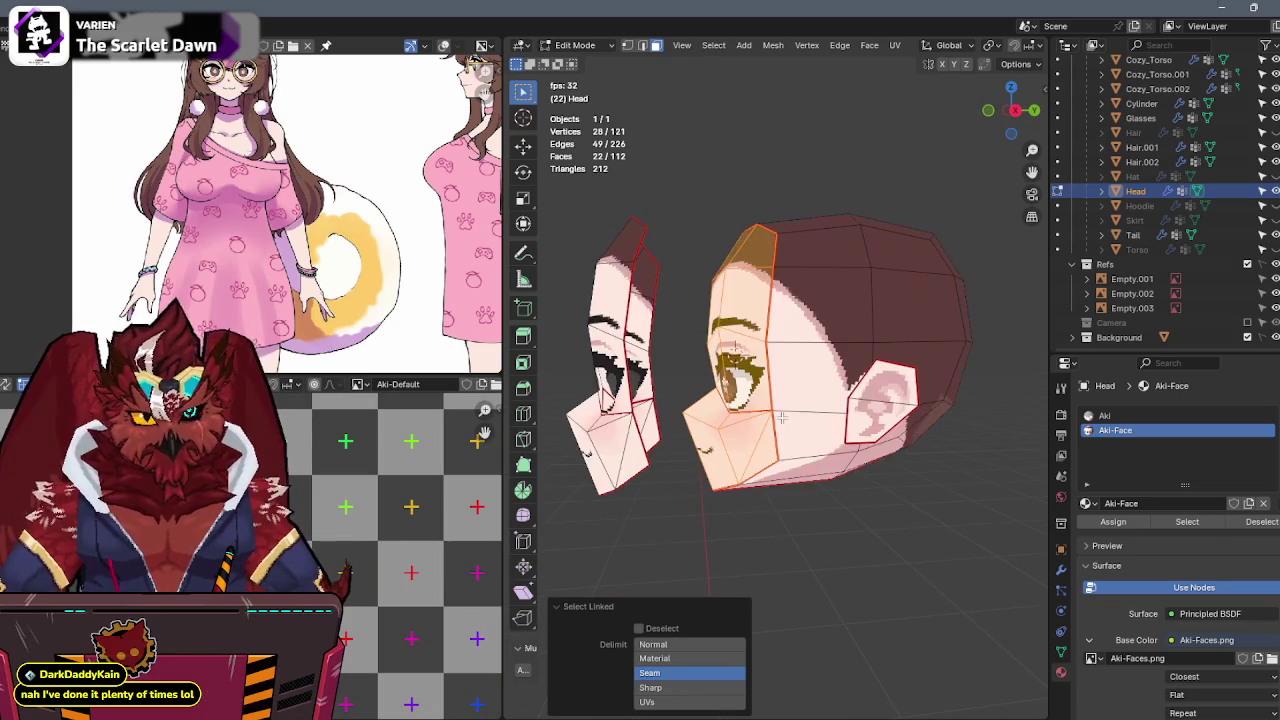
pyautogui.hotkey('alt', 'z')
pyautogui.press('y')
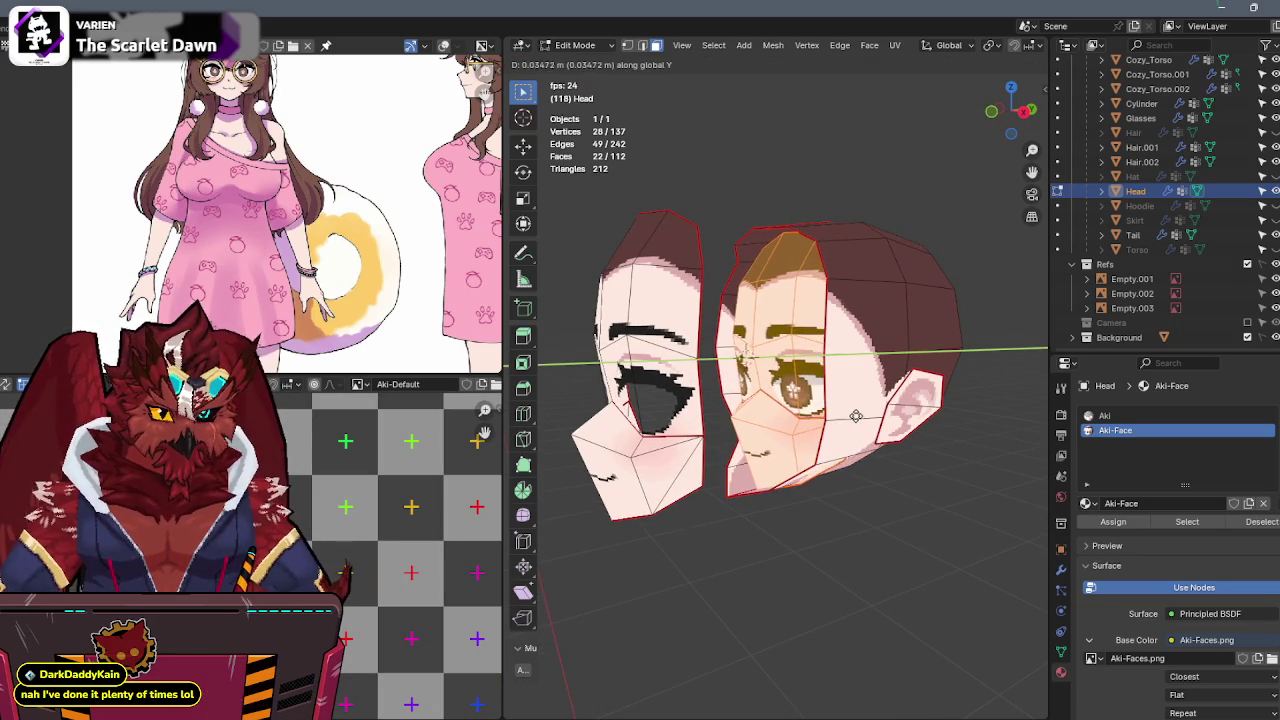
pyautogui.click(881, 413)
# From a side view, box-select the left face piece and snap it to the 3D cursor keeping offset.
pyautogui.click(1022, 112)
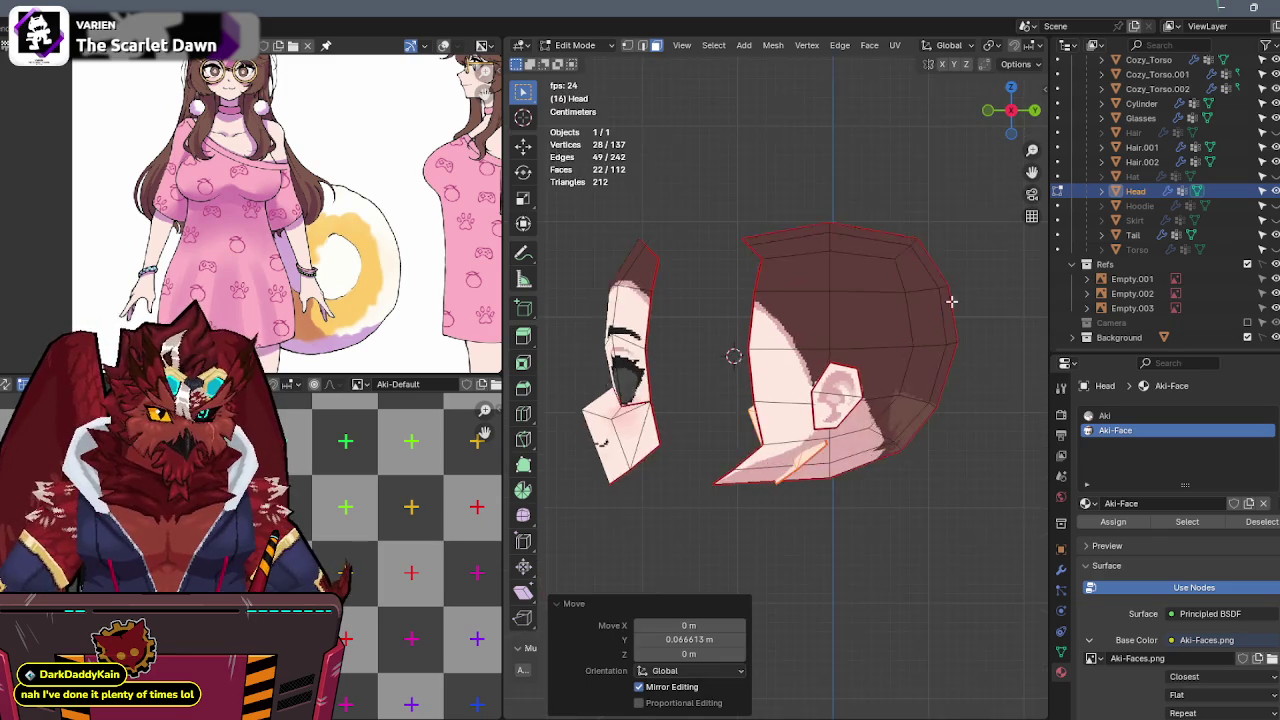
pyautogui.scroll(4, 966, 363)
pyautogui.press('g')
pyautogui.press('y')
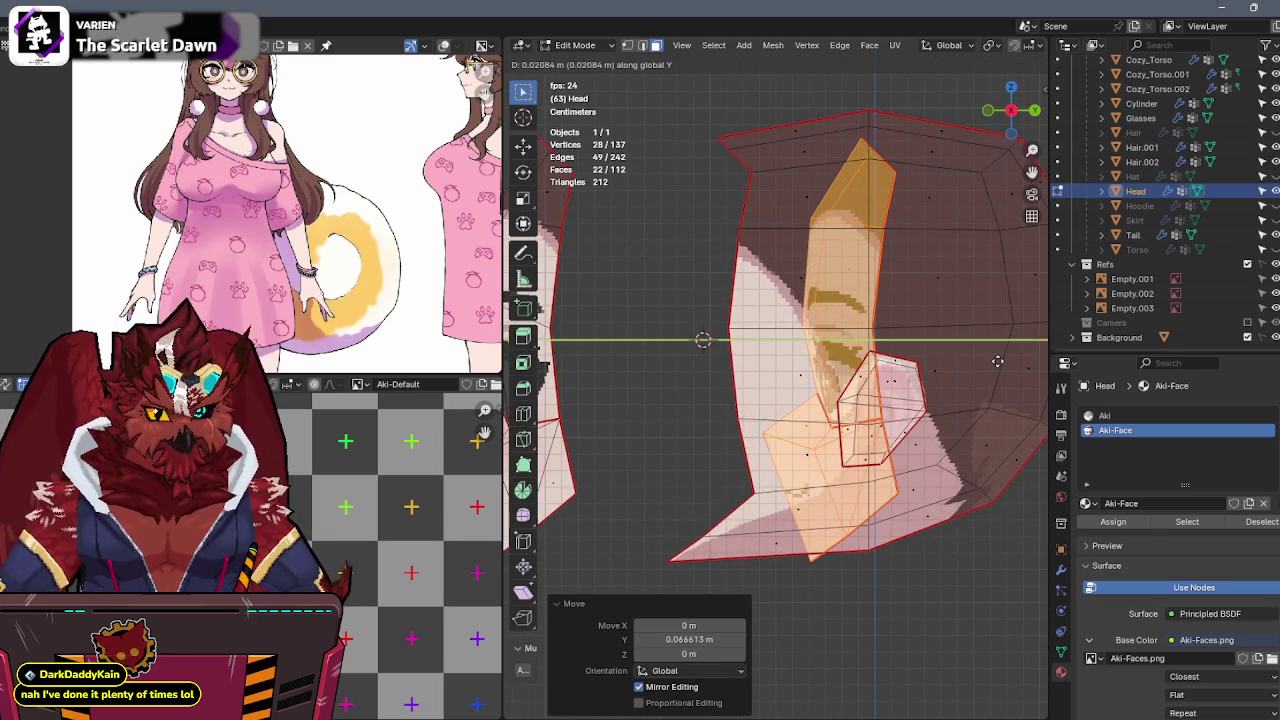
pyautogui.press('Escape')
pyautogui.scroll(-3, 997, 361)
pyautogui.moveTo(714, 271); pyautogui.dragTo(634, 486)
pyautogui.hotkey('shift', 's')
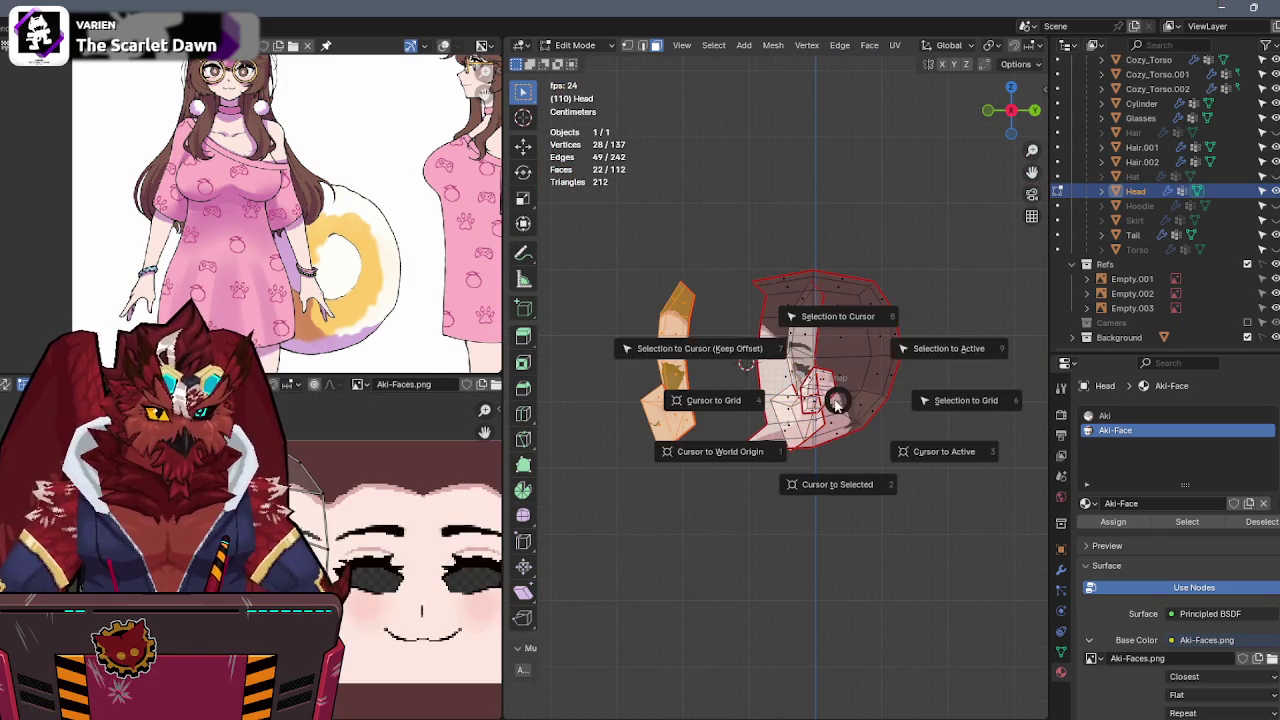
pyautogui.press('7')
# Reset the selection and pick the next face island from a side view with see-through on.
pyautogui.scroll(2, 836, 403)
pyautogui.moveTo(836, 403); pyautogui.dragTo(910, 373, button='middle')
pyautogui.click(1011, 113)
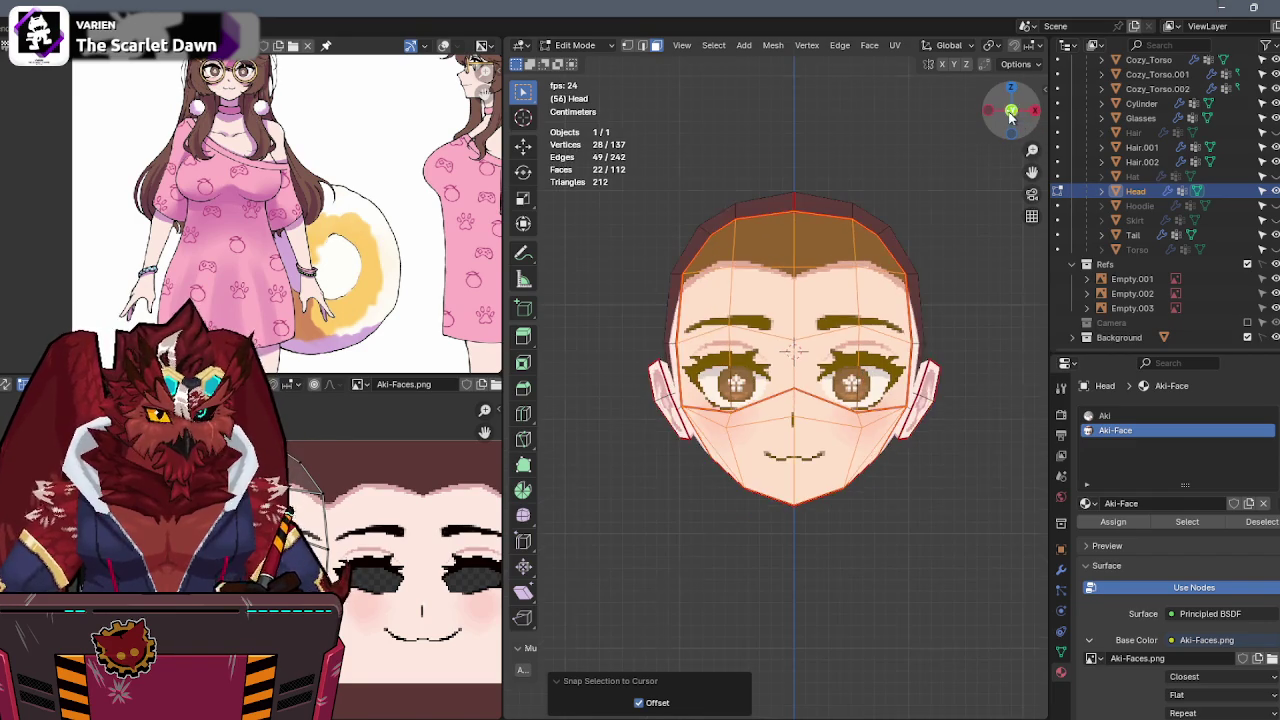
pyautogui.moveTo(923, 289)
pyautogui.mouseDown(button='middle')
pyautogui.moveTo(800, 300)
pyautogui.moveTo(776, 350)
pyautogui.moveTo(796, 364)
pyautogui.mouseUp(button='middle')
pyautogui.hotkey('alt', 'a')
pyautogui.press('l')
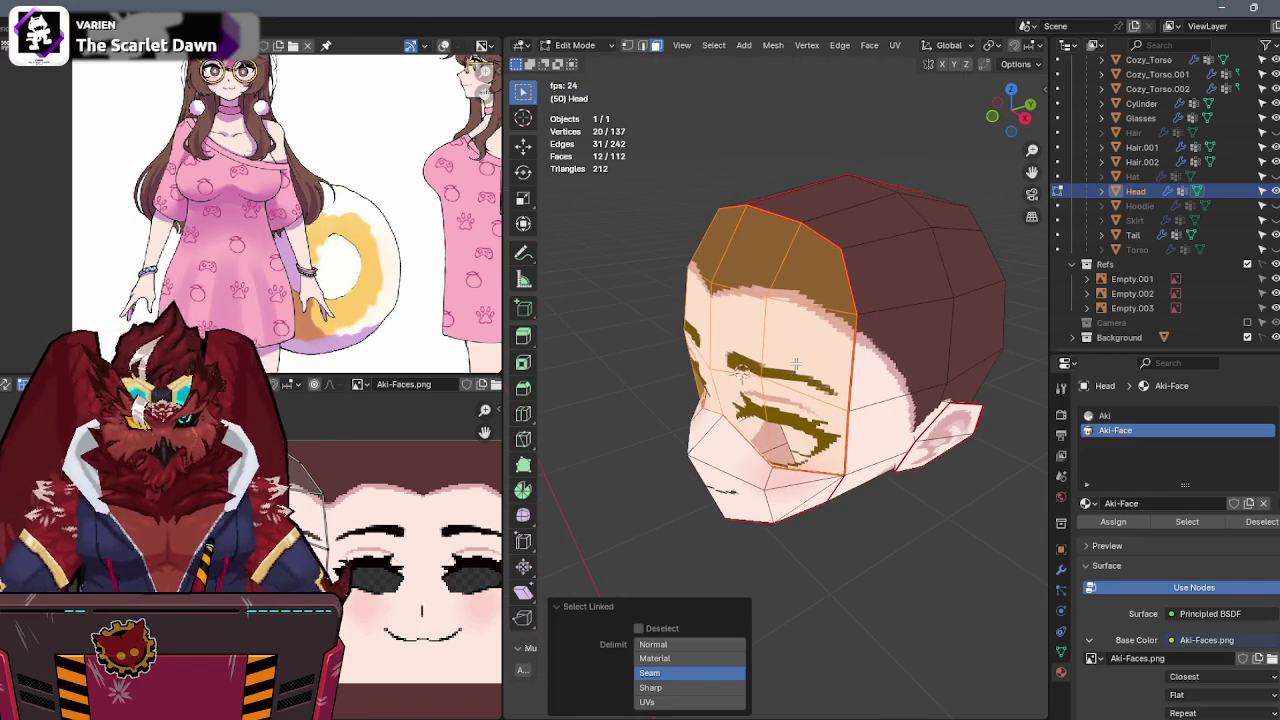
pyautogui.hotkey('shift', 's')
pyautogui.press('Escape')
pyautogui.moveTo(700, 366)
pyautogui.mouseDown(button='middle')
pyautogui.moveTo(882, 318)
pyautogui.moveTo(927, 328)
pyautogui.moveTo(880, 298)
pyautogui.moveTo(893, 302)
pyautogui.mouseUp(button='middle')
pyautogui.hotkey('alt', 'a')
pyautogui.hotkey('alt', 'z')
pyautogui.press('l')
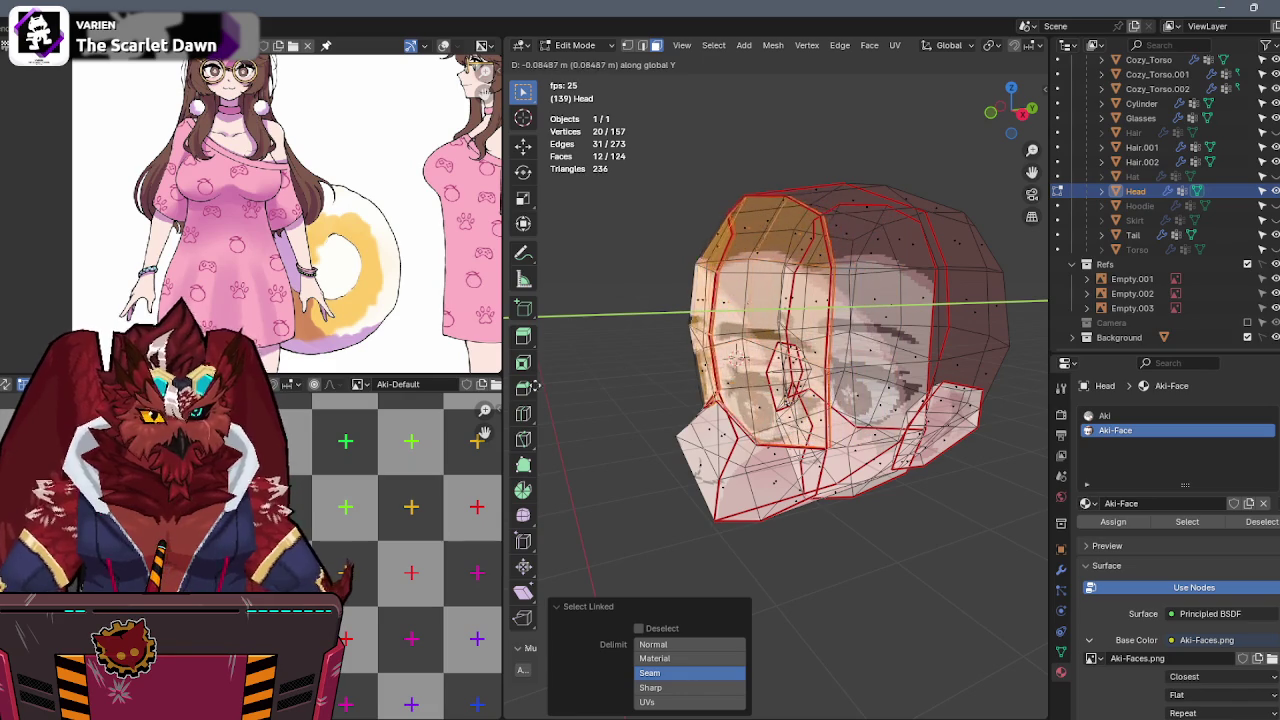
# Place the duplicated face piece in front of the head by moving it along Y.
pyautogui.click(616, 389)
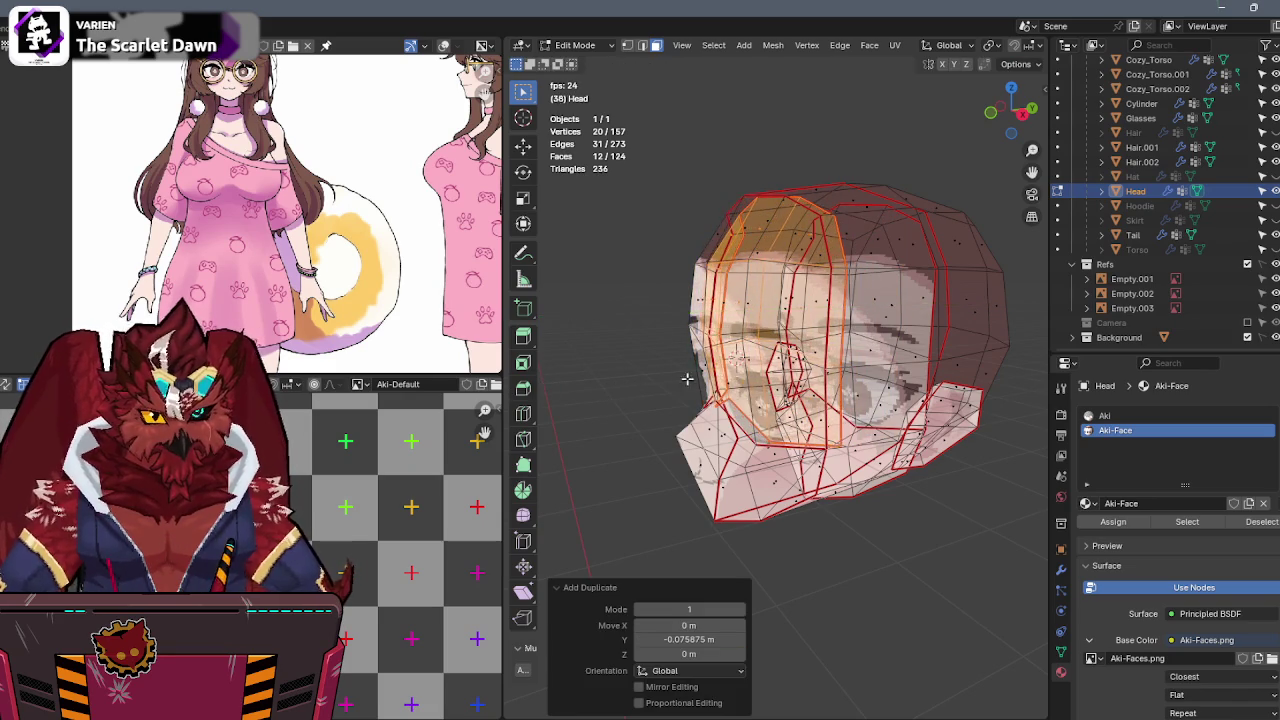
pyautogui.hotkey('alt', 'z')
pyautogui.hotkey('alt', 'z')
pyautogui.moveTo(803, 362)
pyautogui.mouseDown(button='middle')
pyautogui.moveTo(885, 365)
pyautogui.moveTo(860, 370)
pyautogui.mouseUp(button='middle')
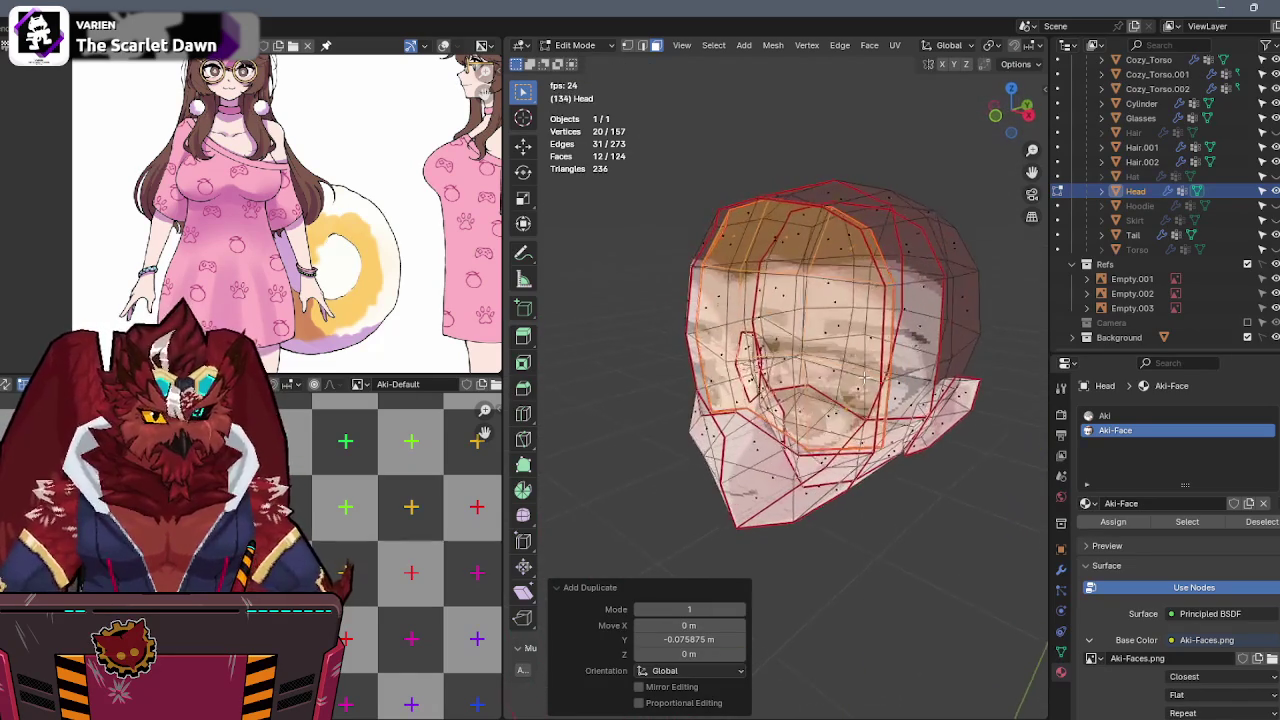
pyautogui.press('g')
pyautogui.press('y')
pyautogui.click(738, 403)
pyautogui.hotkey('alt', 'z')
pyautogui.moveTo(739, 404); pyautogui.dragTo(825, 330, button='middle')
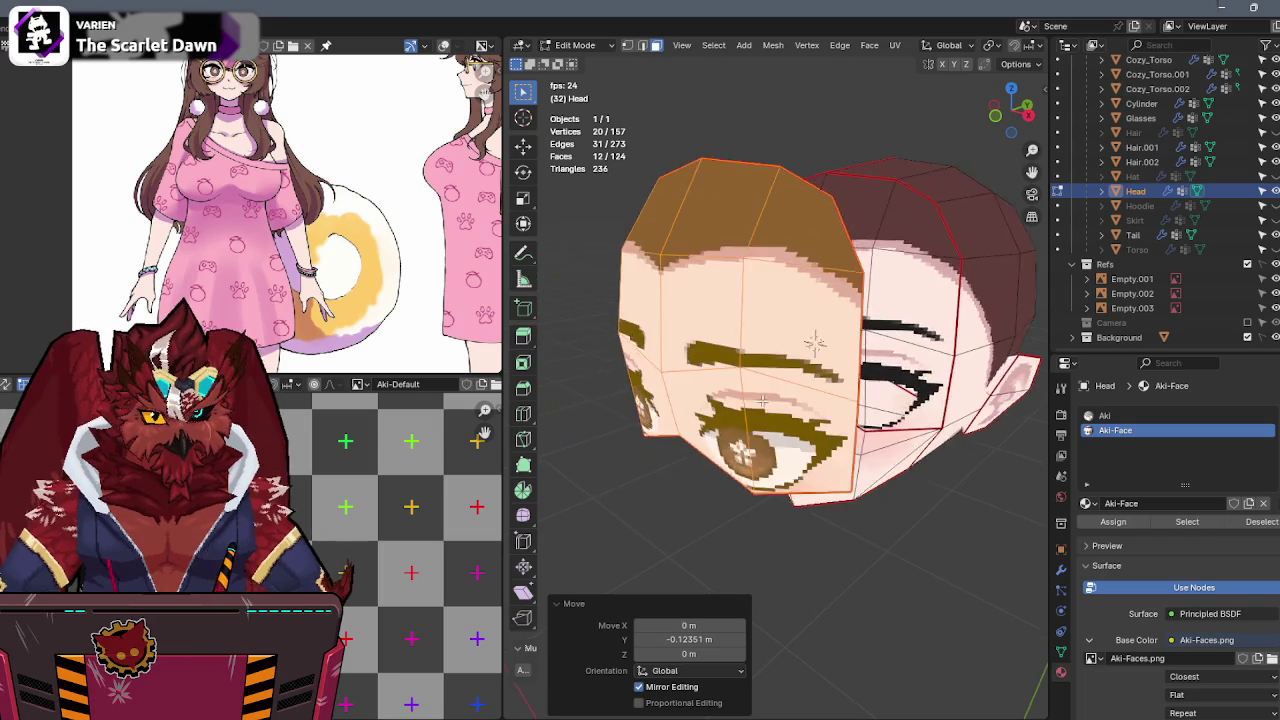
pyautogui.scroll(-5, 330, 530)
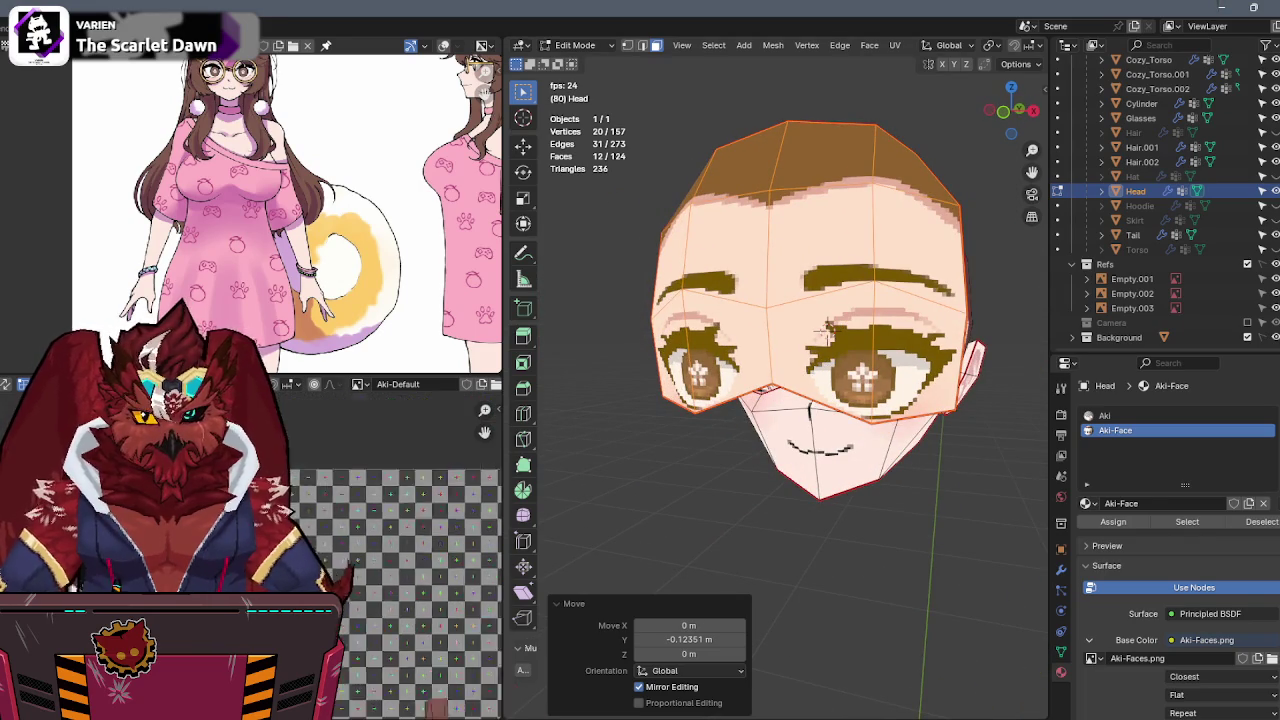
pyautogui.moveTo(840, 420); pyautogui.dragTo(866, 391, button='middle')
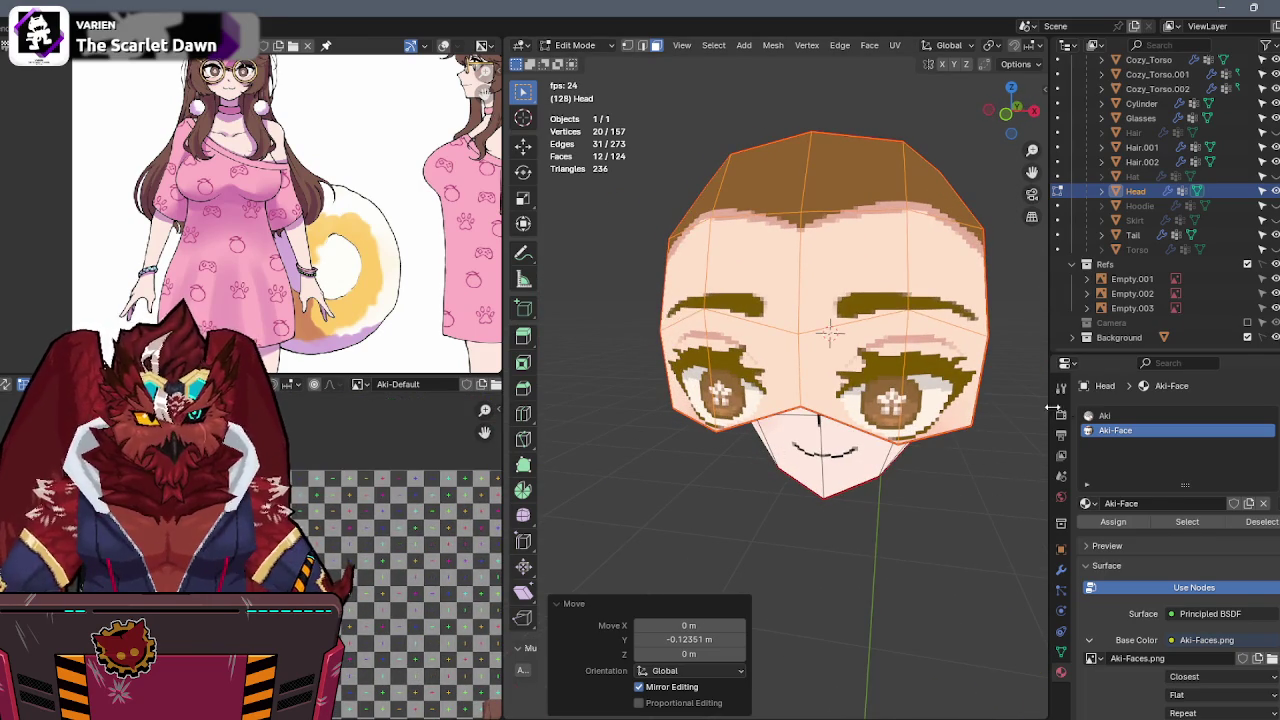
# Make the Aki material slot active and select the upper head region as an island.
pyautogui.click(1110, 415)
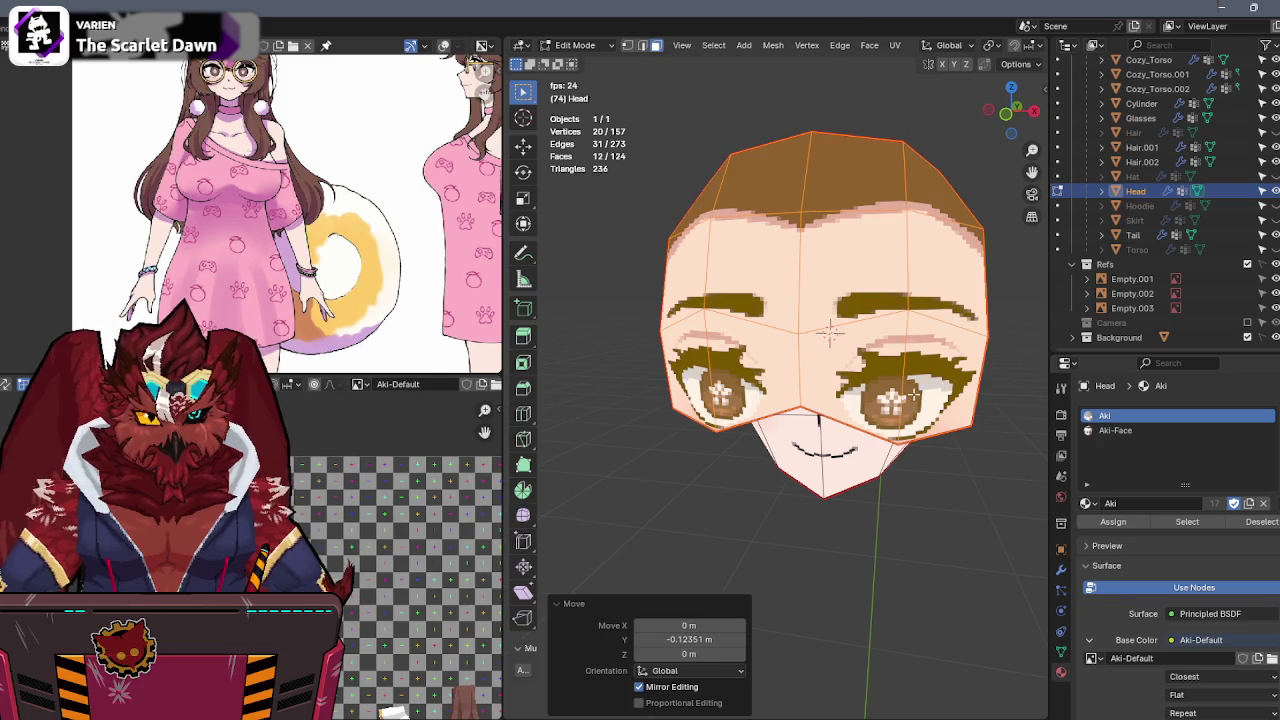
pyautogui.hotkey('alt', 'a')
pyautogui.press('a')
pyautogui.hotkey('alt', 'a')
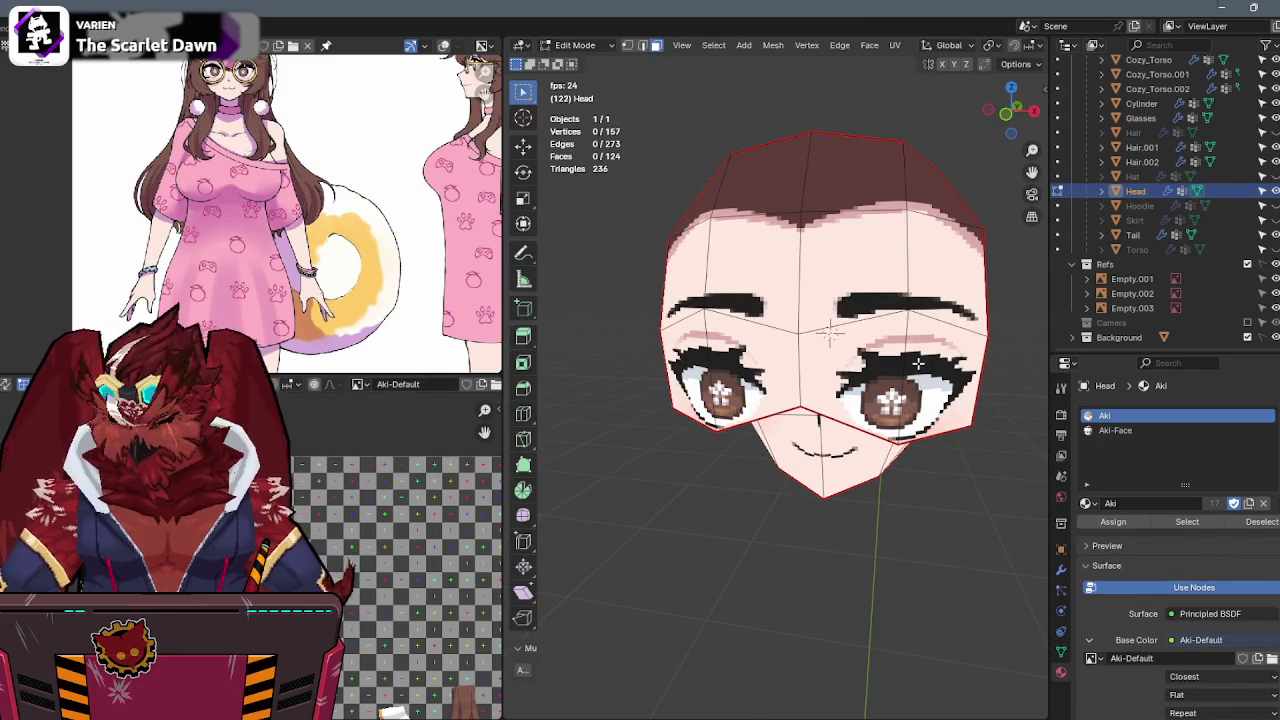
pyautogui.press('l')
# Display the Aki-Default checker image and shift the selected faces' UVs across it.
pyautogui.click(356, 385)
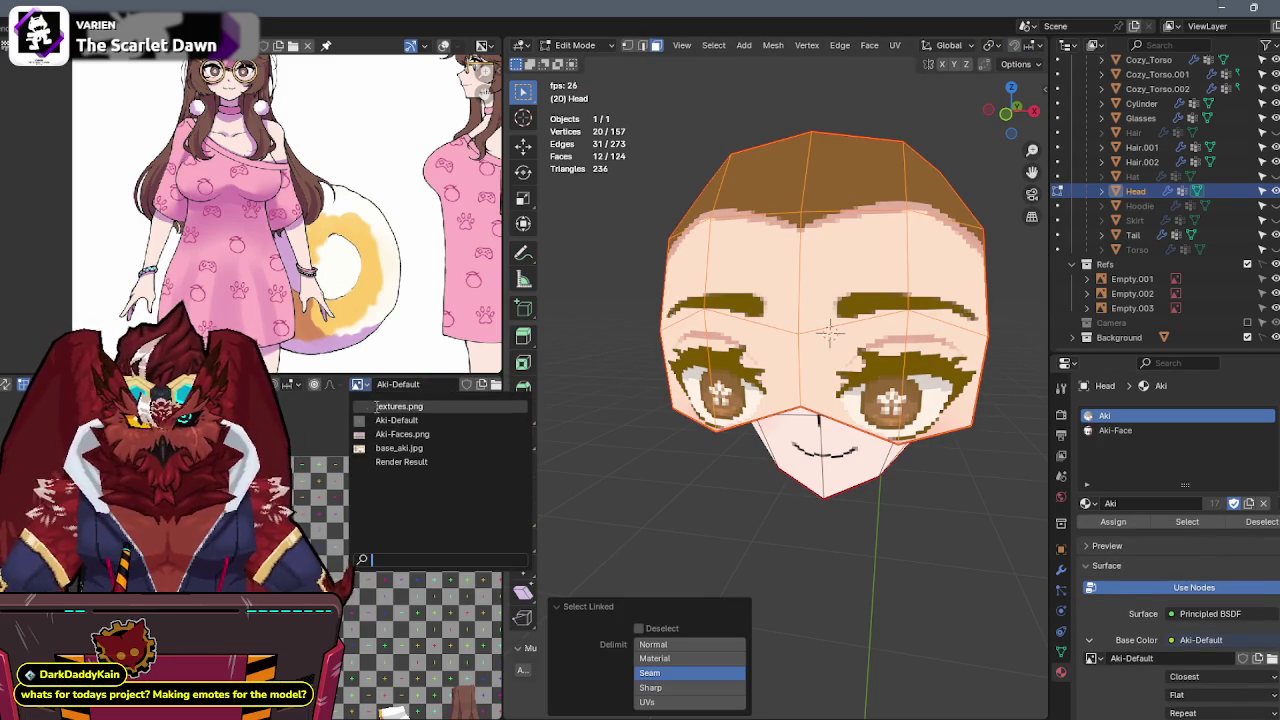
pyautogui.click(396, 420)
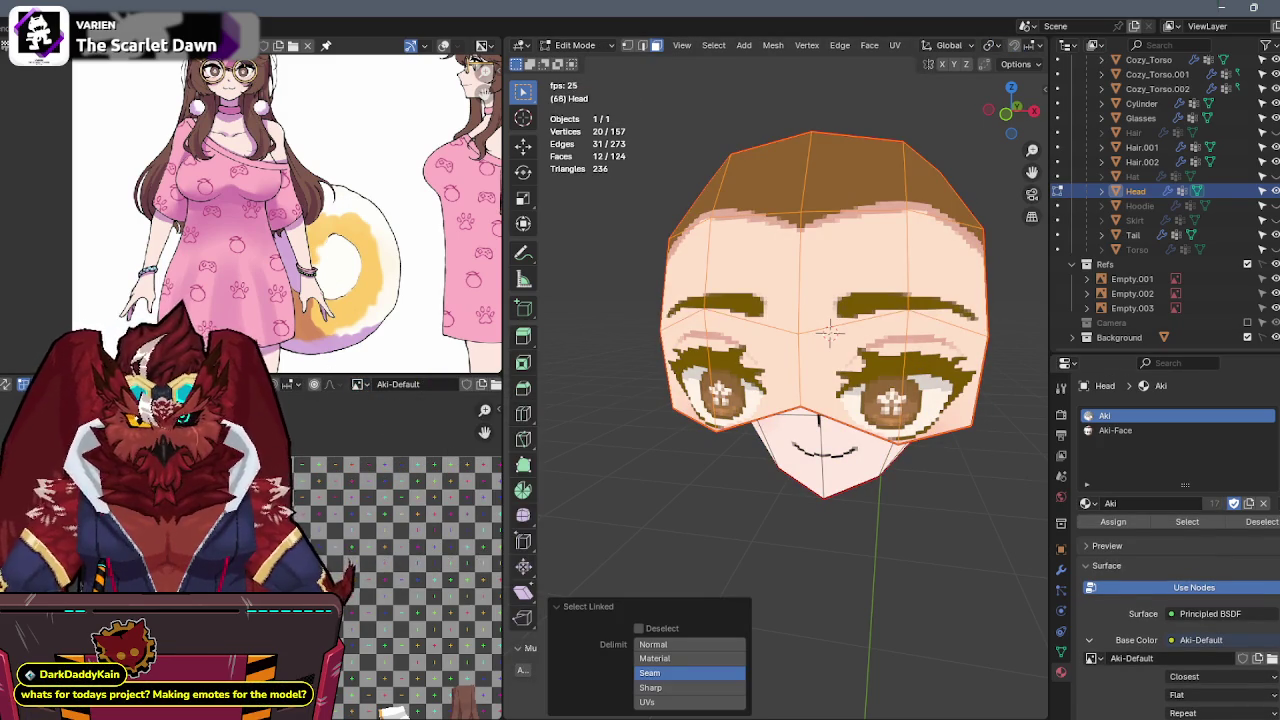
pyautogui.moveTo(348, 566); pyautogui.dragTo(427, 548, button='middle')
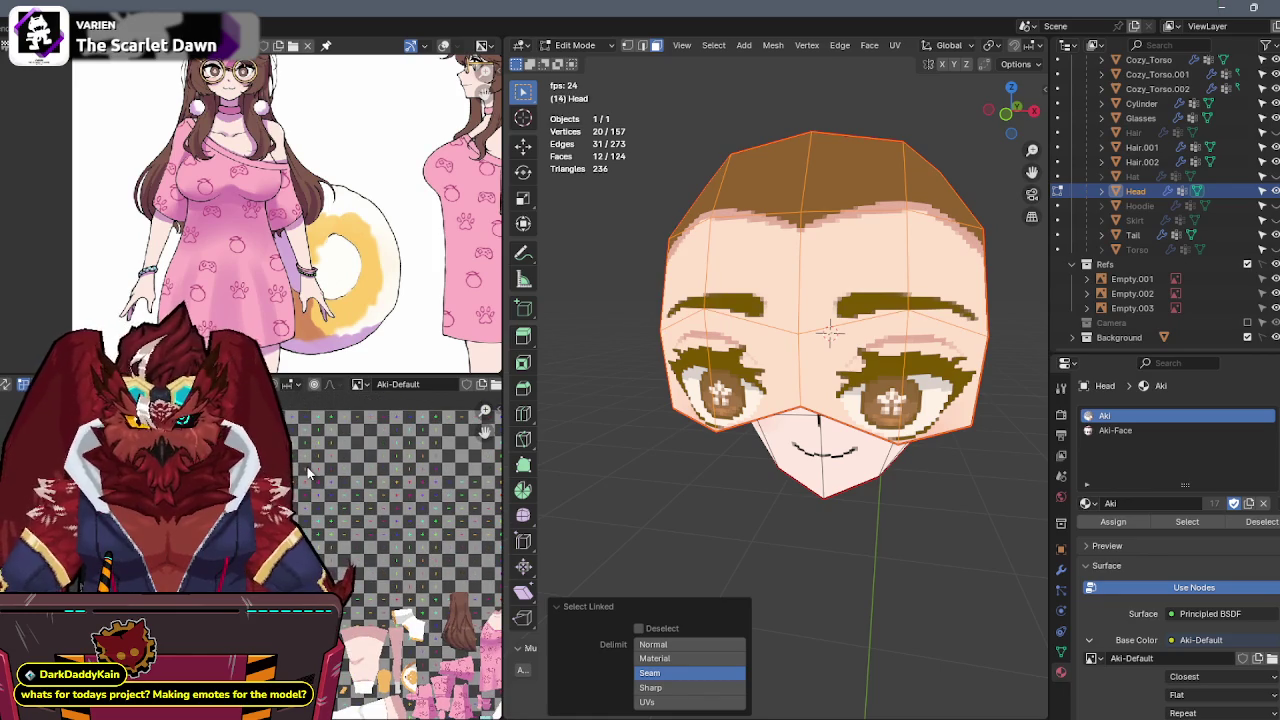
pyautogui.scroll(3, 308, 474)
pyautogui.scroll(3, 308, 474)
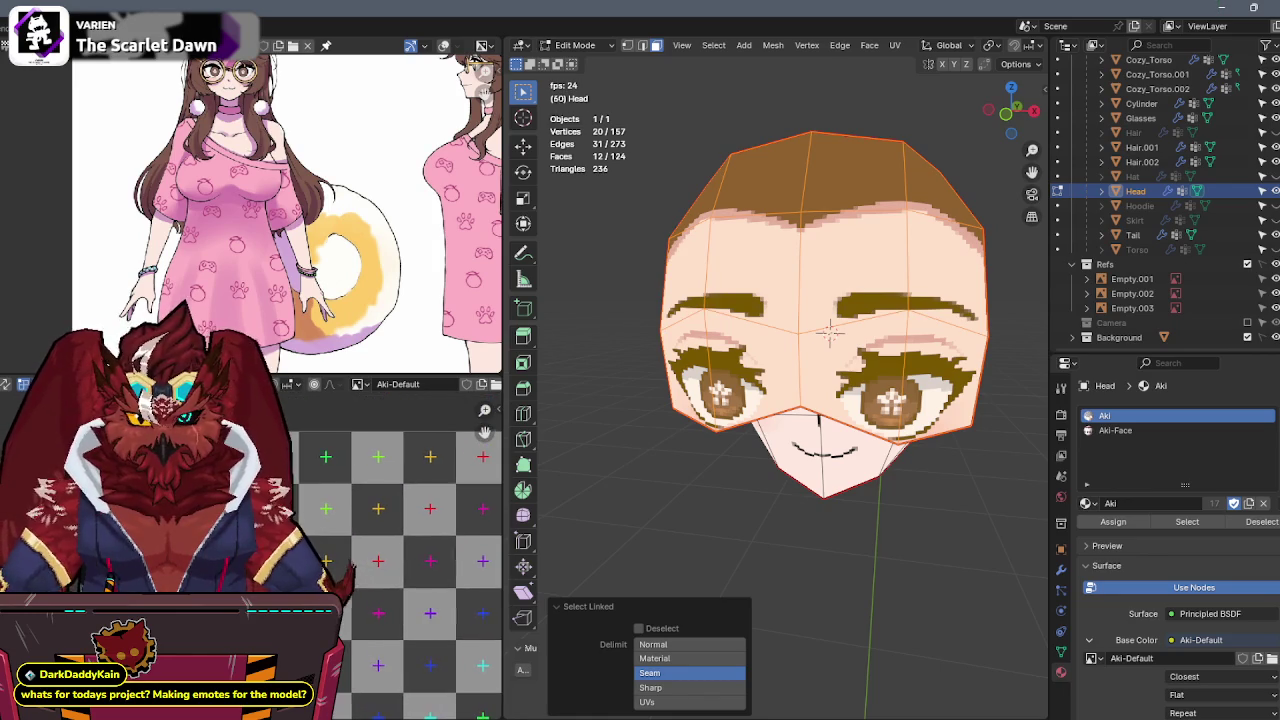
pyautogui.press('g')
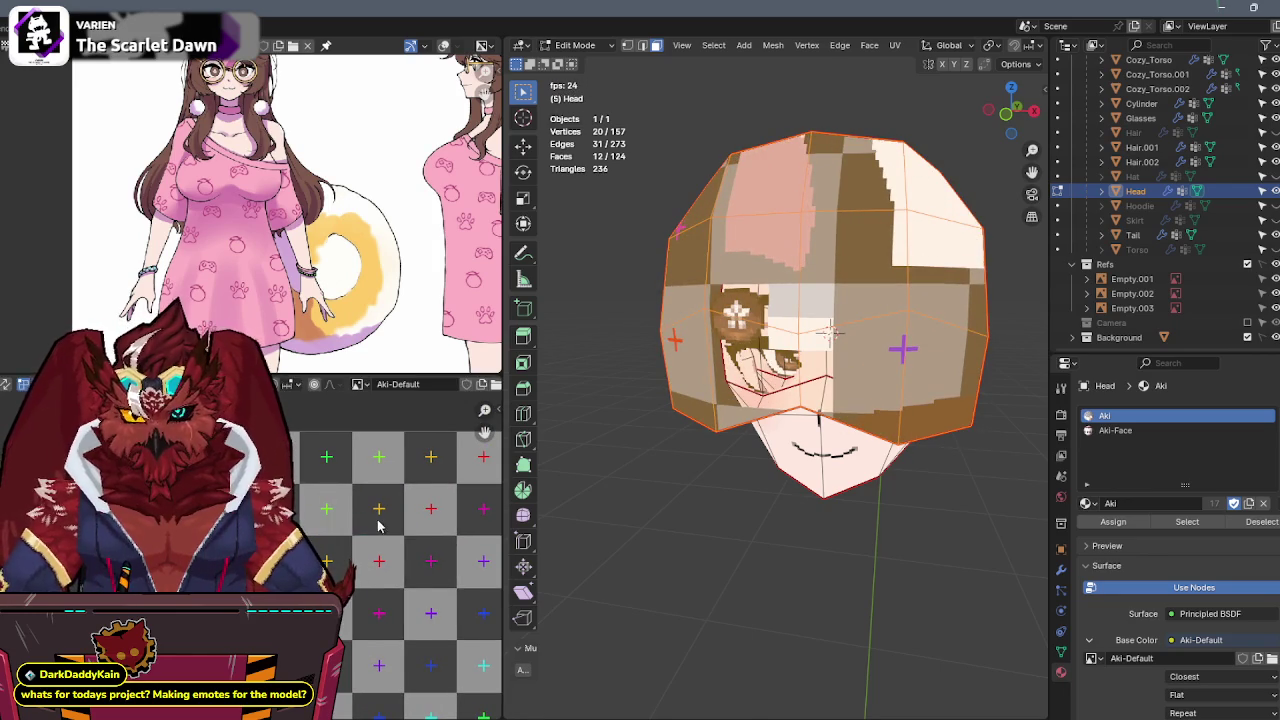
pyautogui.scroll(2, 400, 550)
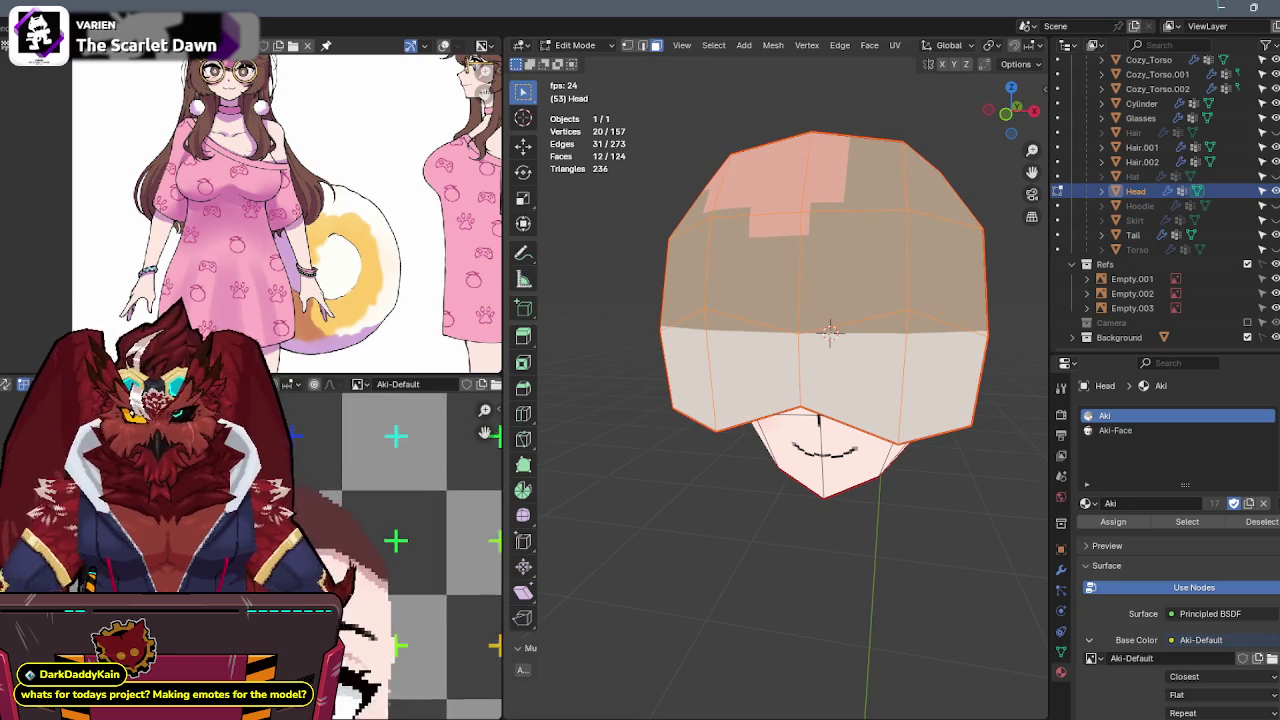
# Zoom out from the front view and orbit to a three-quarter view of the whole head.
pyautogui.moveTo(879, 448); pyautogui.dragTo(891, 434, button='middle')
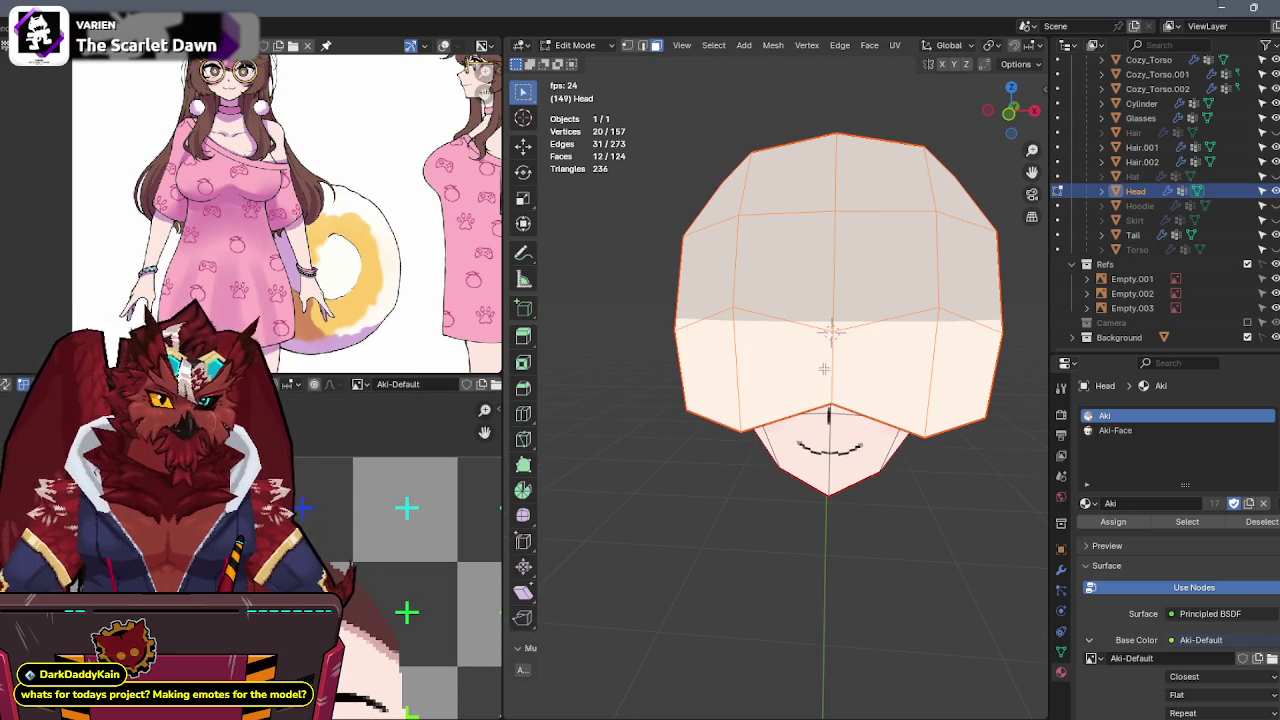
pyautogui.press('KP_1')
pyautogui.scroll(2, 866, 330)
pyautogui.scroll(2, 830, 365)
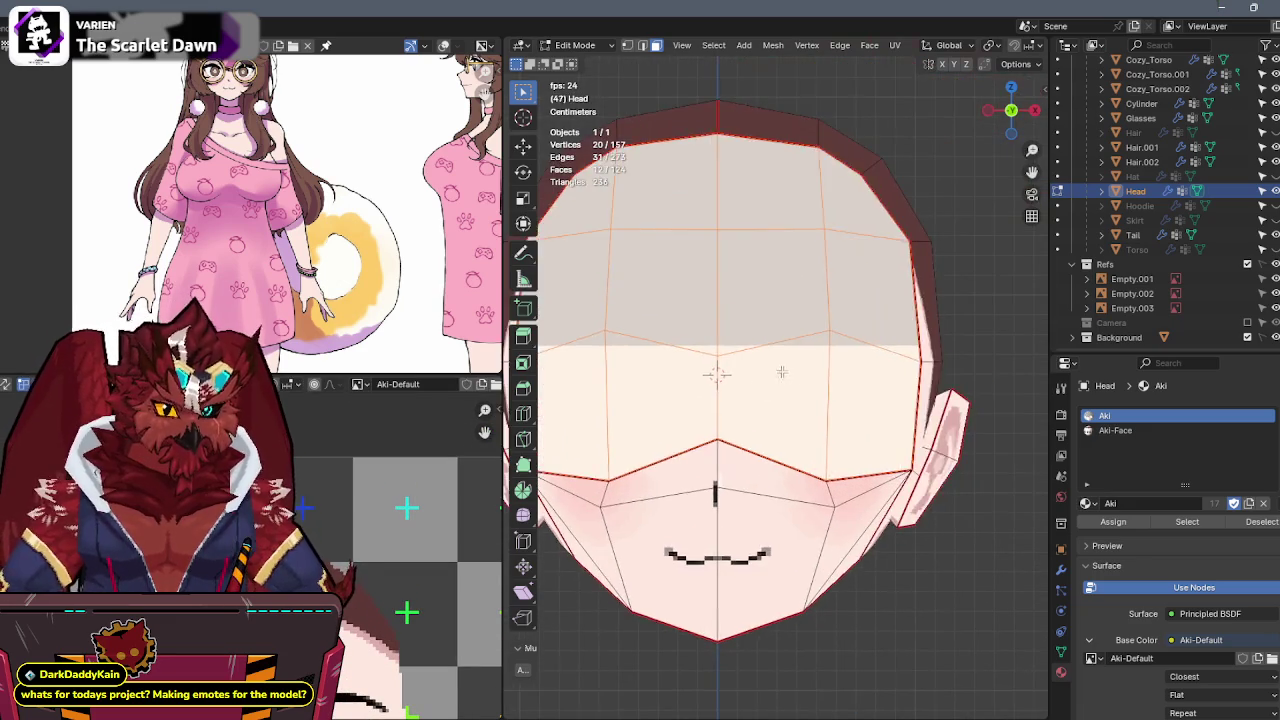
pyautogui.hotkey('alt', 'z')
pyautogui.scroll(3, 775, 372)
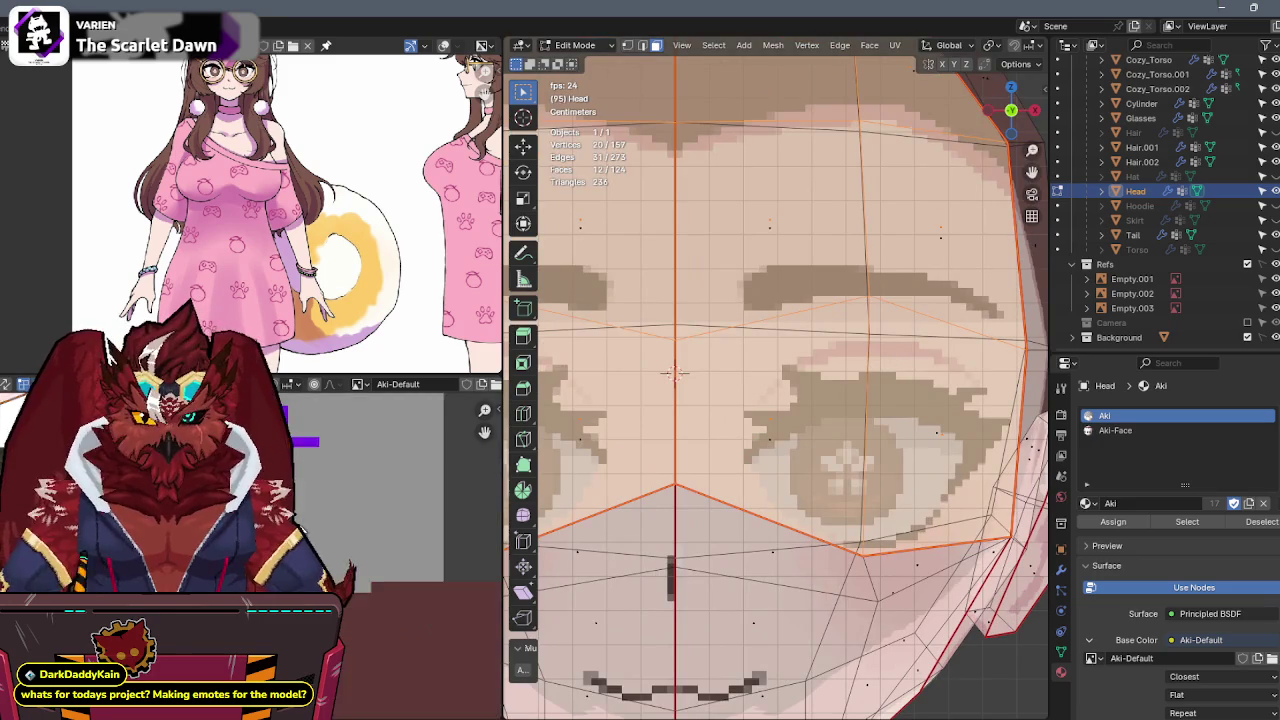
pyautogui.moveTo(454, 572); pyautogui.dragTo(478, 589, button='middle')
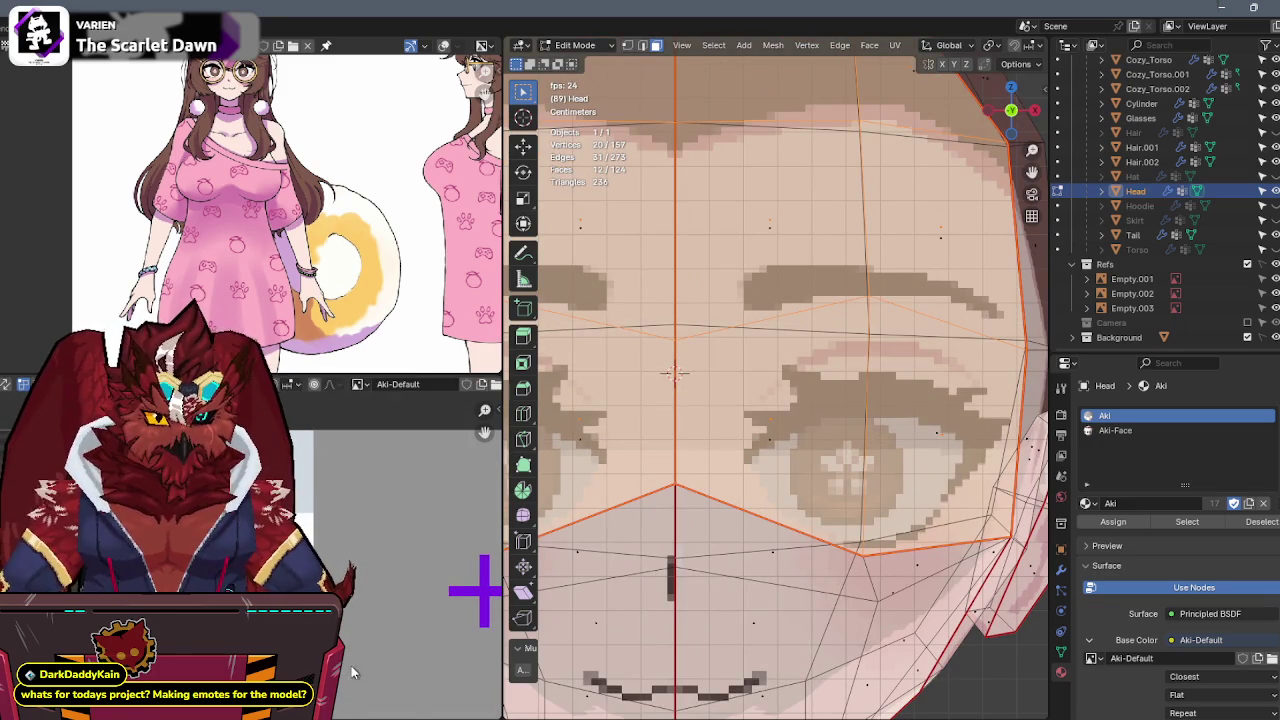
pyautogui.scroll(-5, 920, 437)
pyautogui.scroll(-3, 920, 437)
pyautogui.moveTo(920, 437); pyautogui.dragTo(775, 477, button='middle')
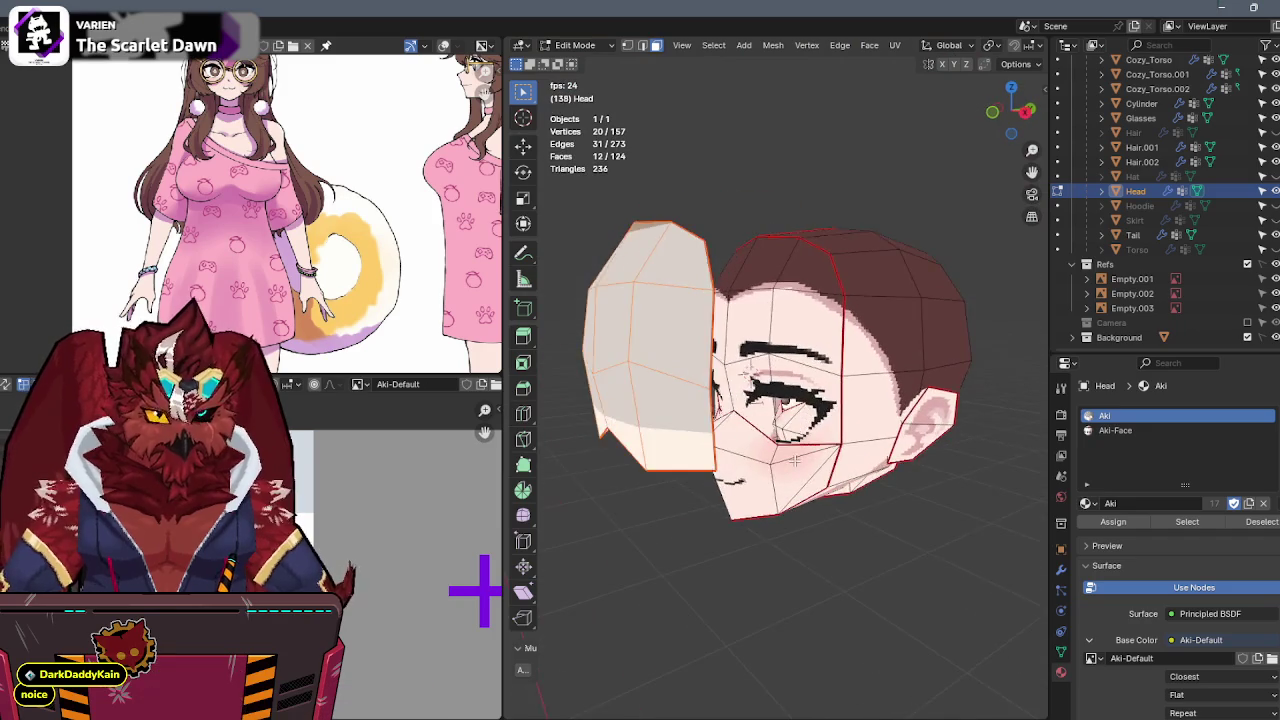
# Move the face shell 0.0439 m along Y so it sits in front of the head.
pyautogui.press('g')
pyautogui.press('y')
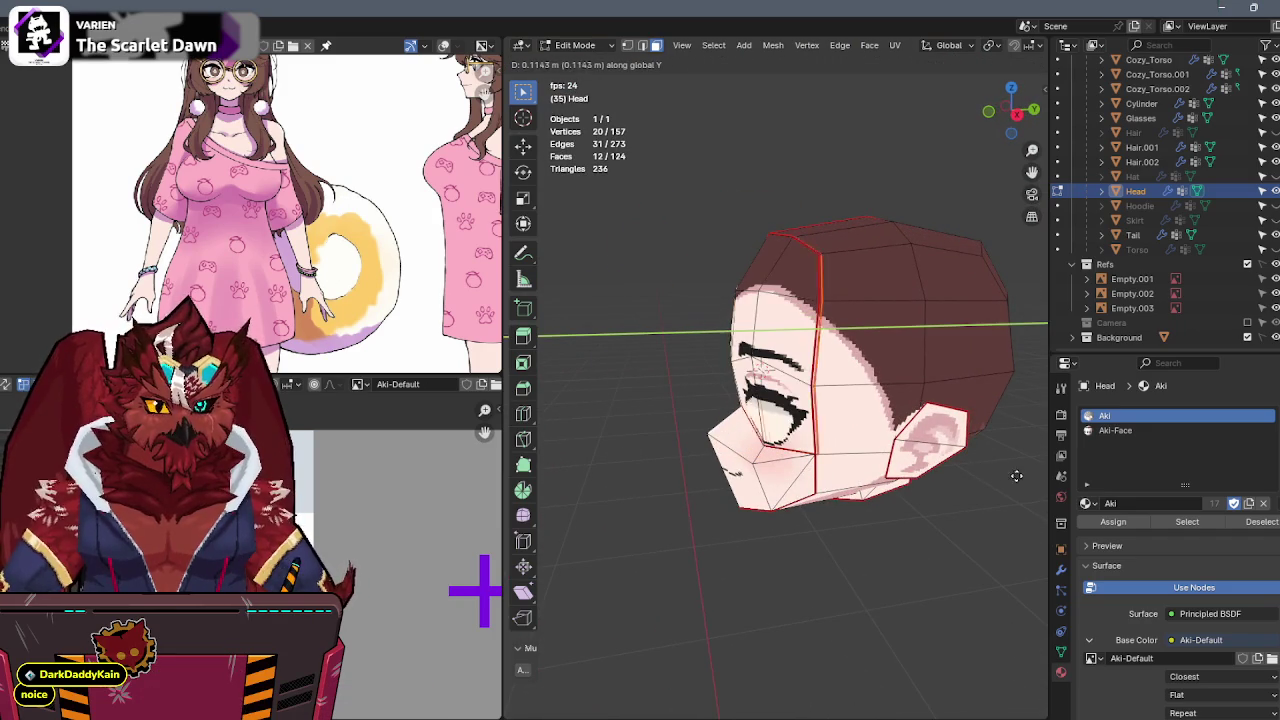
pyautogui.click(825, 500)
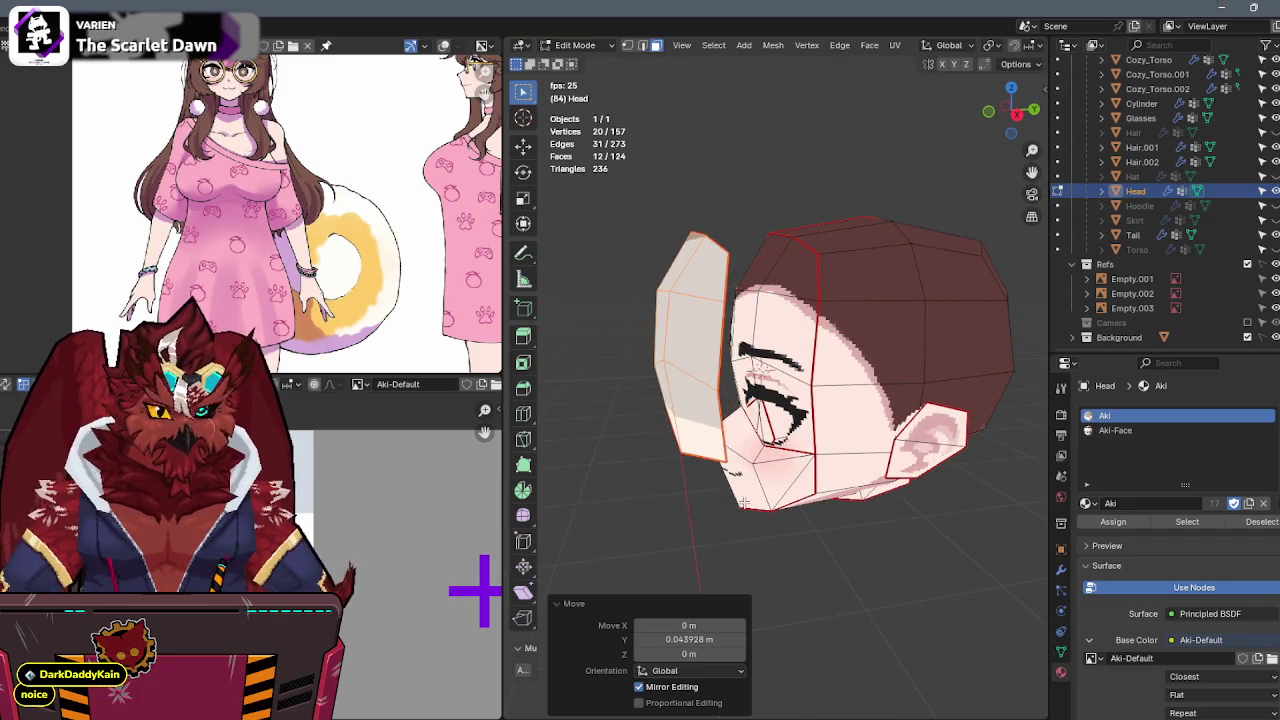
pyautogui.moveTo(825, 500)
pyautogui.mouseDown(button='middle')
pyautogui.moveTo(871, 523)
pyautogui.moveTo(917, 512)
pyautogui.mouseUp(button='middle')
pyautogui.moveTo(754, 356); pyautogui.dragTo(633, 281, button='middle')
# Delete four faces along the face shell's upper edge.
pyautogui.click(747, 303)
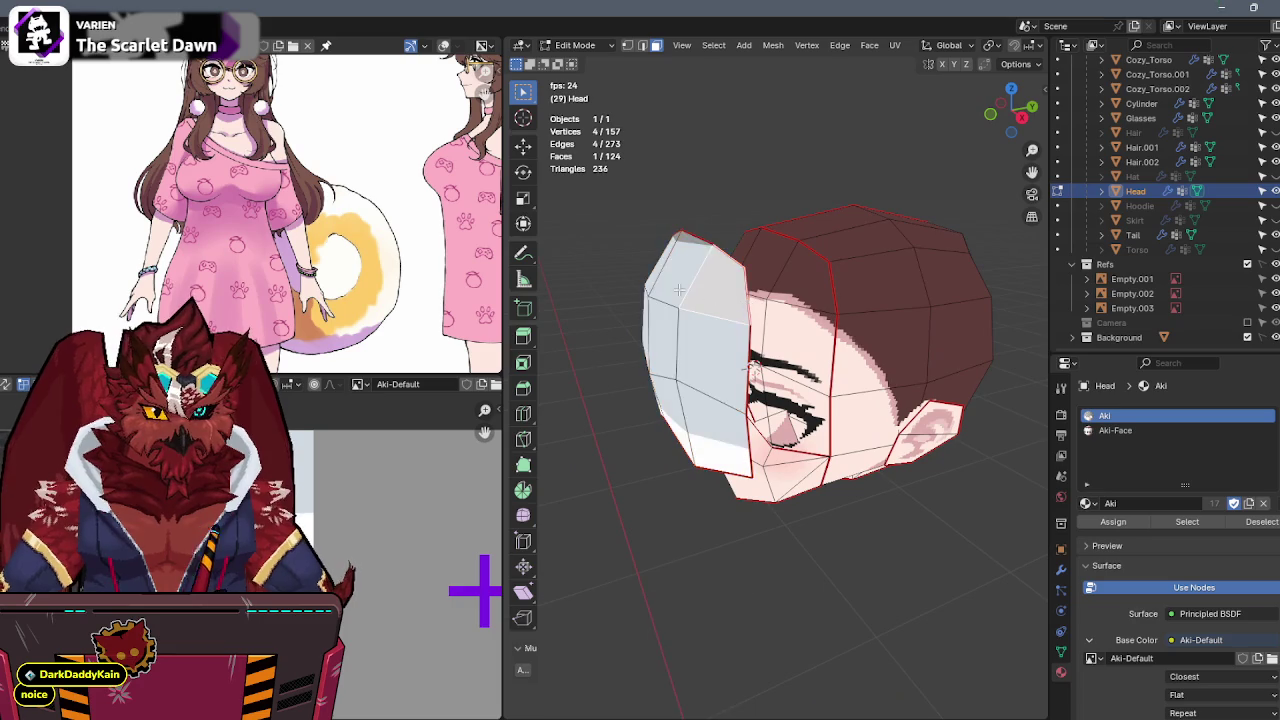
pyautogui.moveTo(747, 303); pyautogui.dragTo(784, 288, button='middle')
pyautogui.keyDown('shift'); pyautogui.click(664, 295); pyautogui.keyUp('shift')
pyautogui.moveTo(664, 295); pyautogui.dragTo(737, 295, button='middle')
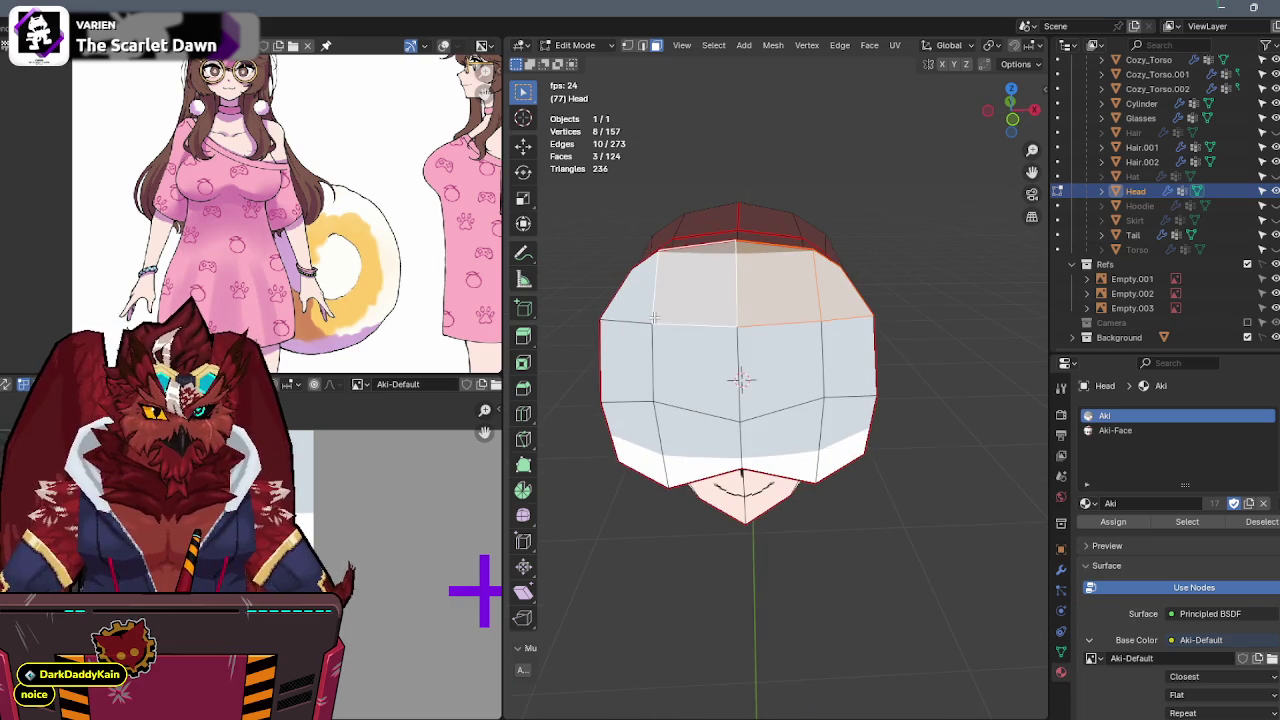
pyautogui.press('x')
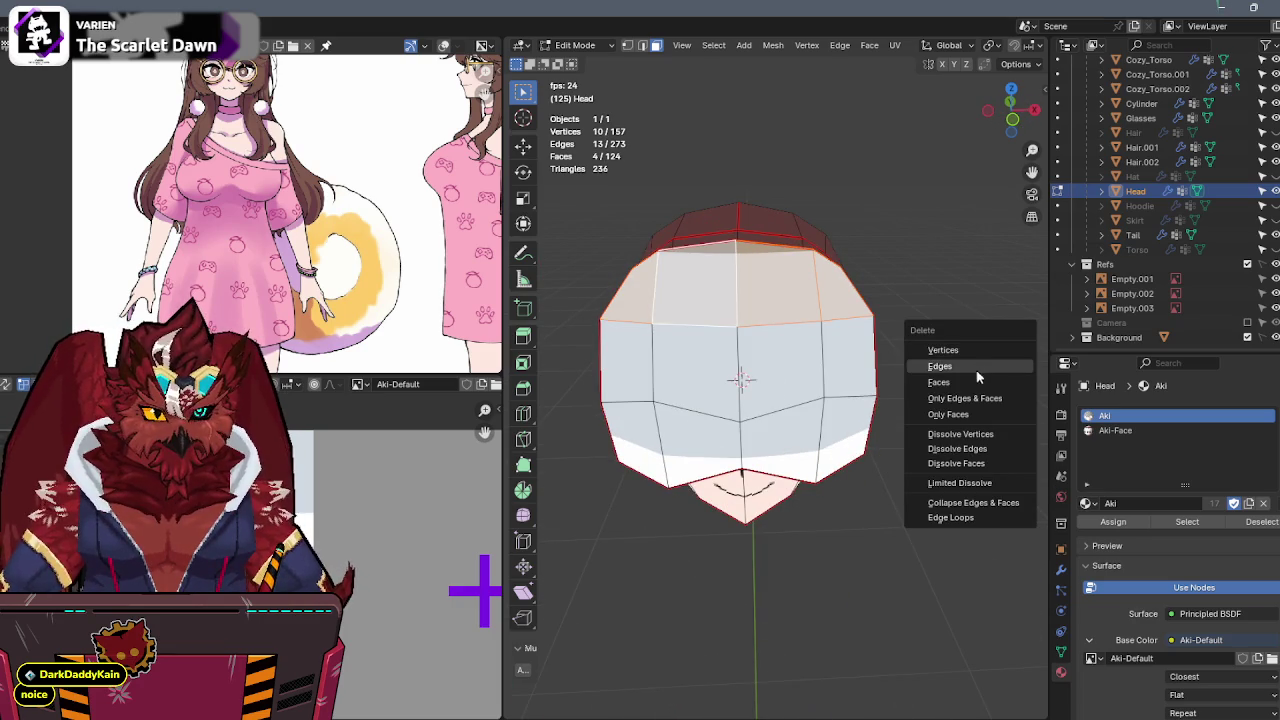
pyautogui.click(1000, 383)
pyautogui.moveTo(1000, 383)
pyautogui.mouseDown(button='middle')
pyautogui.moveTo(893, 357)
pyautogui.moveTo(763, 392)
pyautogui.moveTo(796, 383)
pyautogui.mouseUp(button='middle')
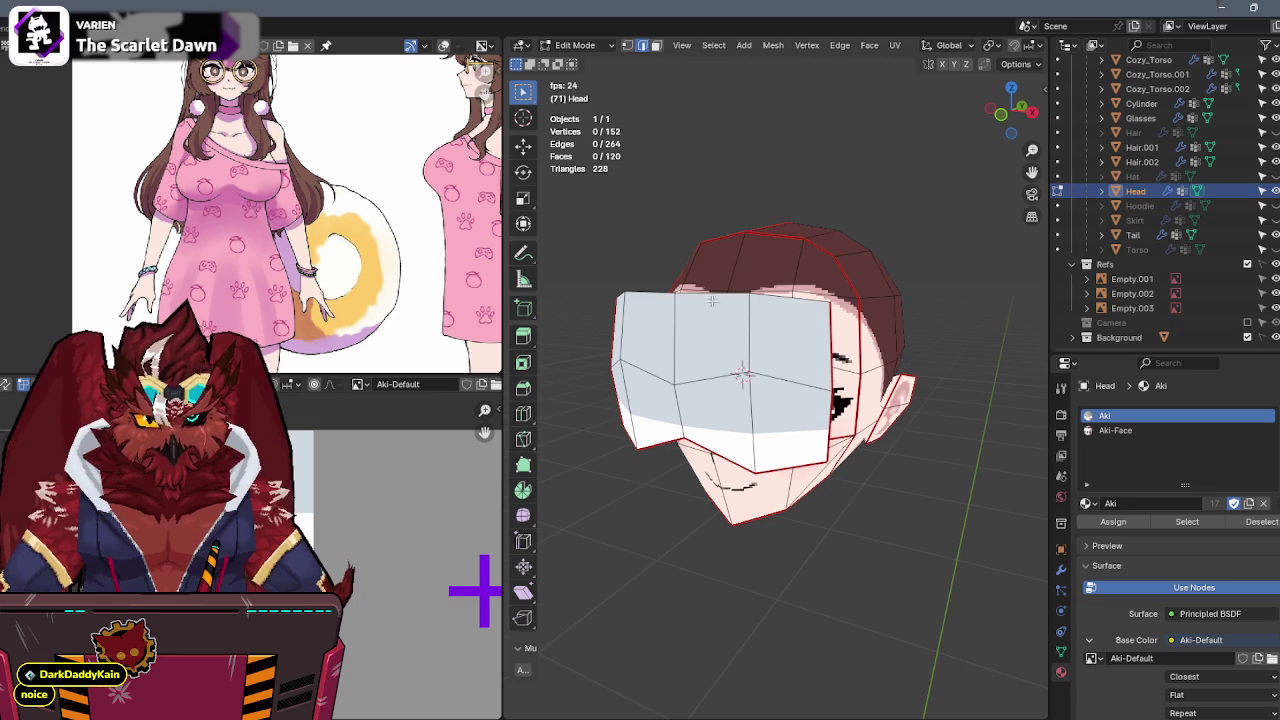
# Select the whole linked face shell, then switch over to Aseprite.
pyautogui.press('l')
pyautogui.press('q')
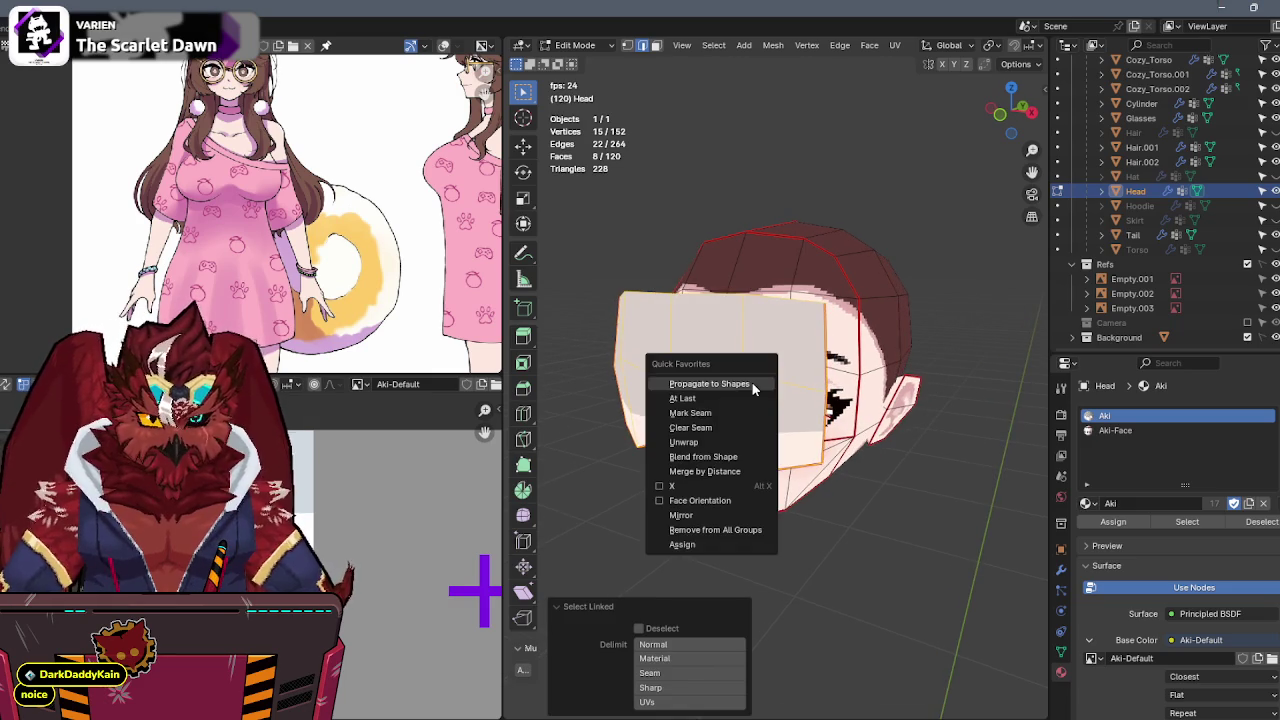
pyautogui.click(731, 428)
pyautogui.moveTo(731, 428)
pyautogui.mouseDown(button='middle')
pyautogui.moveTo(752, 389)
pyautogui.moveTo(782, 380)
pyautogui.mouseUp(button='middle')
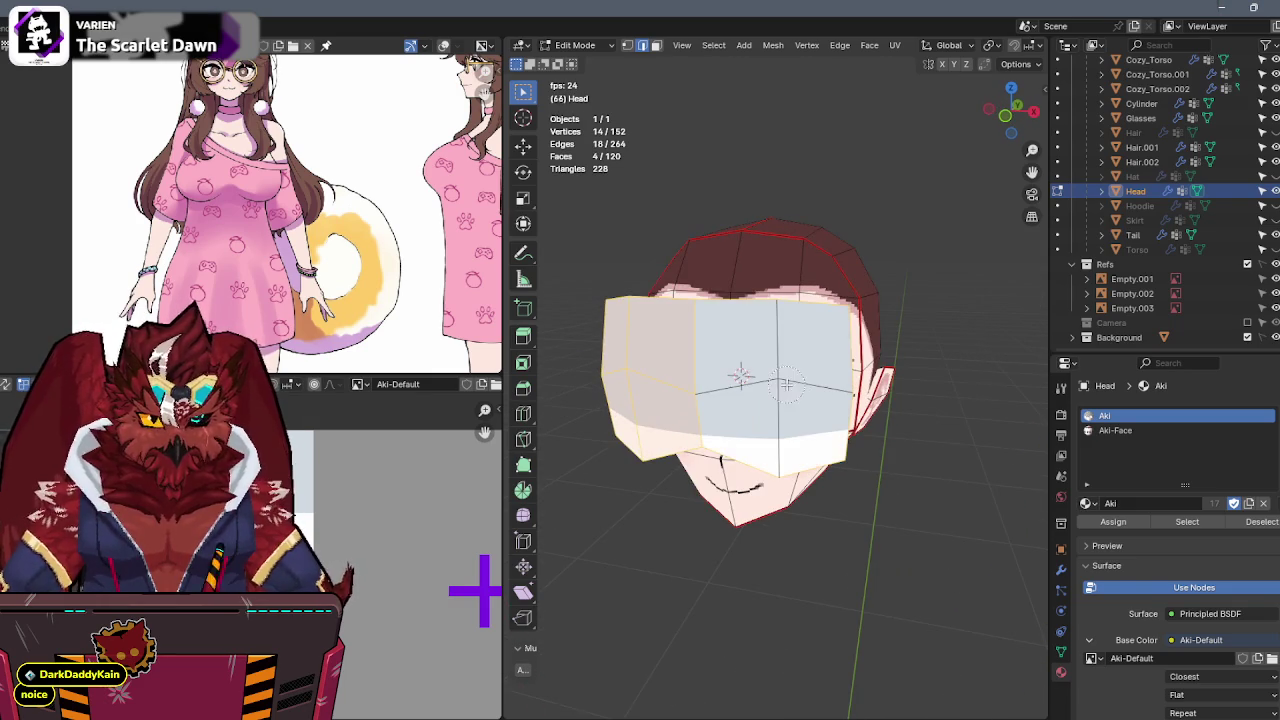
pyautogui.moveTo(627, 365); pyautogui.dragTo(680, 368, button='middle')
pyautogui.hotkey('alt', 'Tab')
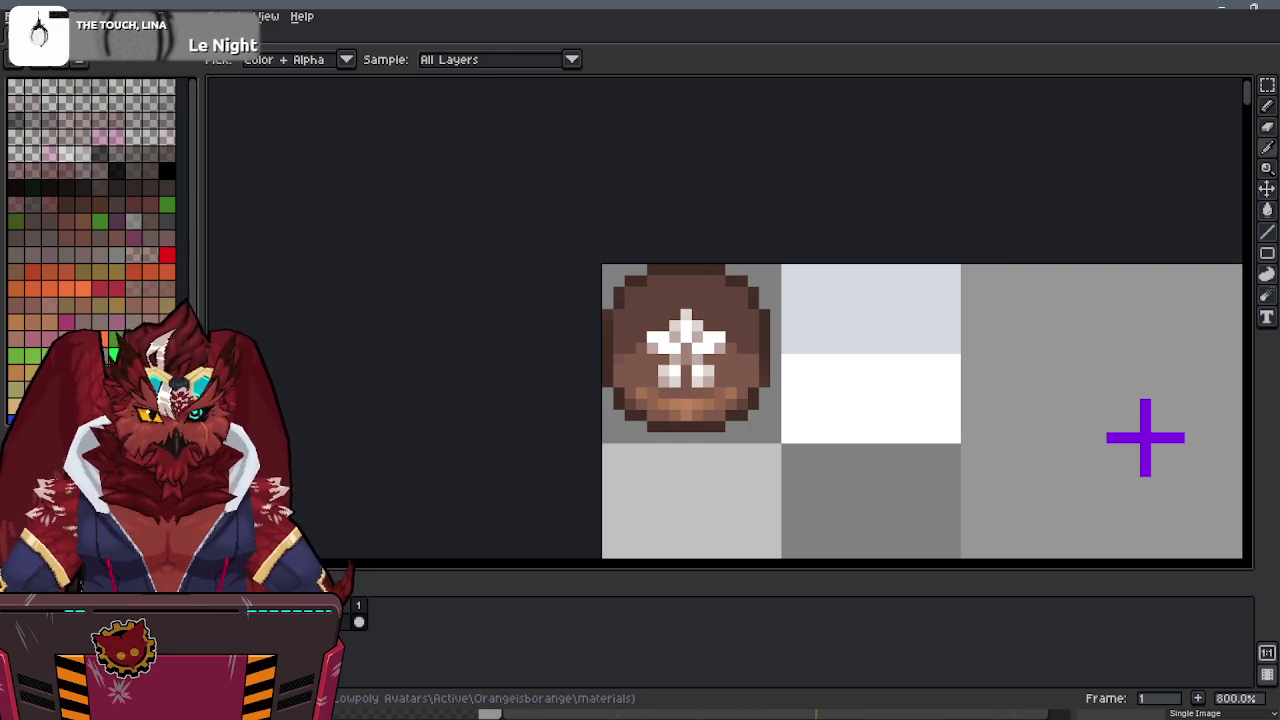
# On frame 1 of the face expression sprite, add a new layer named Glare.
pyautogui.moveTo(507, 332); pyautogui.dragTo(368, 146, button='middle')
pyautogui.hotkey('ctrl', 'Tab')
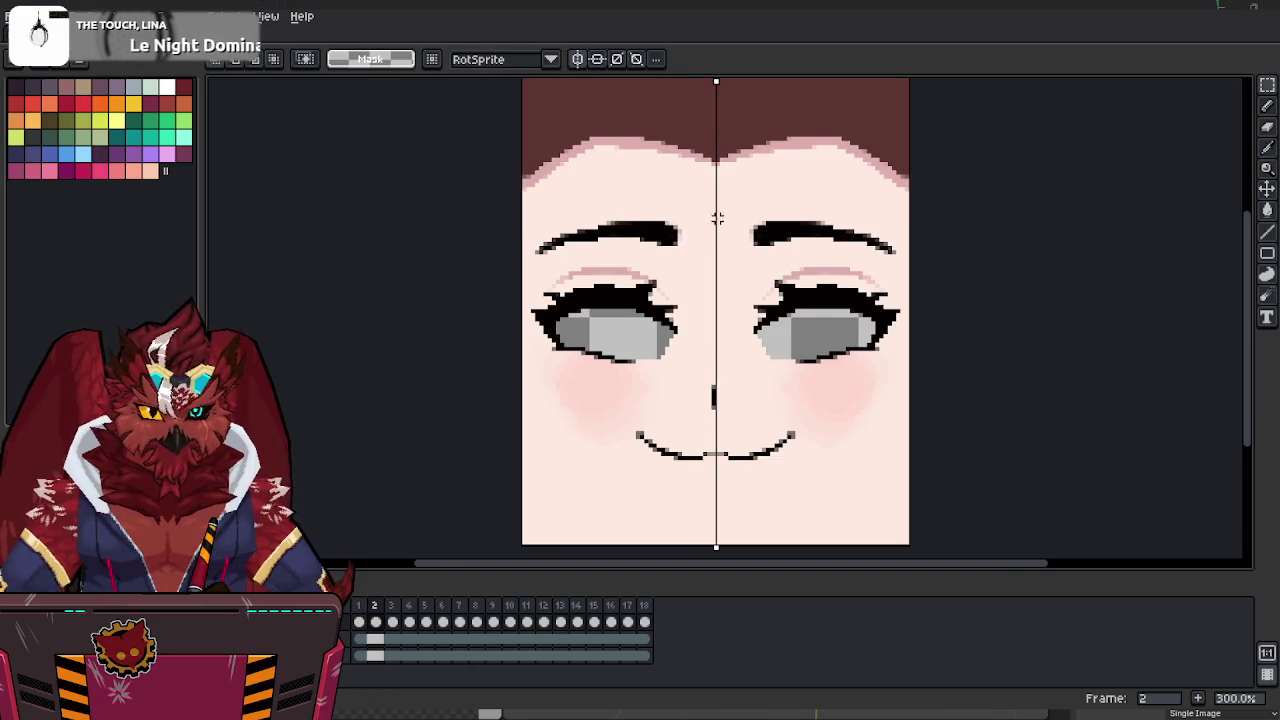
pyautogui.click(358, 606)
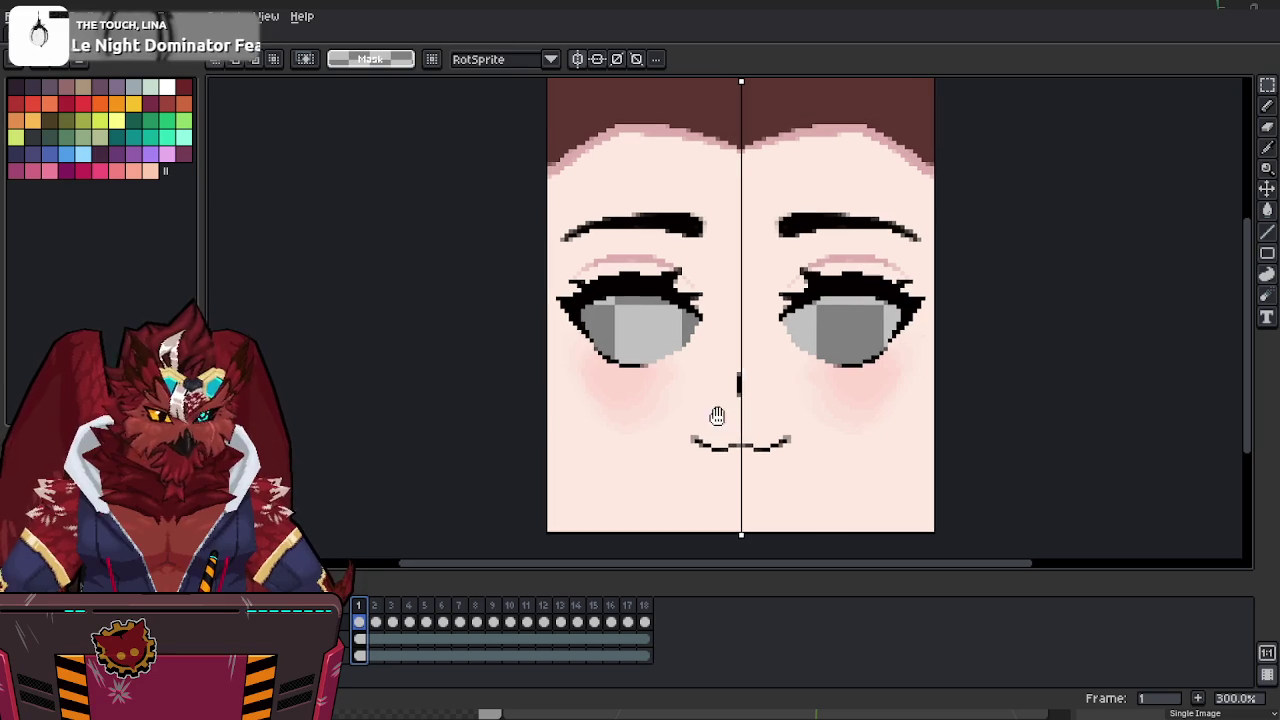
pyautogui.hotkey('shift', 'n')
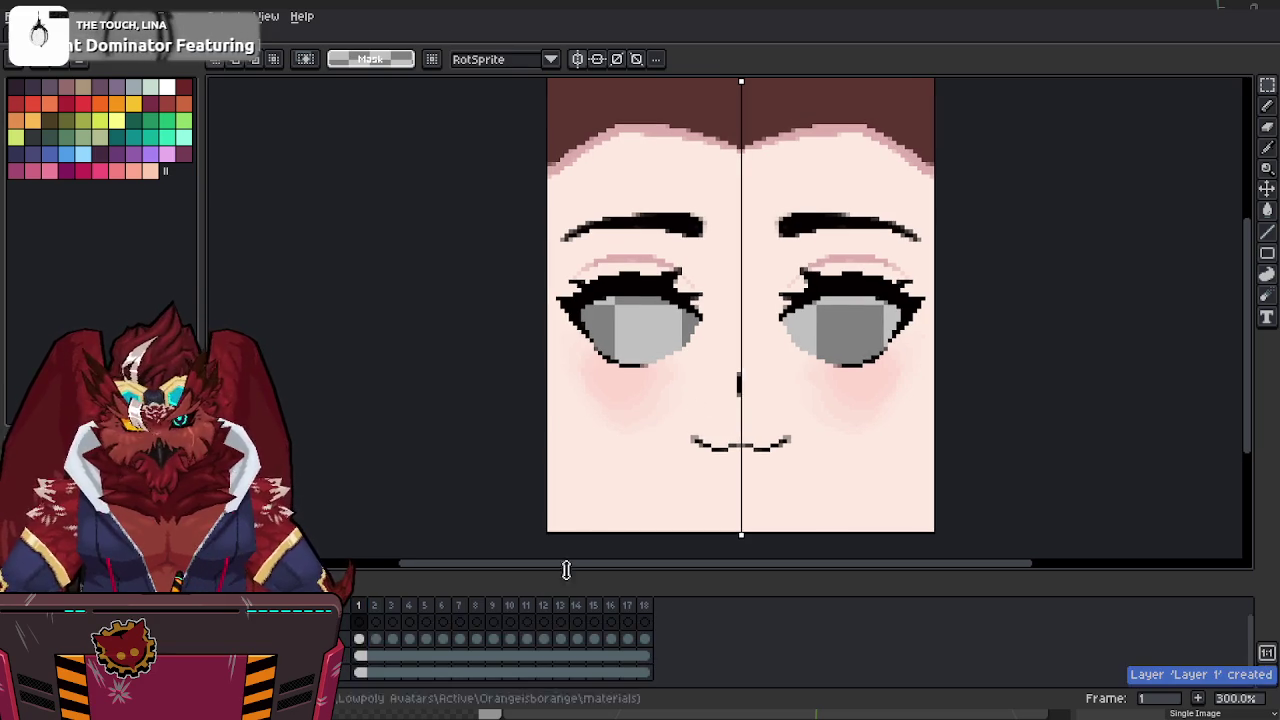
pyautogui.hotkey('shift', 'p')
pyautogui.write('Glare')
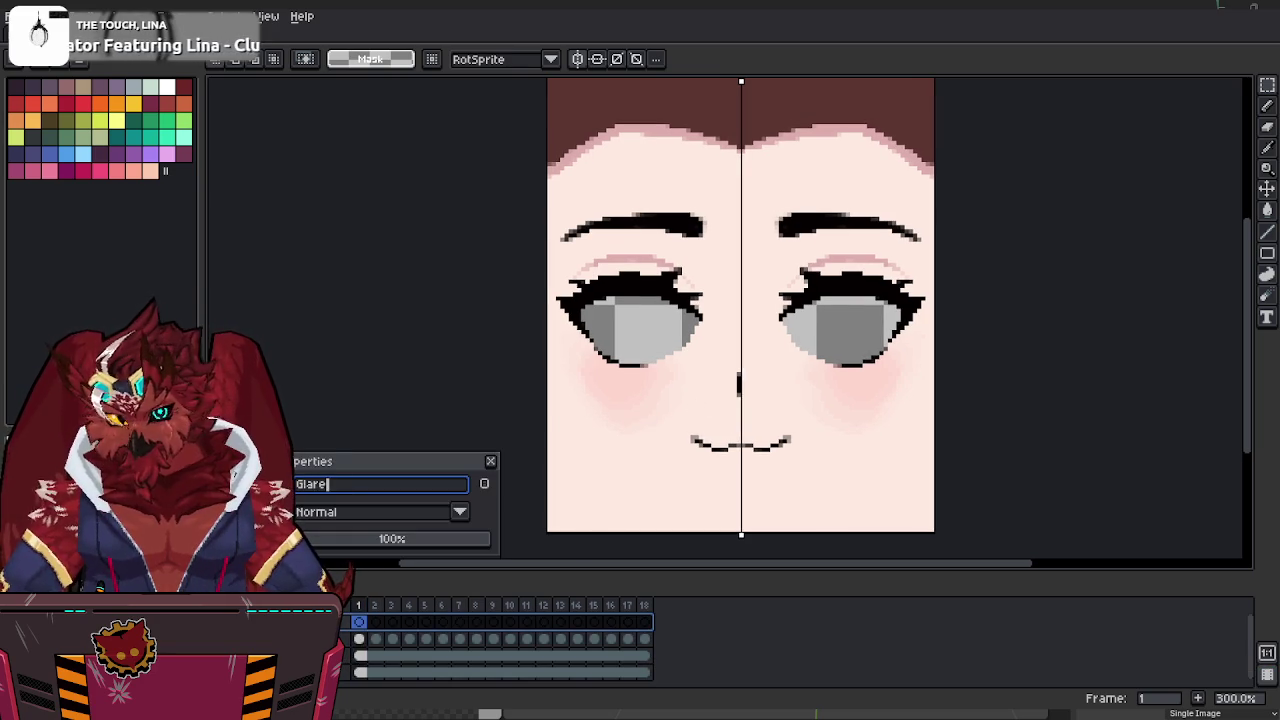
pyautogui.press('Return')
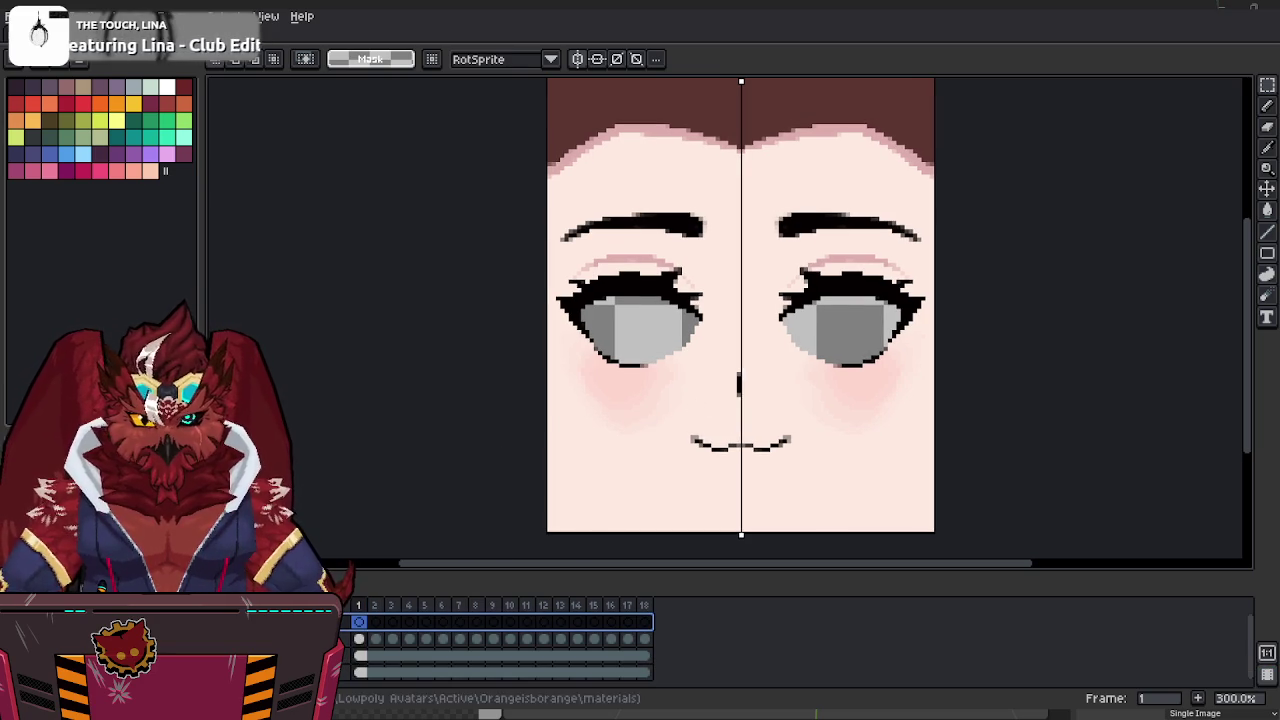
# Pencil white highlight pixels into both eyes on the Glare layer.
pyautogui.click(345, 638)
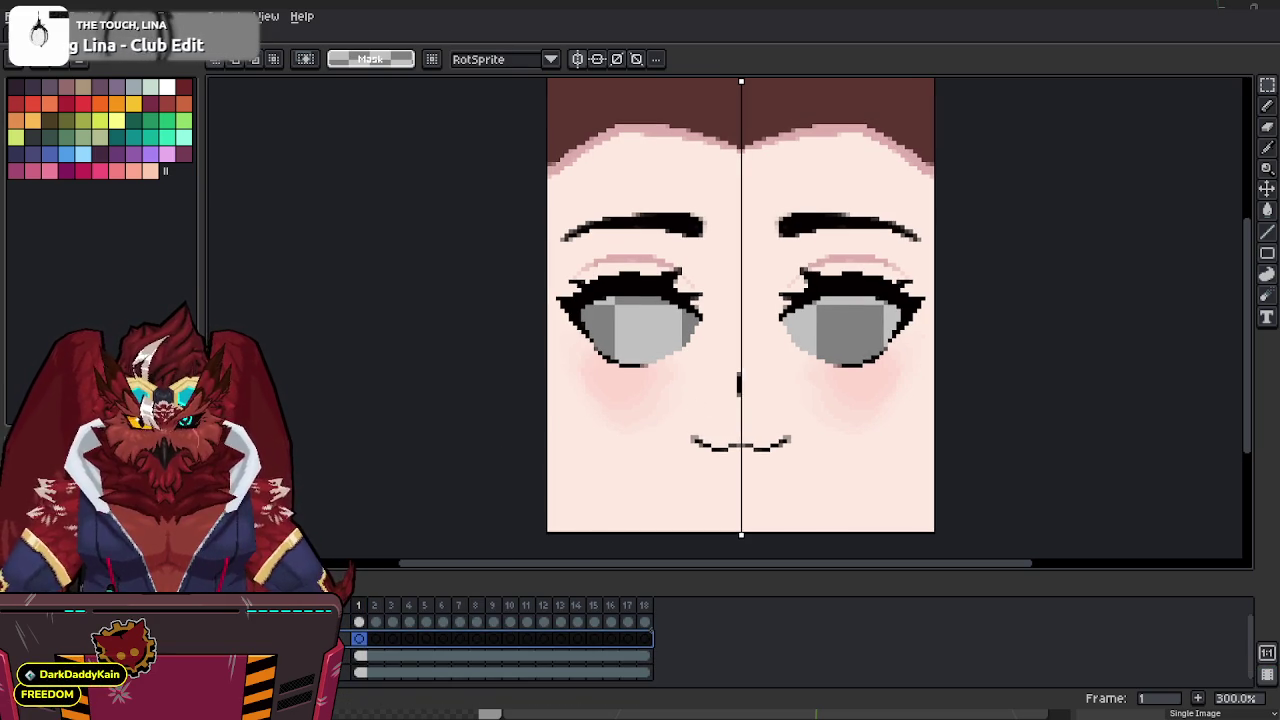
pyautogui.scroll(3, 851, 298)
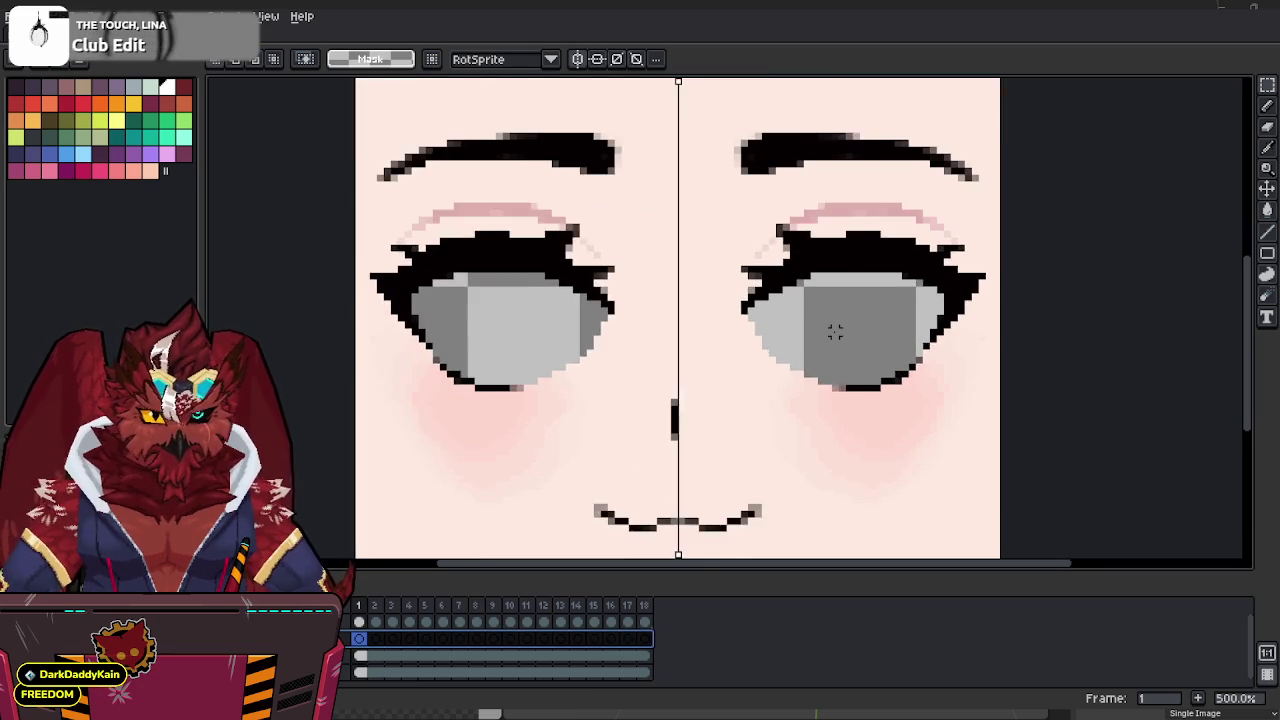
pyautogui.press('b')
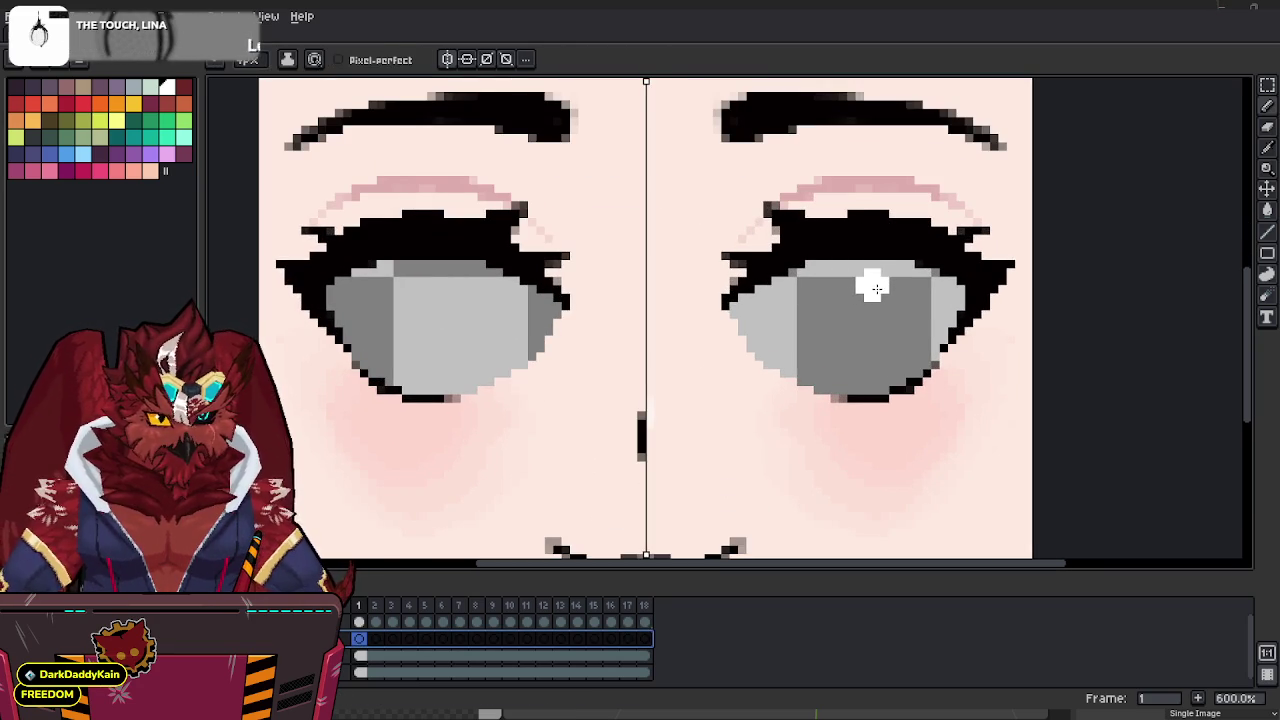
pyautogui.click(875, 289)
pyautogui.hotkey('ctrl', 'z')
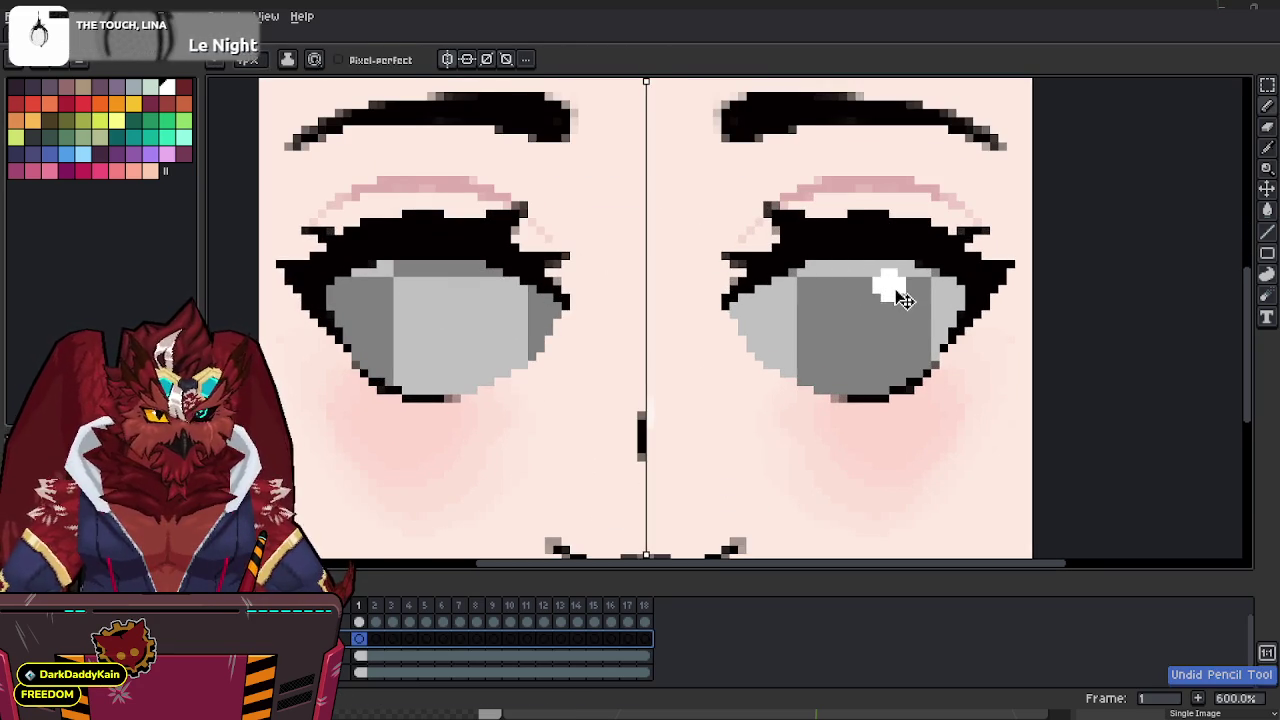
pyautogui.click(891, 283)
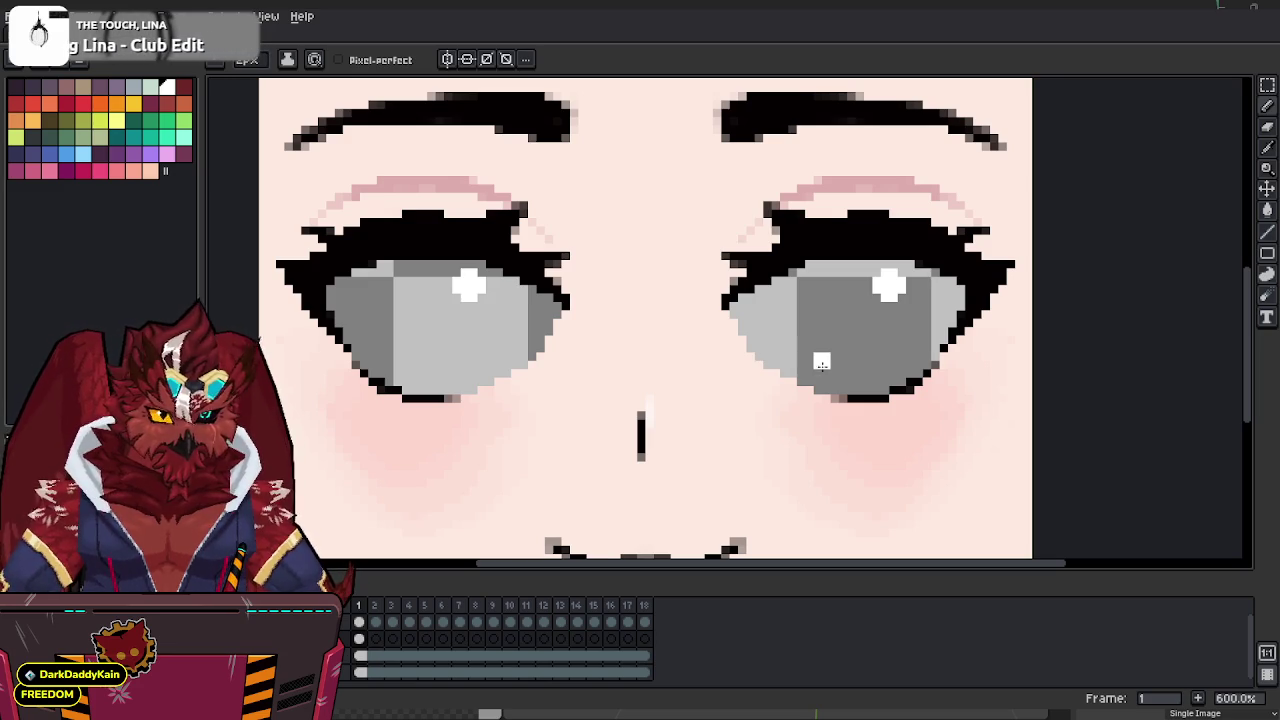
pyautogui.click(805, 360)
pyautogui.click(784, 365)
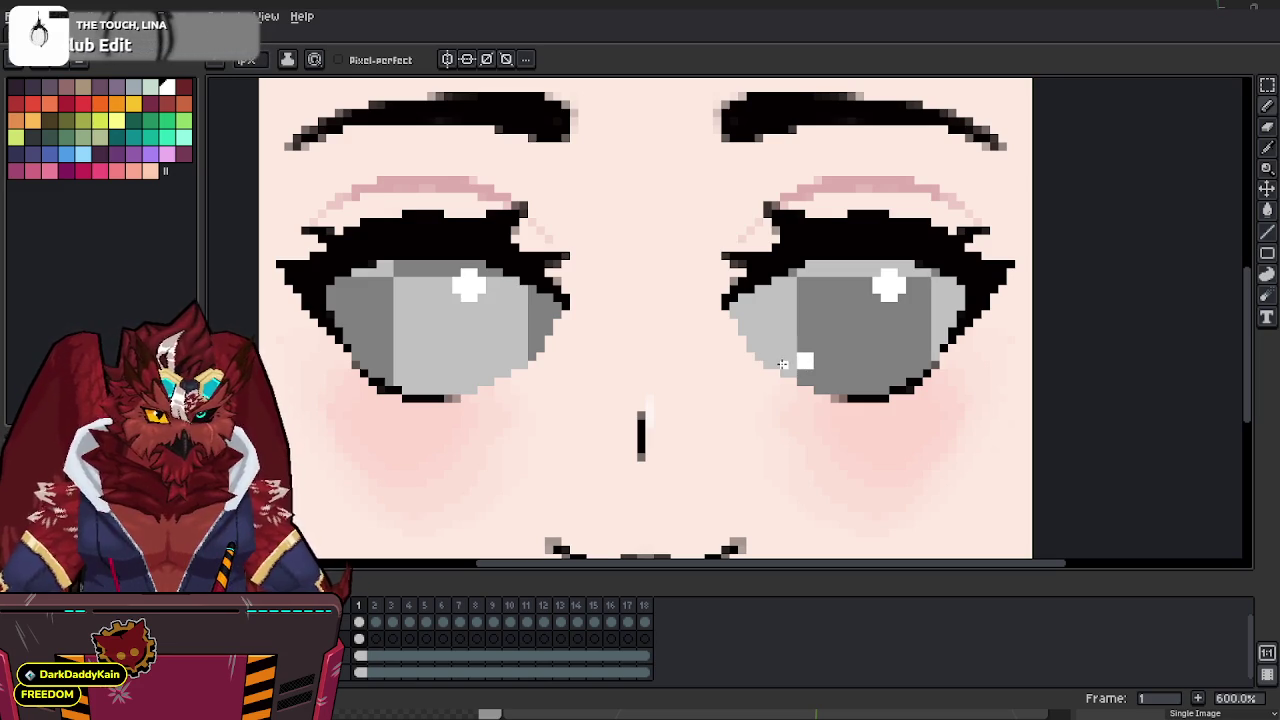
pyautogui.click(395, 362)
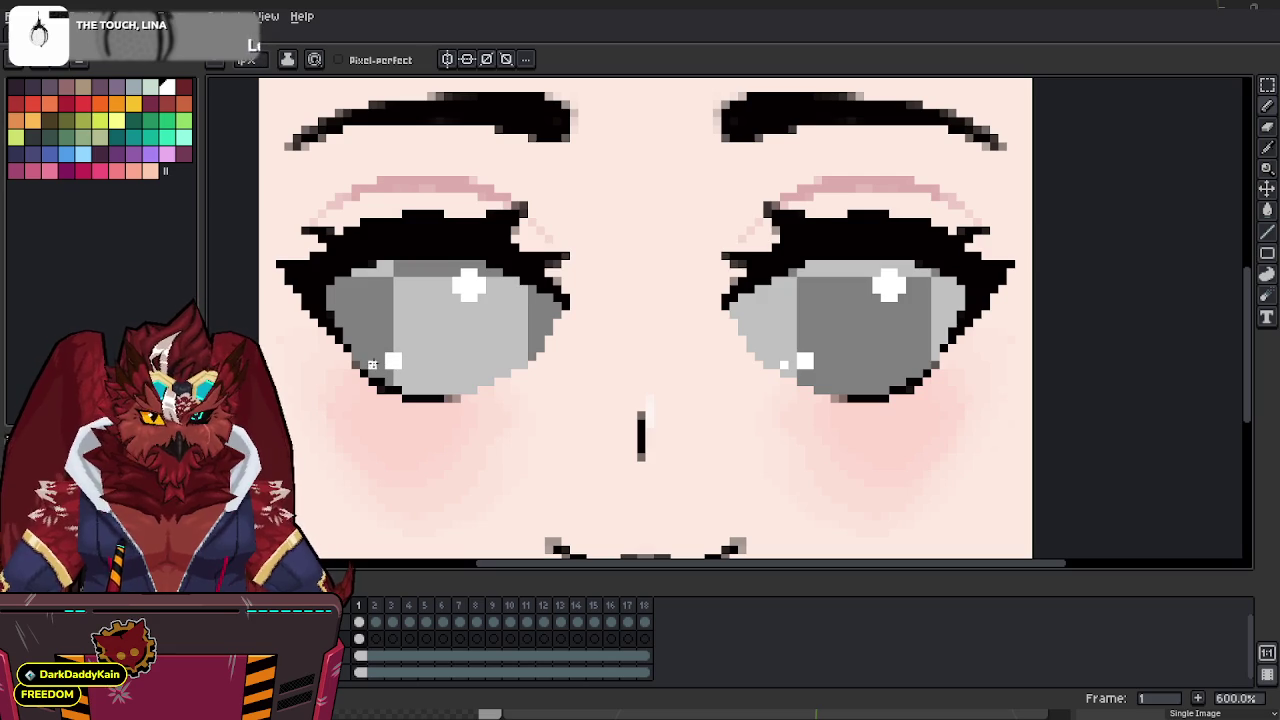
pyautogui.scroll(-1, 305, 385)
pyautogui.press('z')
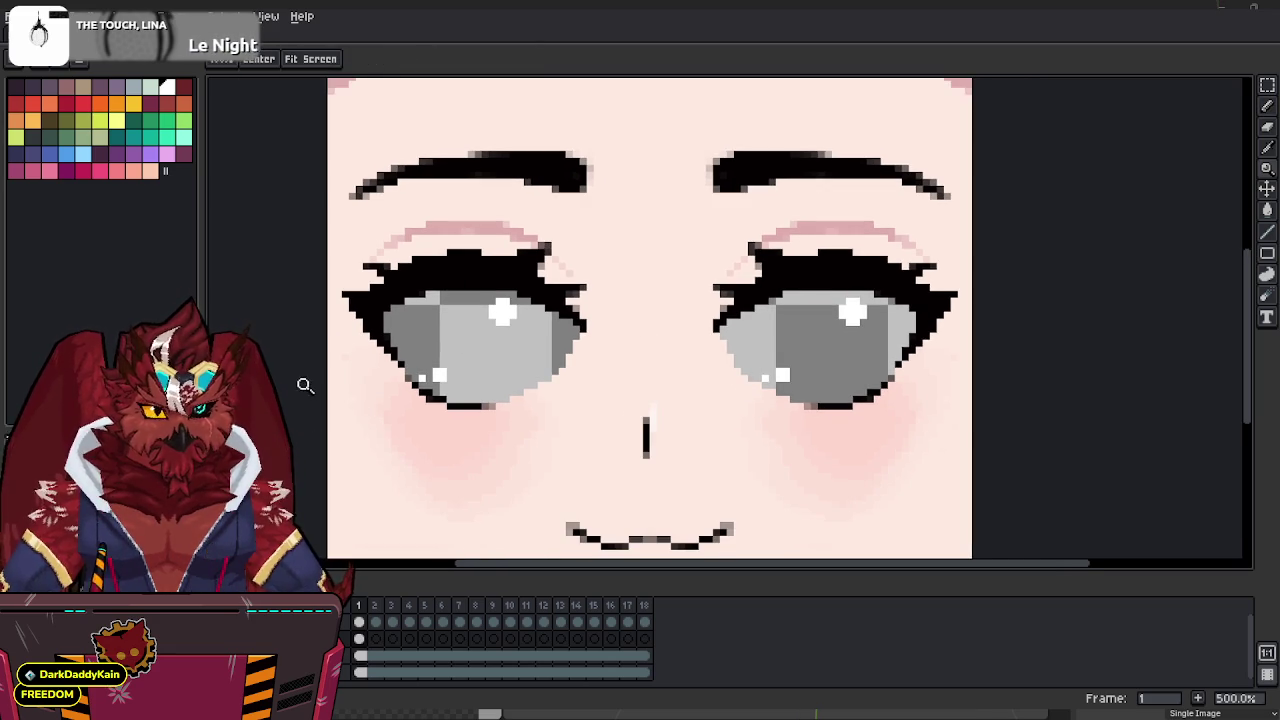
# Link the Glare layer's cels across frames 1–18, then bring up file export.
pyautogui.moveTo(362, 638); pyautogui.dragTo(703, 647)
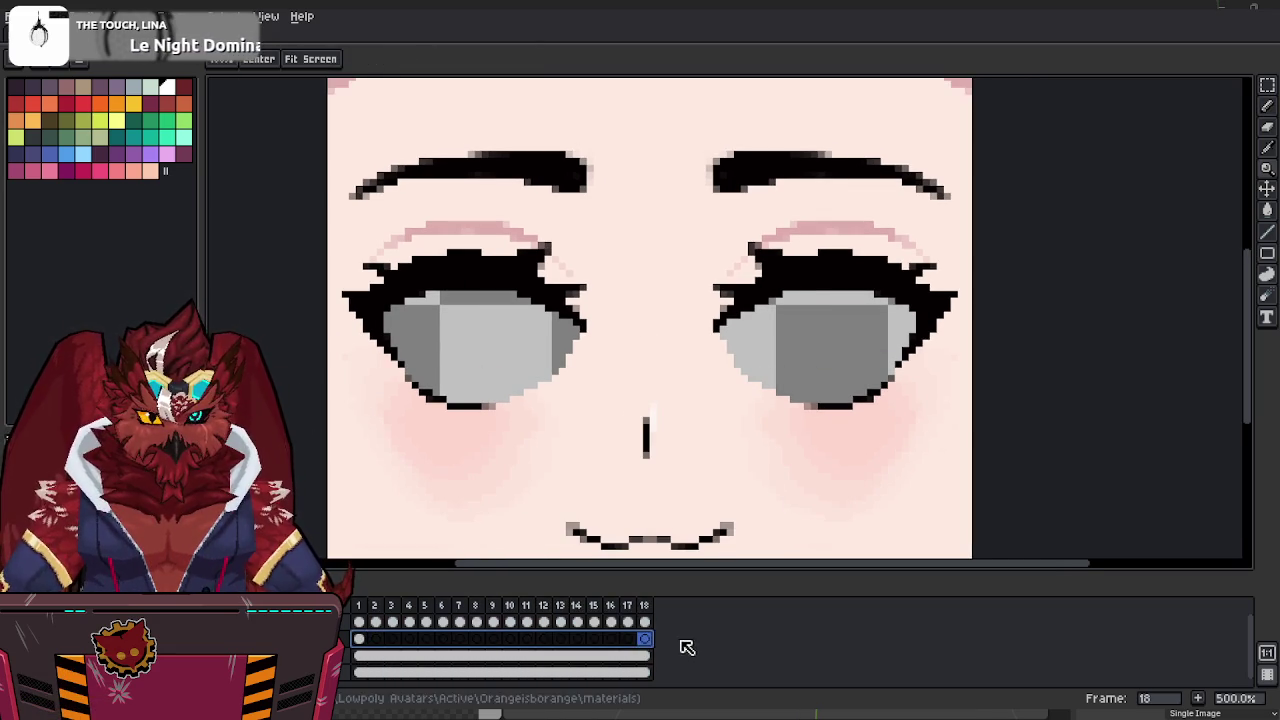
pyautogui.rightClick(655, 640)
pyautogui.click(691, 660)
pyautogui.moveTo(793, 420); pyautogui.dragTo(782, 410, button='middle')
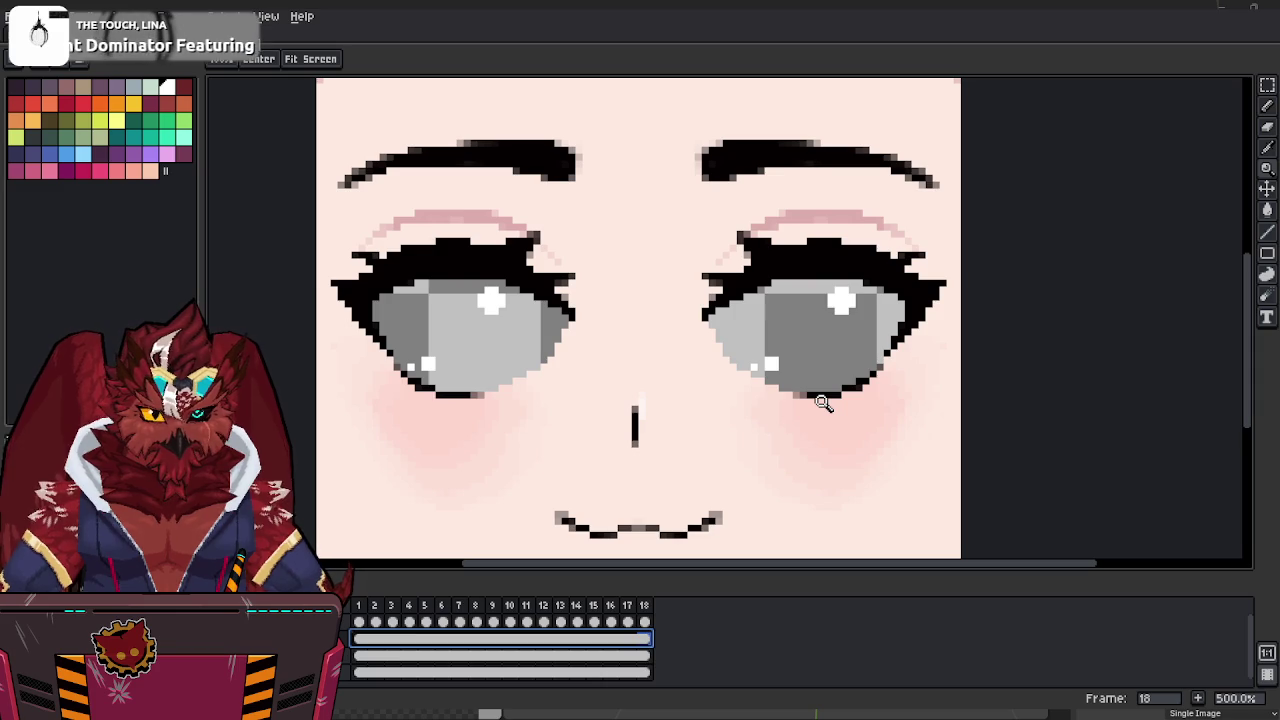
pyautogui.hotkey('ctrl', 'alt', 'shift', 's')
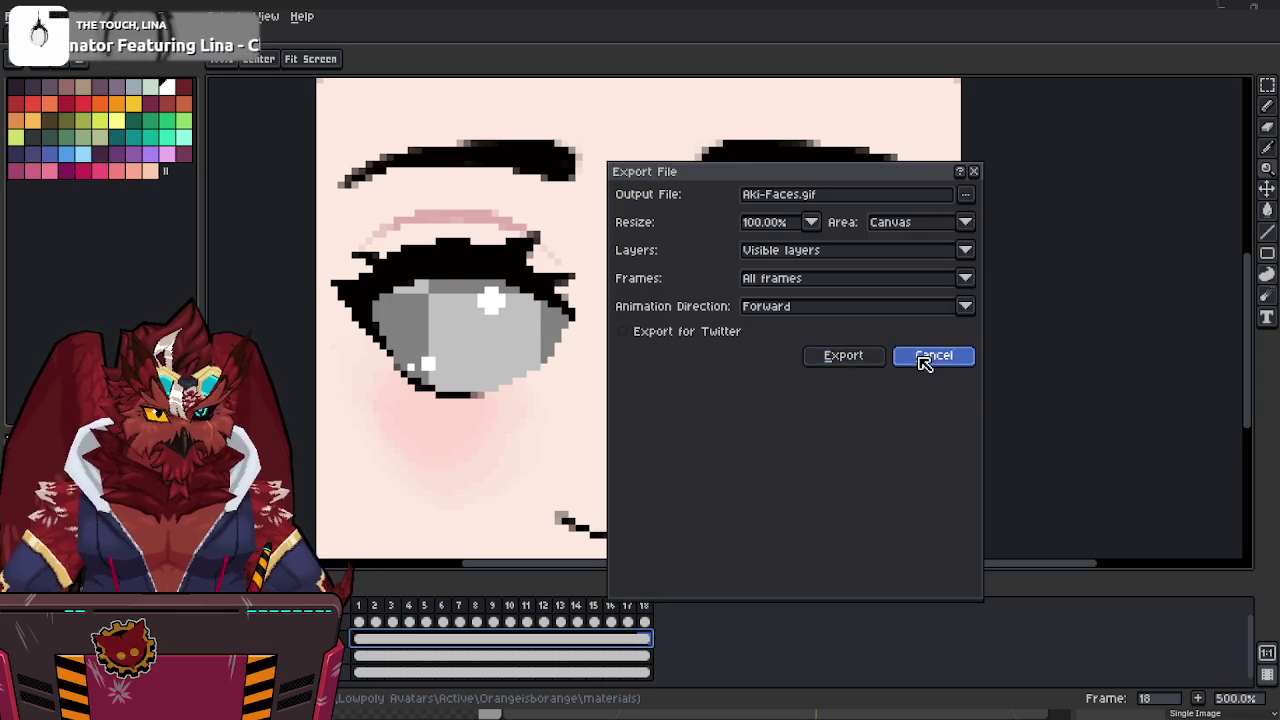
# Cancel the single-file export and export the sprite sheet instead.
pyautogui.click(921, 357)
pyautogui.hotkey('ctrl', 'e')
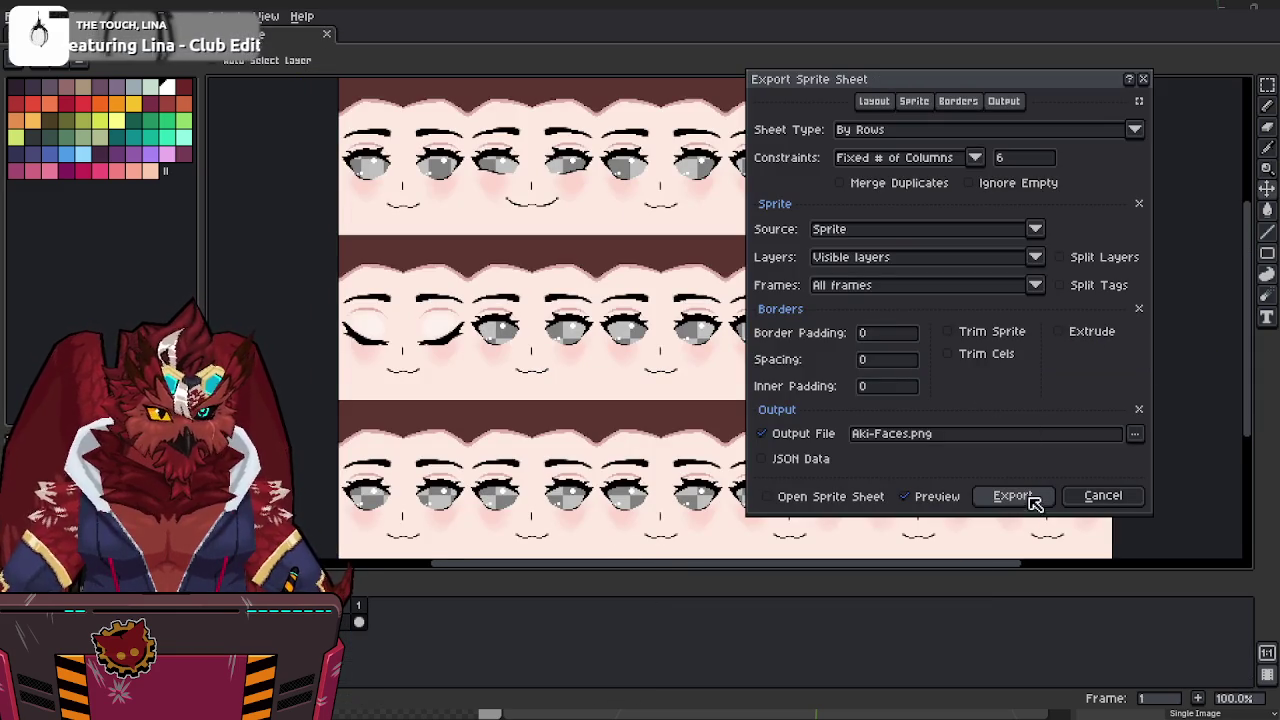
pyautogui.click(1030, 505)
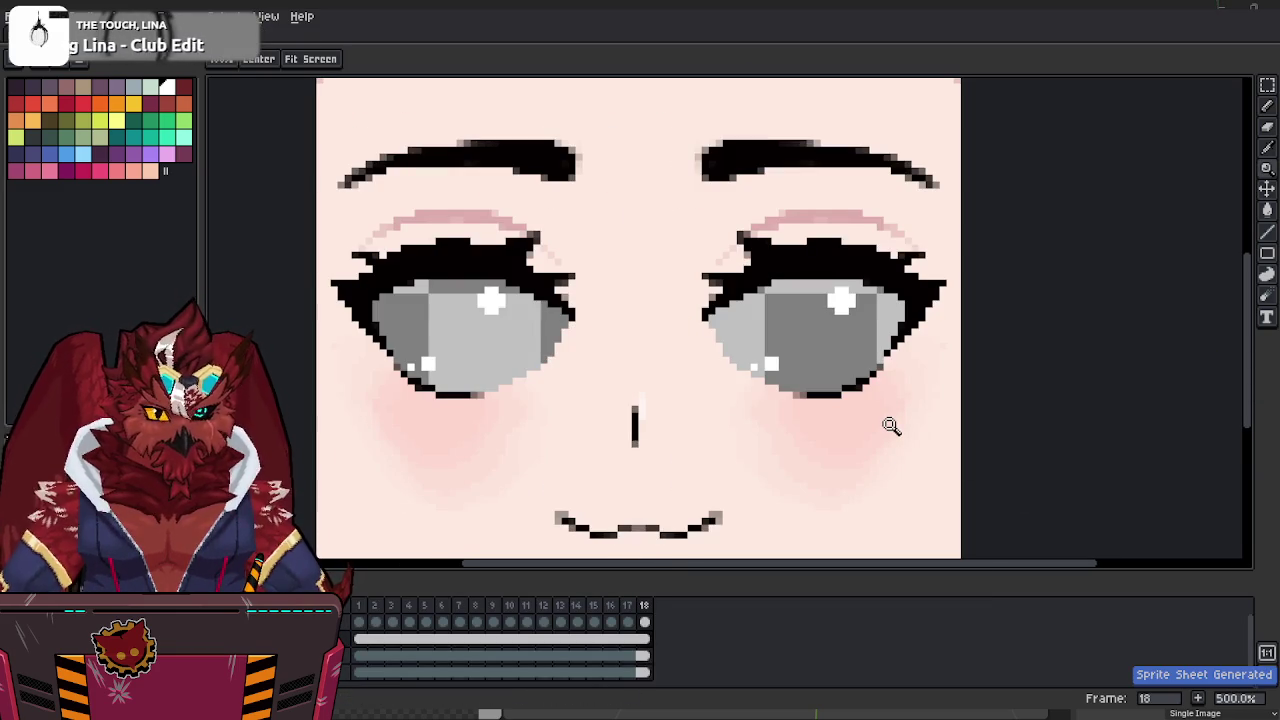
pyautogui.press('i')
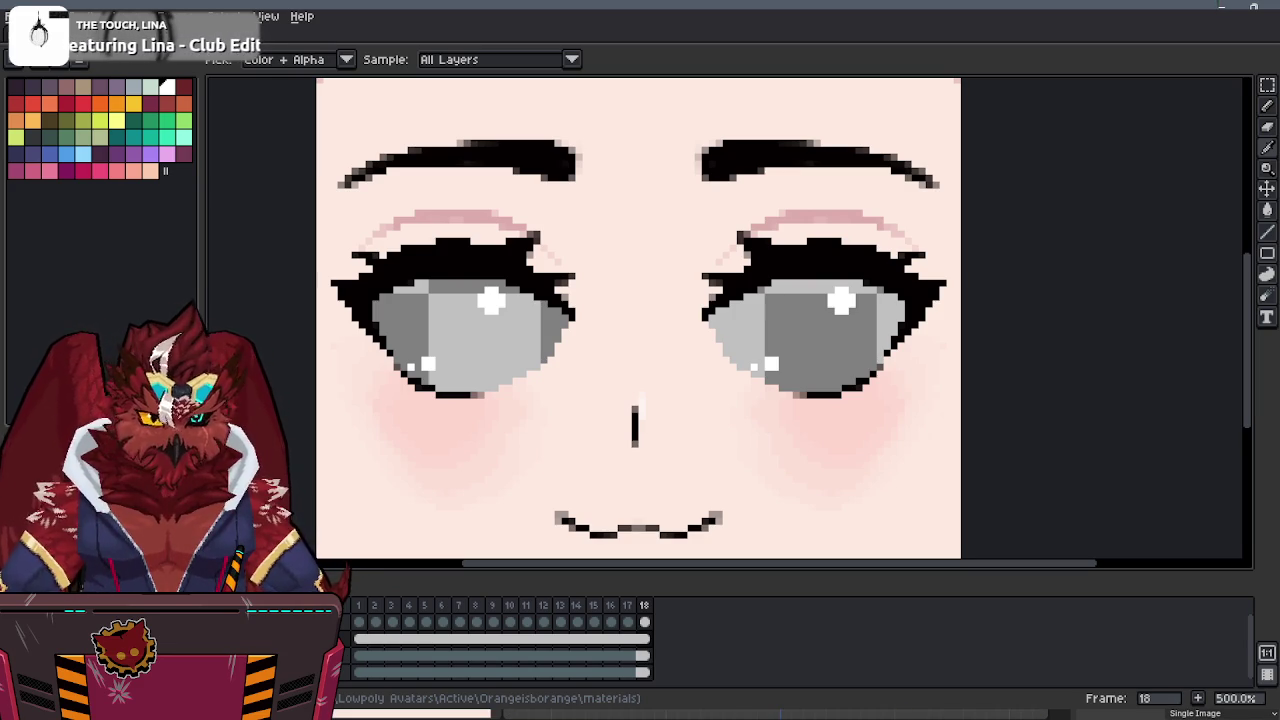
pyautogui.moveTo(626, 366); pyautogui.dragTo(726, 366, button='middle')
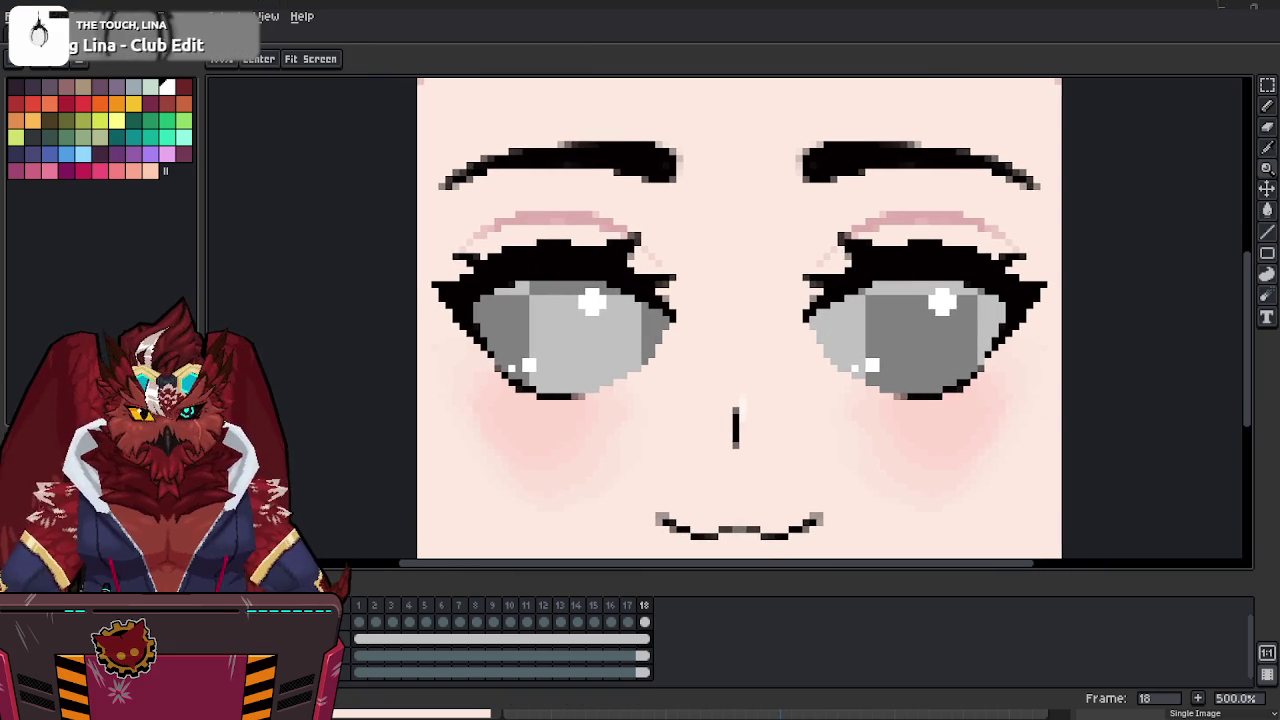
# Shift both eyes' white highlights down and right, then re-export the sprite sheet.
pyautogui.press('m')
pyautogui.moveTo(645, 250); pyautogui.dragTo(547, 347)
pyautogui.moveTo(619, 306); pyautogui.dragTo(647, 320)
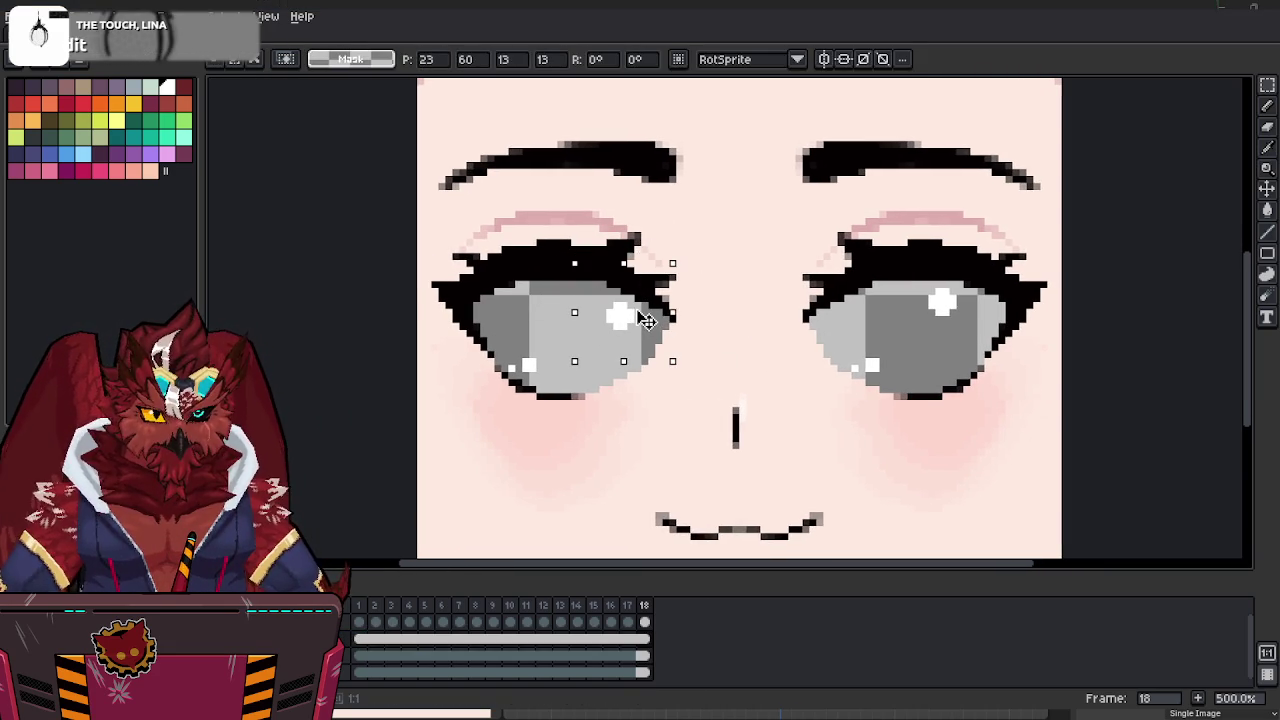
pyautogui.moveTo(997, 270); pyautogui.dragTo(897, 332)
pyautogui.moveTo(972, 322); pyautogui.dragTo(993, 340)
pyautogui.press('Return')
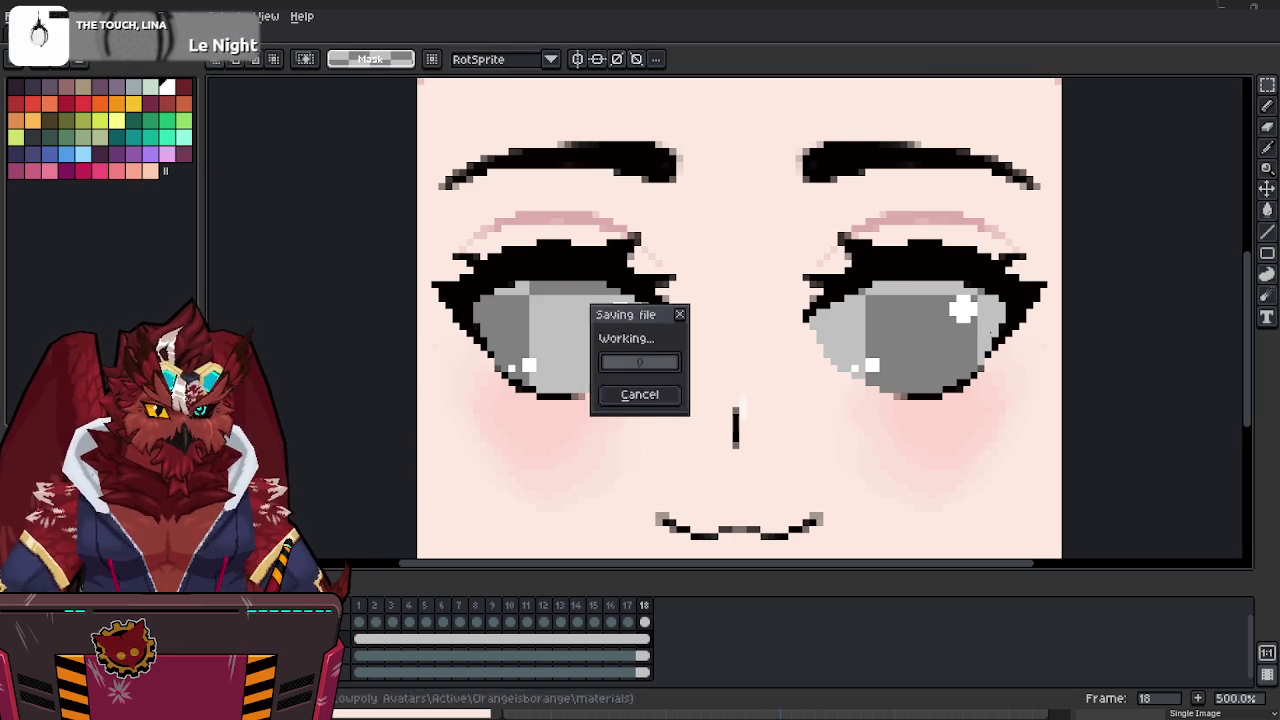
pyautogui.hotkey('ctrl', 'e')
pyautogui.click(1005, 496)
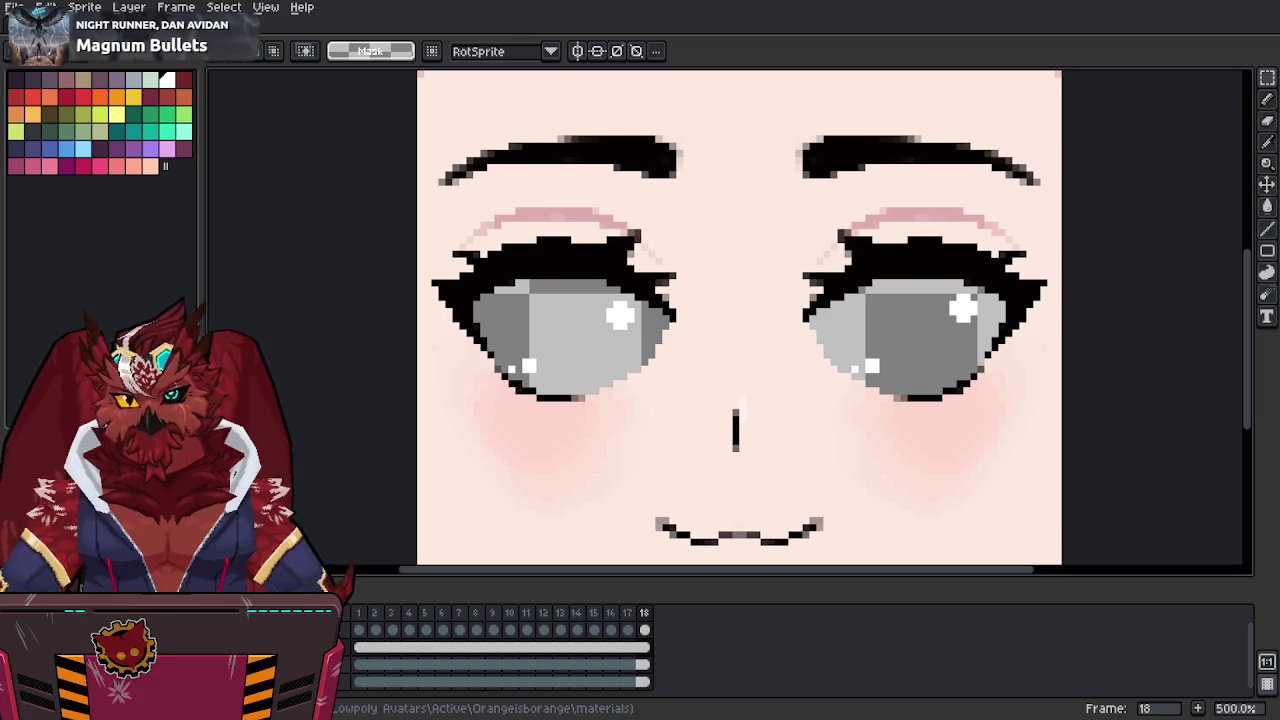
# Zoom out, play the expression animation from frame 1, then return to Blender.
pyautogui.moveTo(632, 256); pyautogui.dragTo(610, 163, button='middle')
pyautogui.scroll(-1, 610, 163)
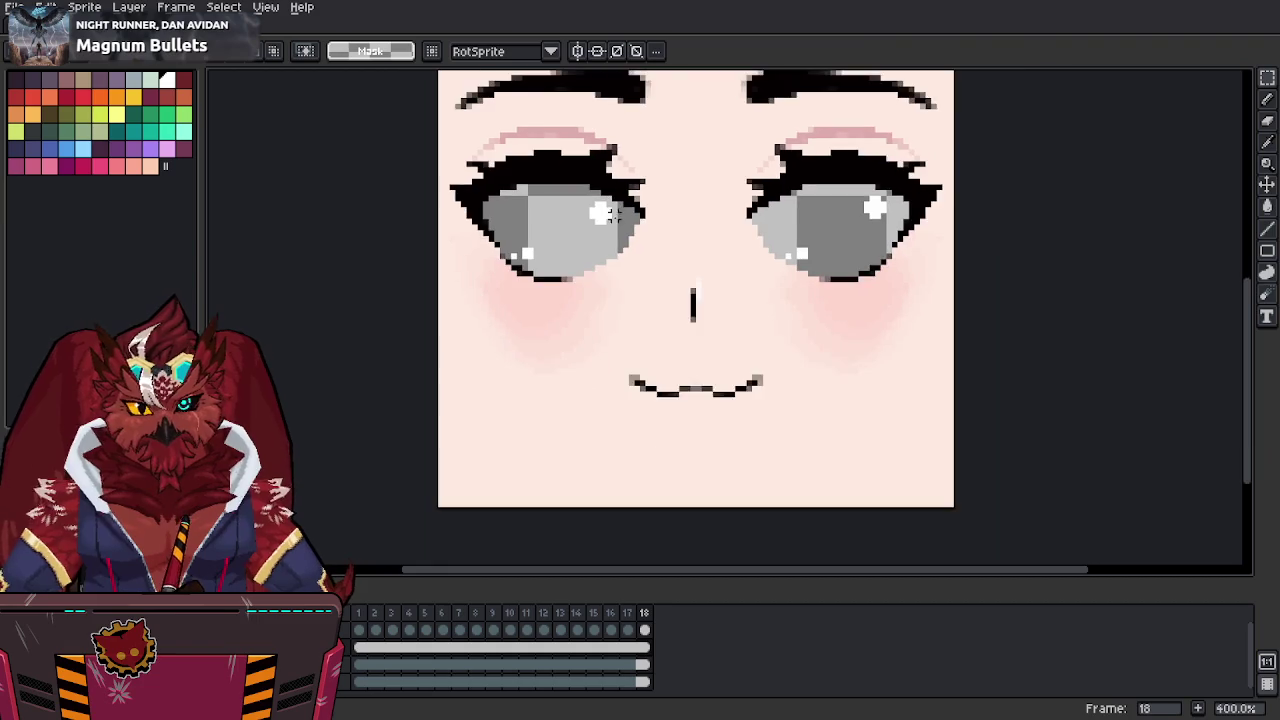
pyautogui.moveTo(624, 240); pyautogui.dragTo(624, 272, button='middle')
pyautogui.click(362, 625)
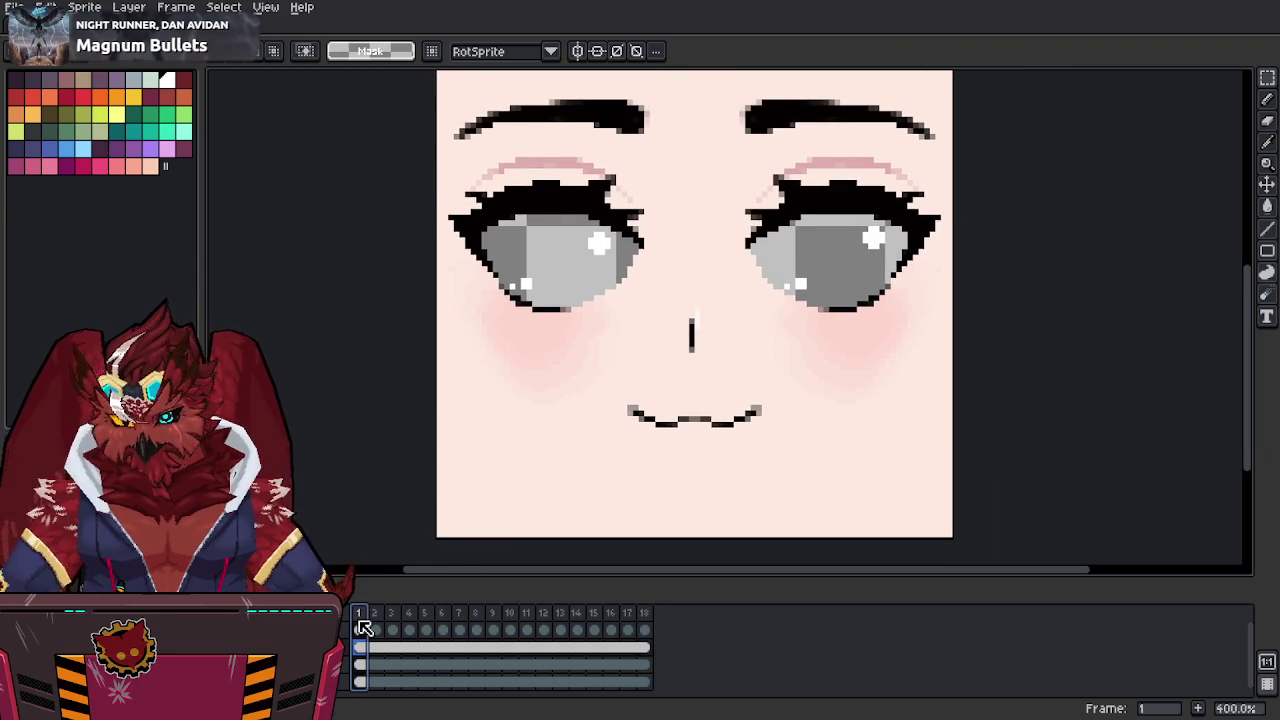
pyautogui.press('Return')
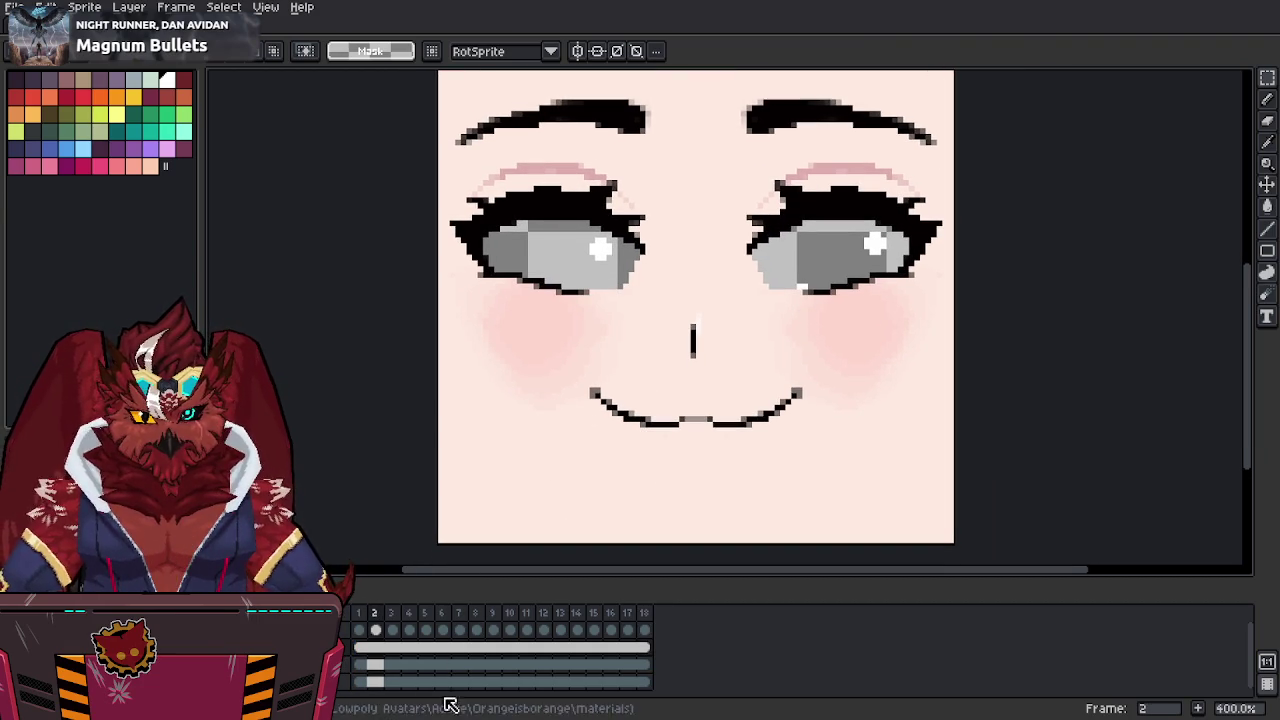
pyautogui.hotkey('alt', 'Tab')
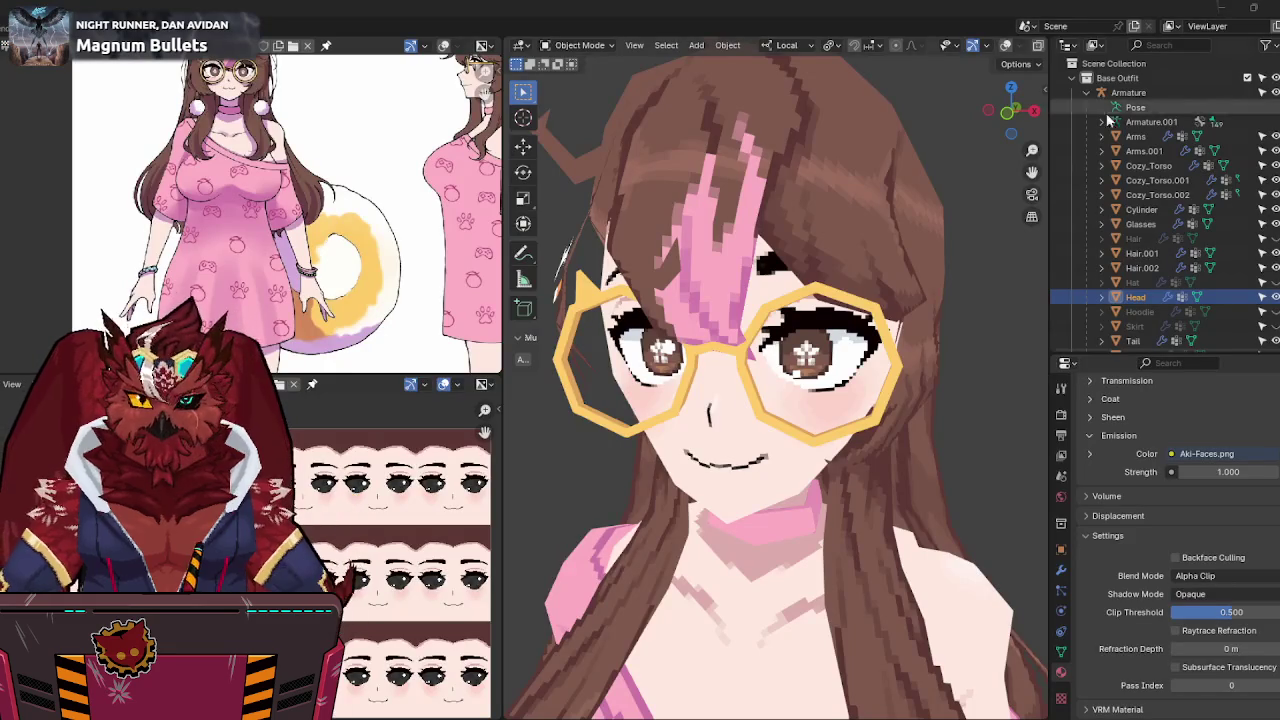
# Show the head's Object Data properties to confirm its Shape Keys list is empty.
pyautogui.moveTo(760, 370); pyautogui.dragTo(797, 372, button='middle')
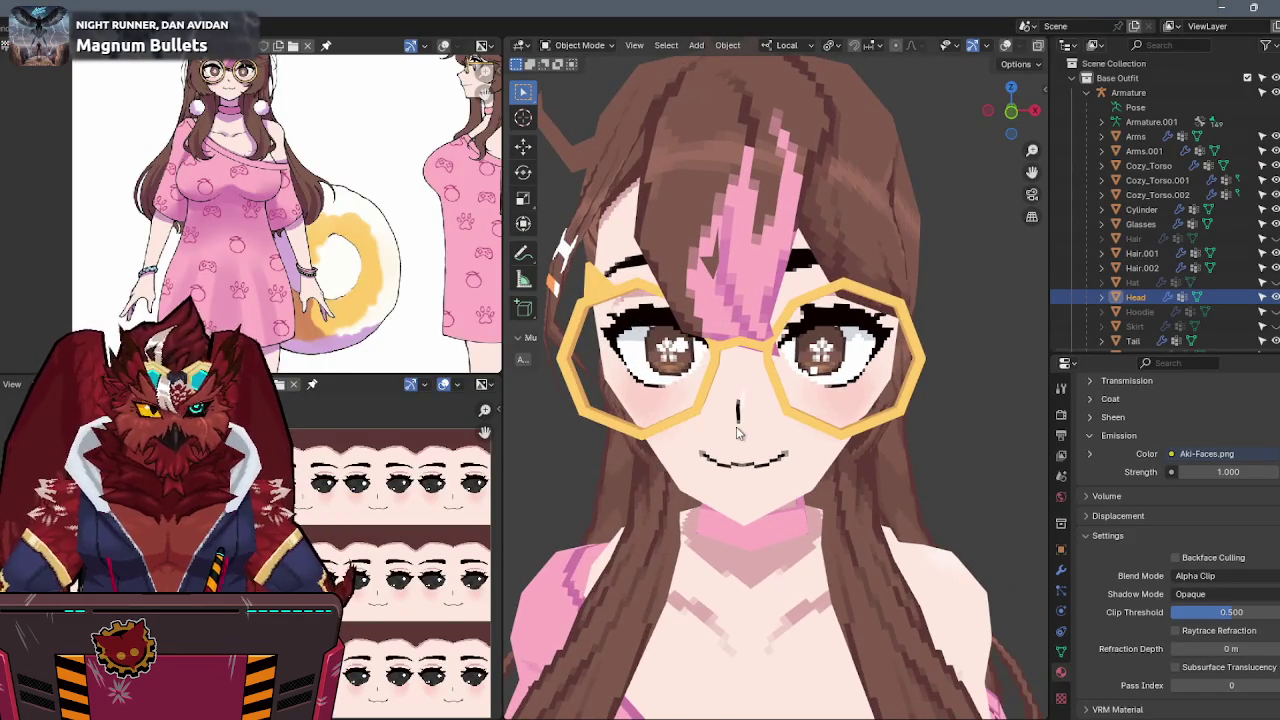
pyautogui.moveTo(737, 432); pyautogui.dragTo(783, 400, button='middle')
pyautogui.click(1062, 653)
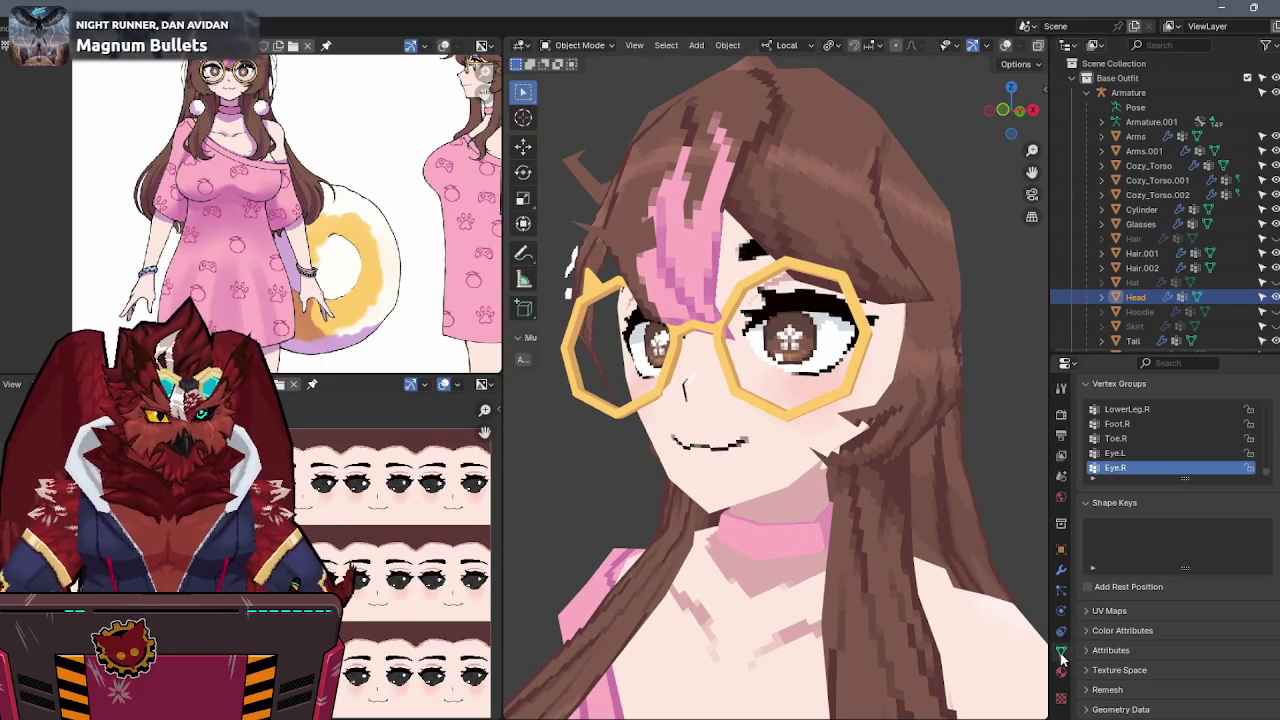
pyautogui.moveTo(899, 535); pyautogui.dragTo(854, 544, button='middle')
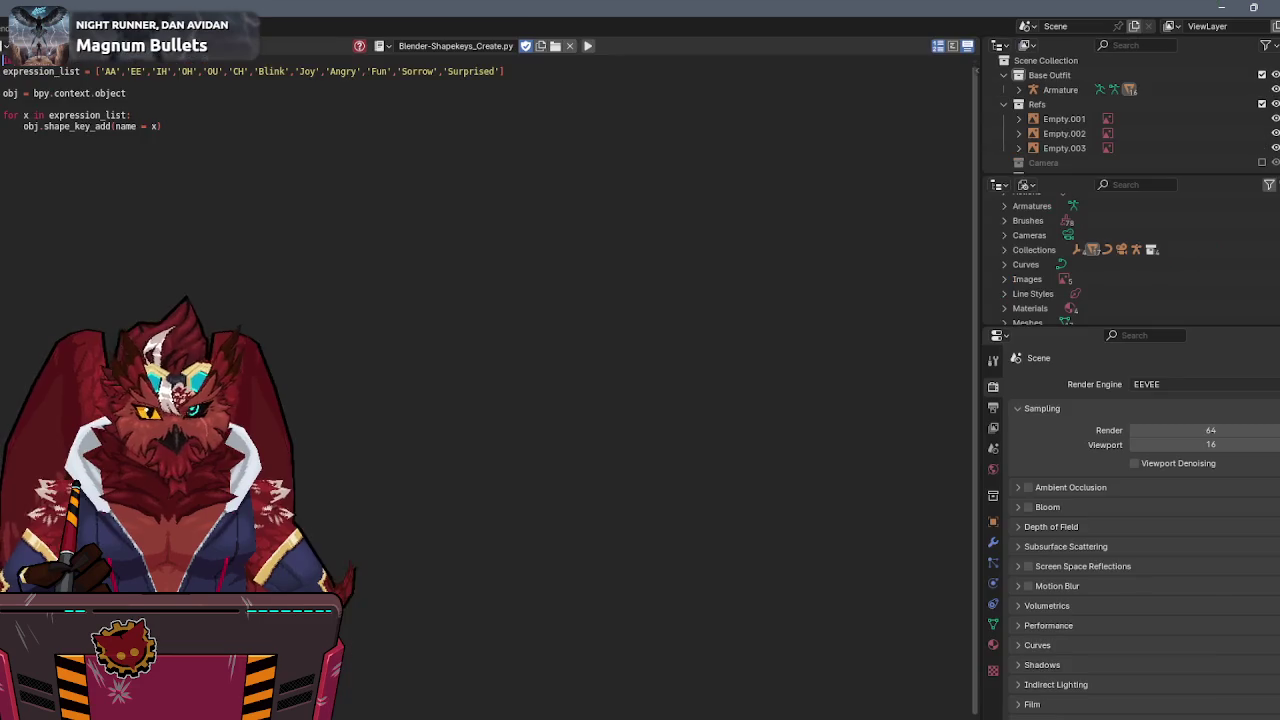
# Run the shape-key script on the head to add keys AA through Surprised.
pyautogui.click(30, 46)
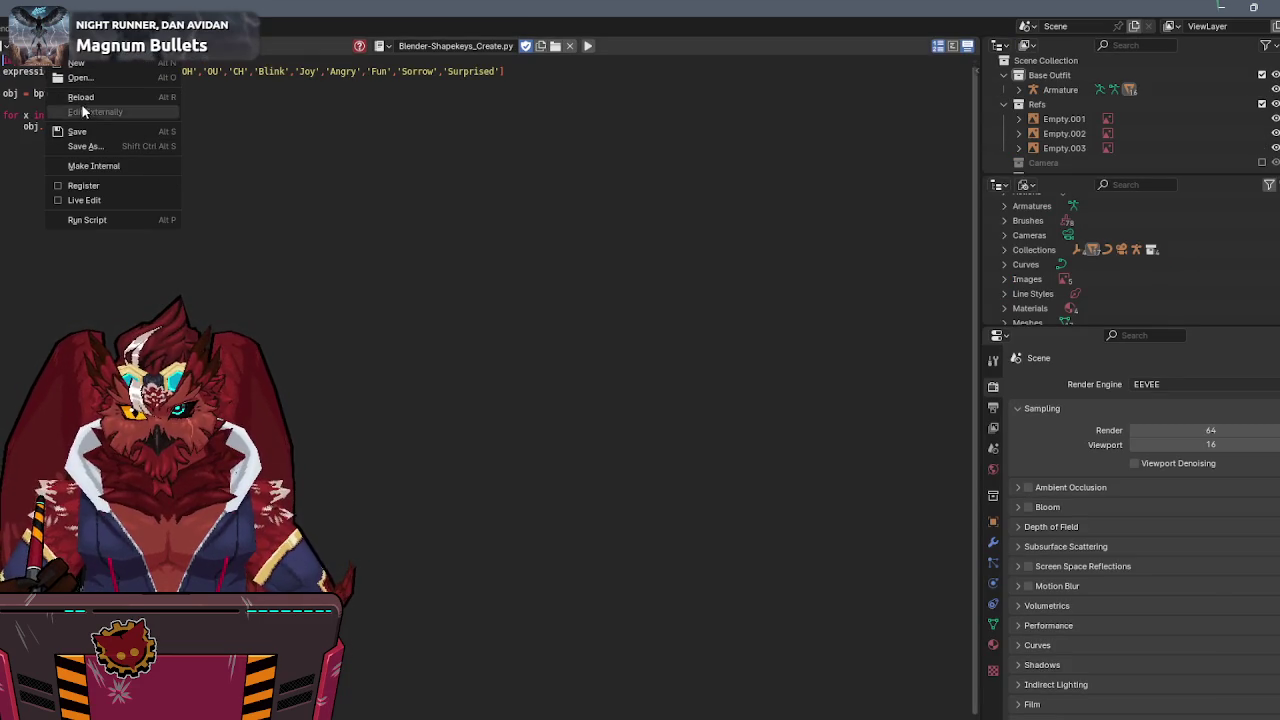
pyautogui.press('Escape')
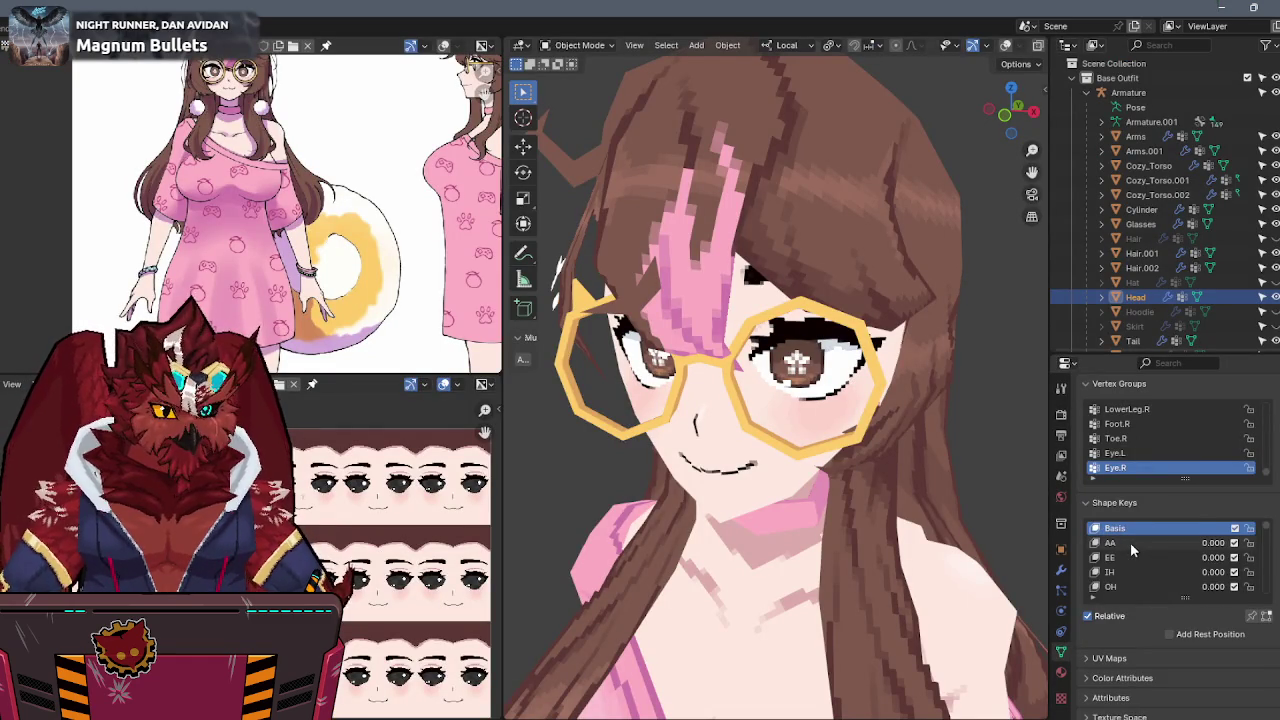
# With the Joy shape key active, select and isolate the head's linked front face section.
pyautogui.scroll(-5, 1130, 542)
pyautogui.click(1130, 542)
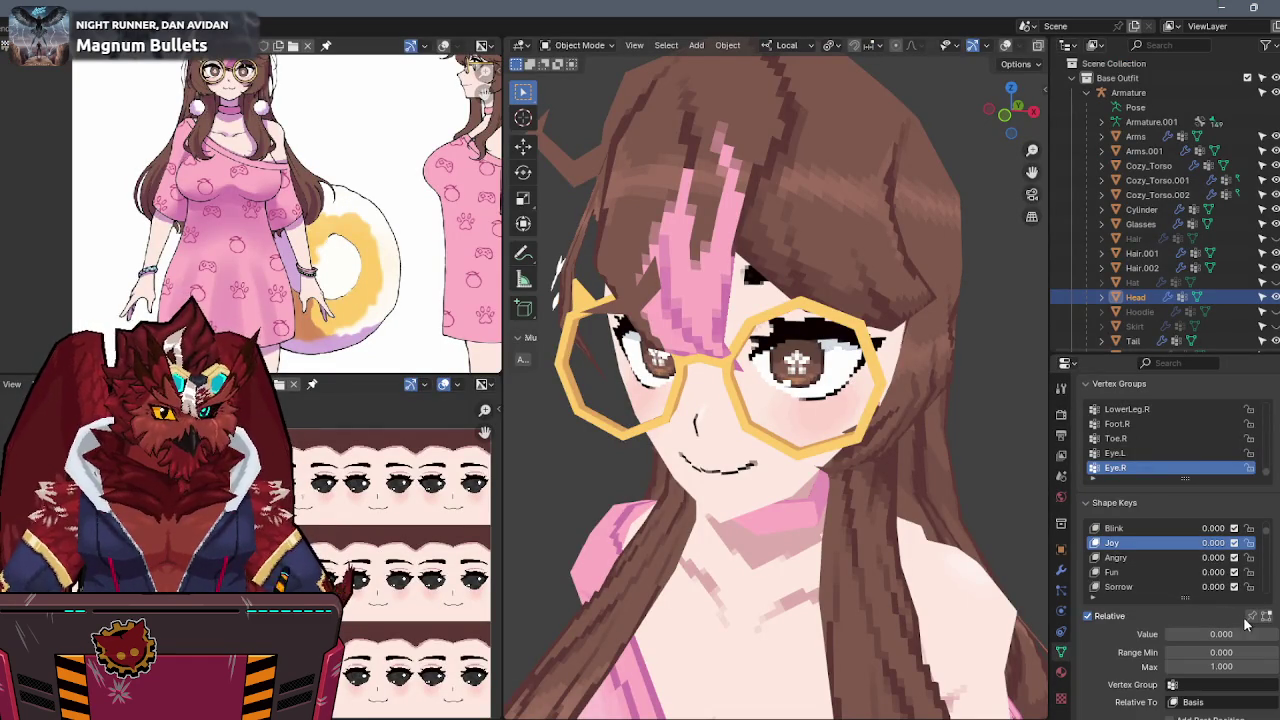
pyautogui.press('Tab')
pyautogui.moveTo(740, 300); pyautogui.dragTo(705, 283, button='middle')
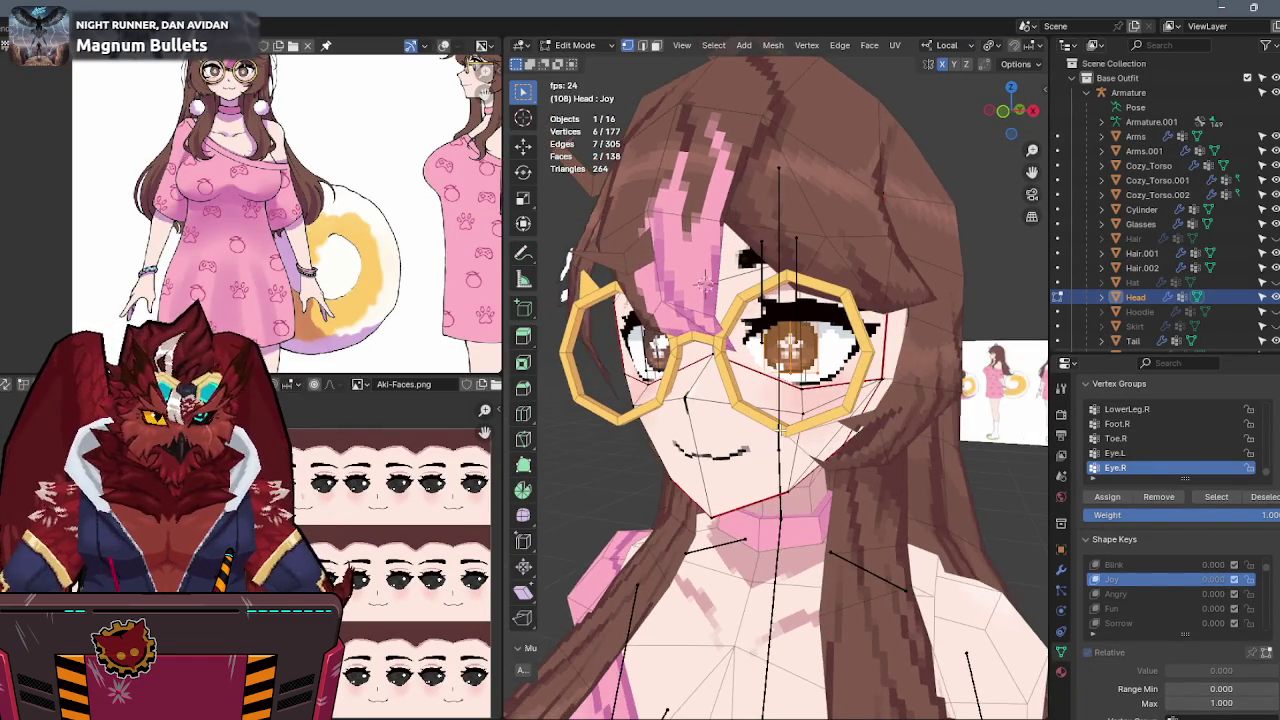
pyautogui.hotkey('alt', 'a')
pyautogui.press('l')
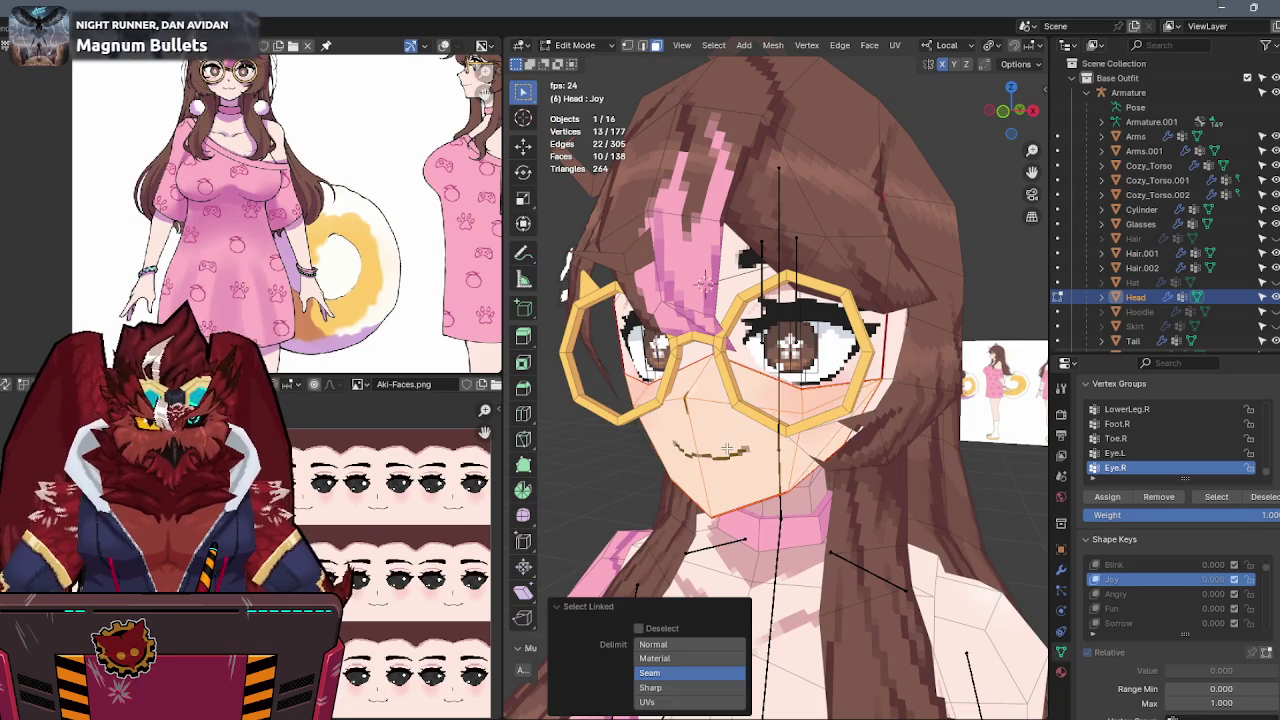
pyautogui.press('/')
pyautogui.press('l')
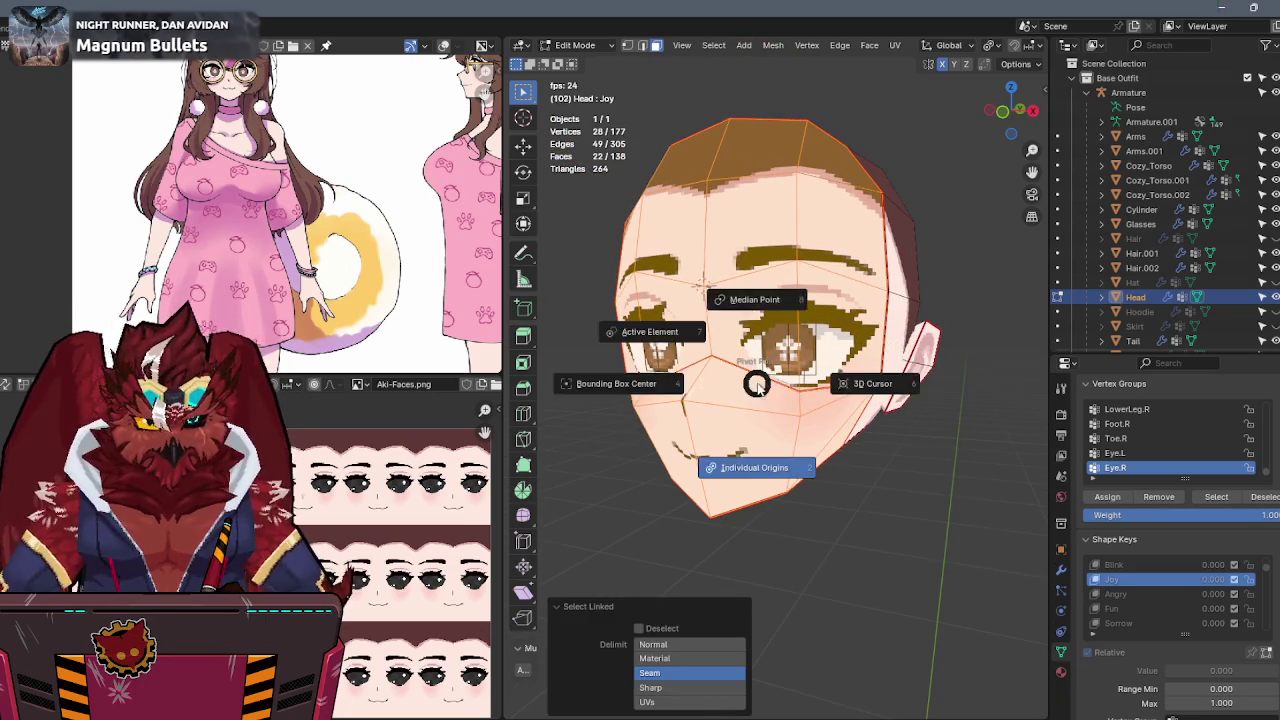
pyautogui.moveTo(911, 381); pyautogui.dragTo(747, 265, button='middle')
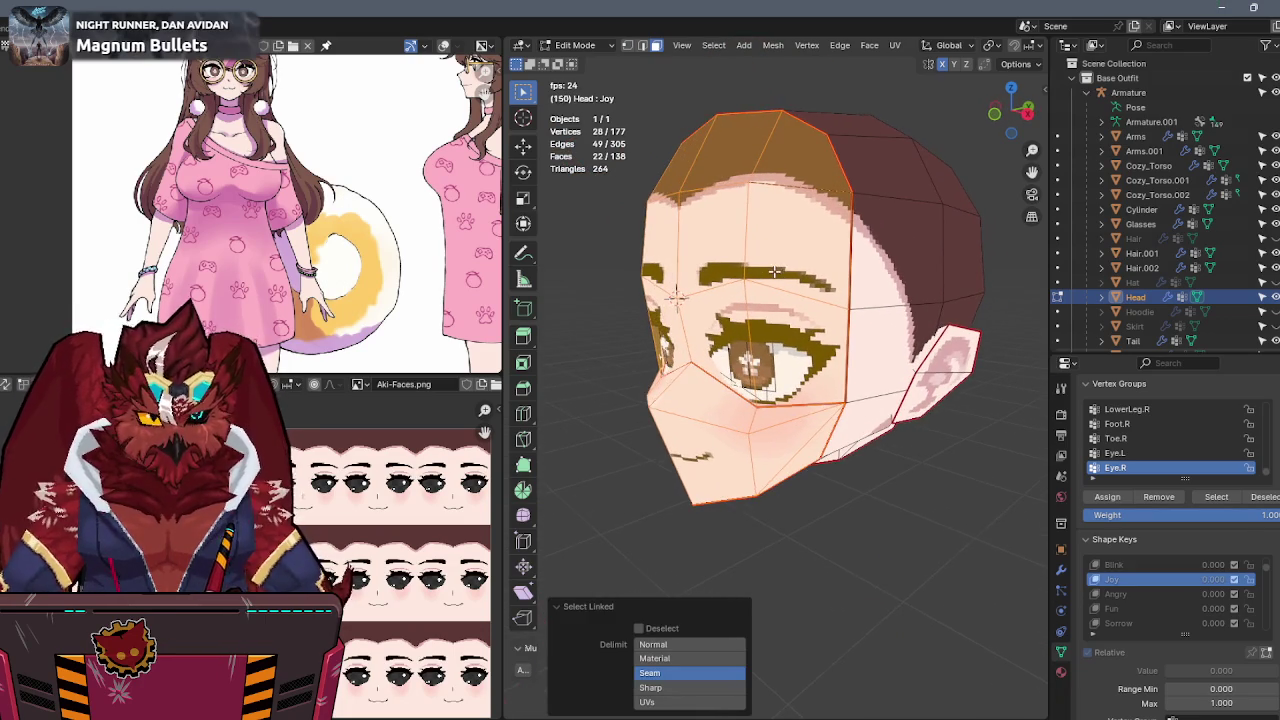
# Snap the cursor to the selection and duplicate the 22 front faces -0.0724 m along Y.
pyautogui.hotkey('shift', 's')
pyautogui.click(1000, 206)
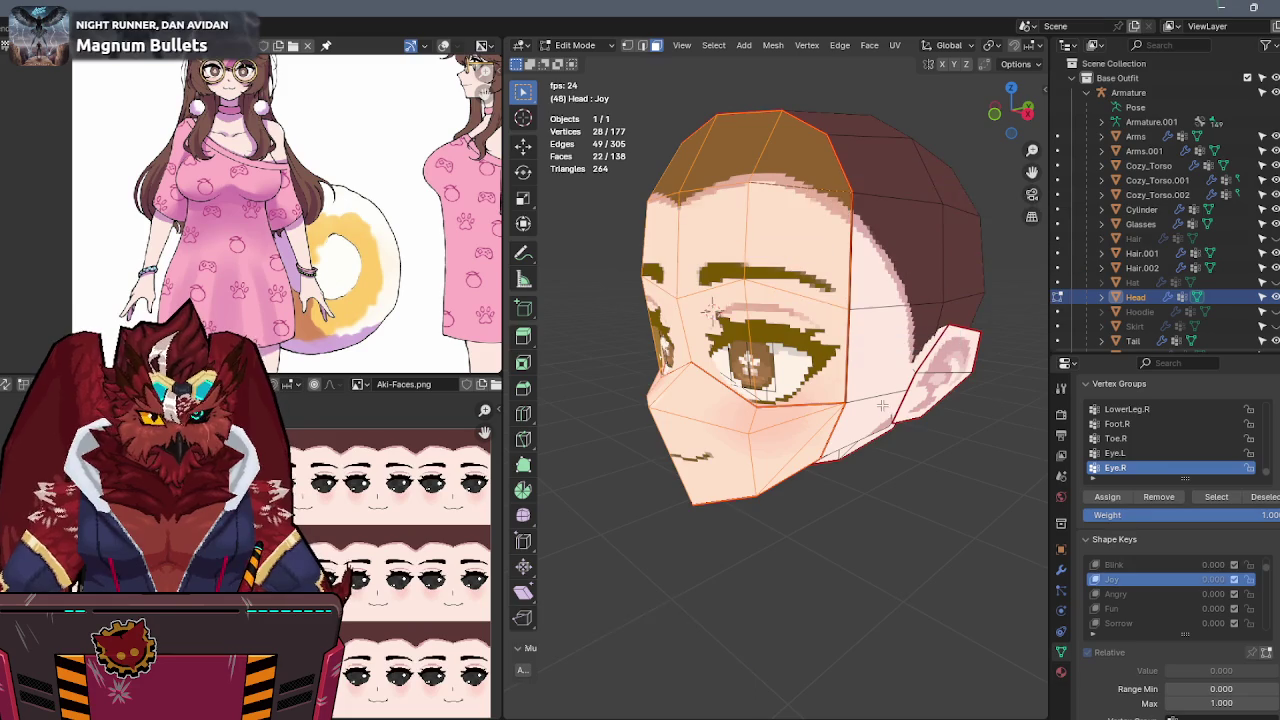
pyautogui.hotkey('alt', 'z')
pyautogui.hotkey('alt', 'z')
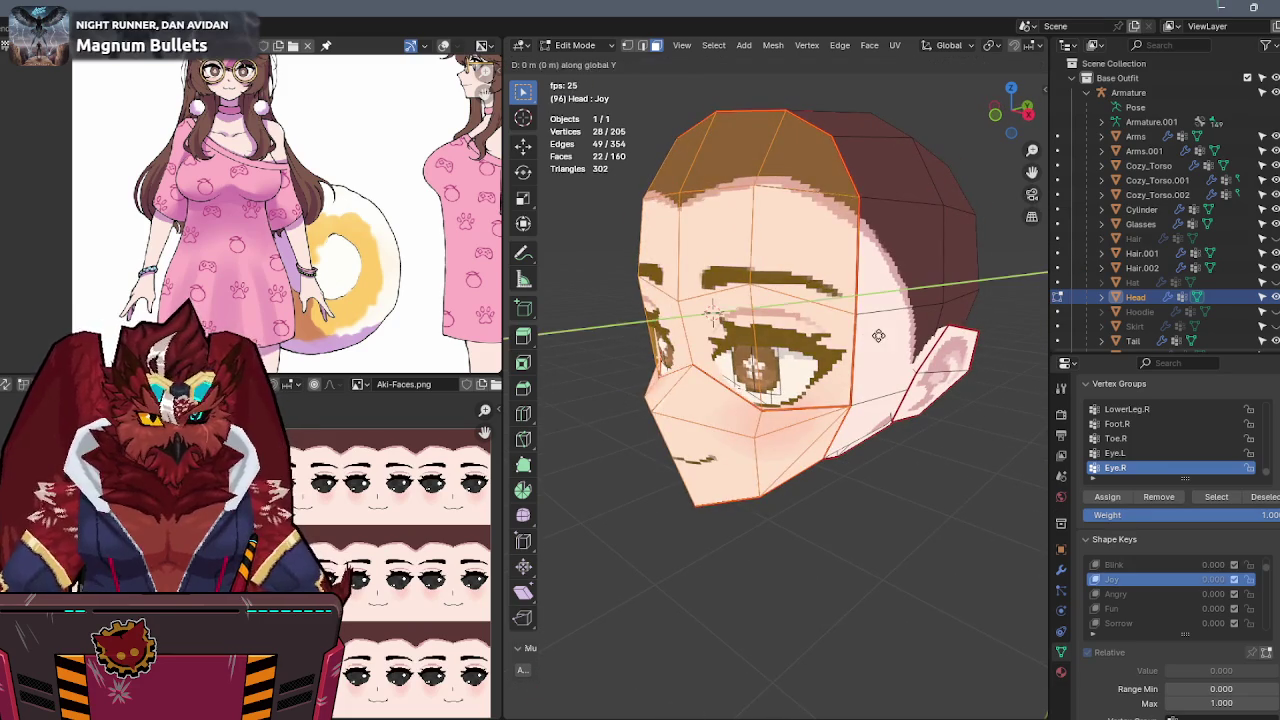
pyautogui.press('g')
pyautogui.press('y')
pyautogui.click(713, 316)
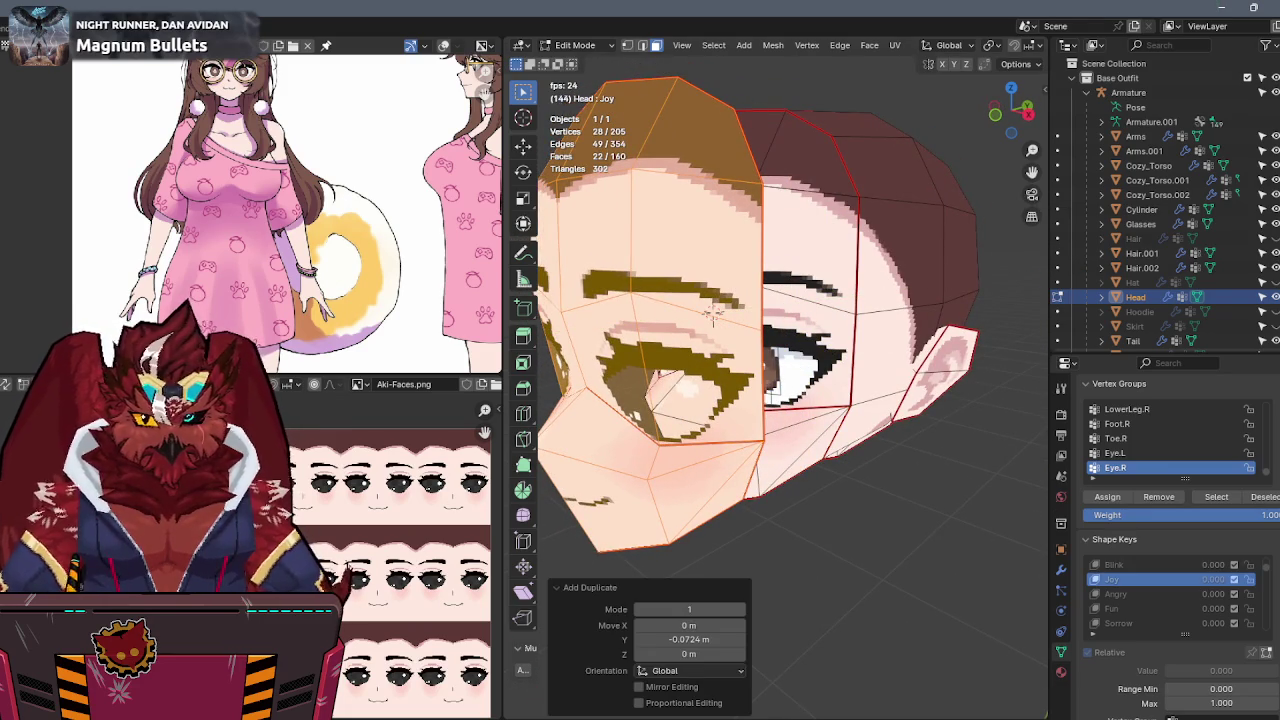
pyautogui.scroll(-1, 316, 498)
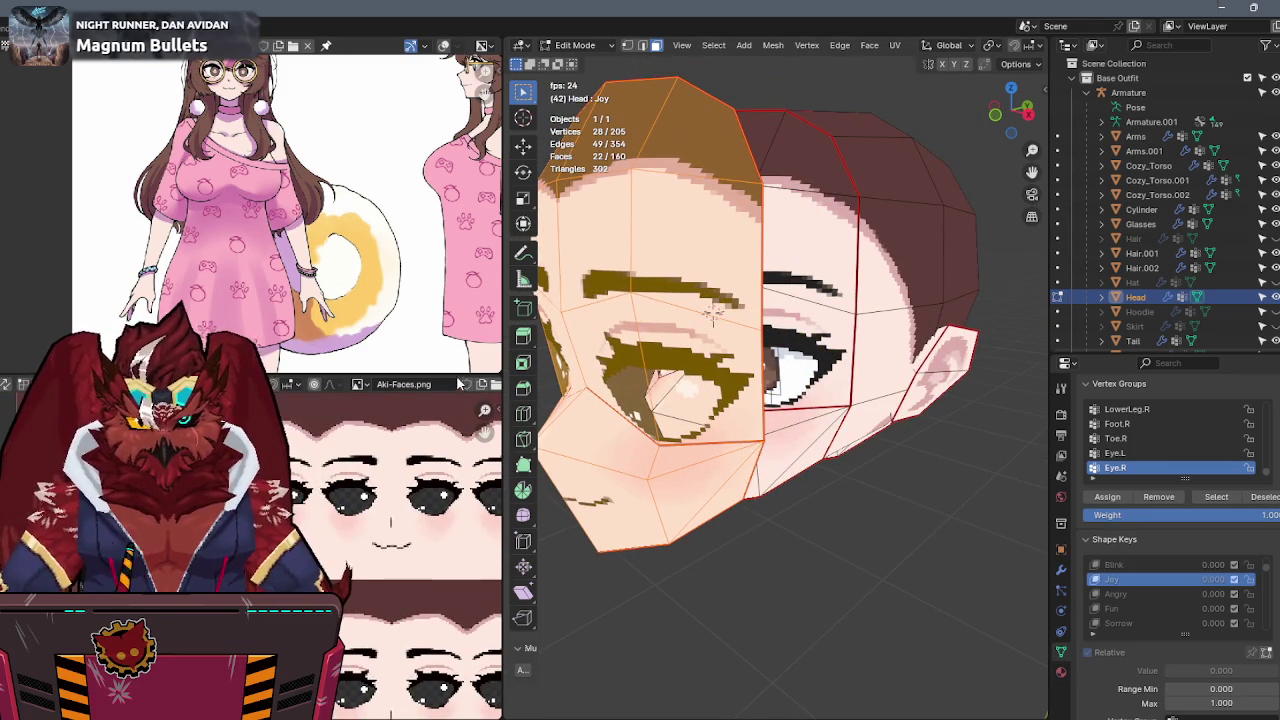
pyautogui.scroll(-3, 293, 391)
pyautogui.click(357, 384)
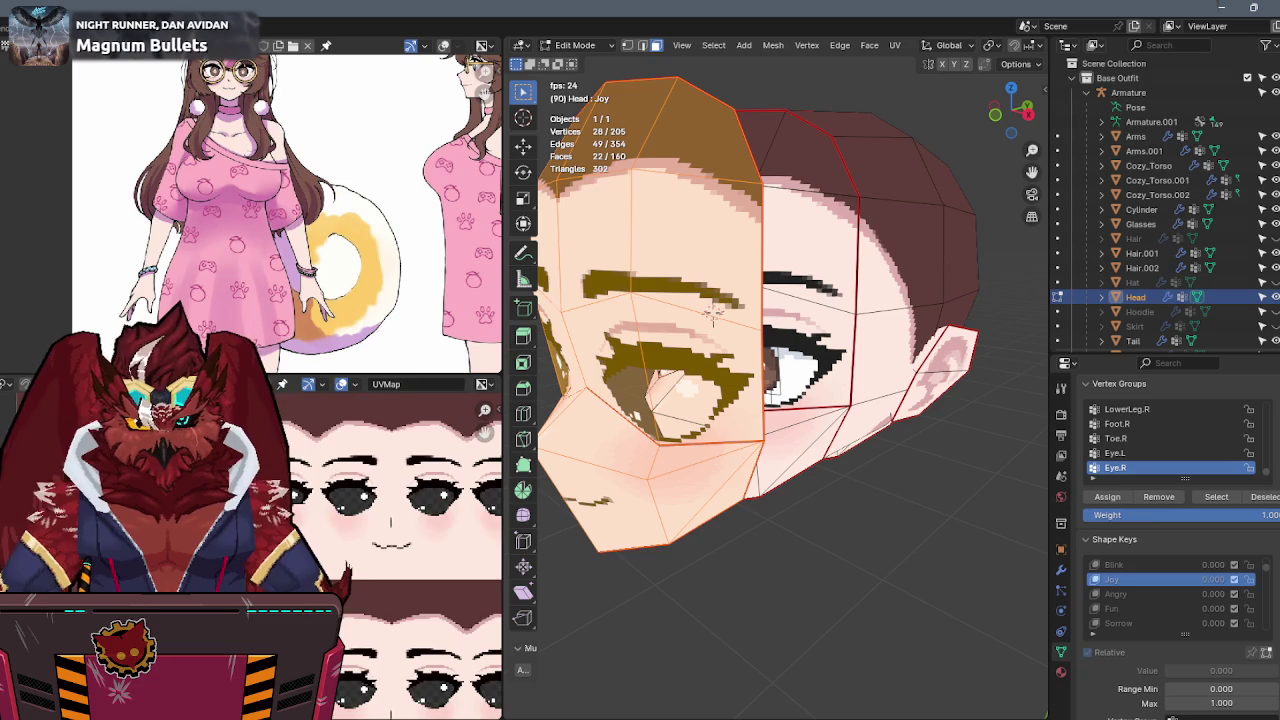
pyautogui.scroll(2, 400, 500)
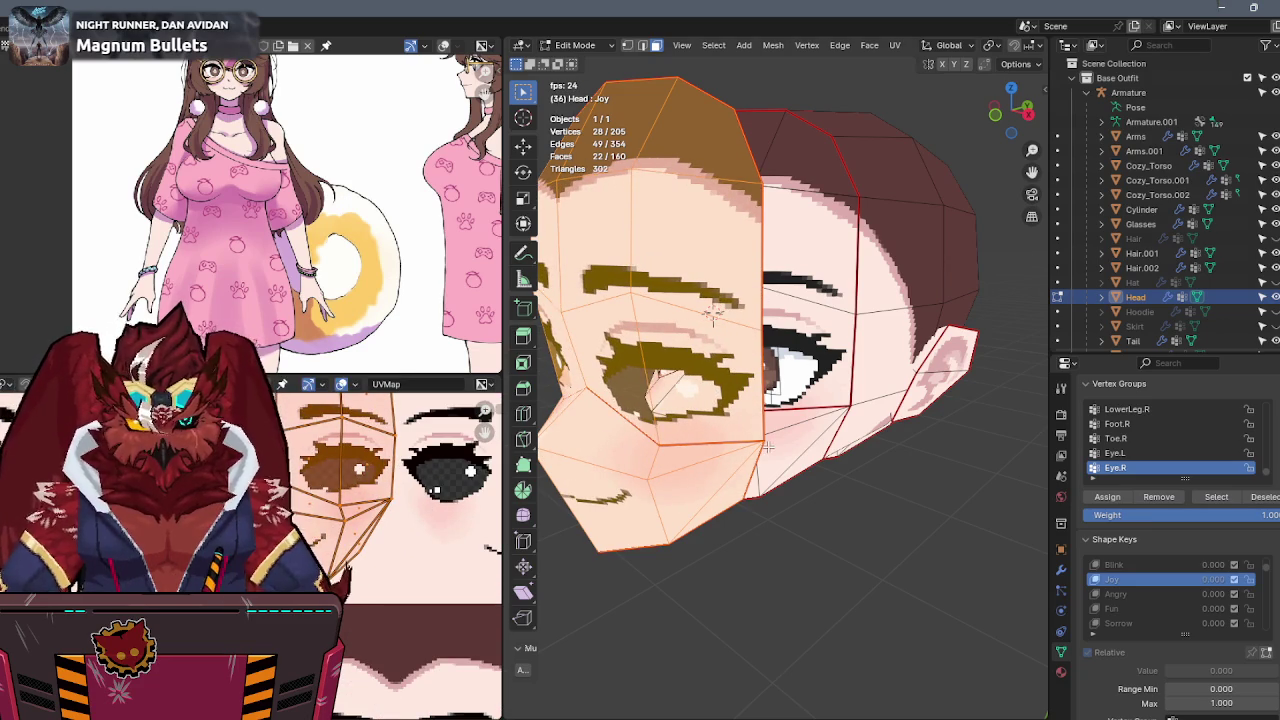
# Snap the copied face layer to the cursor, move it along Y and scale it by 0.5.
pyautogui.hotkey('shift', 's')
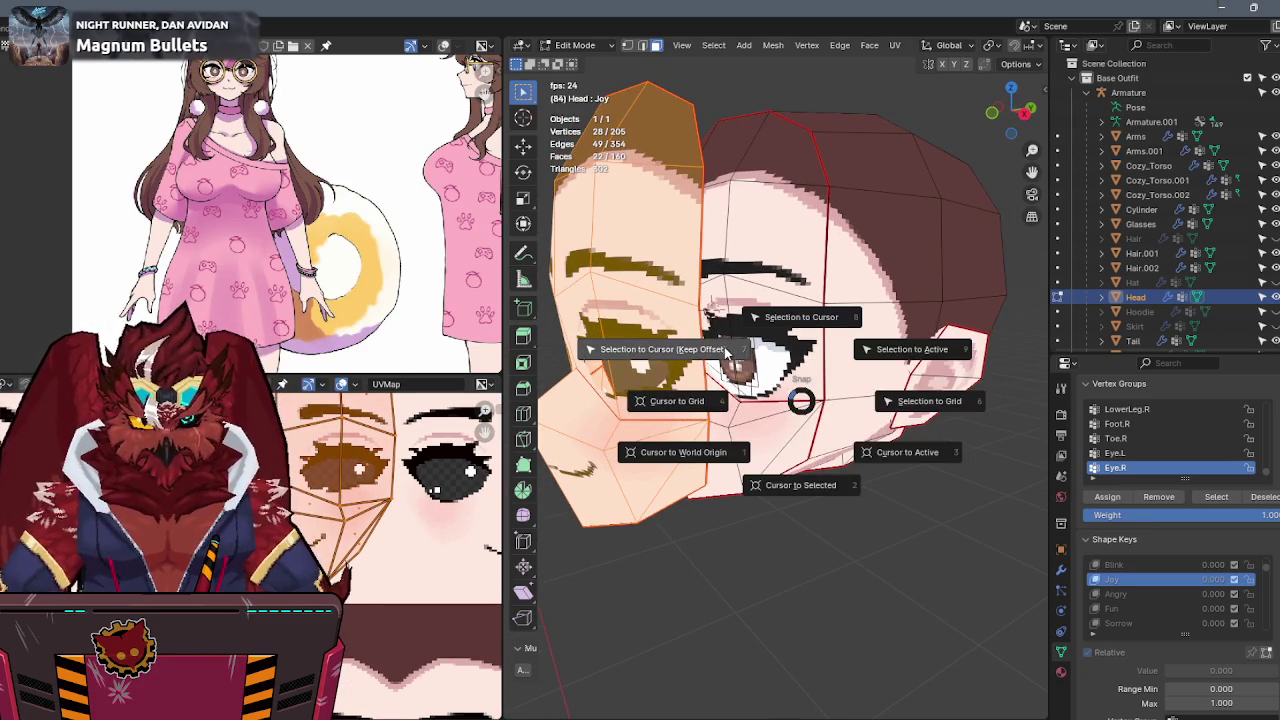
pyautogui.click(726, 352)
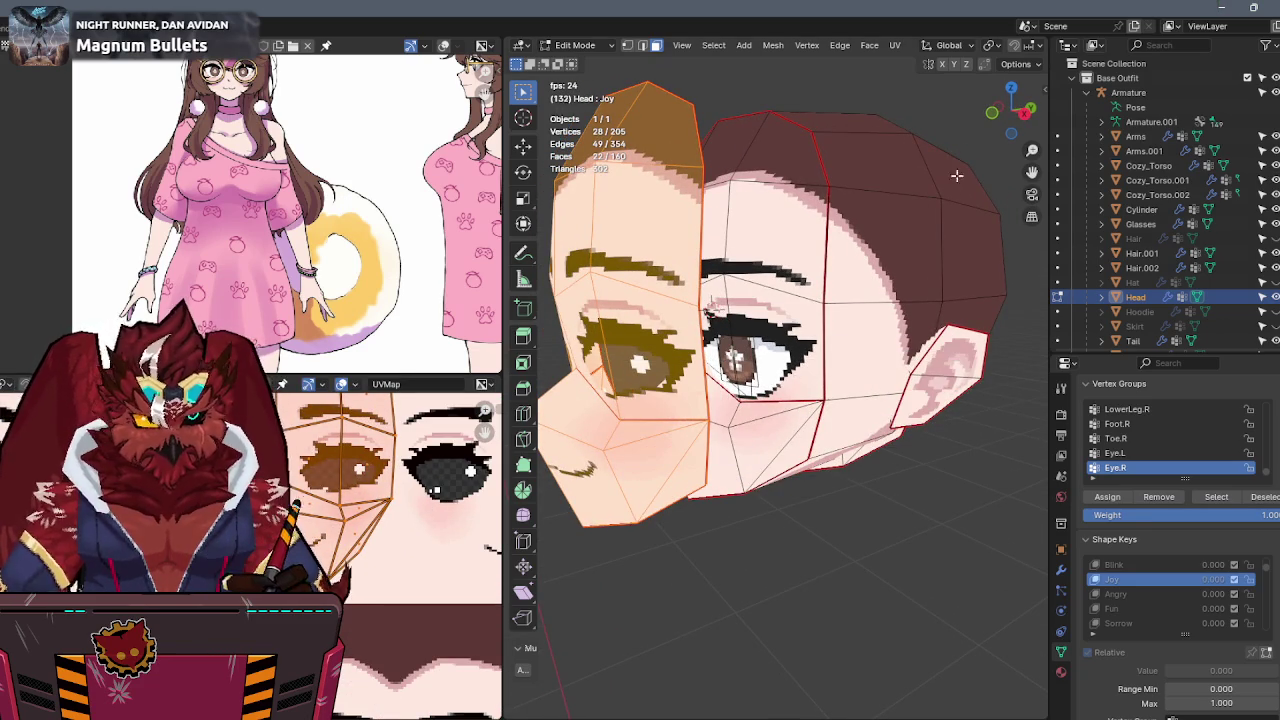
pyautogui.click(1024, 112)
pyautogui.press('g')
pyautogui.press('y')
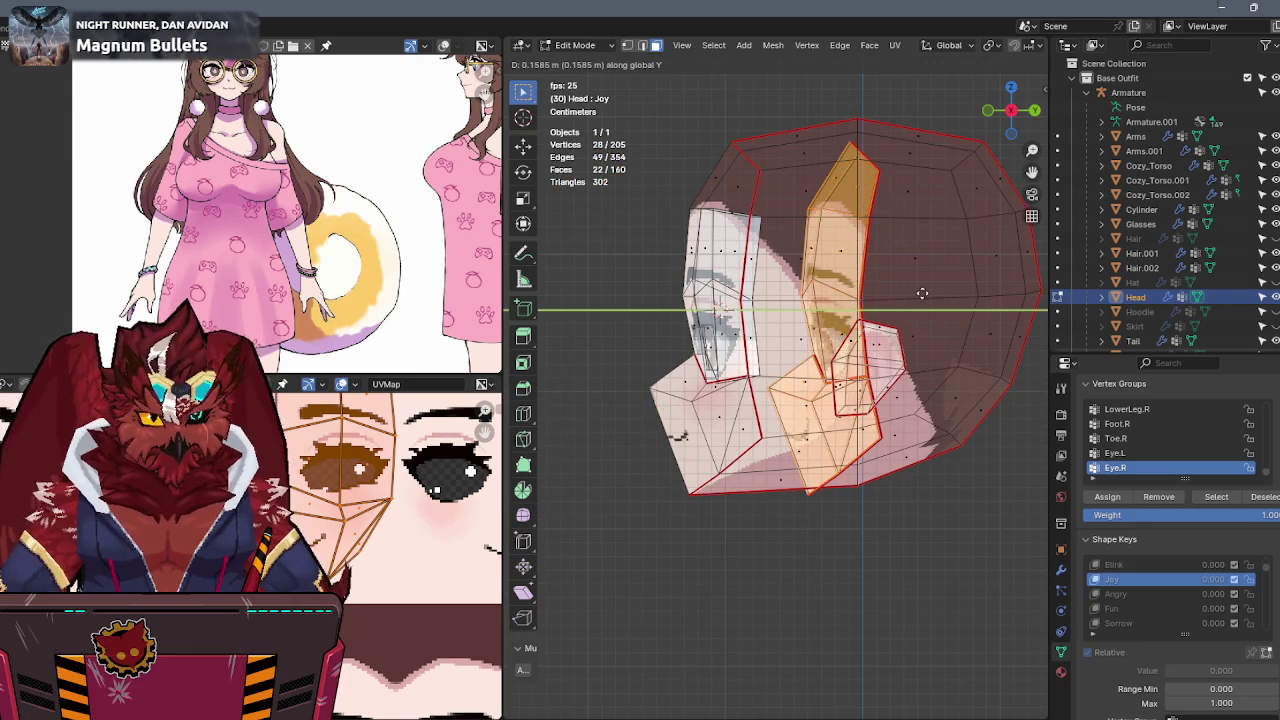
pyautogui.click(922, 293)
pyautogui.write('s.5')
pyautogui.press('Return')
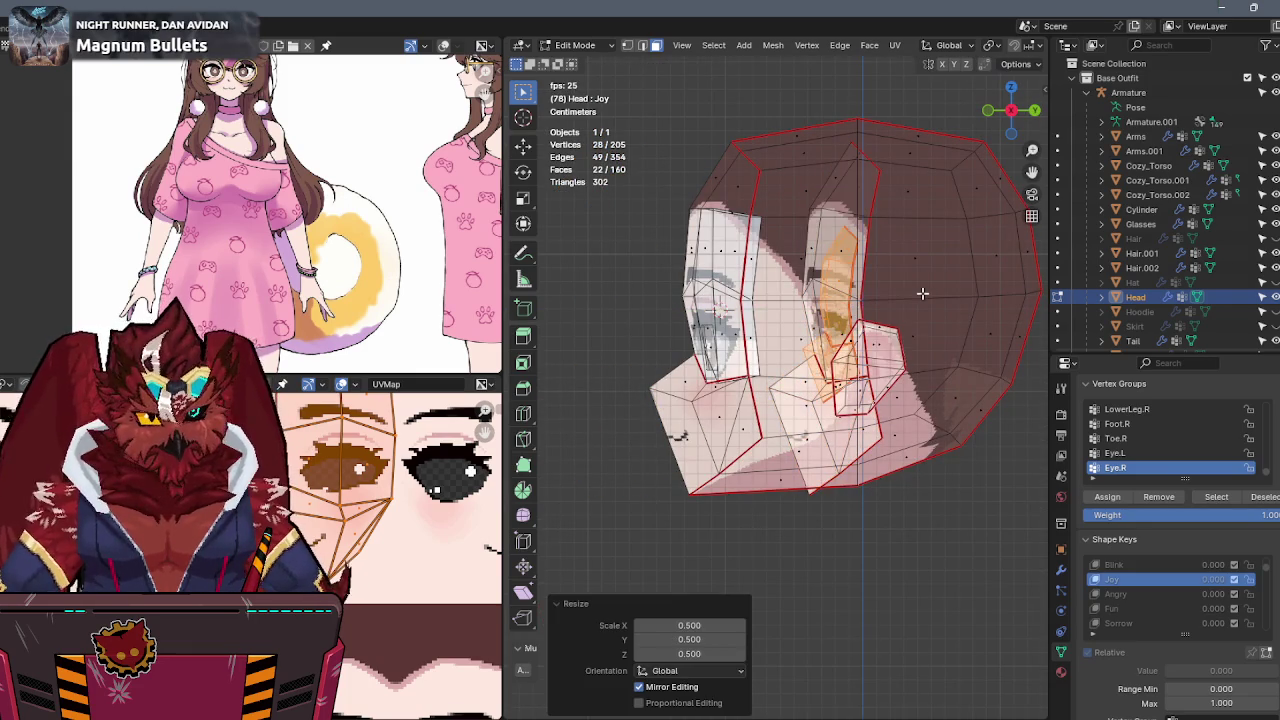
# Propagate the face layer to all shape keys, then rescale it and snap it to the cursor.
pyautogui.press('q')
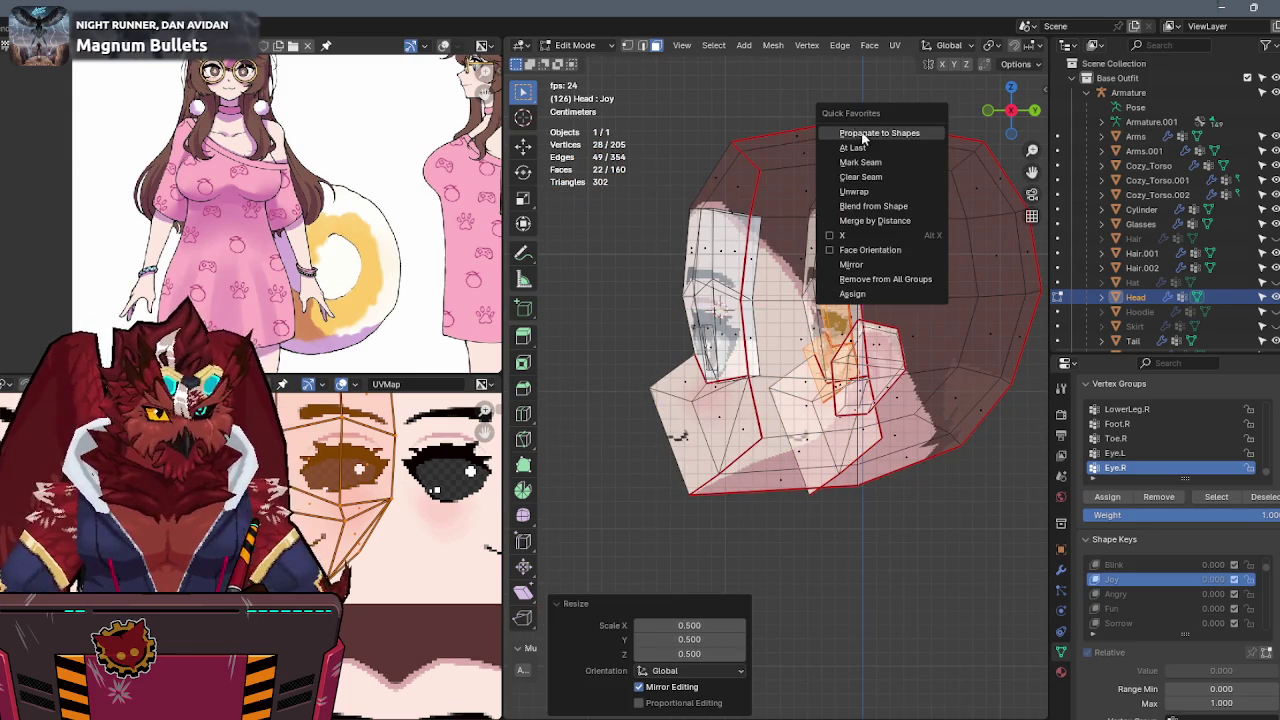
pyautogui.click(861, 139)
pyautogui.press('s')
pyautogui.click(891, 331)
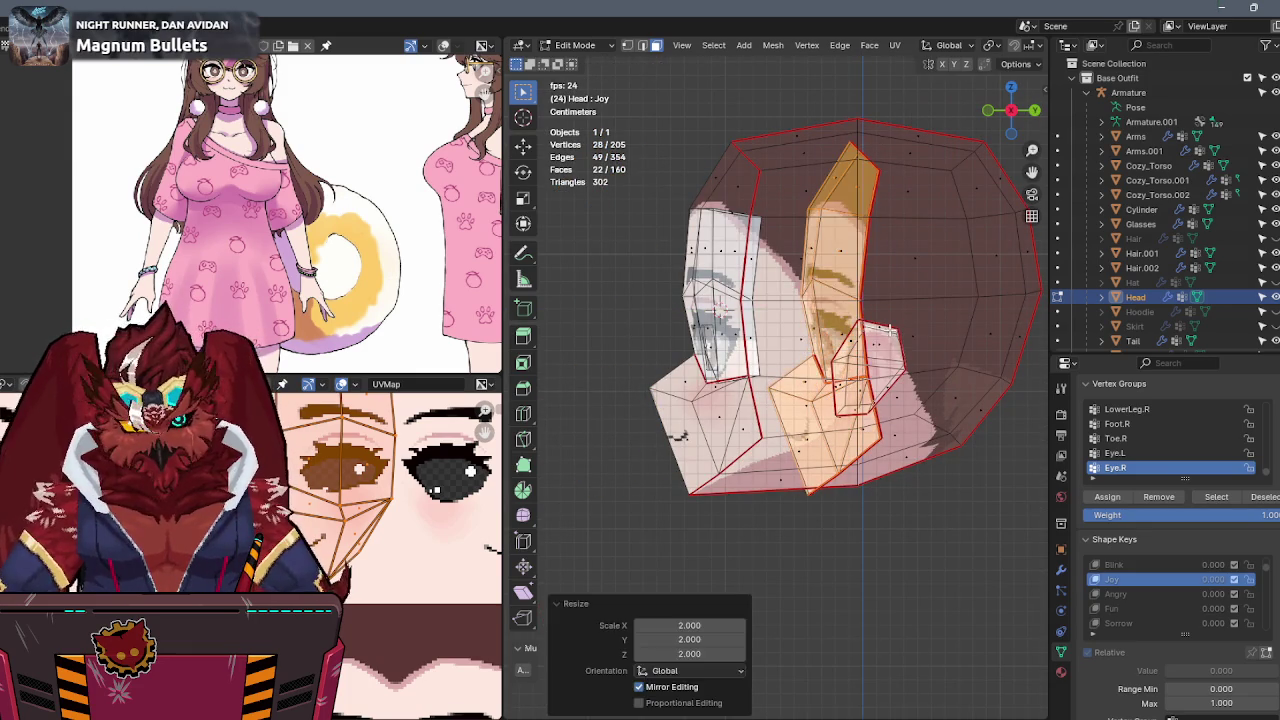
pyautogui.hotkey('shift', 's')
pyautogui.scroll(-4, 400, 470)
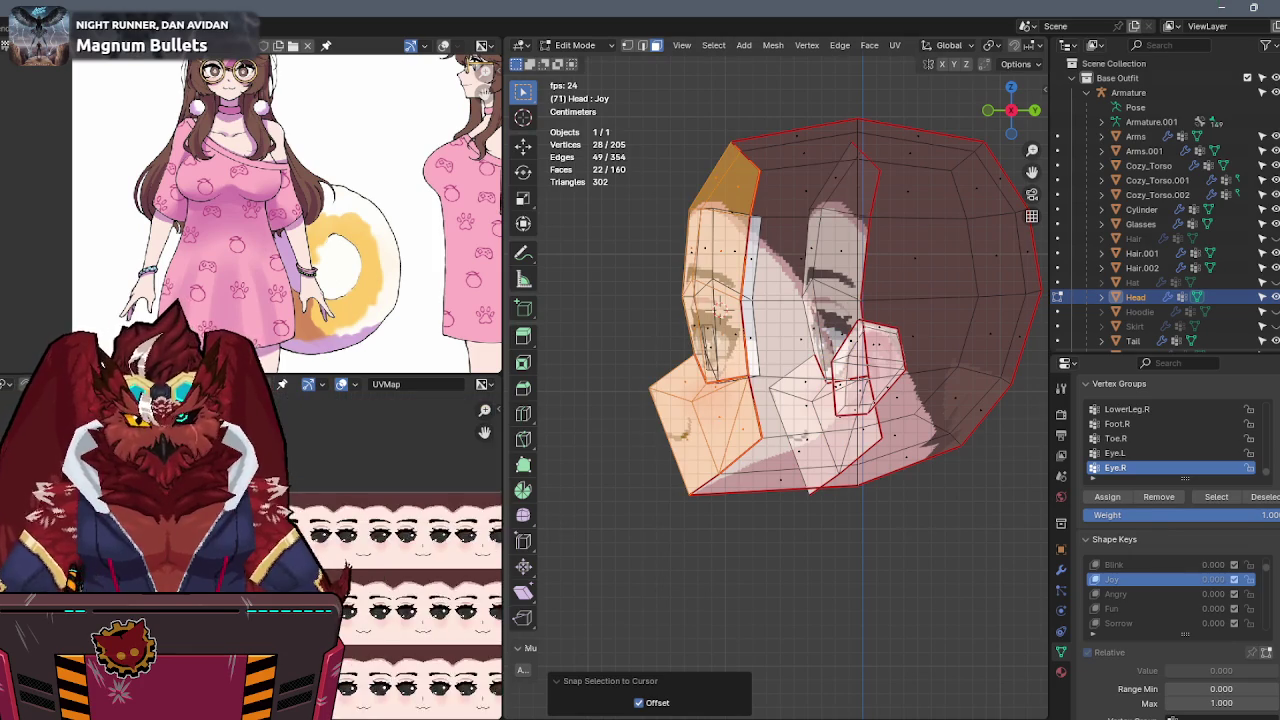
pyautogui.scroll(-2, 395, 384)
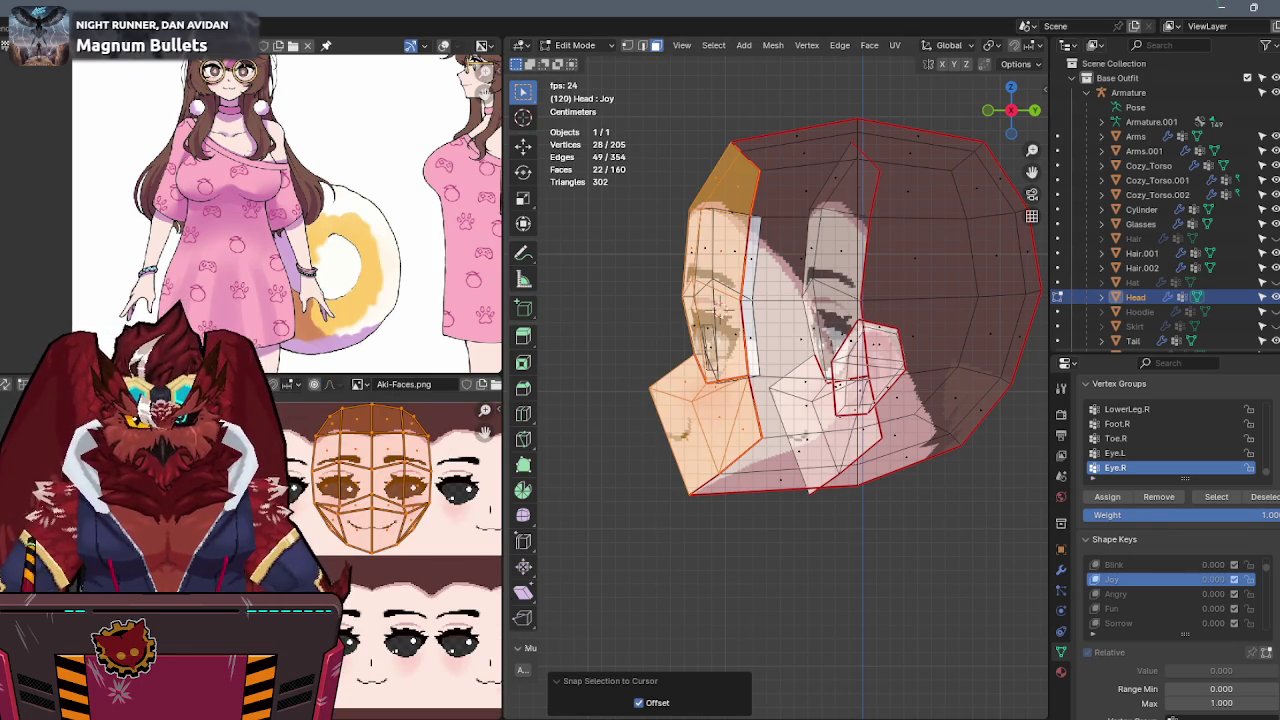
pyautogui.hscroll(2, 400, 480)
# Try scaling the front face island by 0.5, then undo the change.
pyautogui.hotkey('alt', 'a')
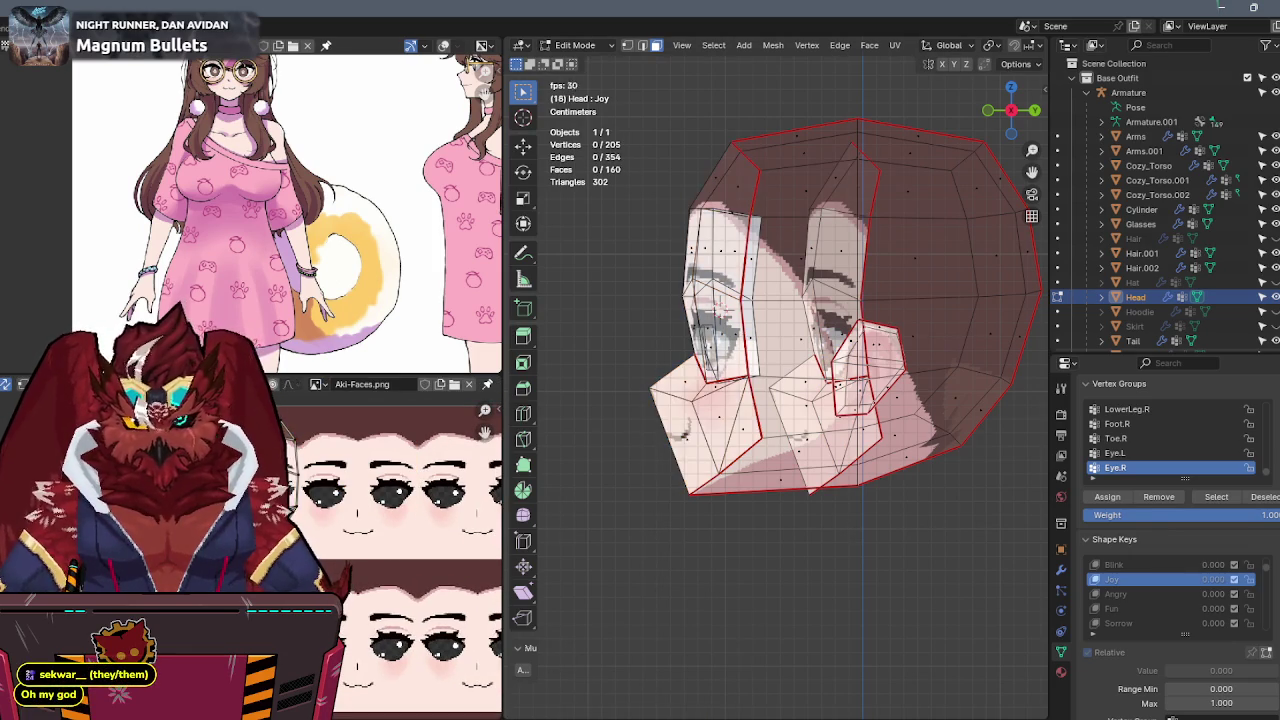
pyautogui.hotkey('ctrl', 'z')
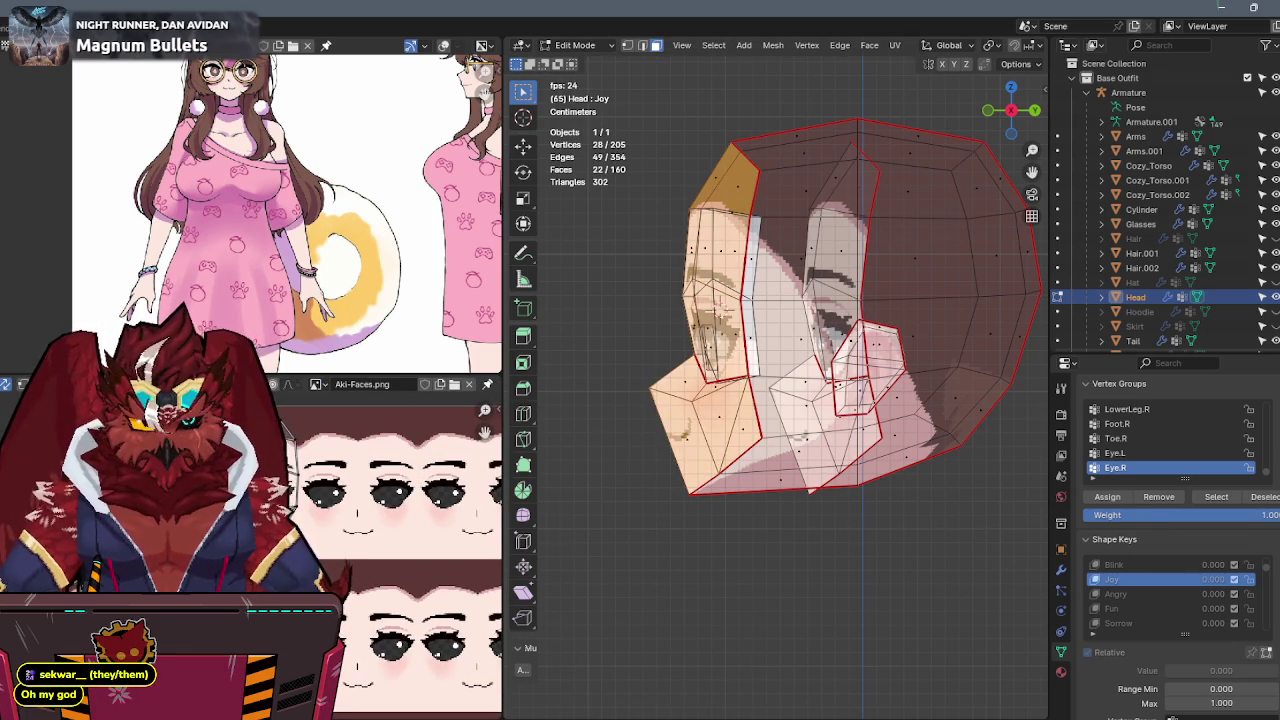
pyautogui.write('s.5')
pyautogui.press('Return')
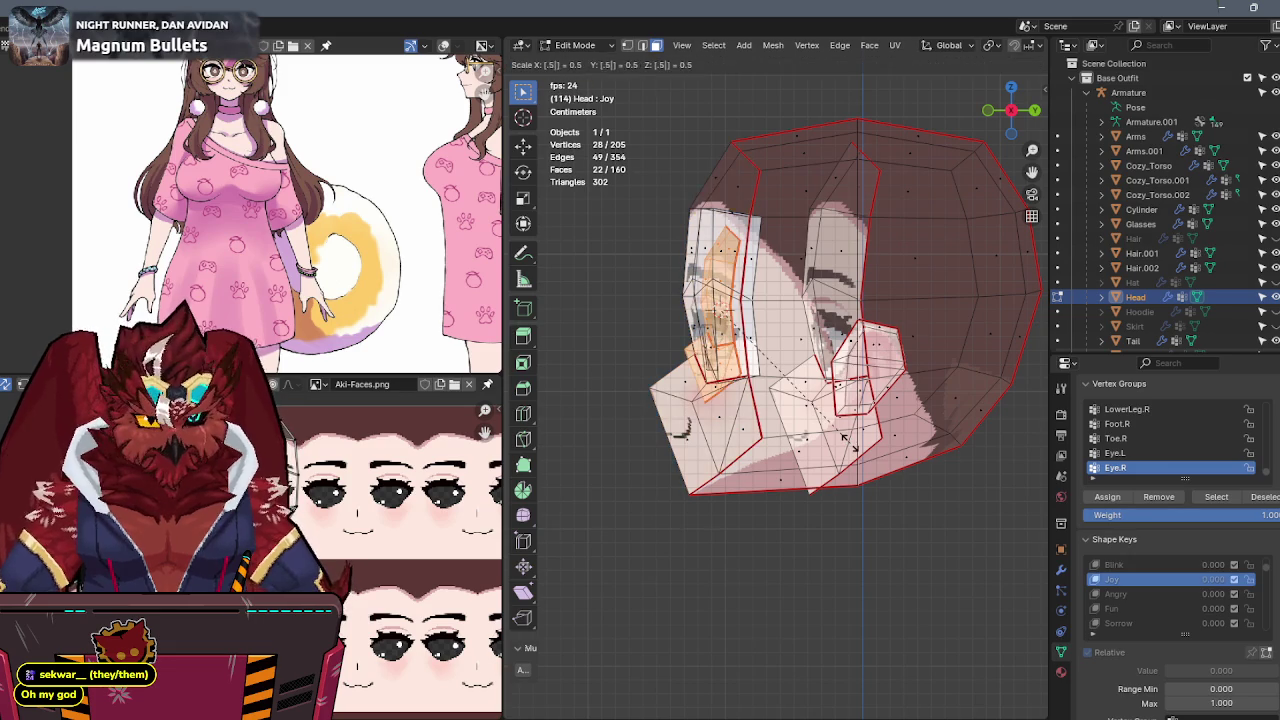
pyautogui.press('g')
pyautogui.press('Escape')
pyautogui.hotkey('ctrl', 'z')
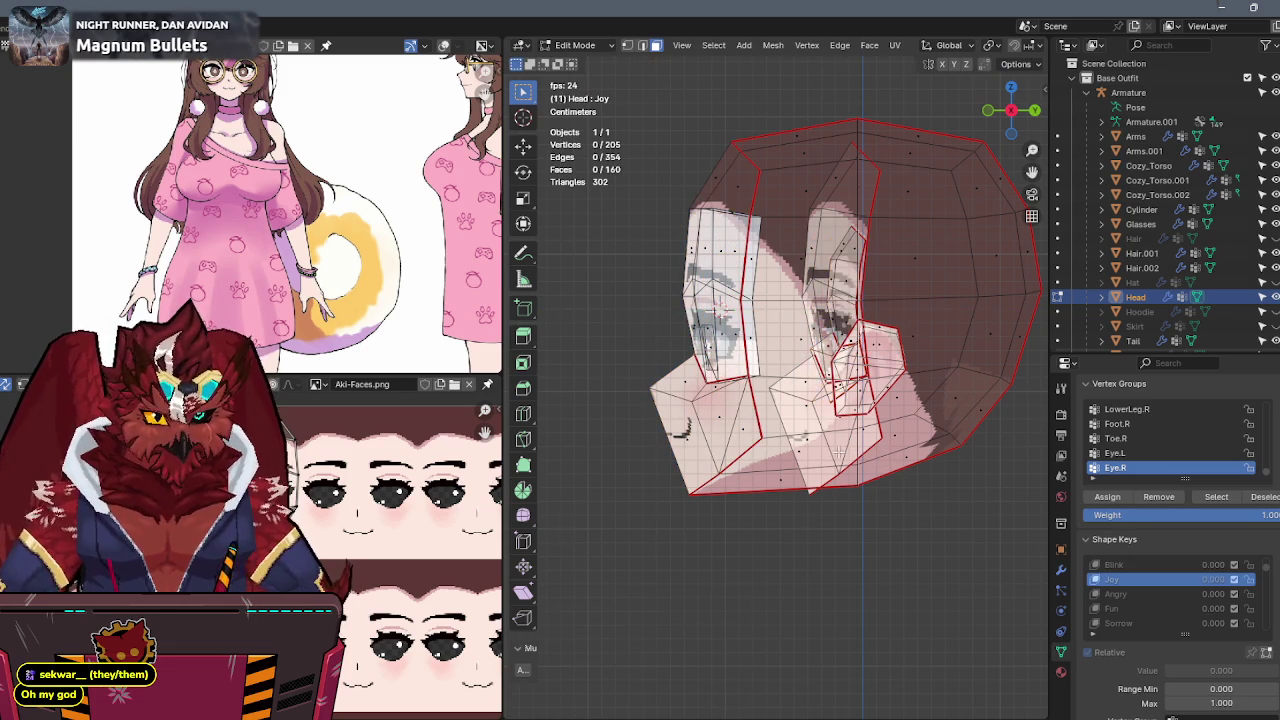
pyautogui.hotkey('ctrl', 'z')
# Select the linked duplicated face layer and delete its vertices, leaving 138 faces.
pyautogui.press('l')
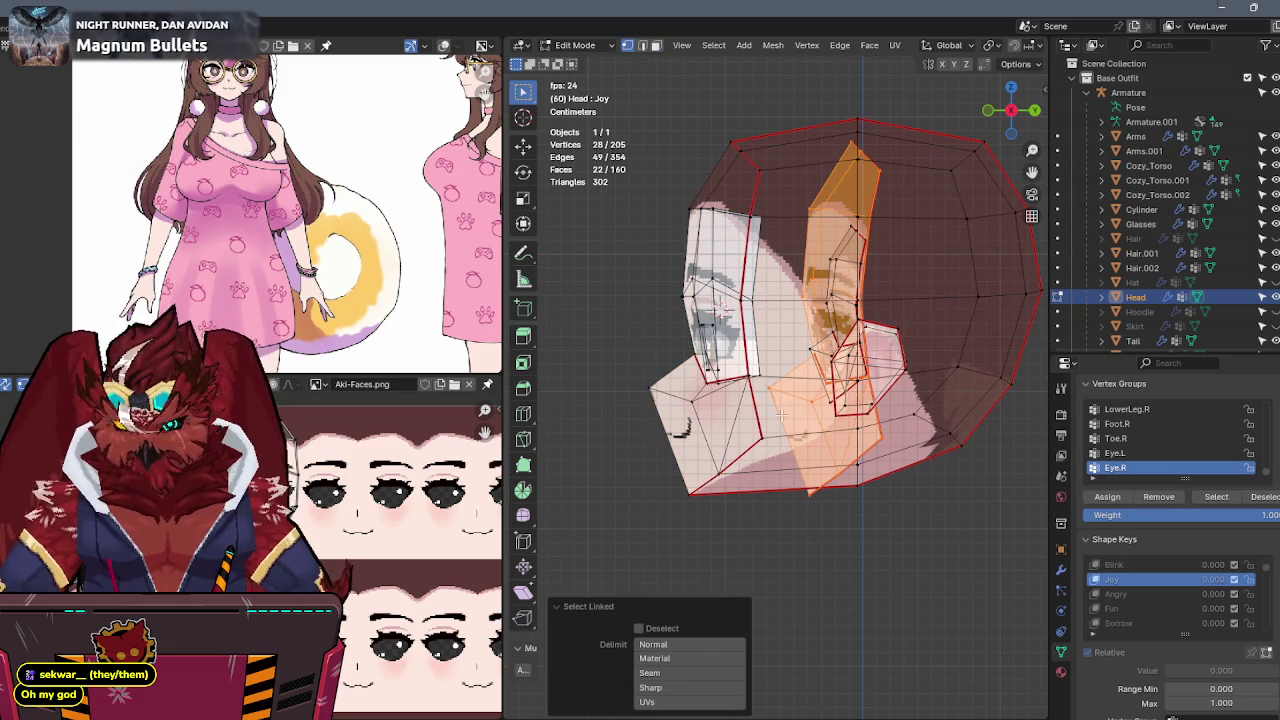
pyautogui.press('x')
pyautogui.press('Escape')
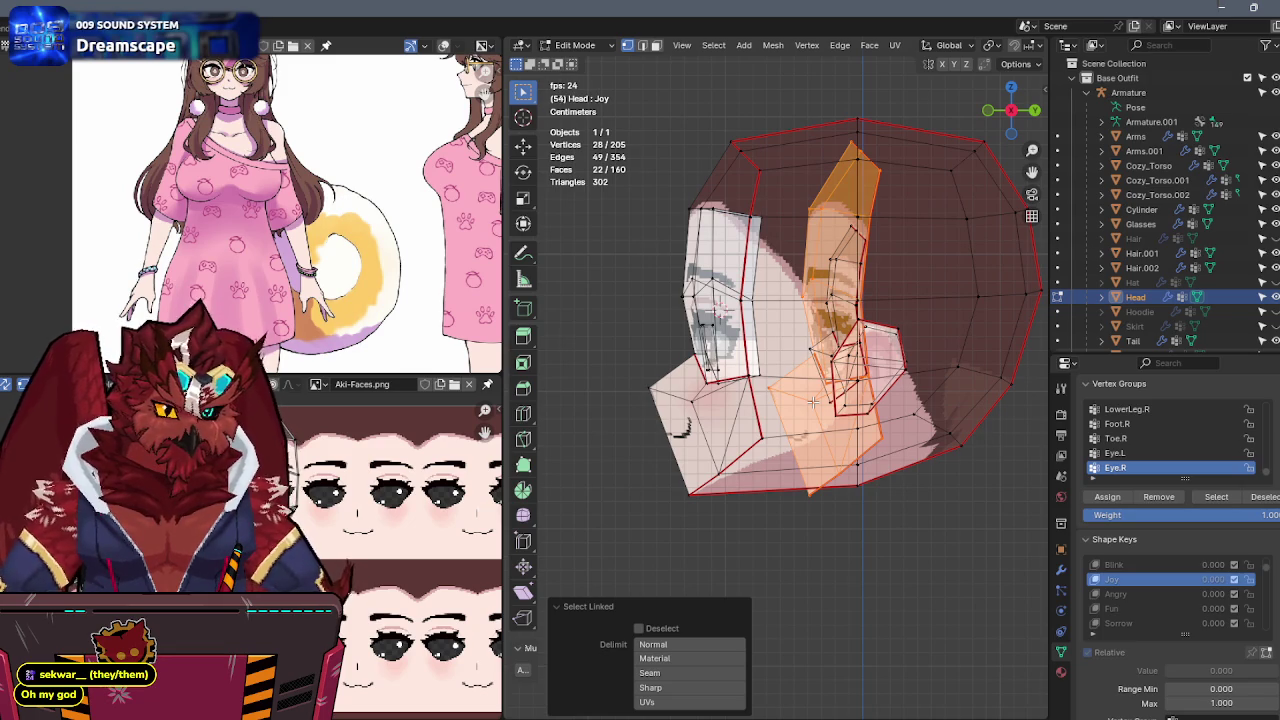
pyautogui.press('x')
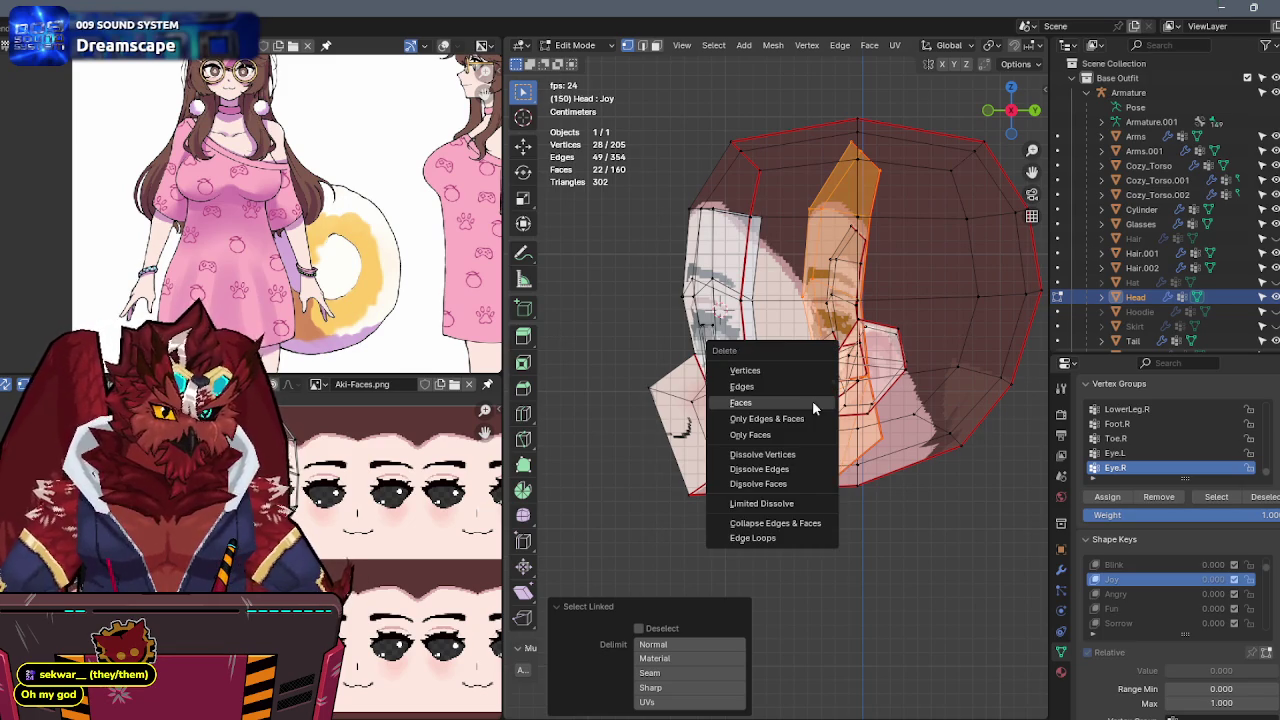
pyautogui.click(788, 371)
# Select another extra 22-face front section and delete its vertices.
pyautogui.moveTo(789, 373); pyautogui.dragTo(862, 370, button='middle')
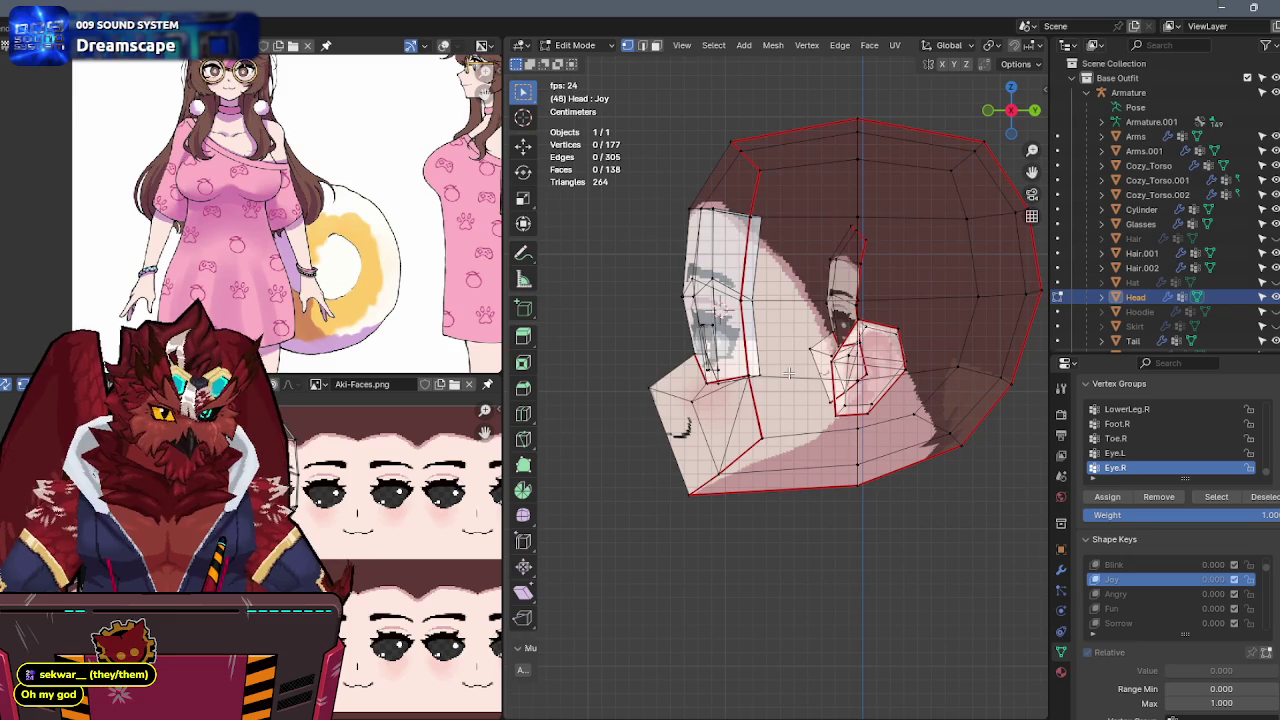
pyautogui.press('Tab')
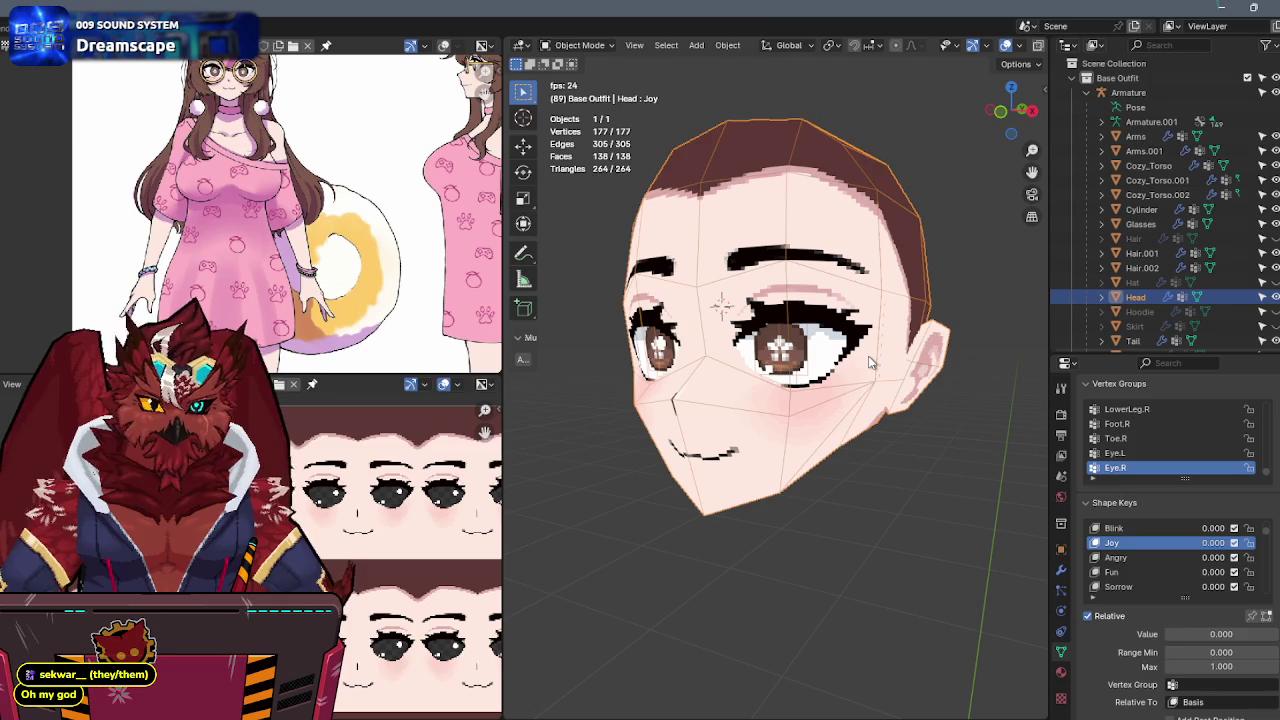
pyautogui.press('Tab')
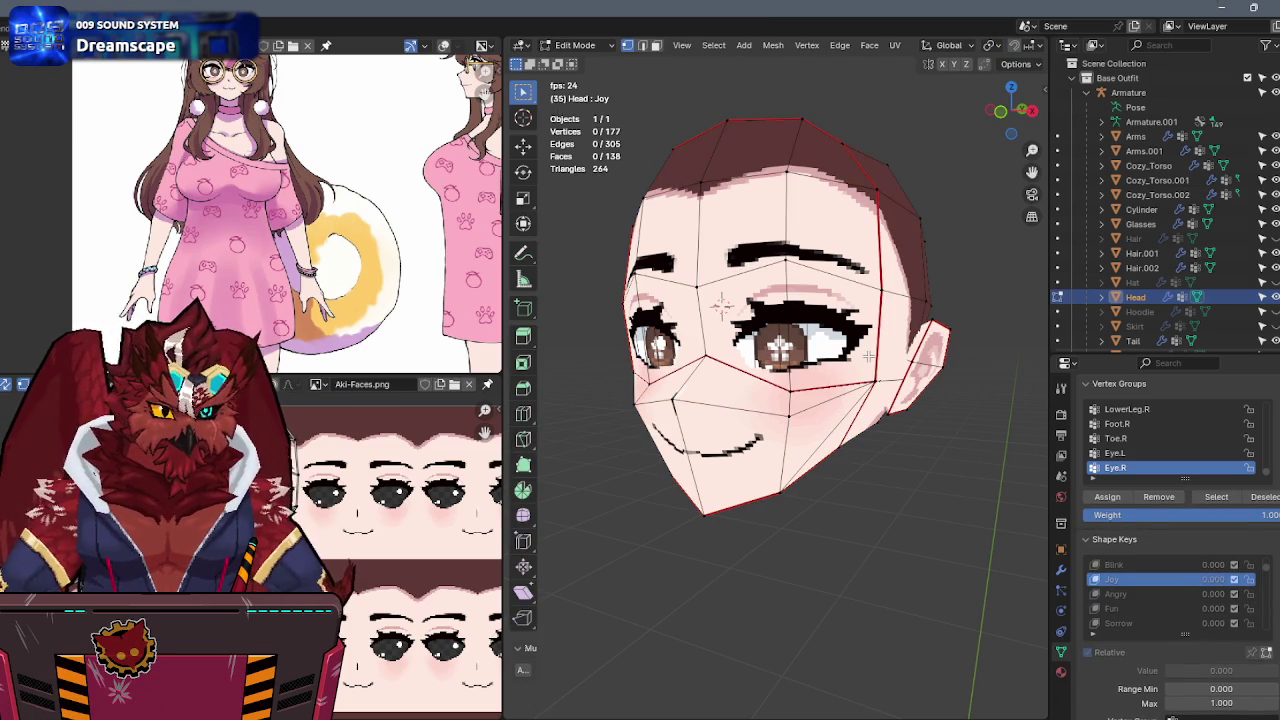
pyautogui.moveTo(973, 387); pyautogui.dragTo(874, 416, button='middle')
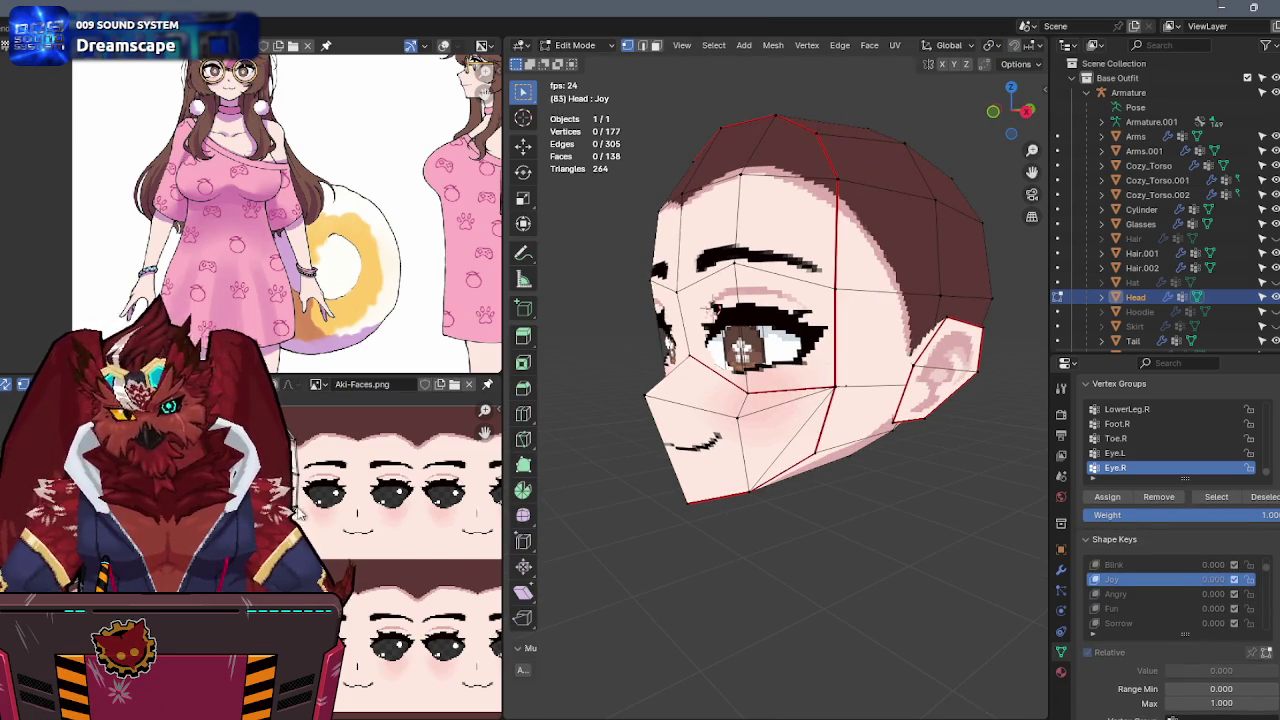
pyautogui.press('l')
pyautogui.press('x')
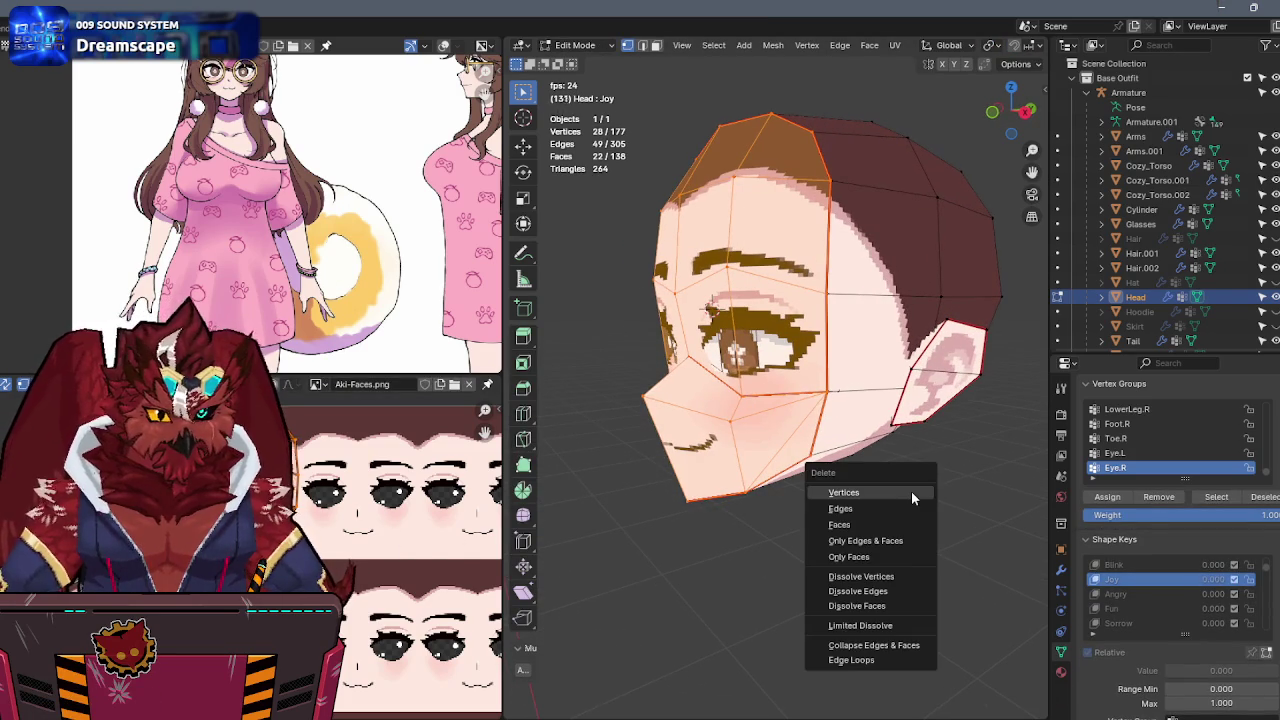
pyautogui.click(911, 491)
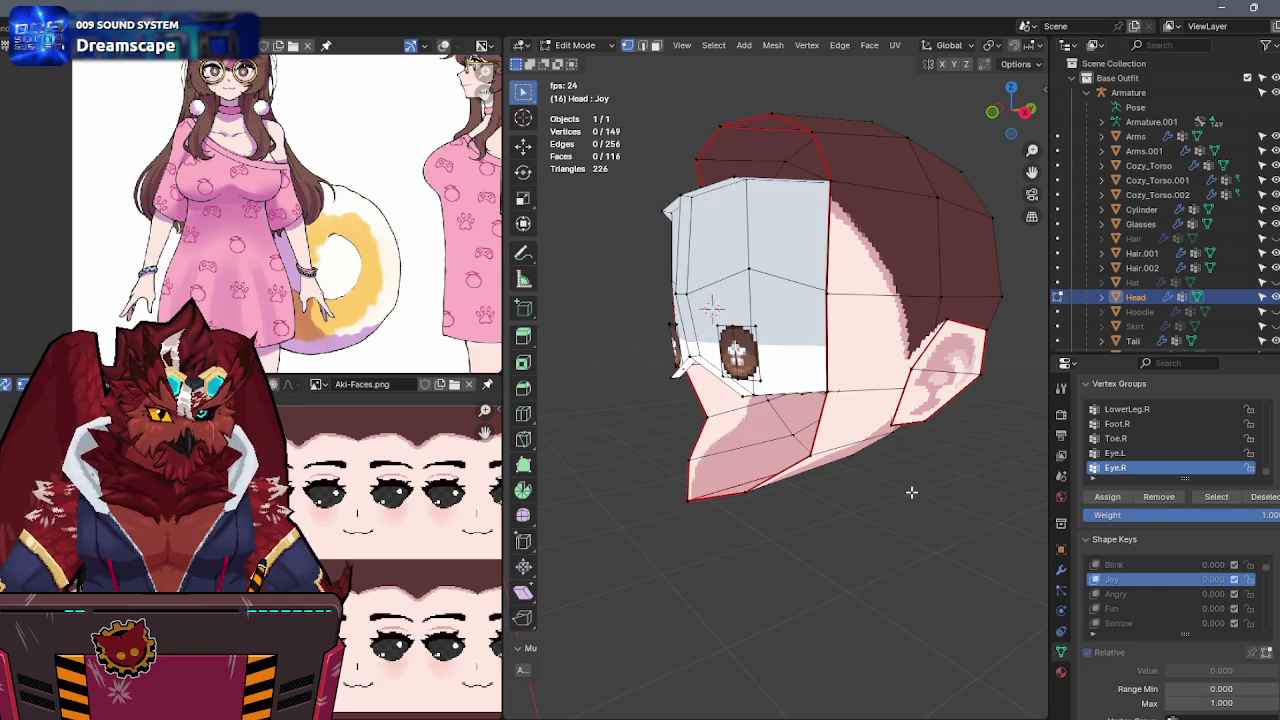
# Propagate the Basis face to all shape keys and return to Object Mode.
pyautogui.scroll(3, 1147, 590)
pyautogui.click(1147, 564)
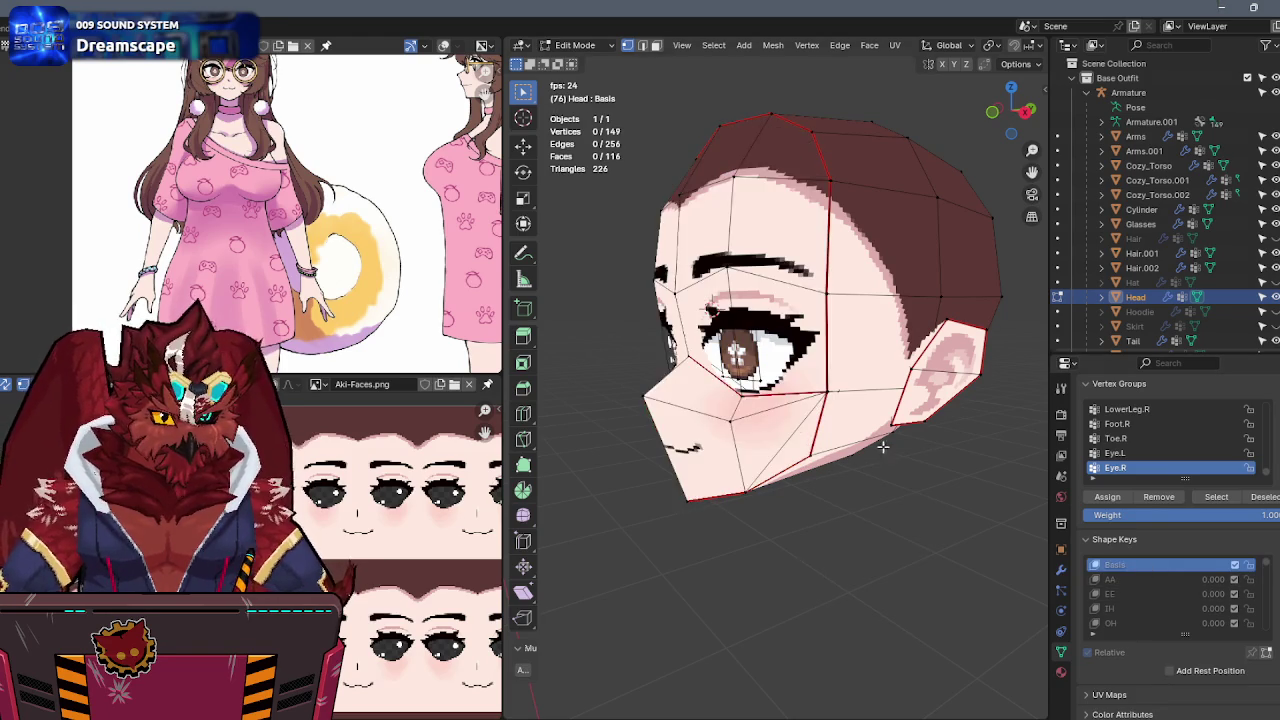
pyautogui.press('l')
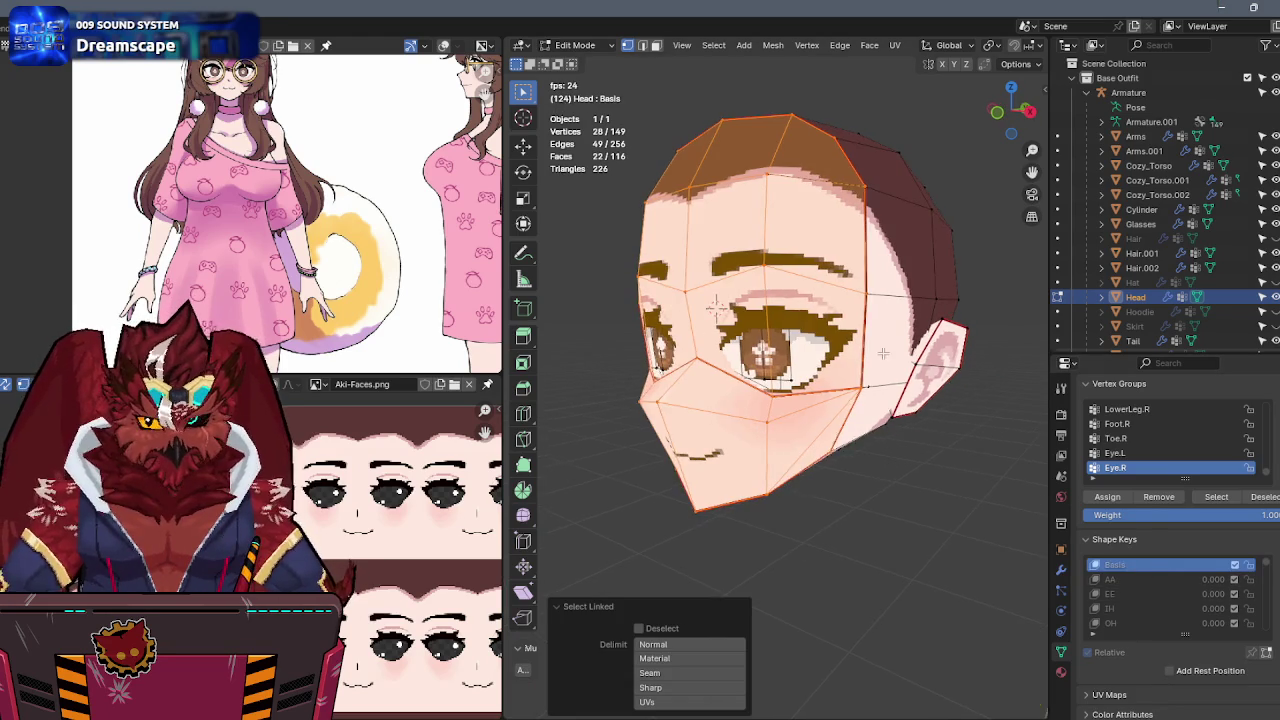
pyautogui.press('q')
pyautogui.click(898, 395)
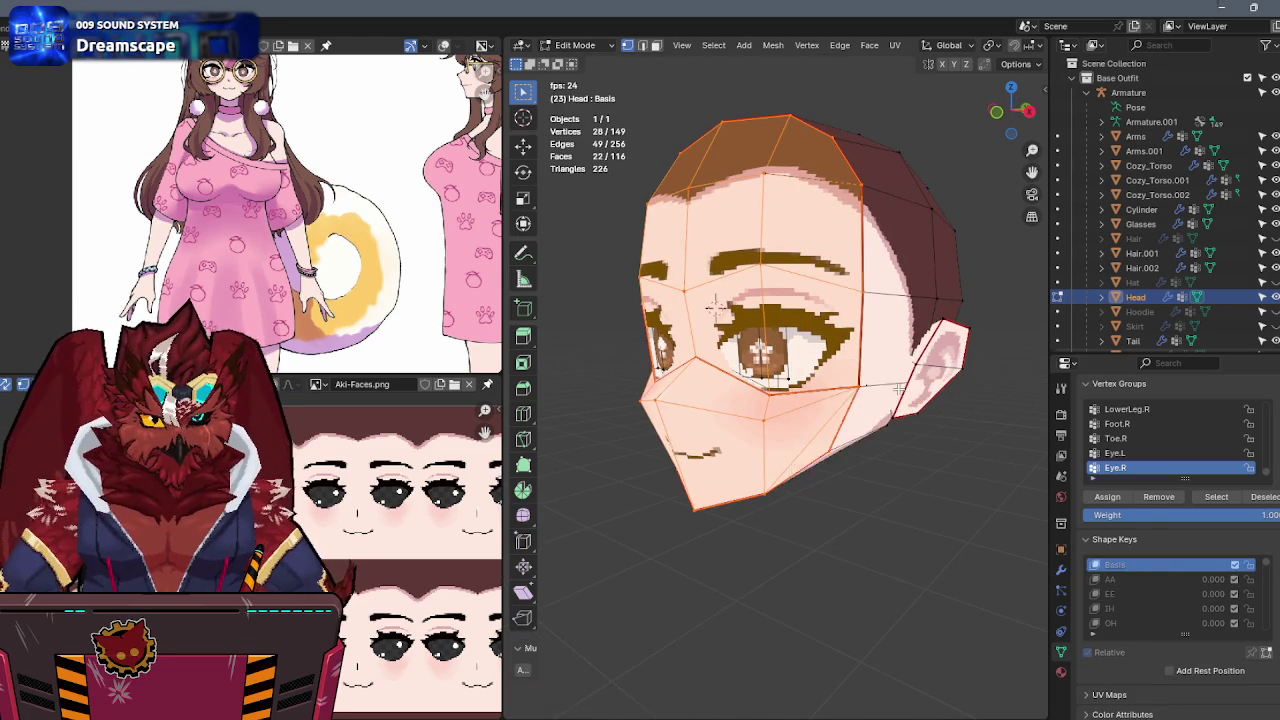
pyautogui.moveTo(898, 395); pyautogui.dragTo(922, 385, button='middle')
pyautogui.press('Tab')
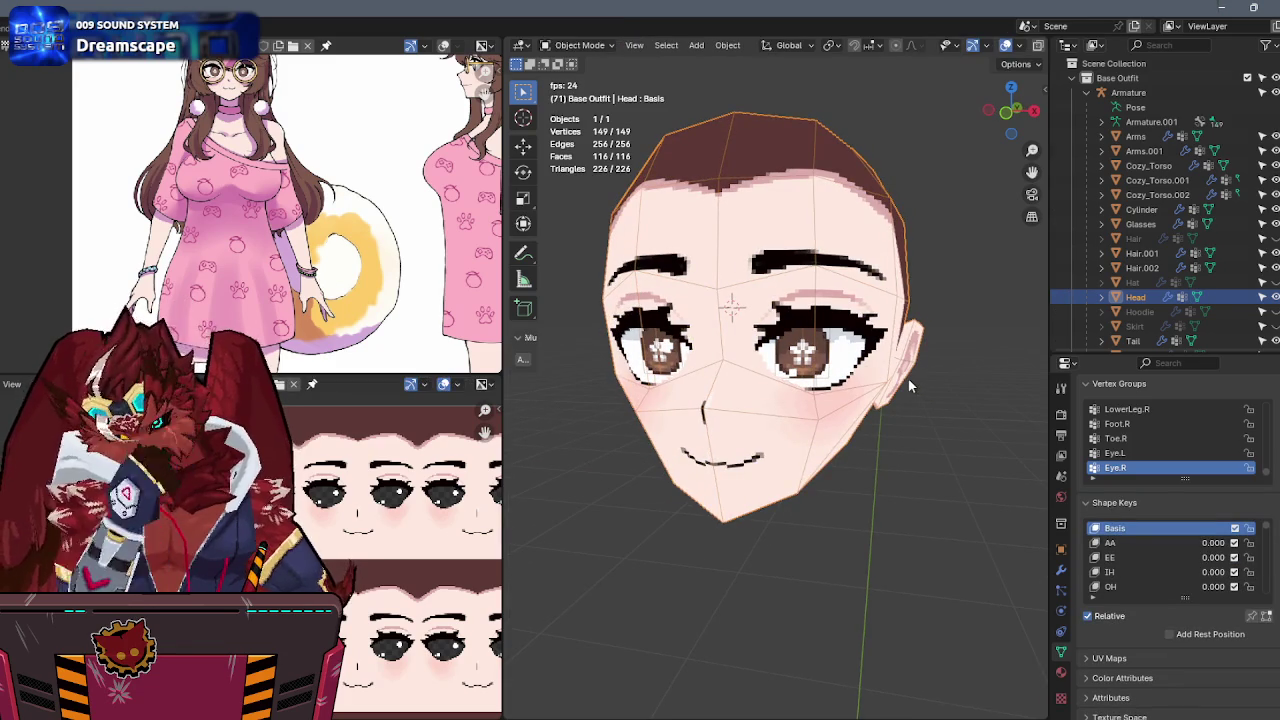
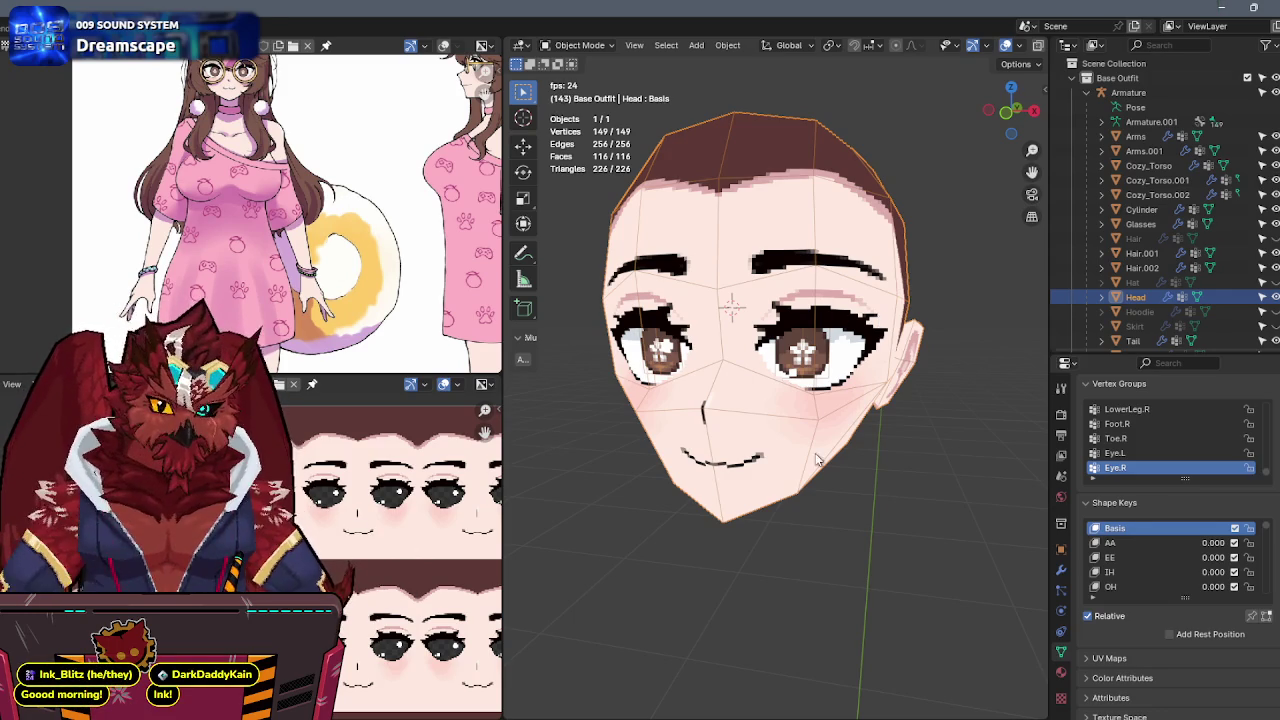
# Leave the Blender head model for Aseprite and step the face animation to frame 13.
pyautogui.moveTo(848, 443); pyautogui.dragTo(828, 453, button='middle')
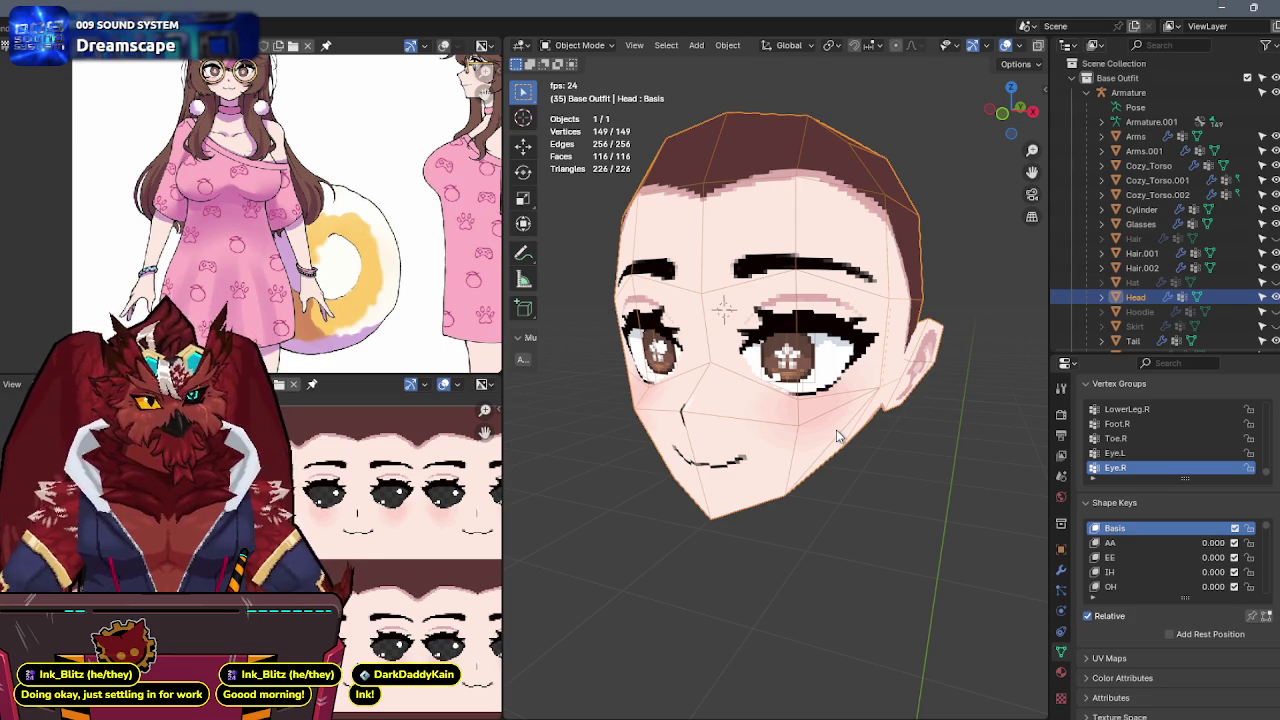
pyautogui.moveTo(375, 572)
pyautogui.mouseDown(button='middle')
pyautogui.moveTo(355, 512)
pyautogui.moveTo(391, 544)
pyautogui.mouseUp(button='middle')
pyautogui.hotkey('alt', 'Tab')
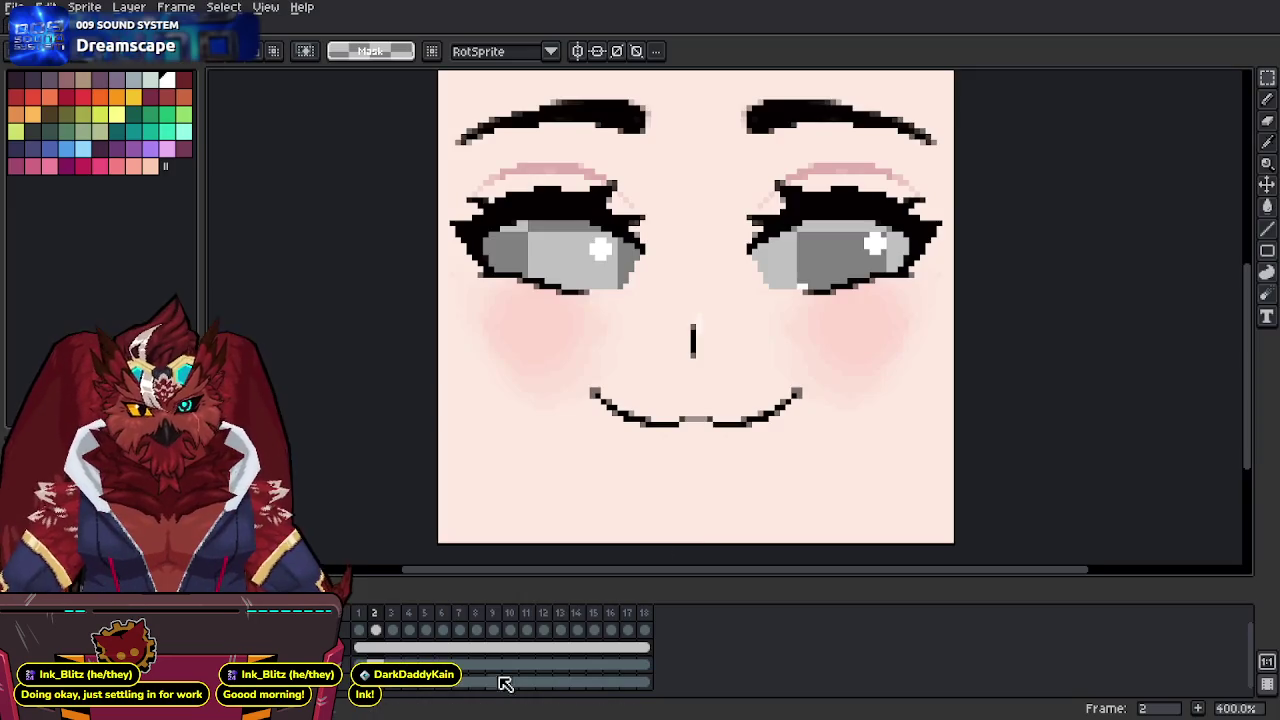
pyautogui.click(460, 617)
pyautogui.press('Right')
pyautogui.press('Right')
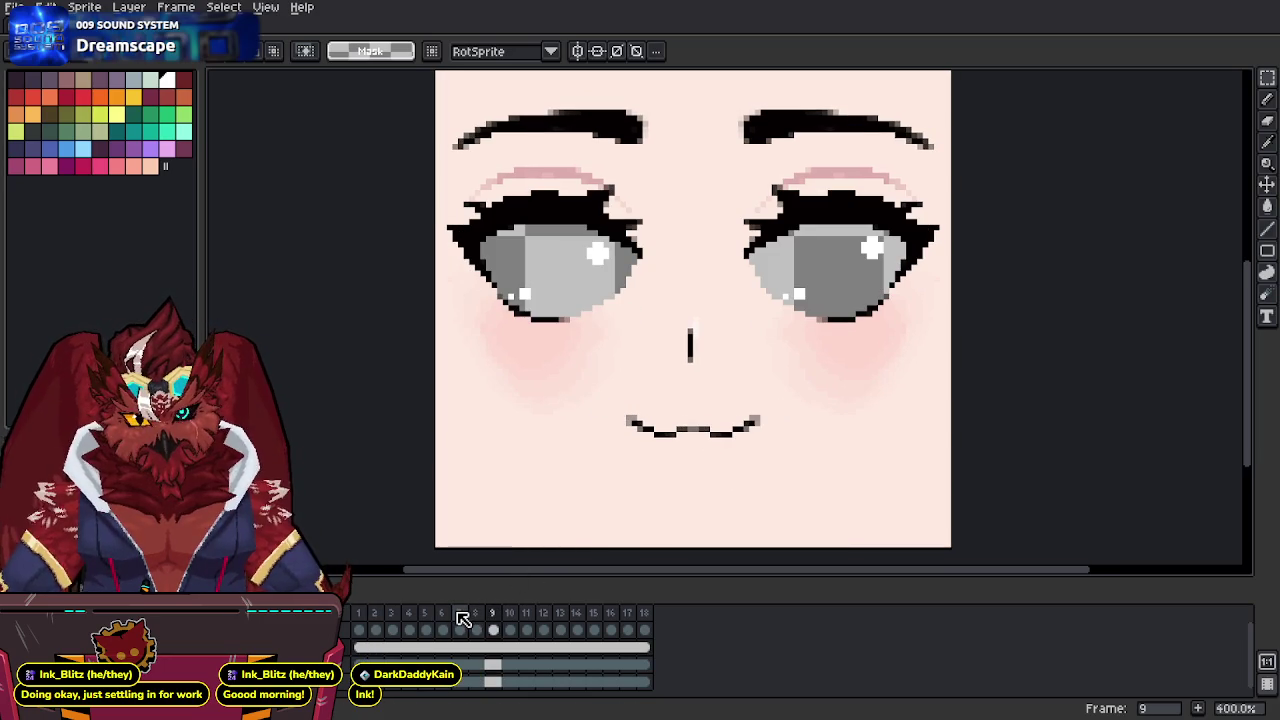
pyautogui.press('Right')
pyautogui.press('Right')
pyautogui.press('Right')
pyautogui.press('Right')
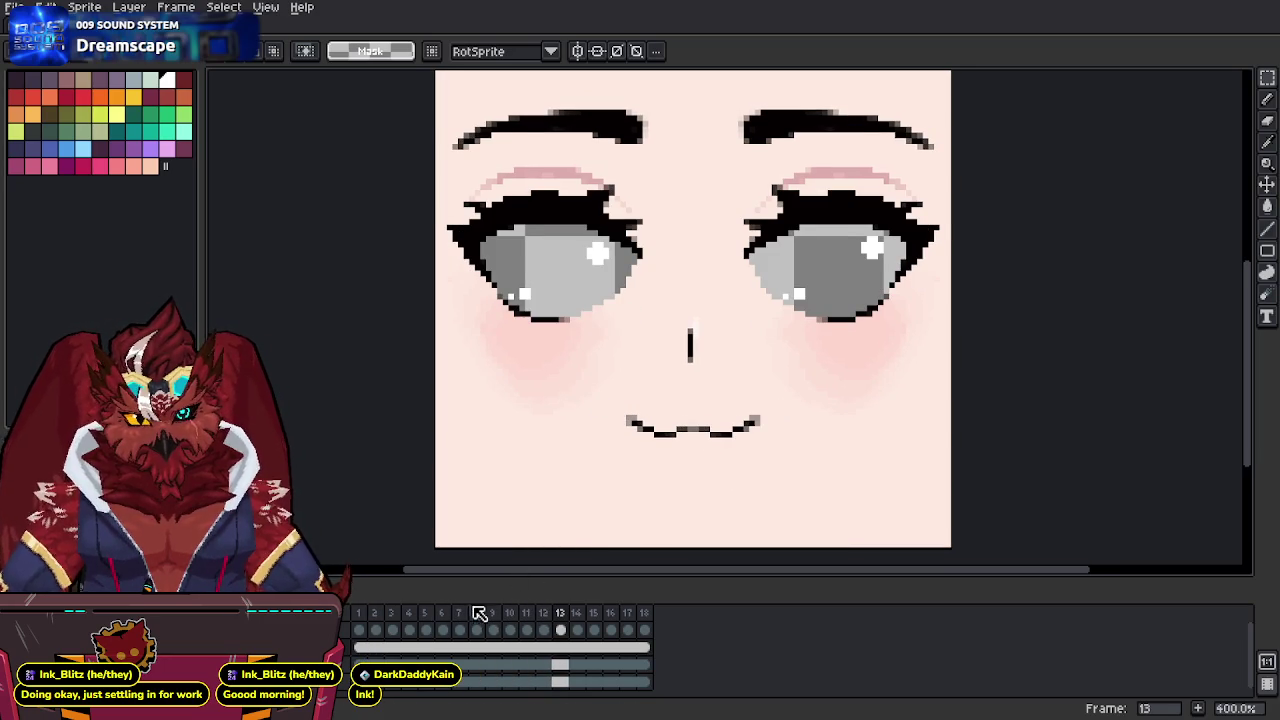
# Draw a mirrored black line above the smile with the symmetric pencil.
pyautogui.moveTo(703, 393); pyautogui.dragTo(710, 363, button='middle')
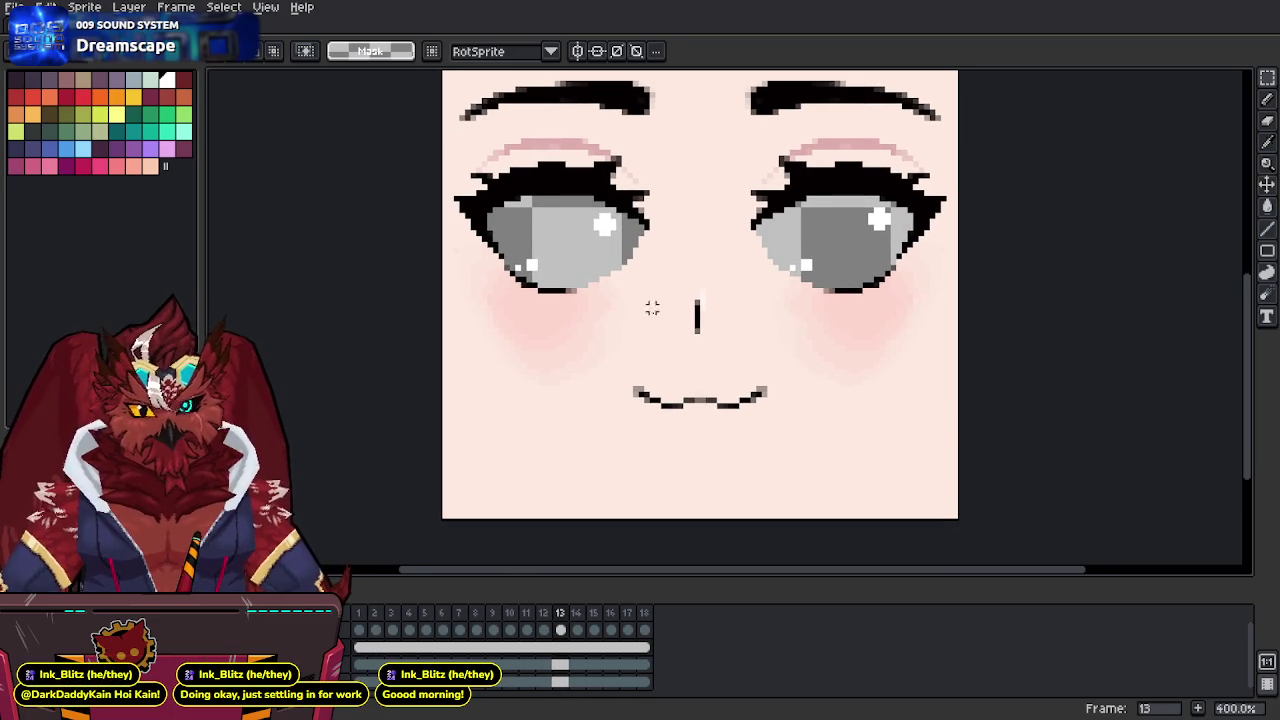
pyautogui.press('i')
pyautogui.press('b')
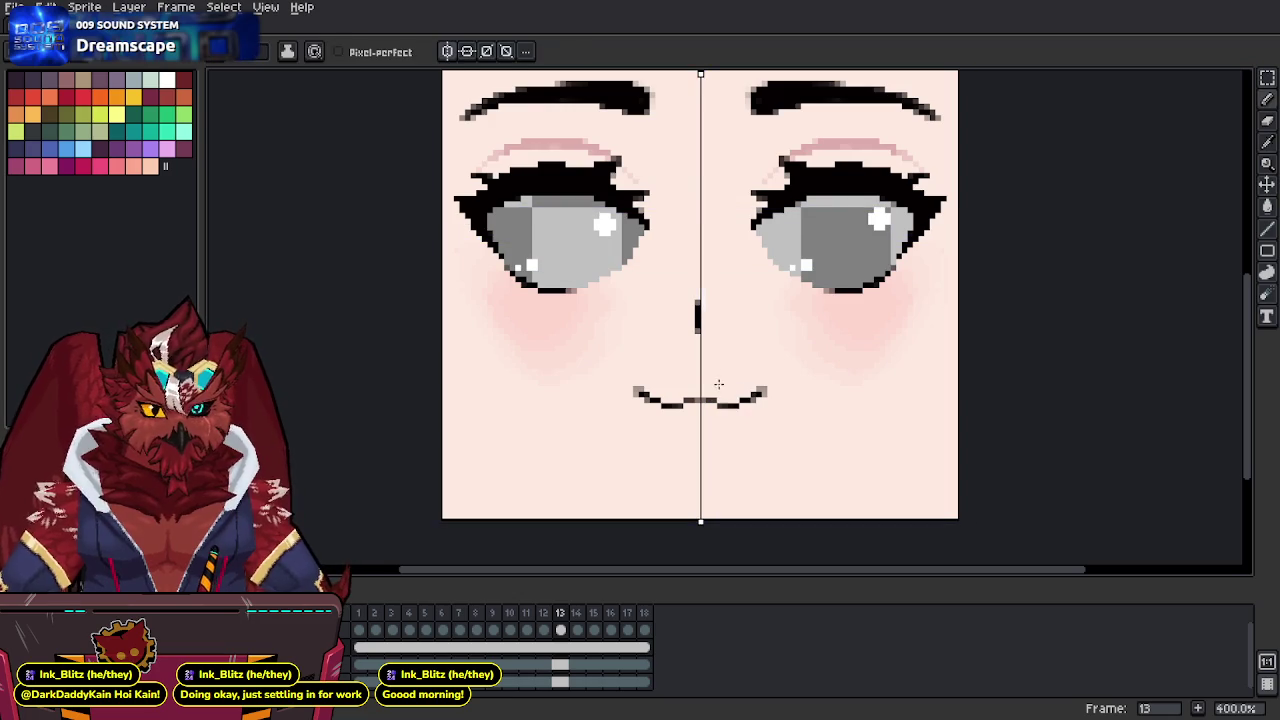
pyautogui.keyDown('alt'); pyautogui.click(730, 402); pyautogui.keyUp('alt')
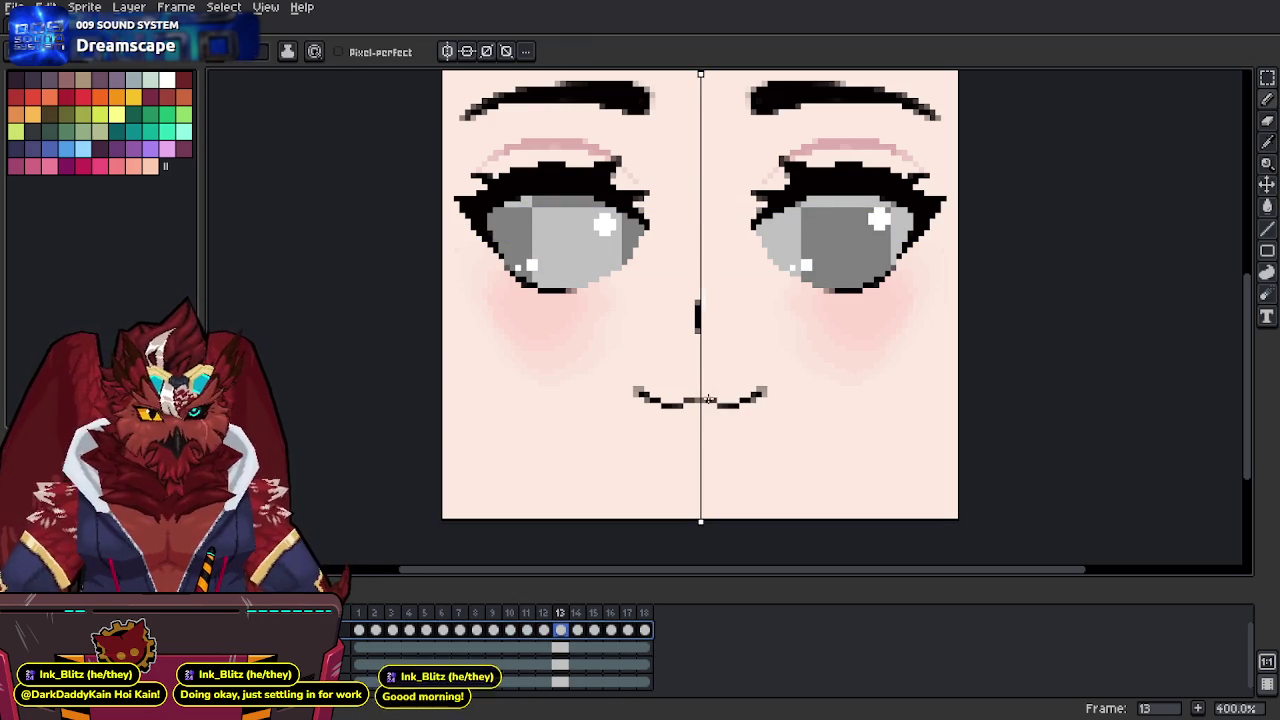
pyautogui.moveTo(703, 383)
pyautogui.mouseDown()
pyautogui.moveTo(766, 398)
pyautogui.moveTo(730, 446)
pyautogui.moveTo(705, 452)
pyautogui.mouseUp()
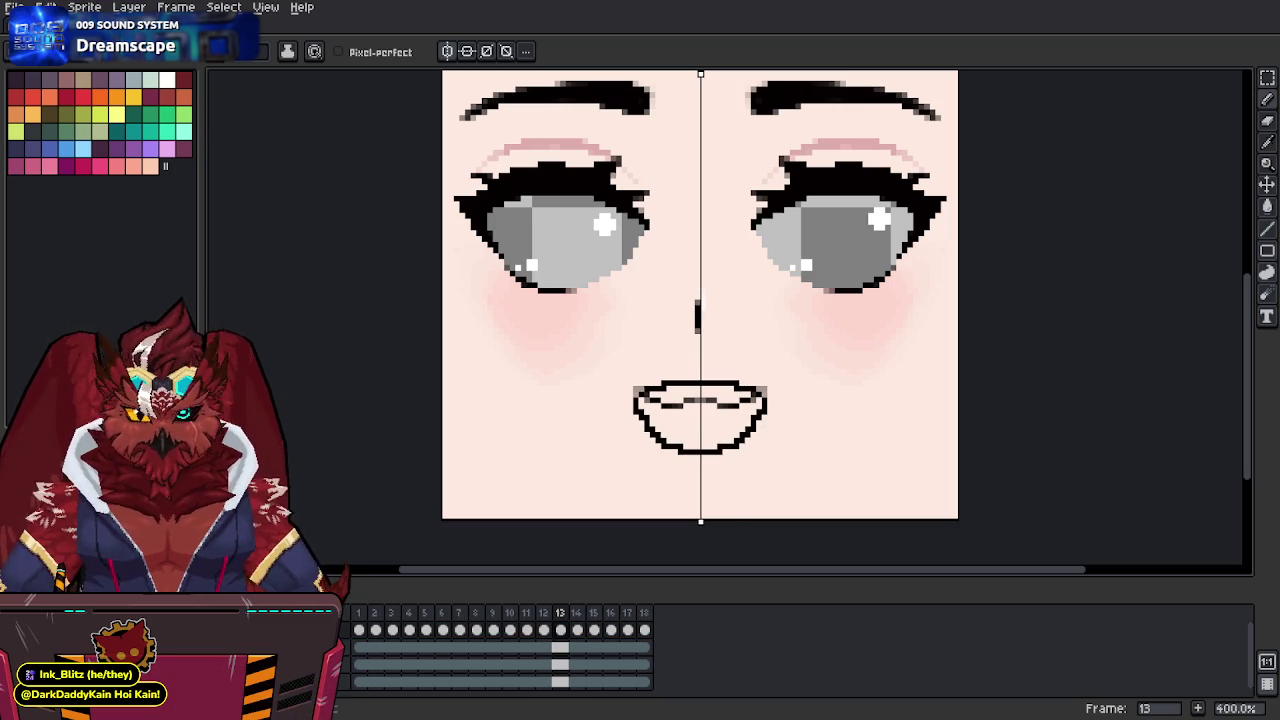
# Paint the mouth interior dark red and bucket-fill a mirrored tongue area pink.
pyautogui.moveTo(731, 386)
pyautogui.mouseDown()
pyautogui.moveTo(716, 400)
pyautogui.moveTo(722, 410)
pyautogui.moveTo(747, 396)
pyautogui.moveTo(748, 424)
pyautogui.moveTo(738, 440)
pyautogui.moveTo(700, 444)
pyautogui.moveTo(694, 424)
pyautogui.moveTo(722, 416)
pyautogui.moveTo(728, 440)
pyautogui.moveTo(746, 424)
pyautogui.moveTo(731, 413)
pyautogui.mouseUp()
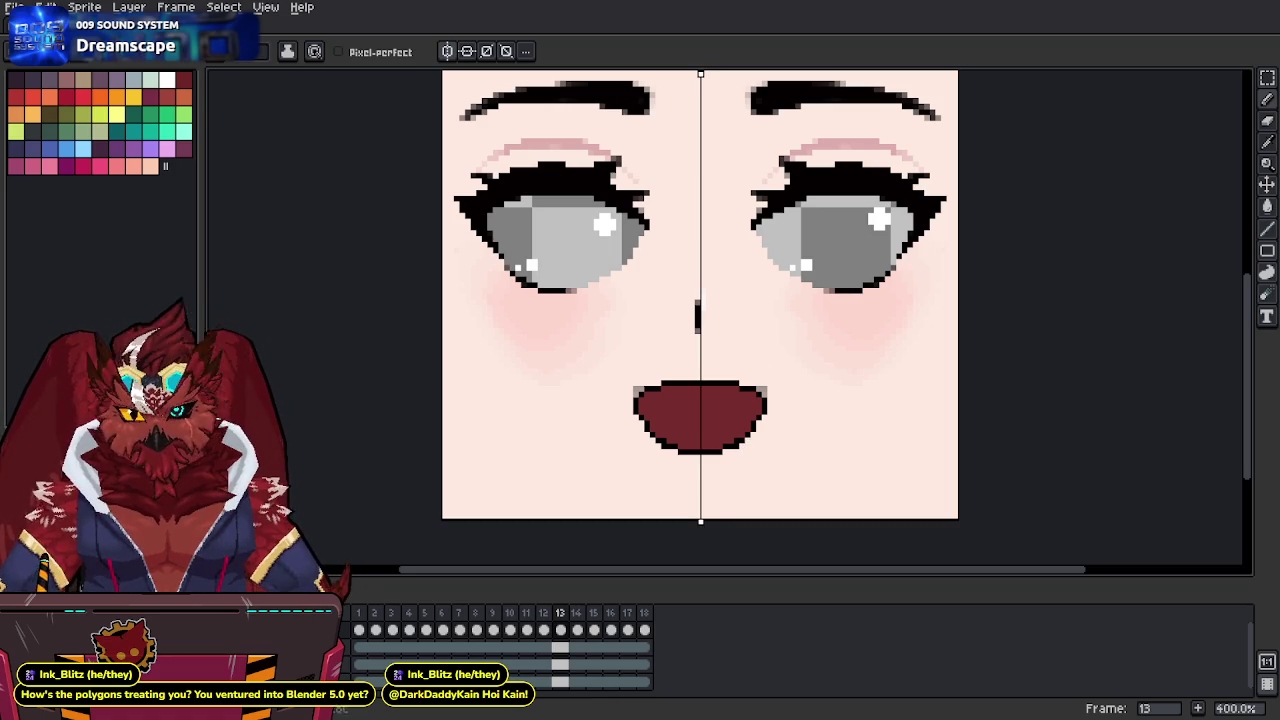
pyautogui.moveTo(700, 405); pyautogui.dragTo(744, 428)
pyautogui.press('g')
pyautogui.click(742, 428)
pyautogui.press('b')
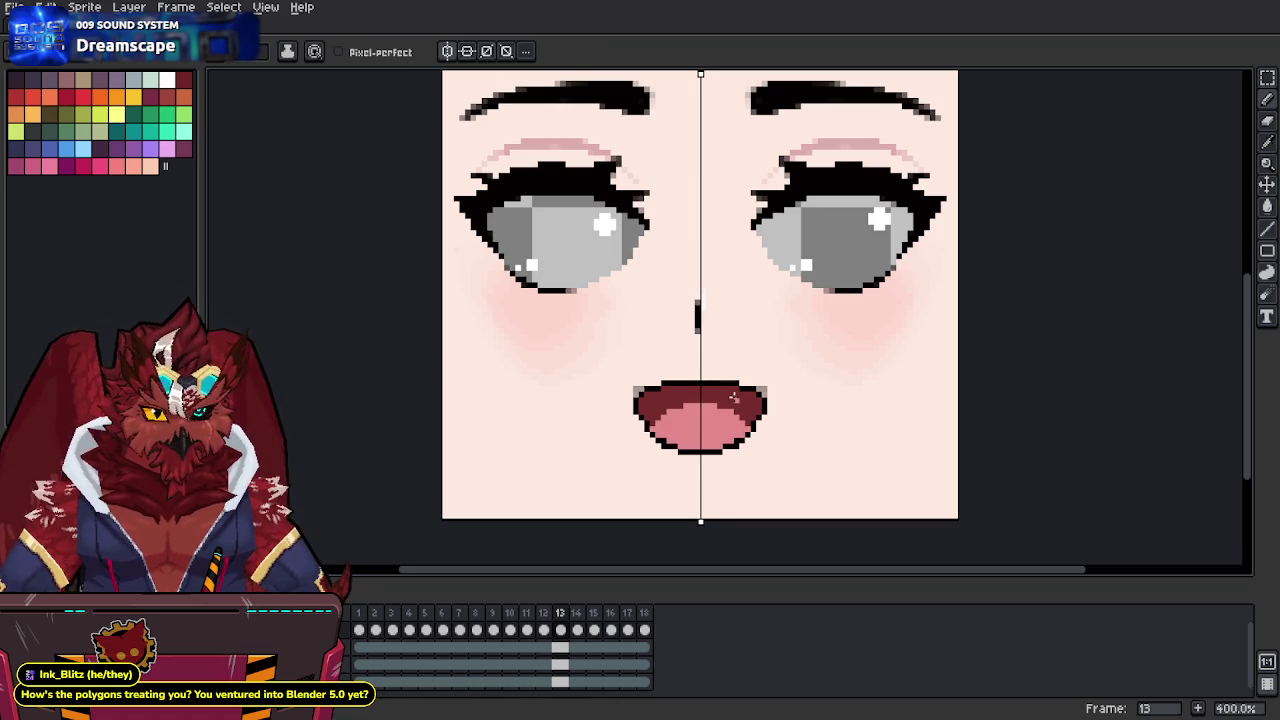
# Pencil white upper and lower teeth along the mouth, whitening its outer edges.
pyautogui.moveTo(703, 388); pyautogui.dragTo(750, 394)
pyautogui.moveTo(704, 444); pyautogui.dragTo(748, 418)
pyautogui.click(749, 423)
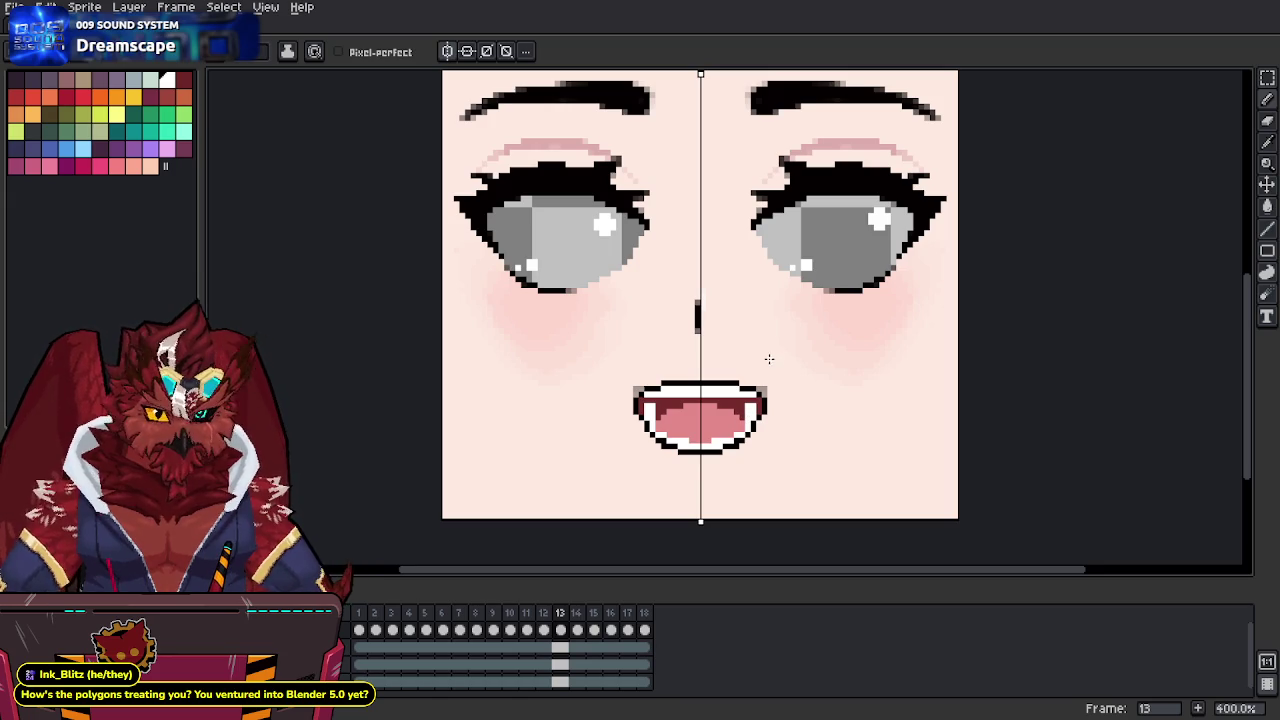
pyautogui.moveTo(749, 385); pyautogui.dragTo(735, 385, button='middle')
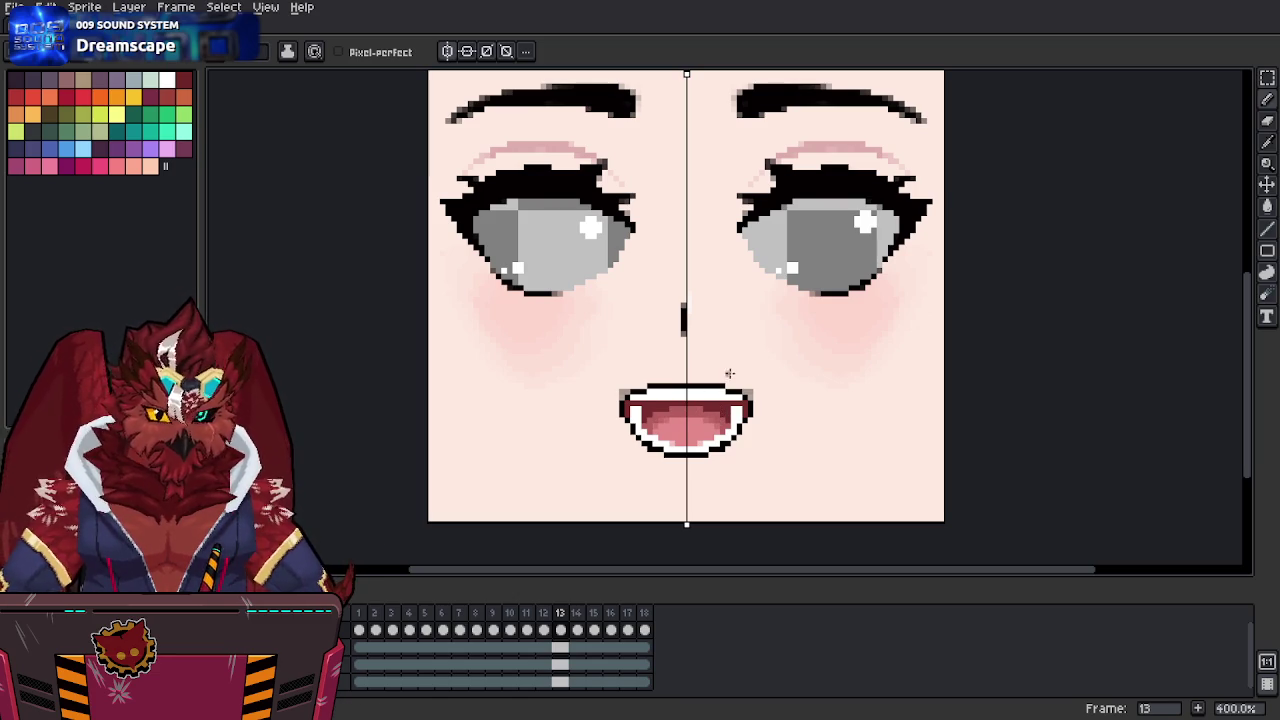
# Eyedrop white, retouch the mouth edges, and darken its upper and lower corners symmetrically.
pyautogui.press('alt')
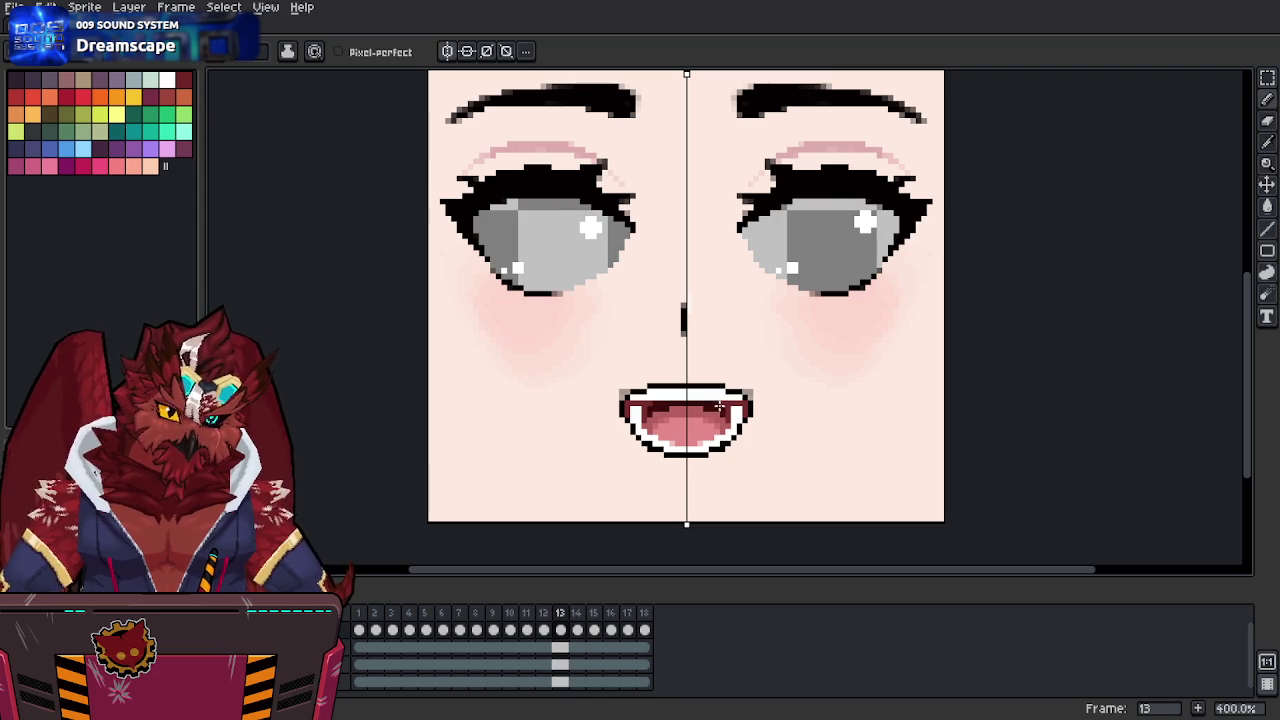
pyautogui.keyDown('alt'); pyautogui.click(740, 410); pyautogui.keyUp('alt')
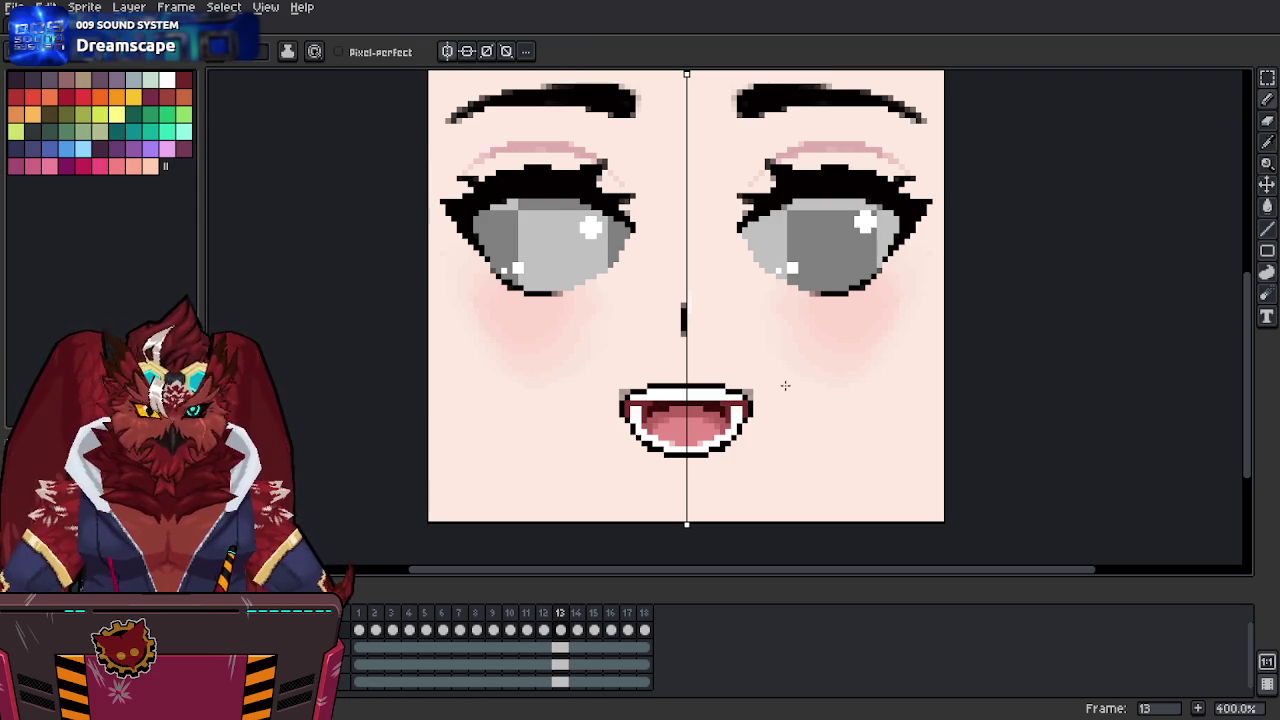
pyautogui.moveTo(737, 410); pyautogui.dragTo(735, 425)
pyautogui.click(741, 412)
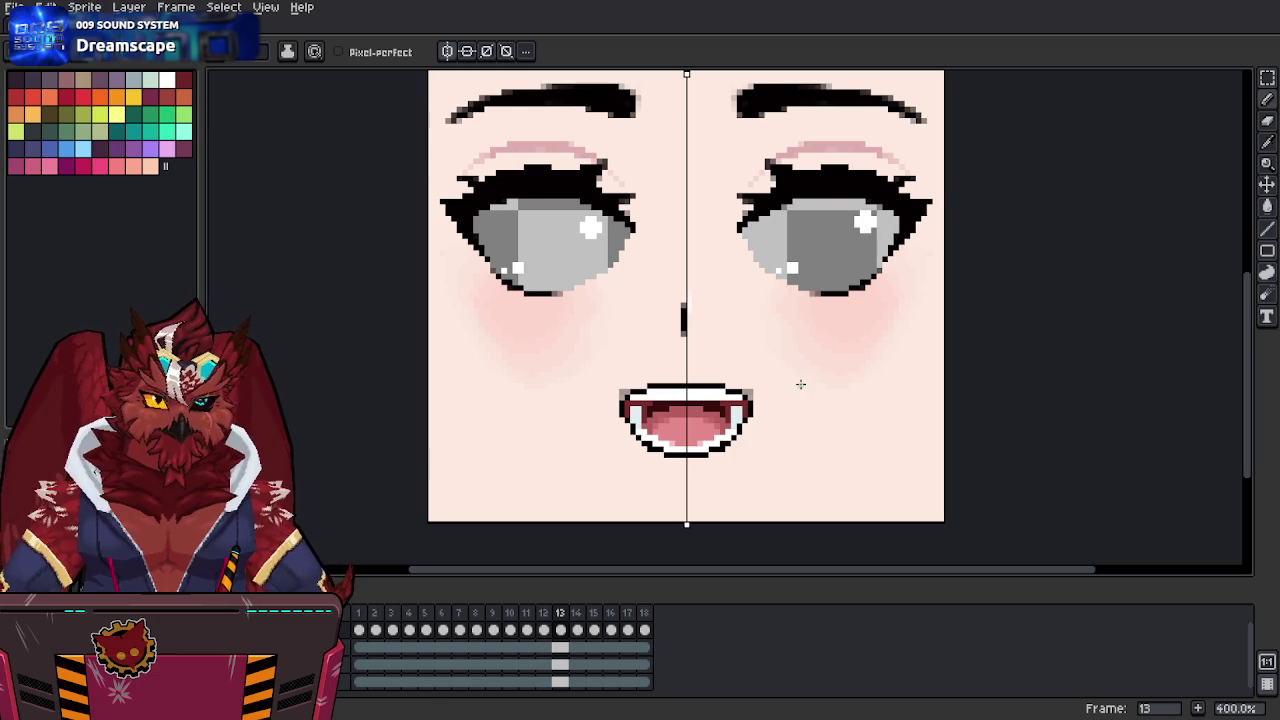
pyautogui.click(735, 412)
pyautogui.click(739, 415)
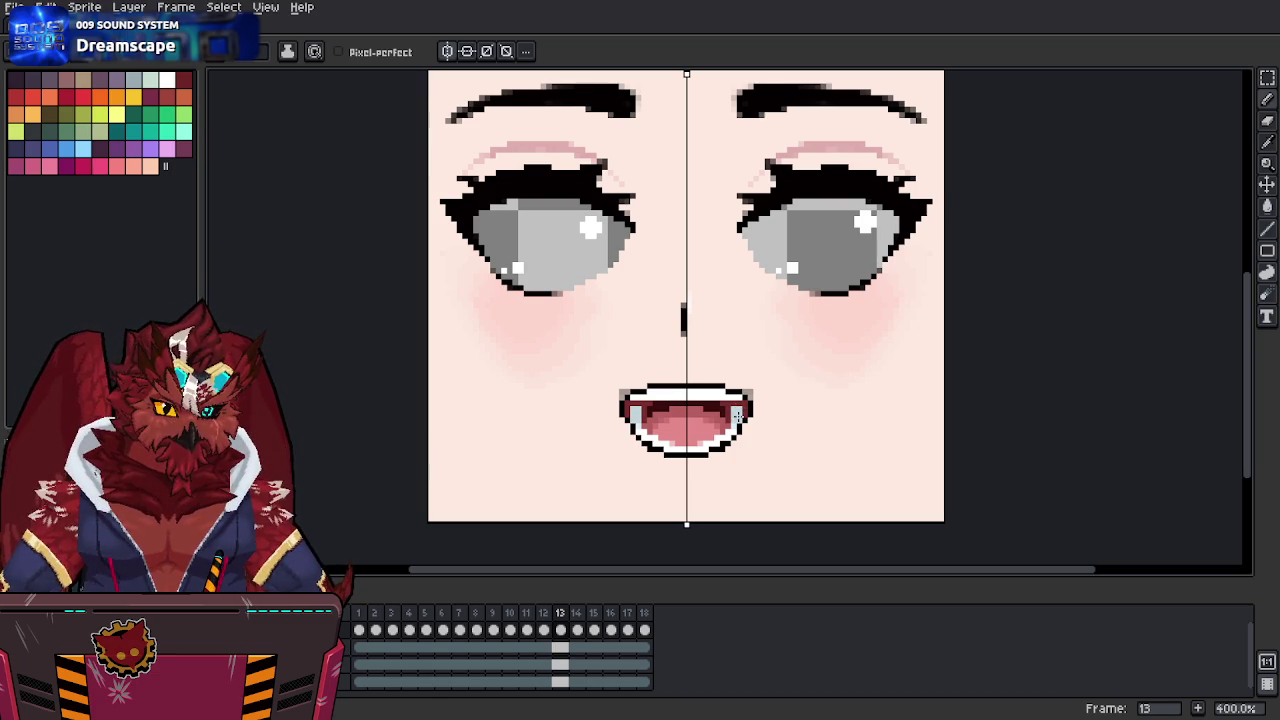
pyautogui.click(731, 430)
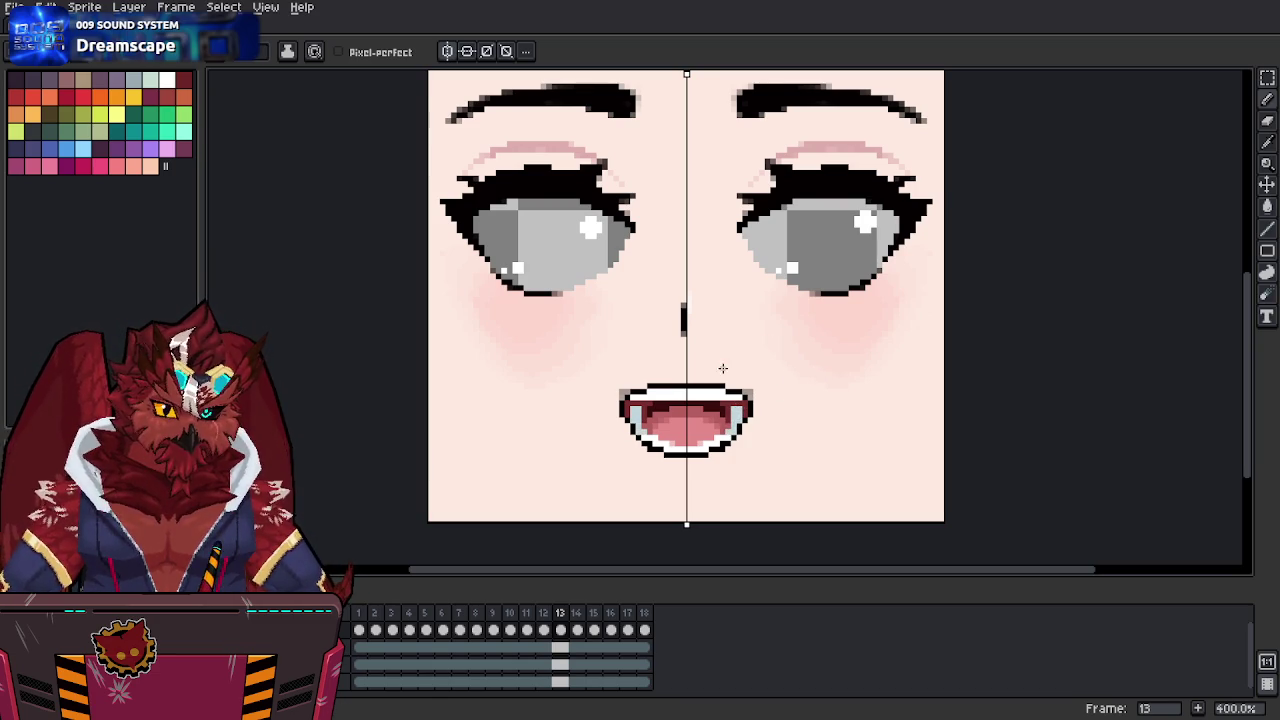
pyautogui.click(737, 397)
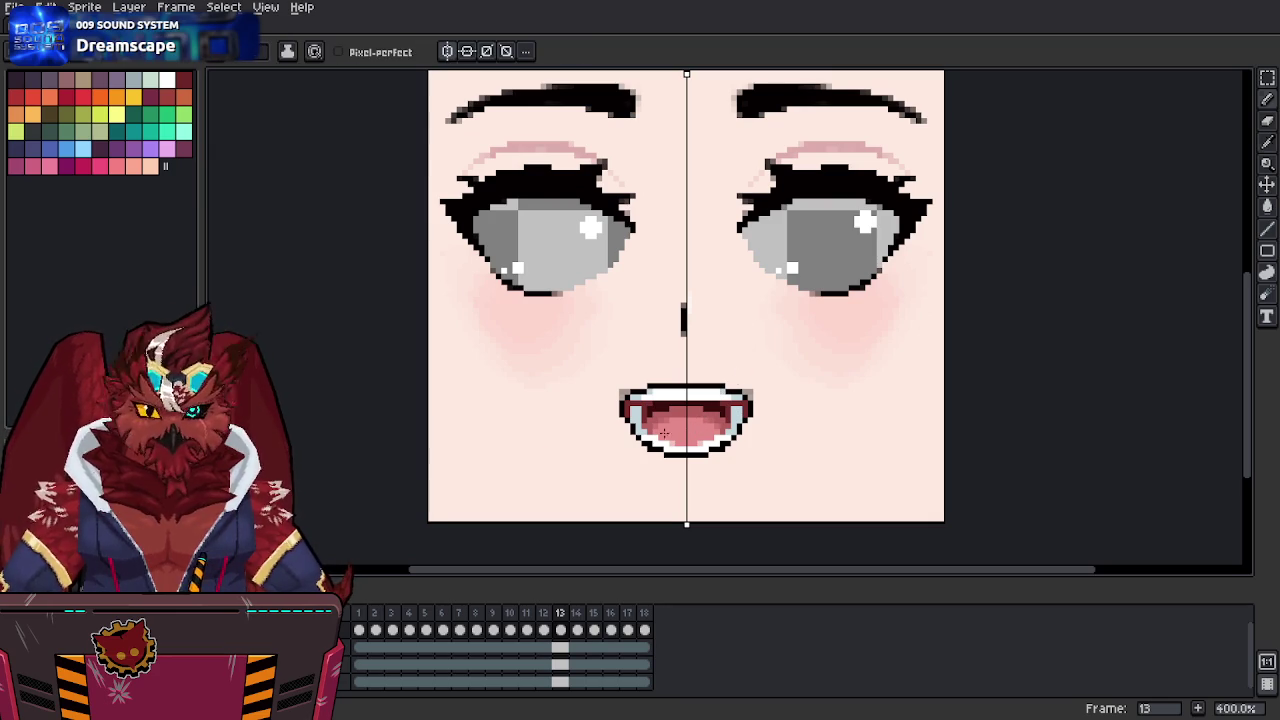
# Sample colours from inside and along the mouth's edge for further touch-ups.
pyautogui.keyDown('alt'); pyautogui.click(705, 430); pyautogui.keyUp('alt')
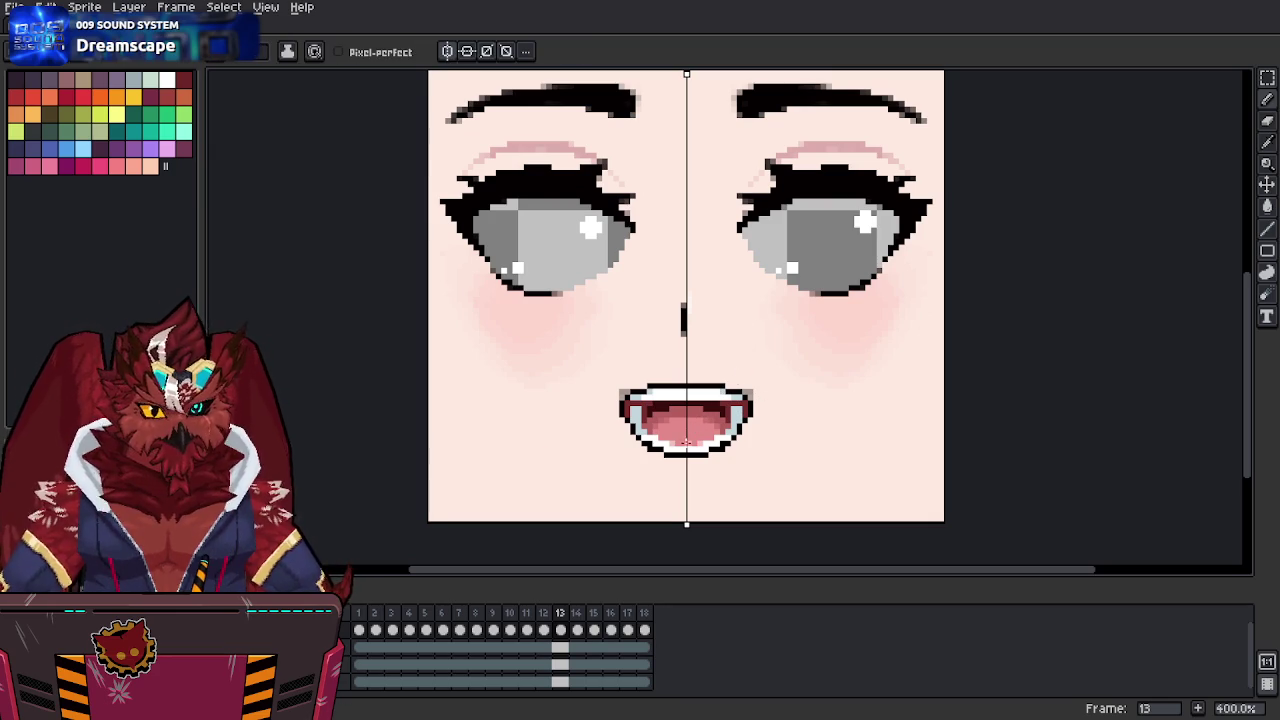
pyautogui.press('alt')
pyautogui.keyDown('alt'); pyautogui.click(700, 432); pyautogui.keyUp('alt')
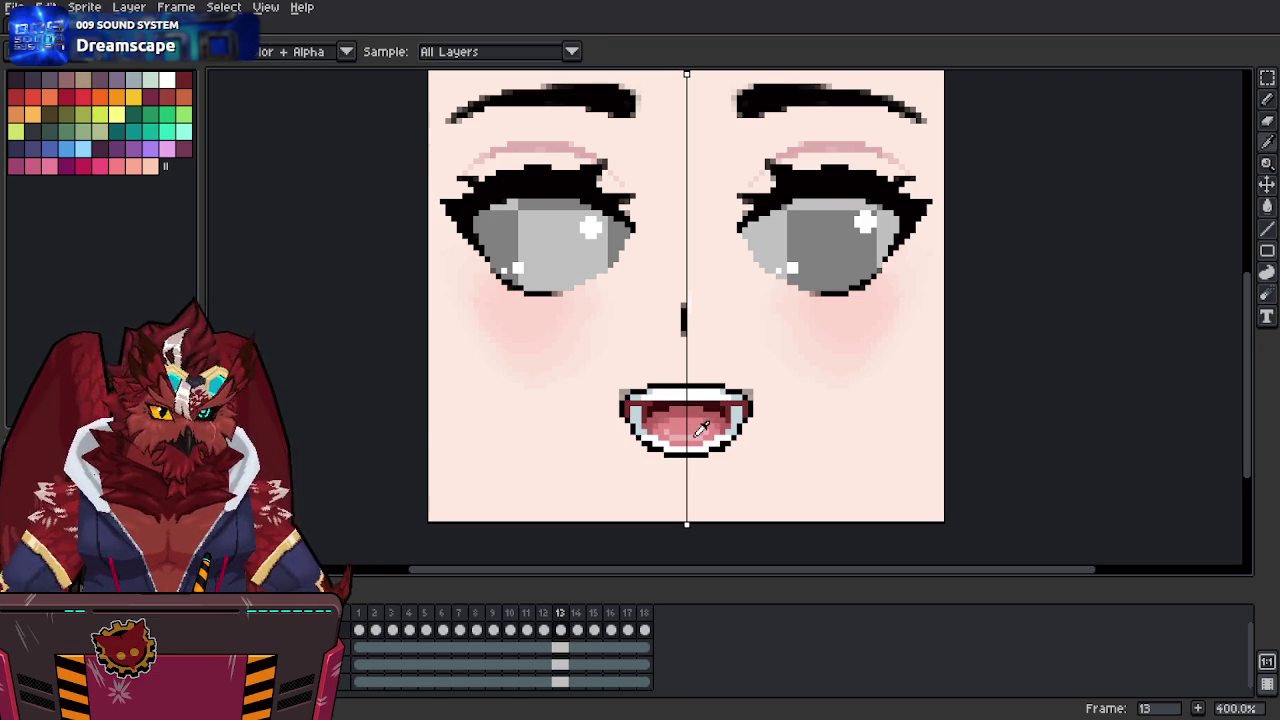
pyautogui.keyDown('alt'); pyautogui.click(723, 380); pyautogui.keyUp('alt')
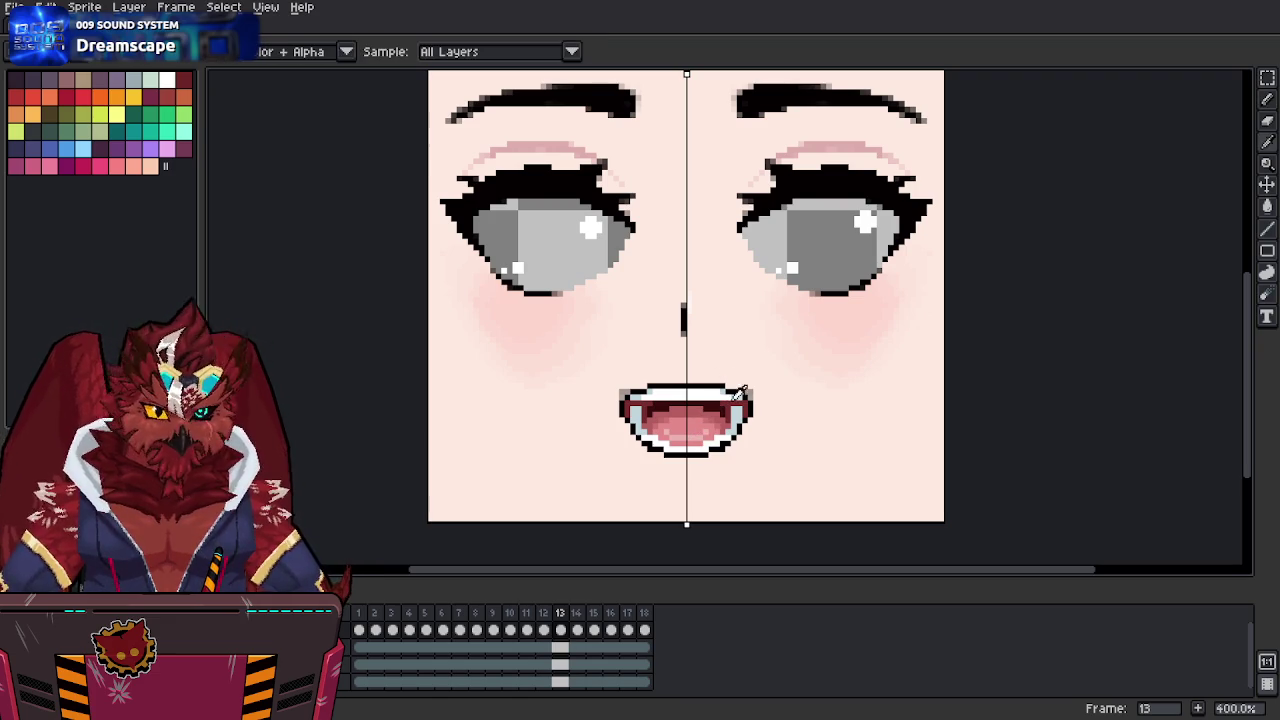
pyautogui.keyDown('alt'); pyautogui.click(735, 393); pyautogui.keyUp('alt')
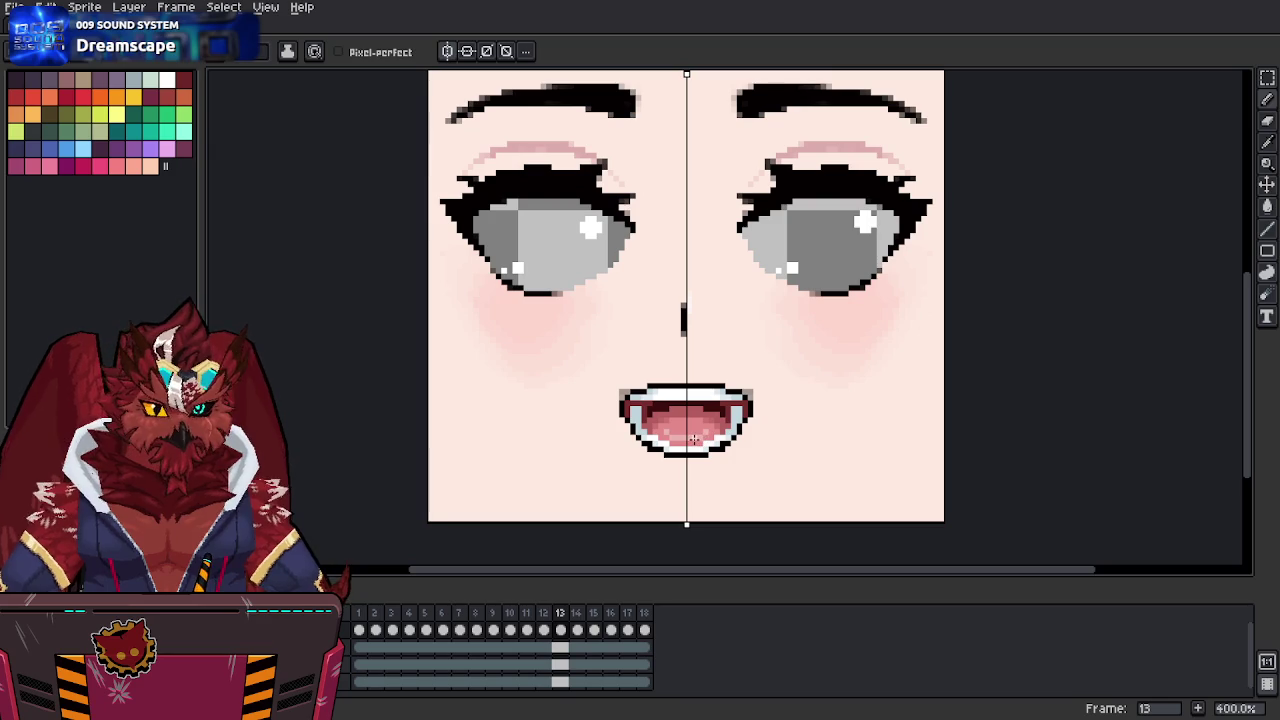
pyautogui.press('space')
pyautogui.moveTo(725, 386); pyautogui.dragTo(720, 396)
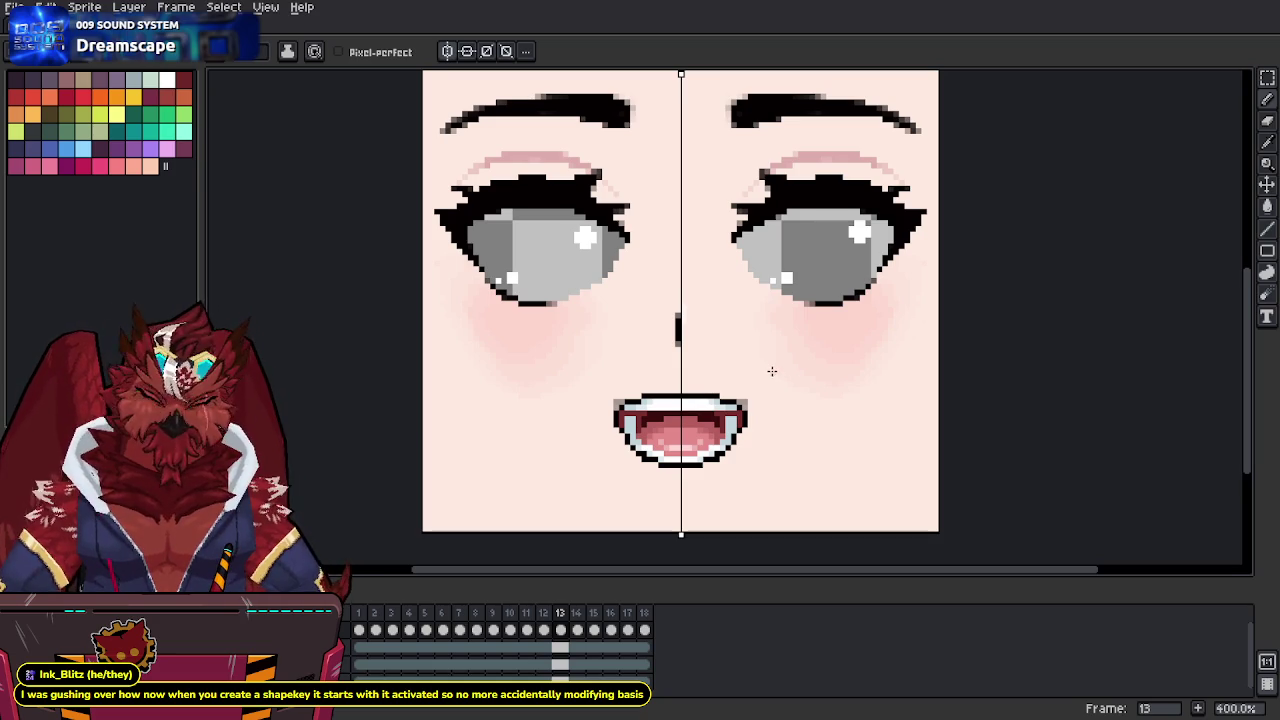
# Recentre and zoom the canvas on frame 13's open mouth, keeping the pencil active.
pyautogui.moveTo(775, 372); pyautogui.dragTo(768, 389, button='middle')
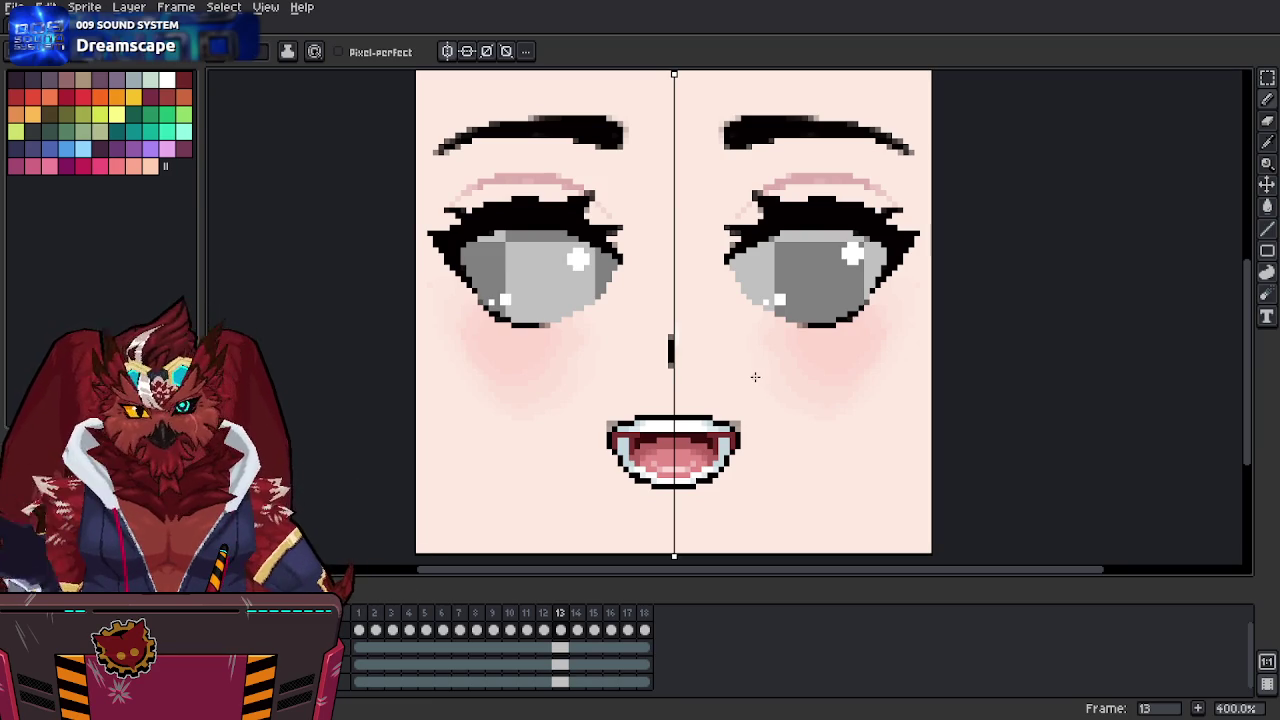
pyautogui.scroll(-1, 754, 376)
pyautogui.scroll(-1, 730, 395)
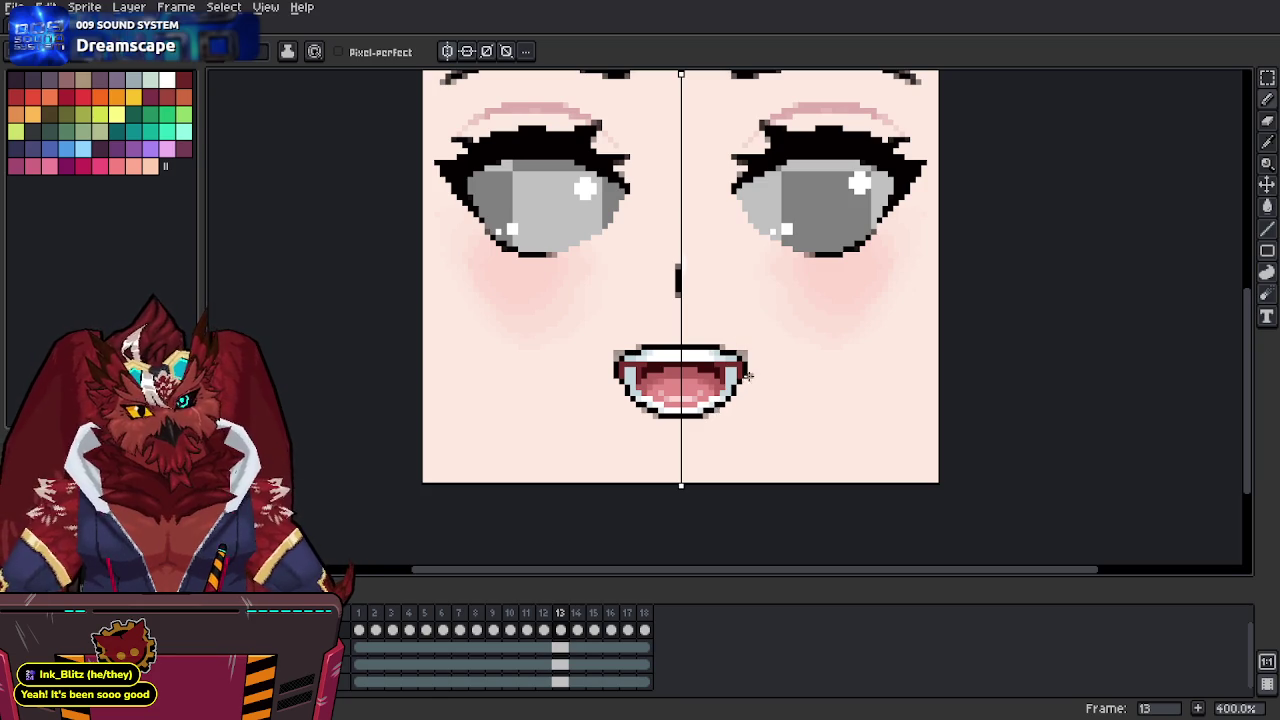
pyautogui.scroll(1, 749, 362)
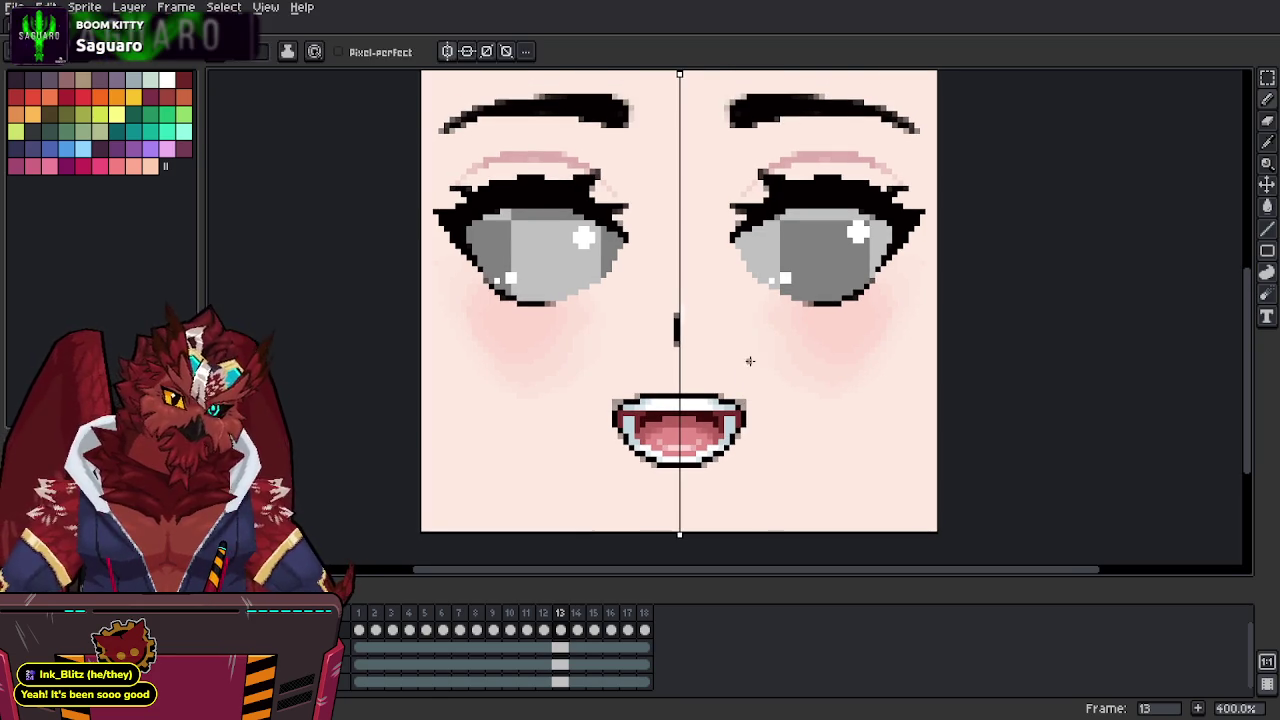
pyautogui.moveTo(747, 396); pyautogui.dragTo(751, 368, button='middle')
pyautogui.press('i')
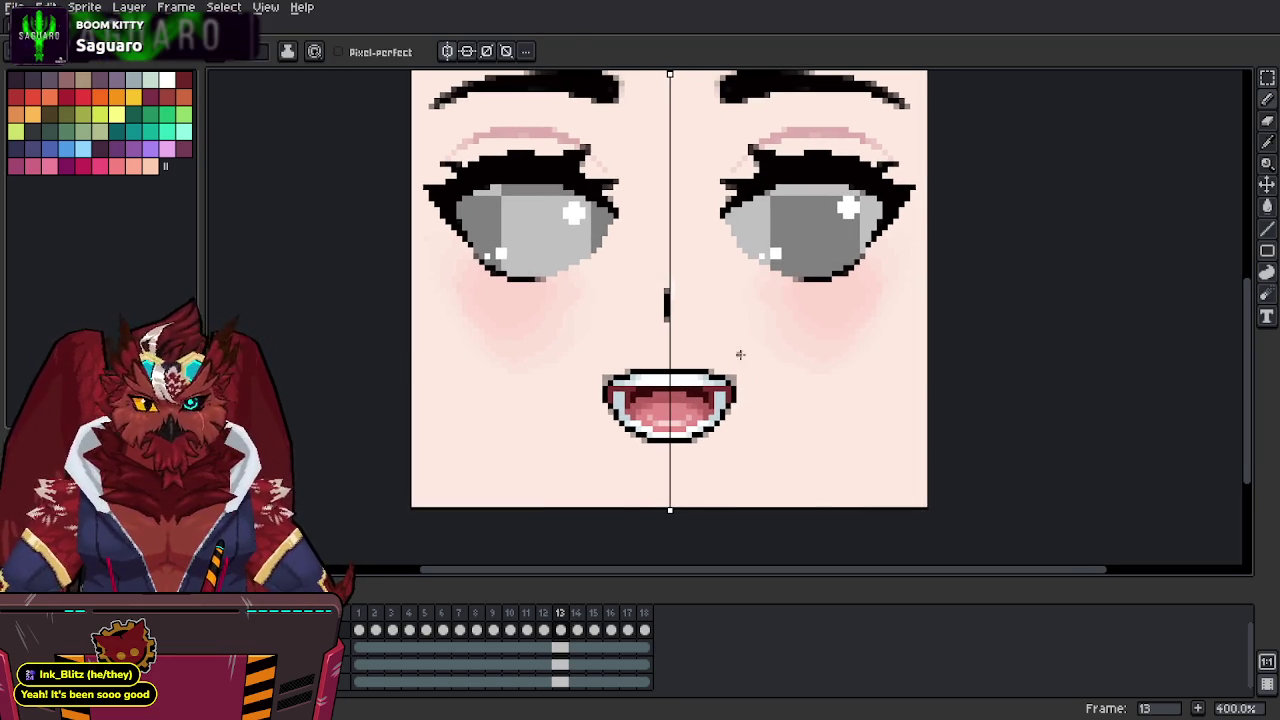
pyautogui.press('b')
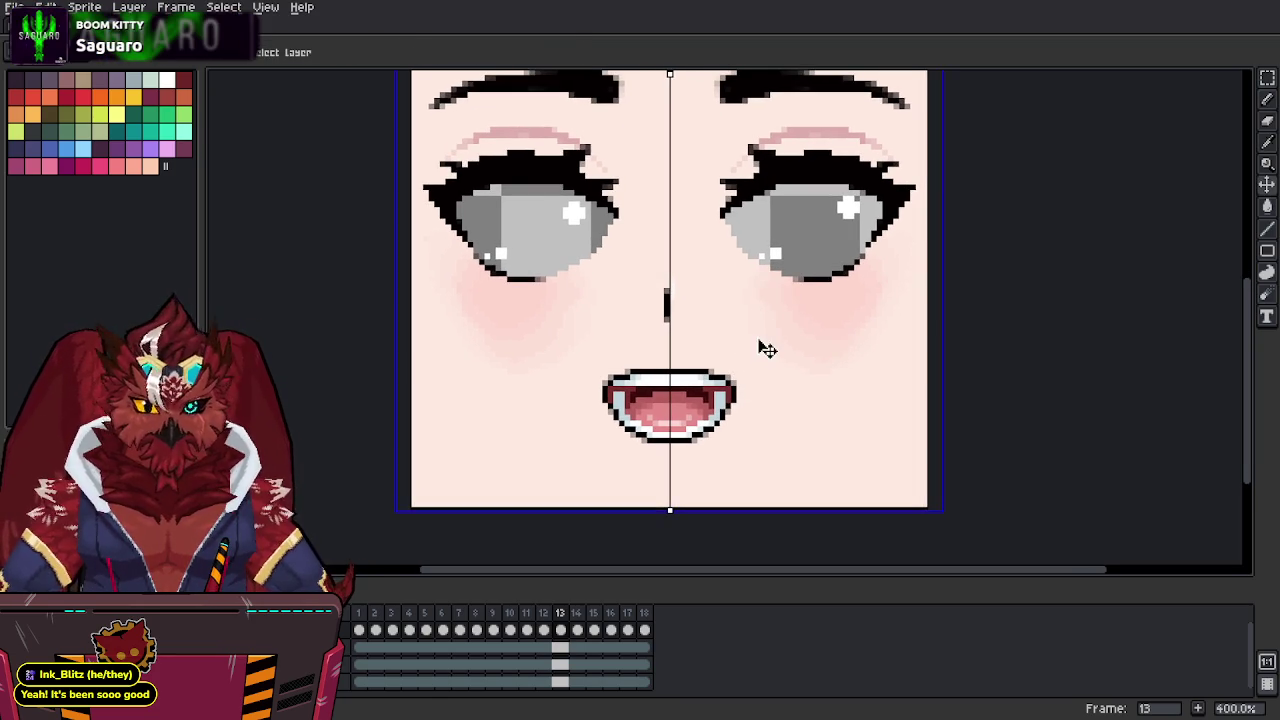
pyautogui.moveTo(771, 236)
pyautogui.mouseDown(button='middle')
pyautogui.moveTo(765, 288)
pyautogui.moveTo(772, 280)
pyautogui.mouseUp(button='middle')
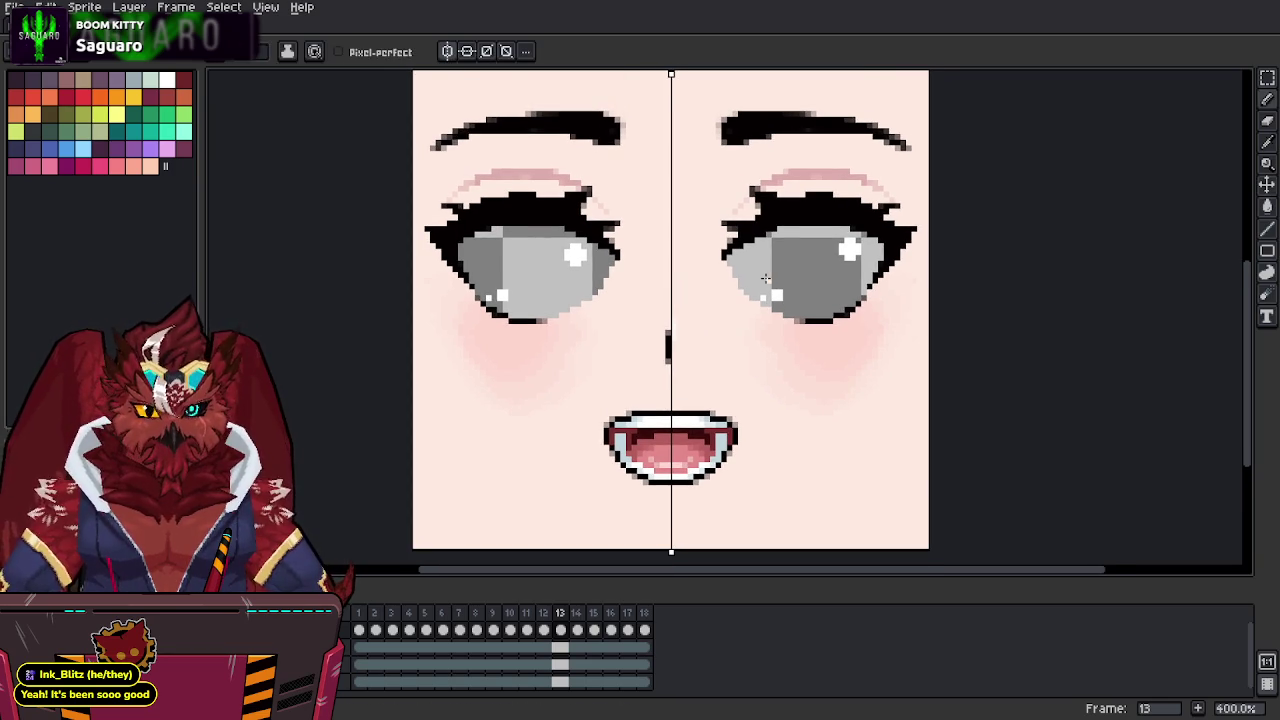
# Move to frame 15 and compare its open mouth with frame 16's closed mouth.
pyautogui.click(560, 630)
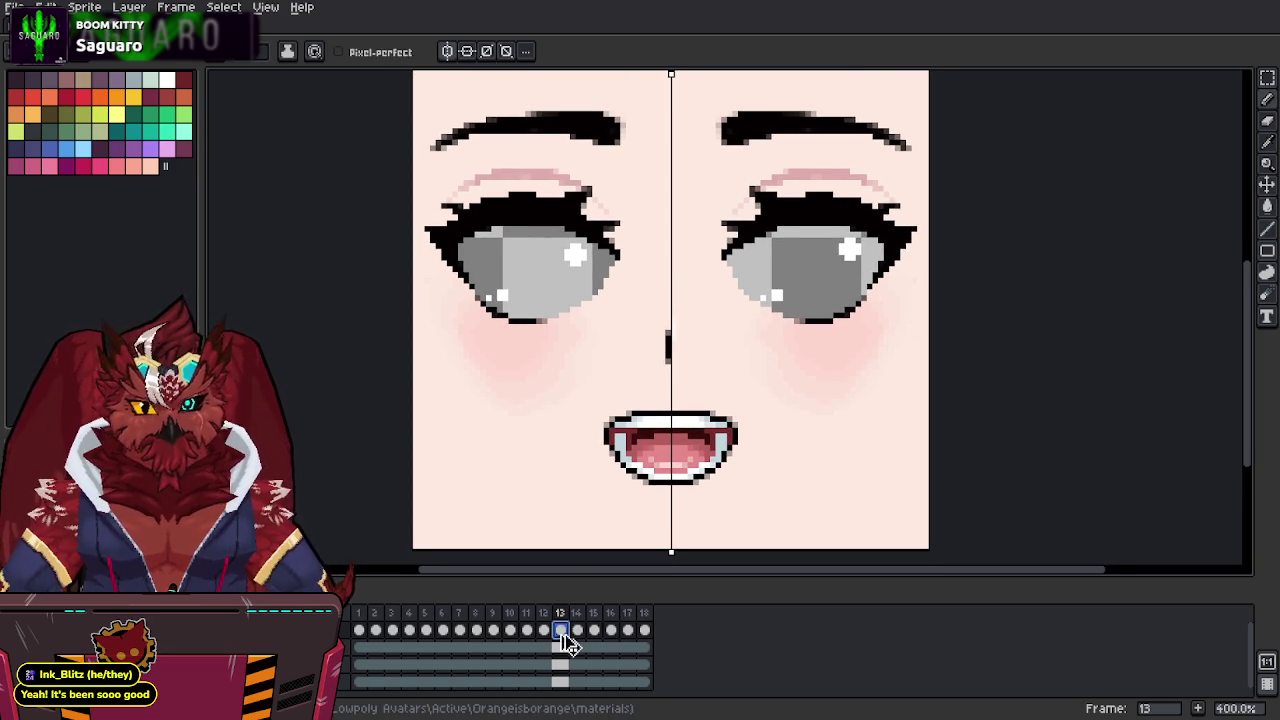
pyautogui.click(594, 630)
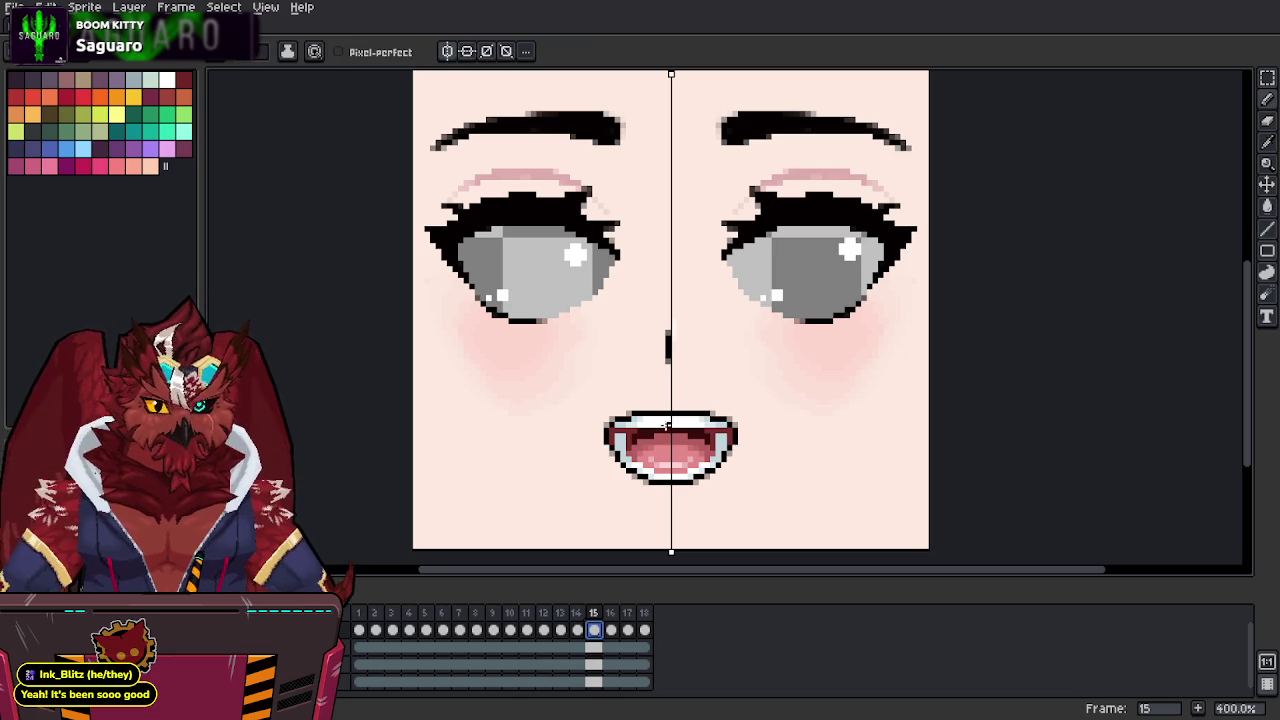
pyautogui.press('Right')
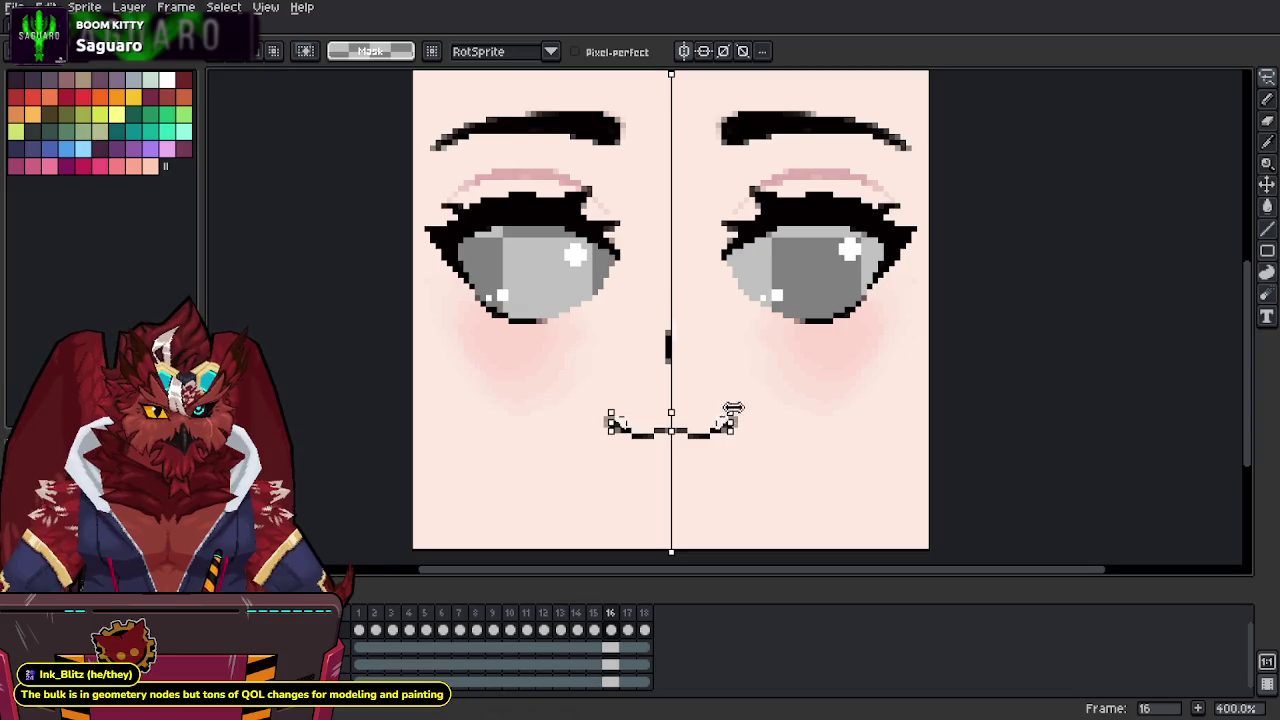
pyautogui.press('Left')
pyautogui.press('b')
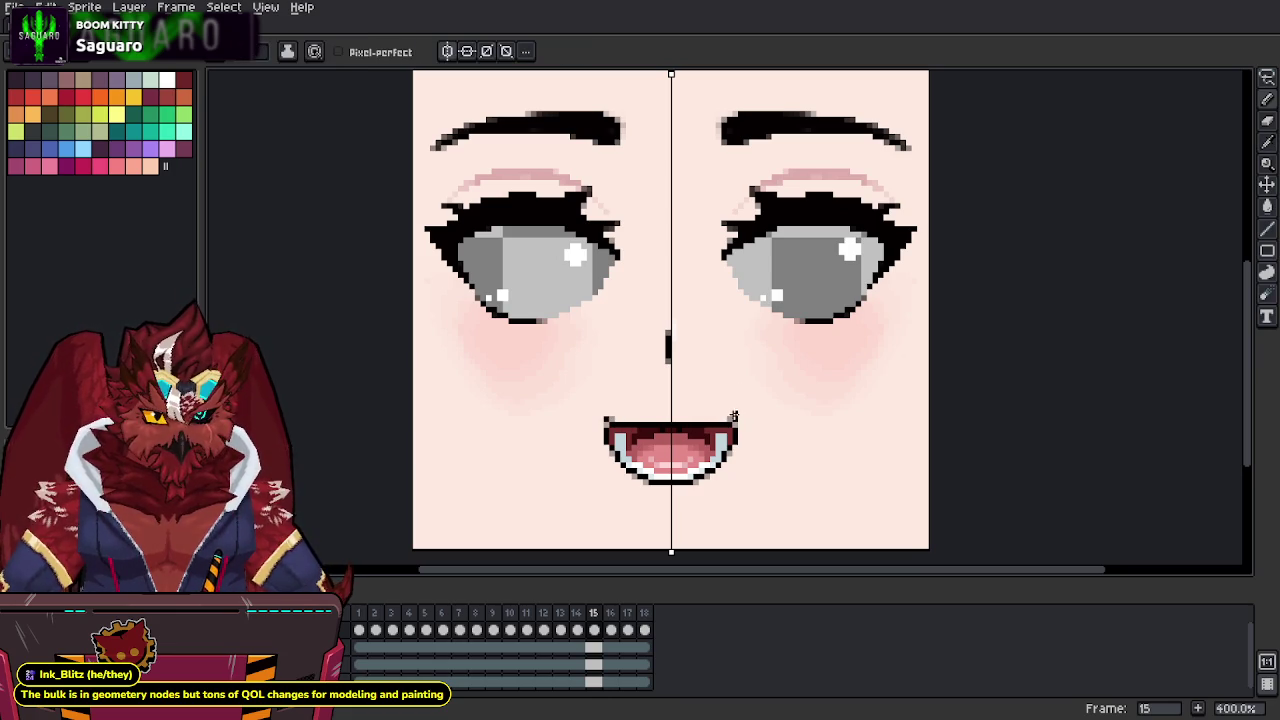
# Select and stretch frame 15's mouth, then paste in a smaller, darker interior.
pyautogui.press('m')
pyautogui.moveTo(742, 419)
pyautogui.mouseDown()
pyautogui.moveTo(600, 487)
pyautogui.moveTo(671, 437)
pyautogui.mouseUp()
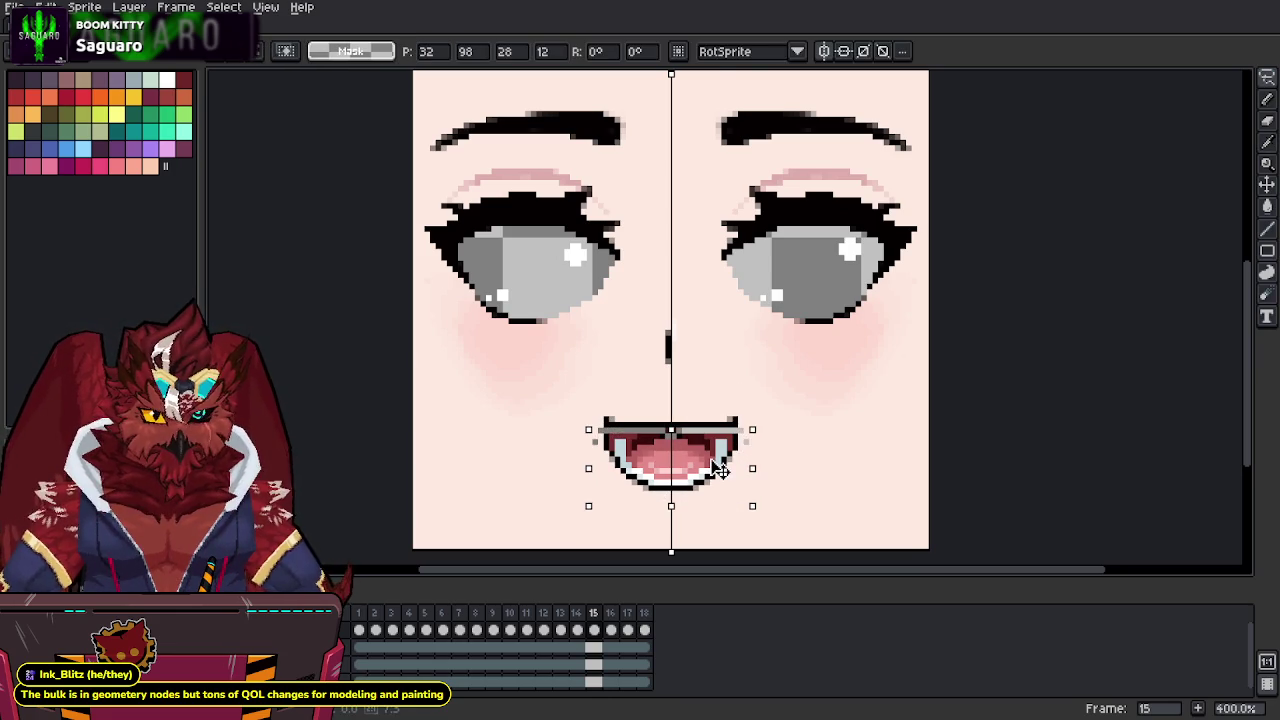
pyautogui.press('b')
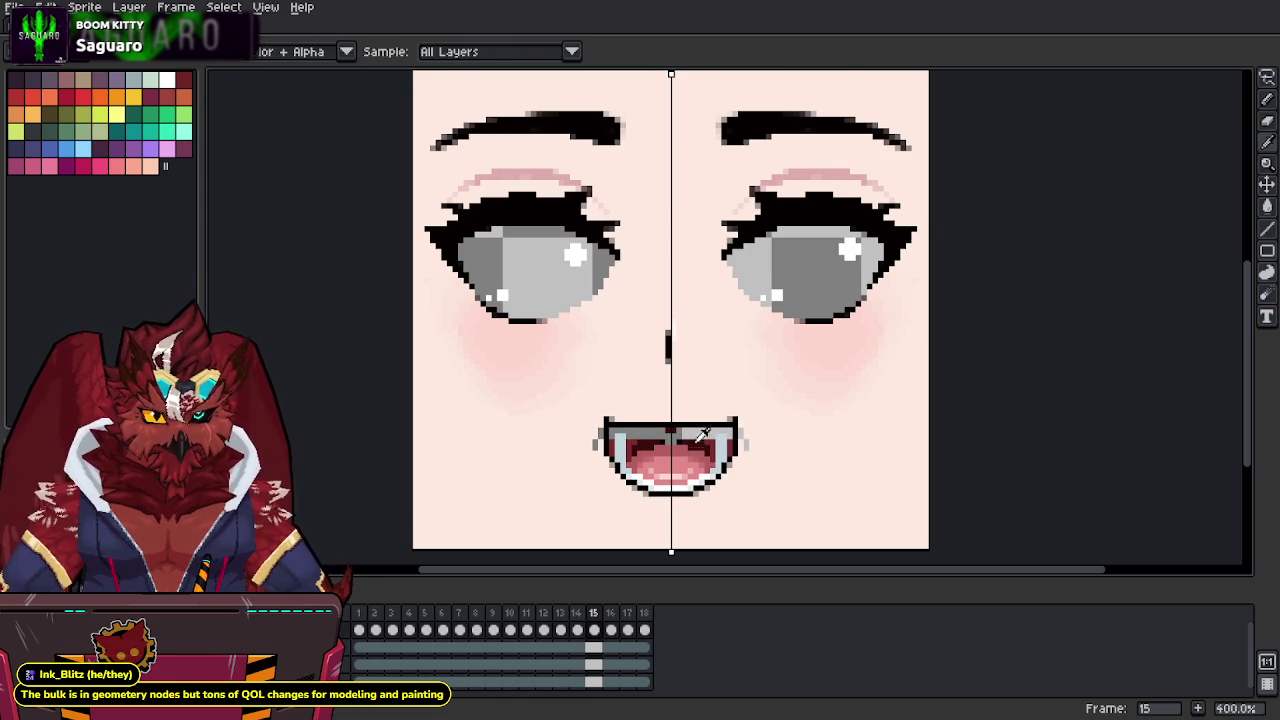
pyautogui.press('m')
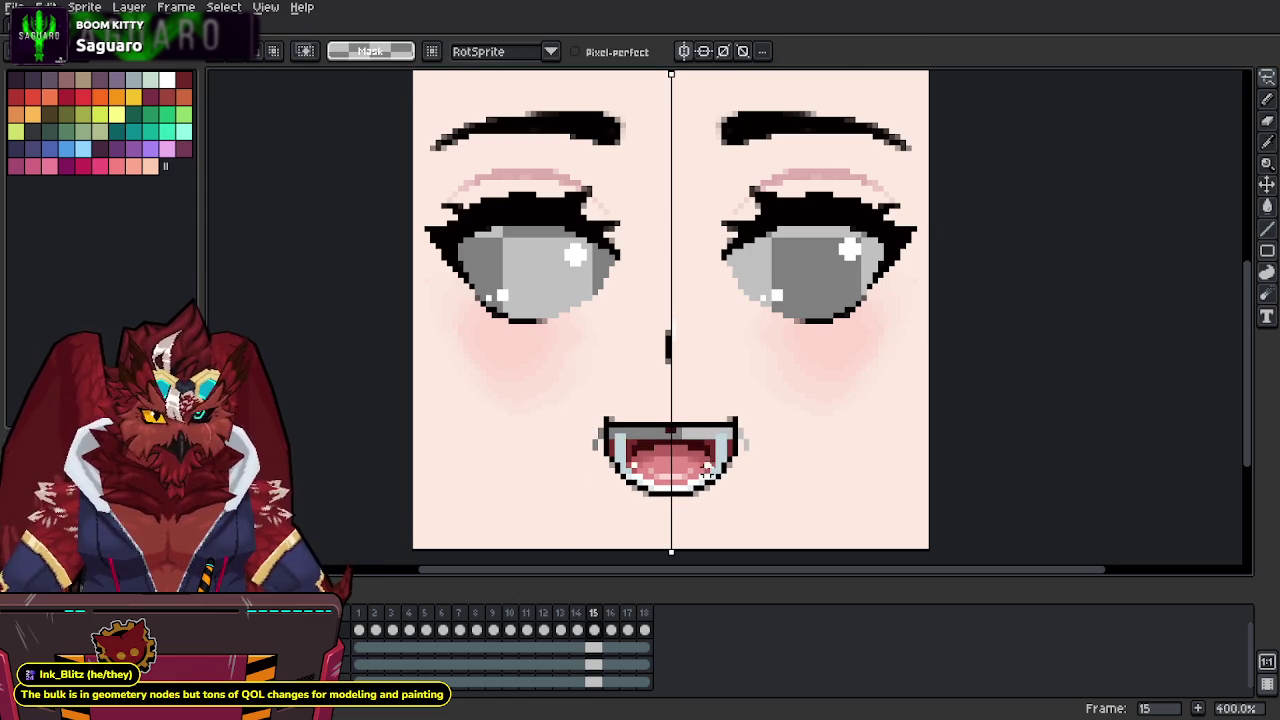
pyautogui.moveTo(674, 440); pyautogui.dragTo(704, 467)
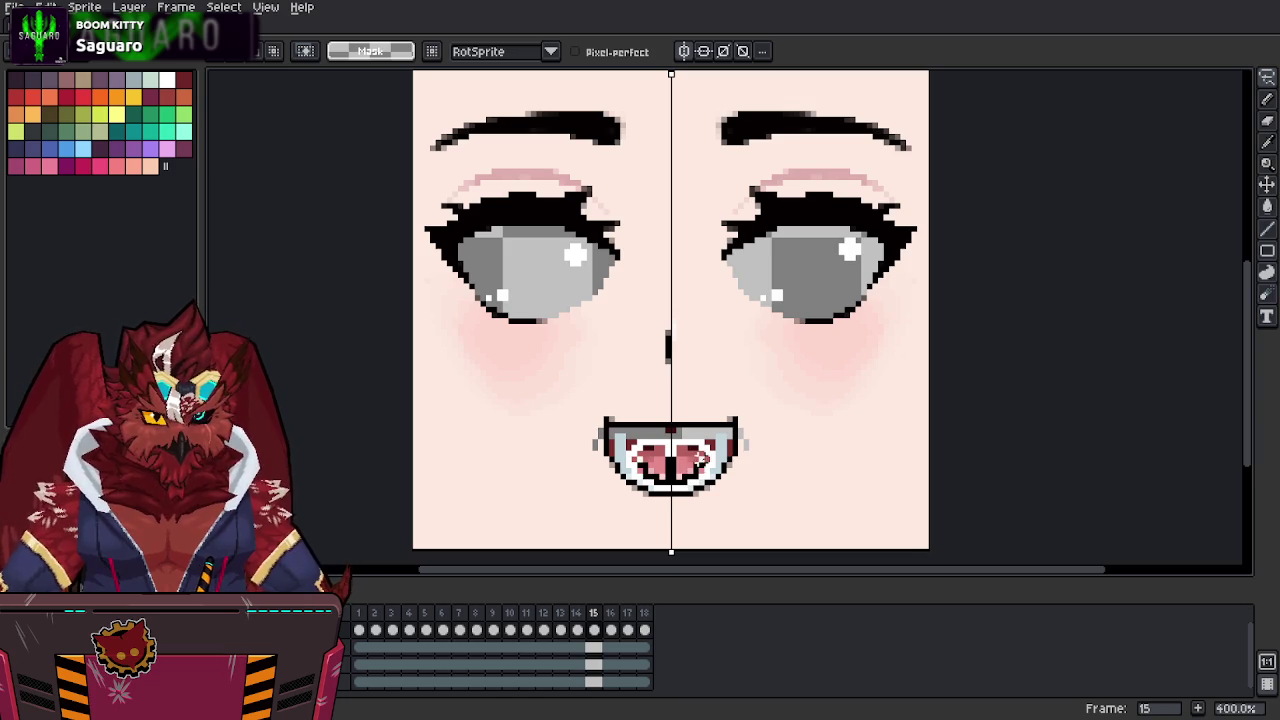
pyautogui.hotkey('ctrl', 'v')
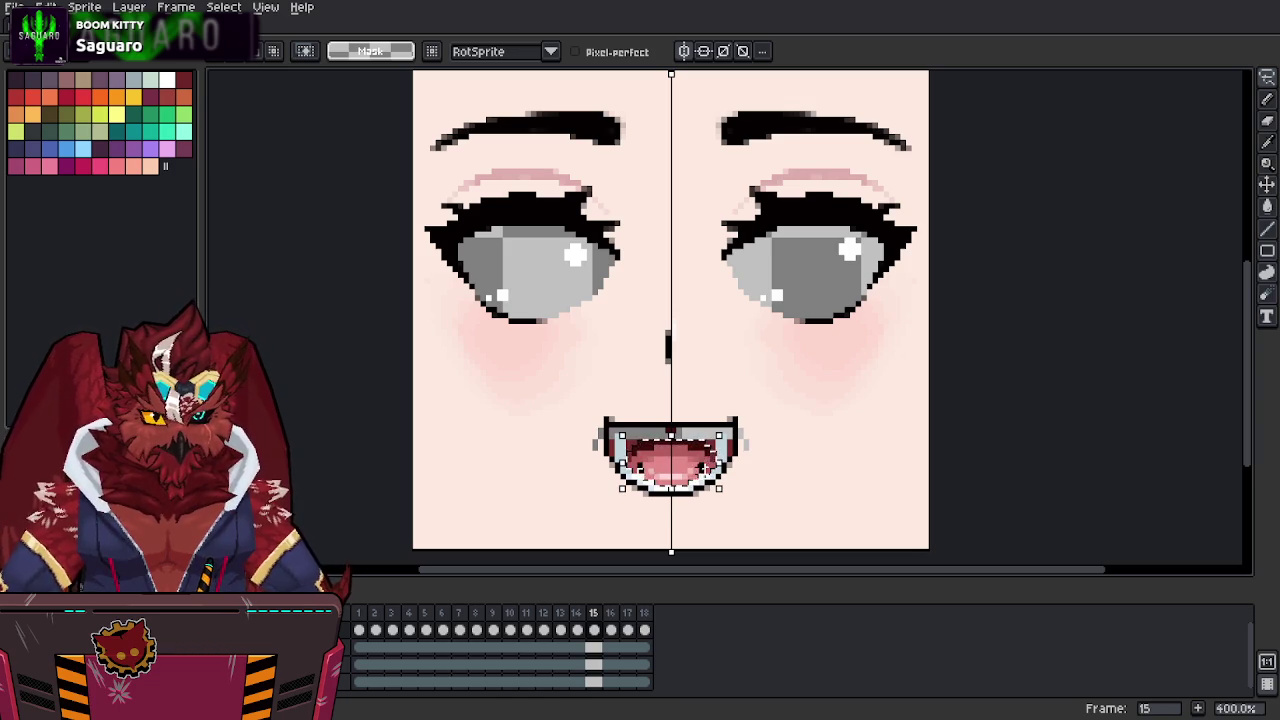
pyautogui.hotkey('ctrl', 'v')
pyautogui.press('Return')
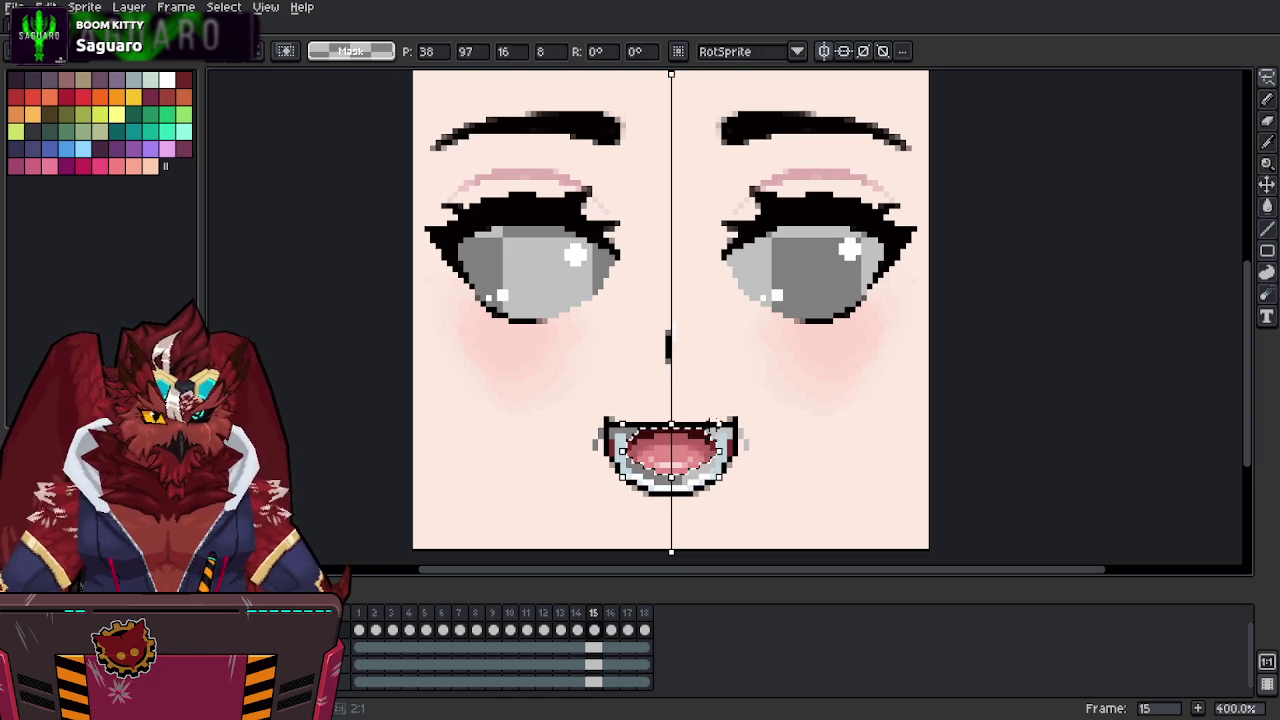
pyautogui.press('g')
pyautogui.press('b')
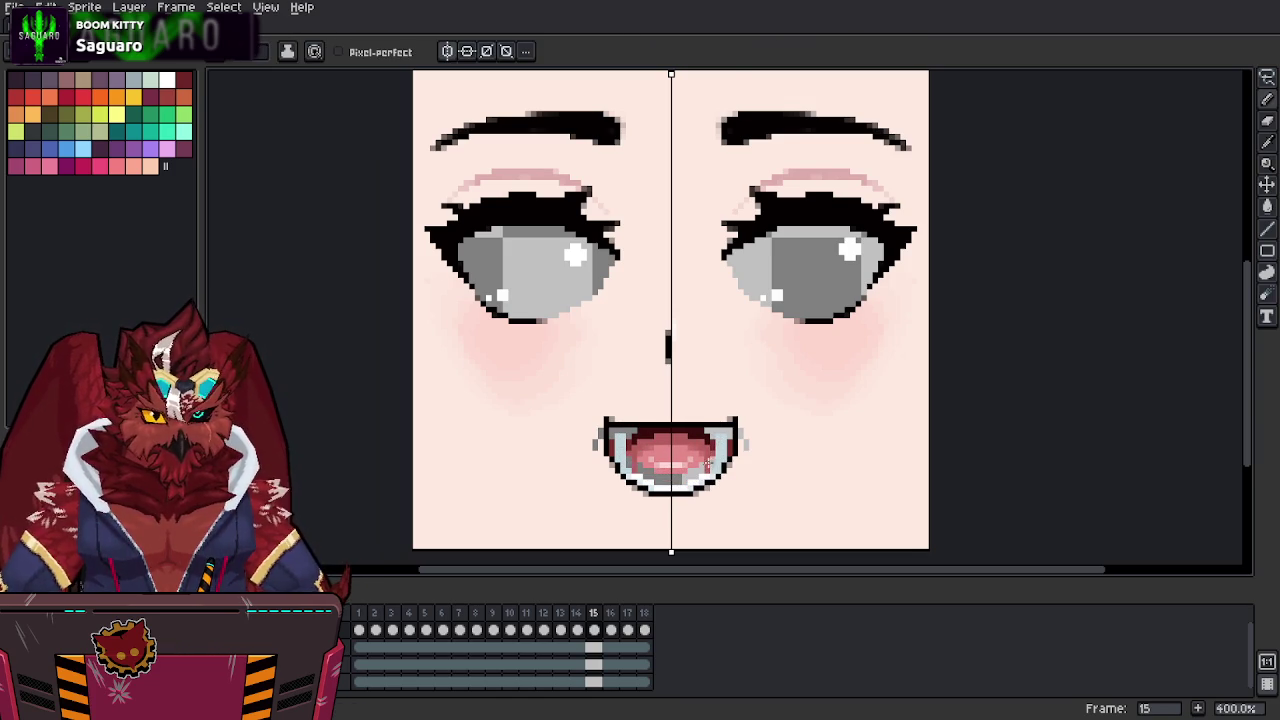
# Refill the tongue a lighter pink and sample mouth colours for touch-ups.
pyautogui.press('i')
pyautogui.press('g')
pyautogui.click(700, 470)
pyautogui.press('b')
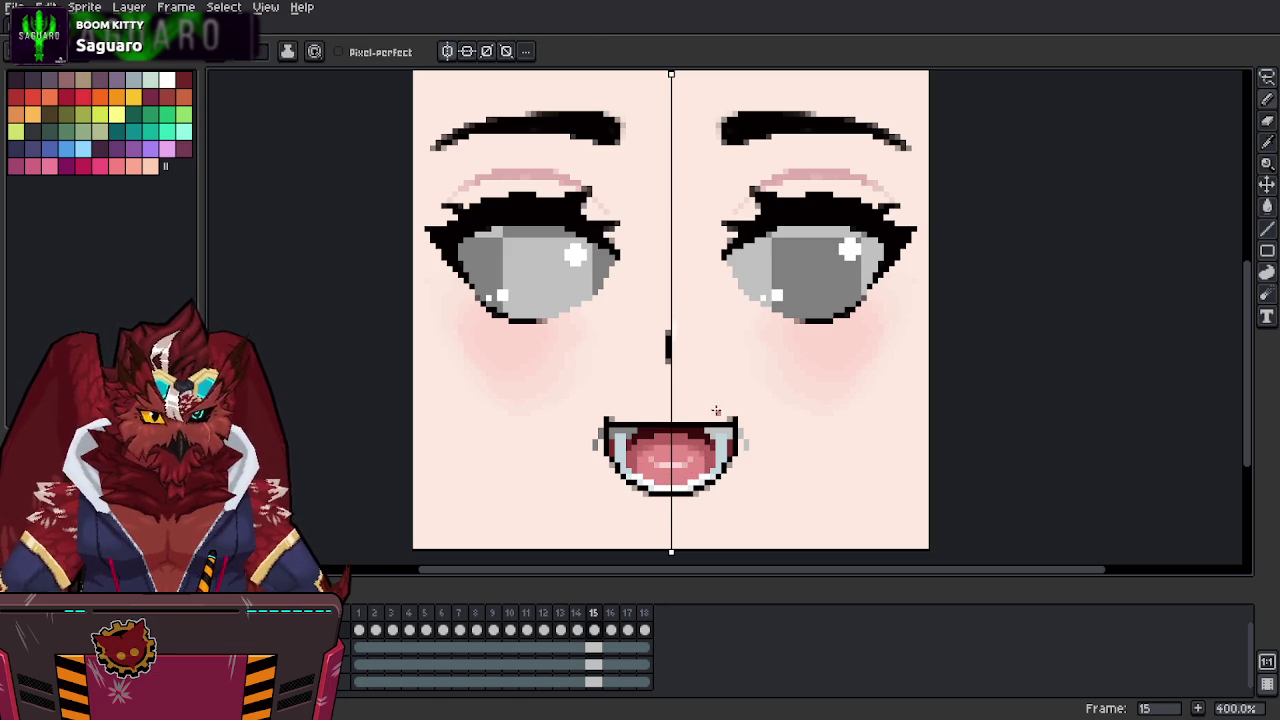
pyautogui.press('i')
pyautogui.press('b')
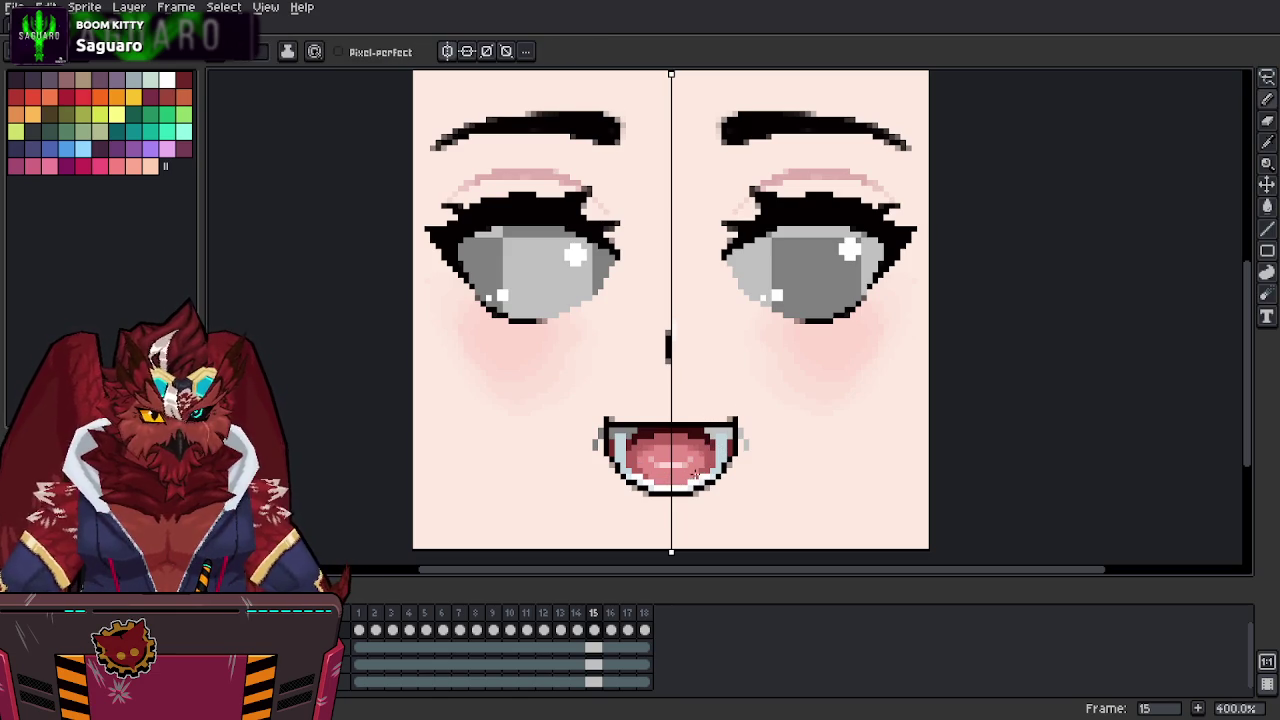
pyautogui.press('i')
pyautogui.press('g')
pyautogui.press('b')
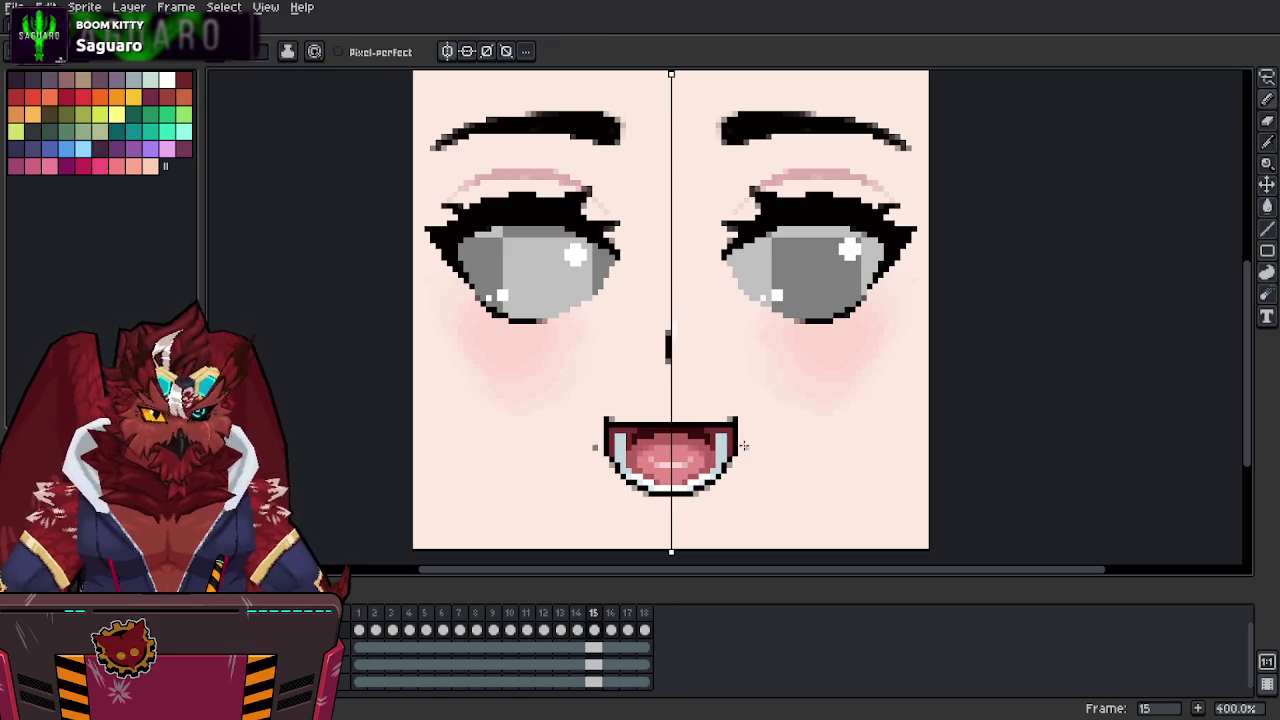
pyautogui.press('i')
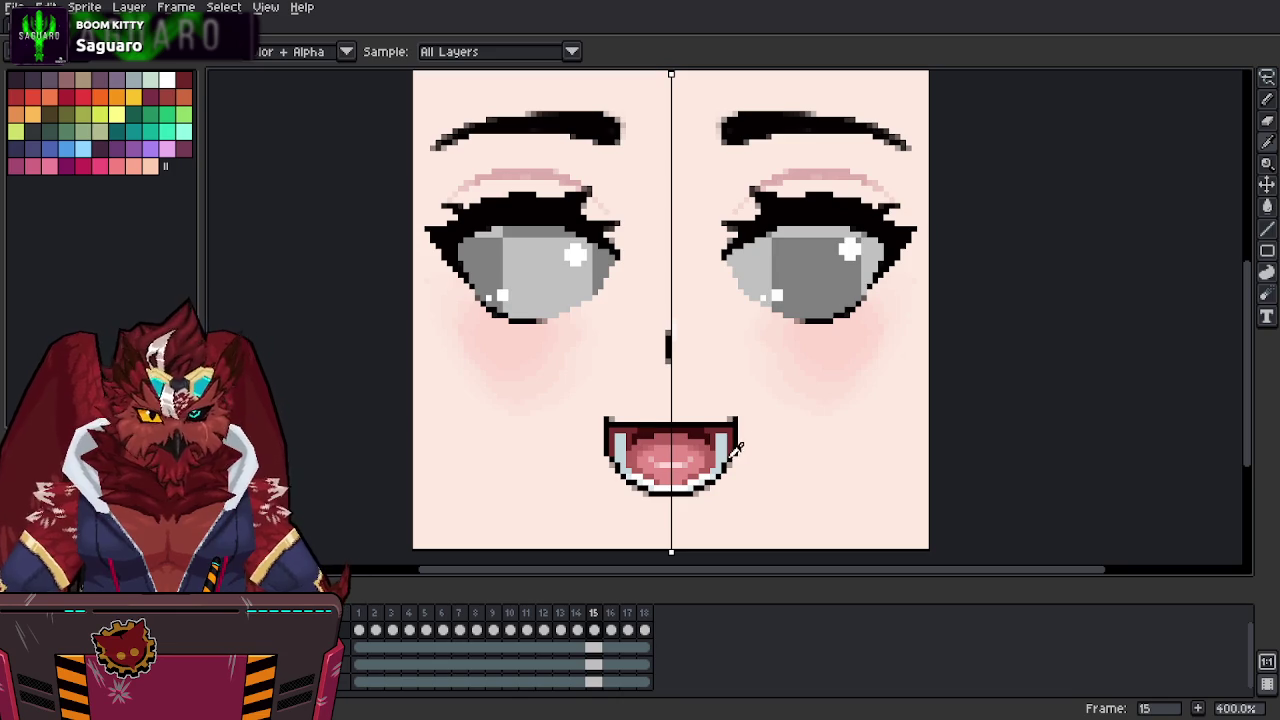
pyautogui.press('b')
pyautogui.press('i')
pyautogui.press('b')
pyautogui.press('i')
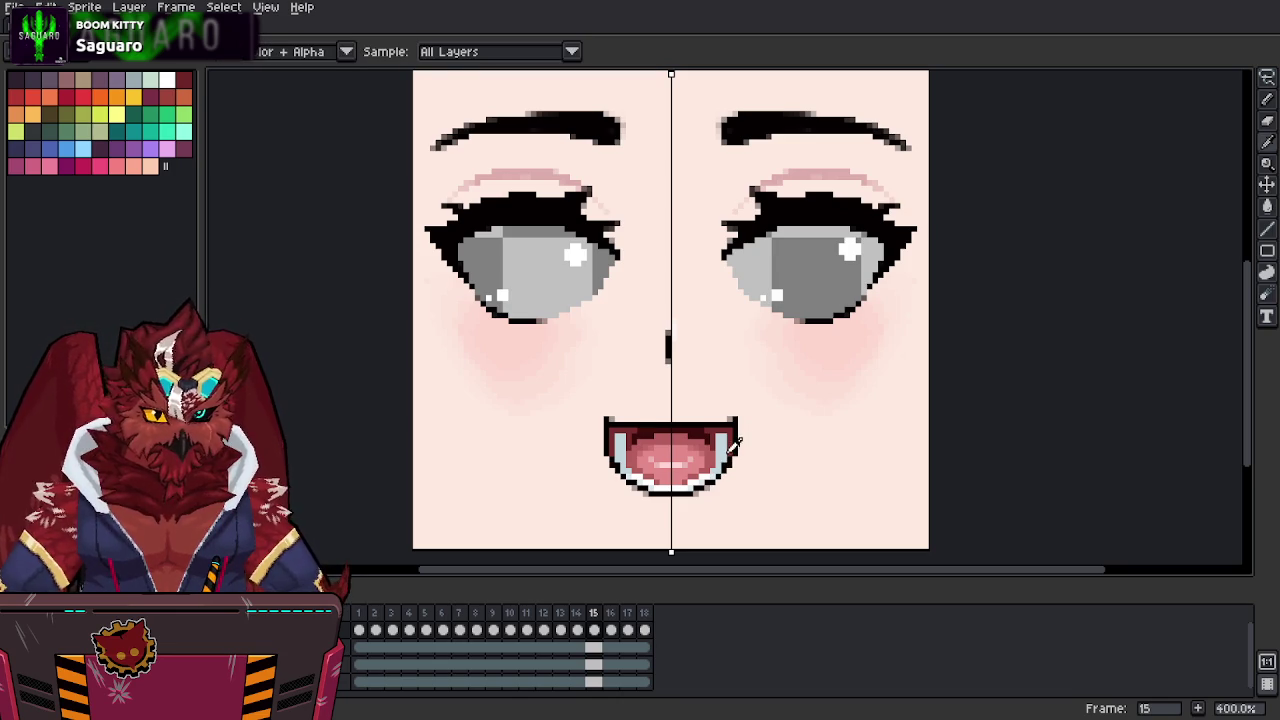
pyautogui.press('b')
pyautogui.moveTo(727, 435); pyautogui.dragTo(729, 424, button='middle')
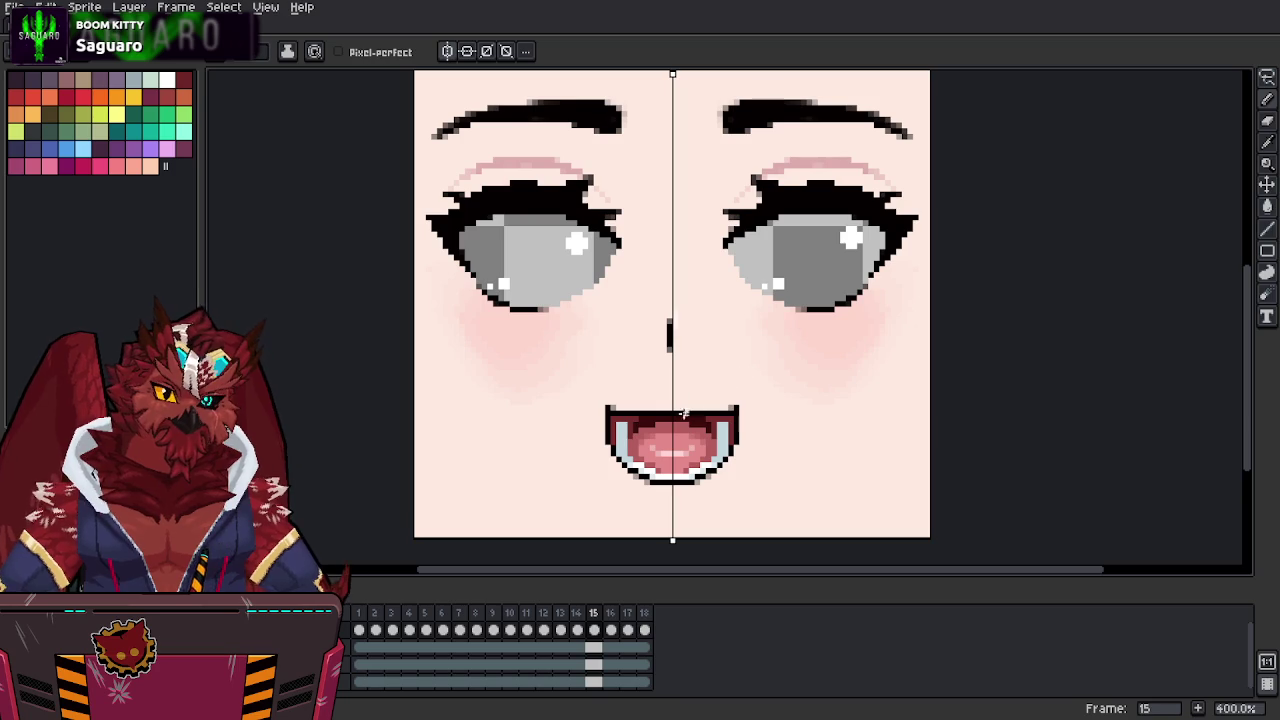
pyautogui.keyDown('alt'); pyautogui.click(734, 398); pyautogui.keyUp('alt')
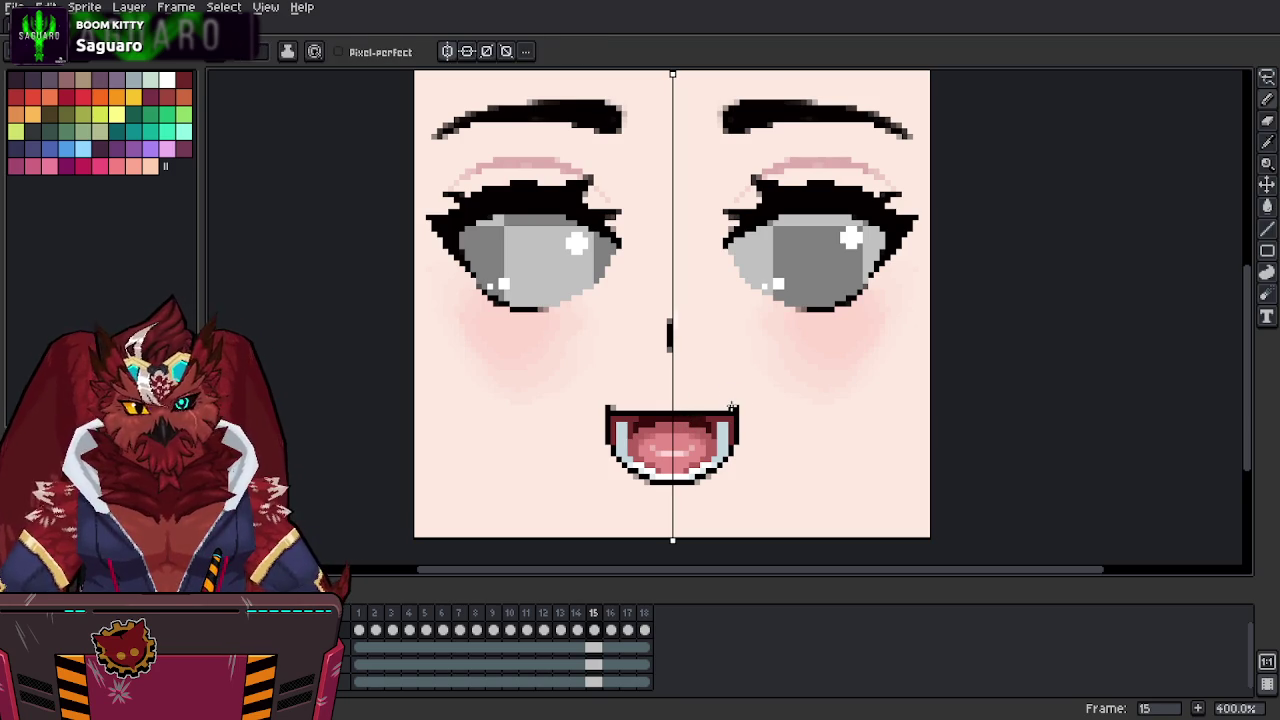
# Flip between frame 15's open mouth and frame 16's closed mouth to compare.
pyautogui.press('.')
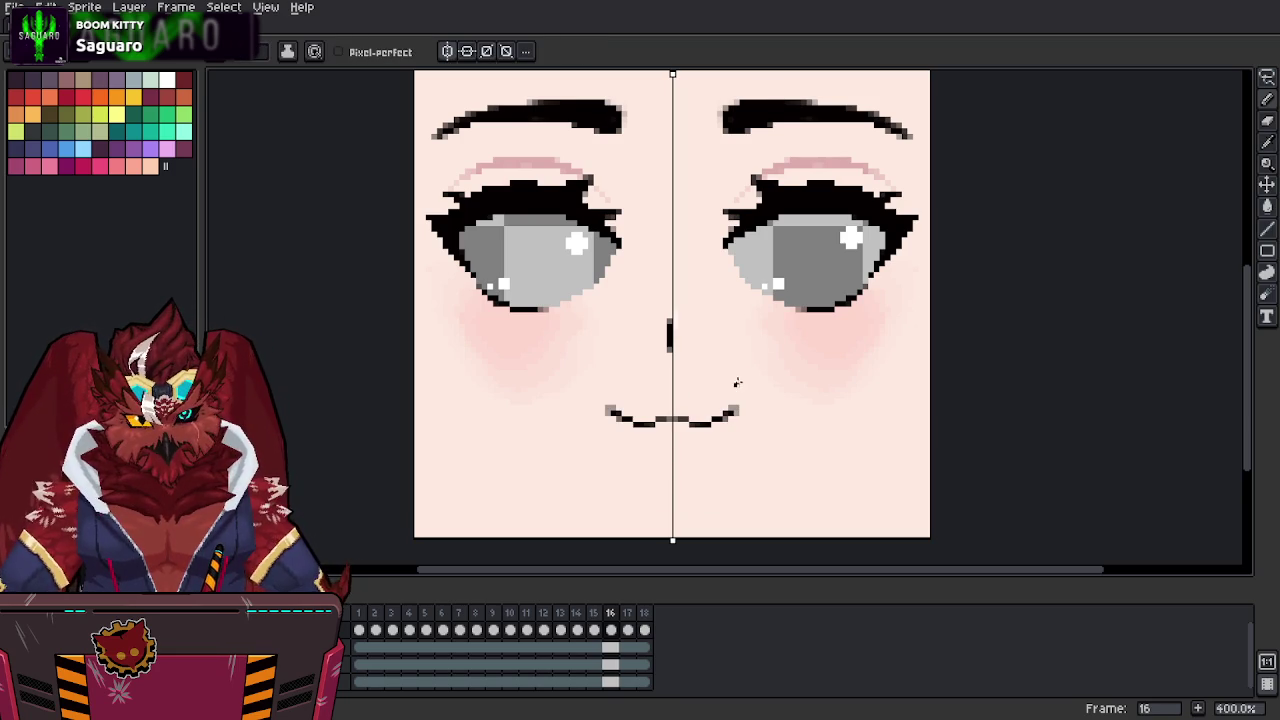
pyautogui.press(',')
pyautogui.press('.')
pyautogui.press(',')
pyautogui.press('.')
pyautogui.press('.')
pyautogui.press(',')
pyautogui.press(',')
pyautogui.press('.')
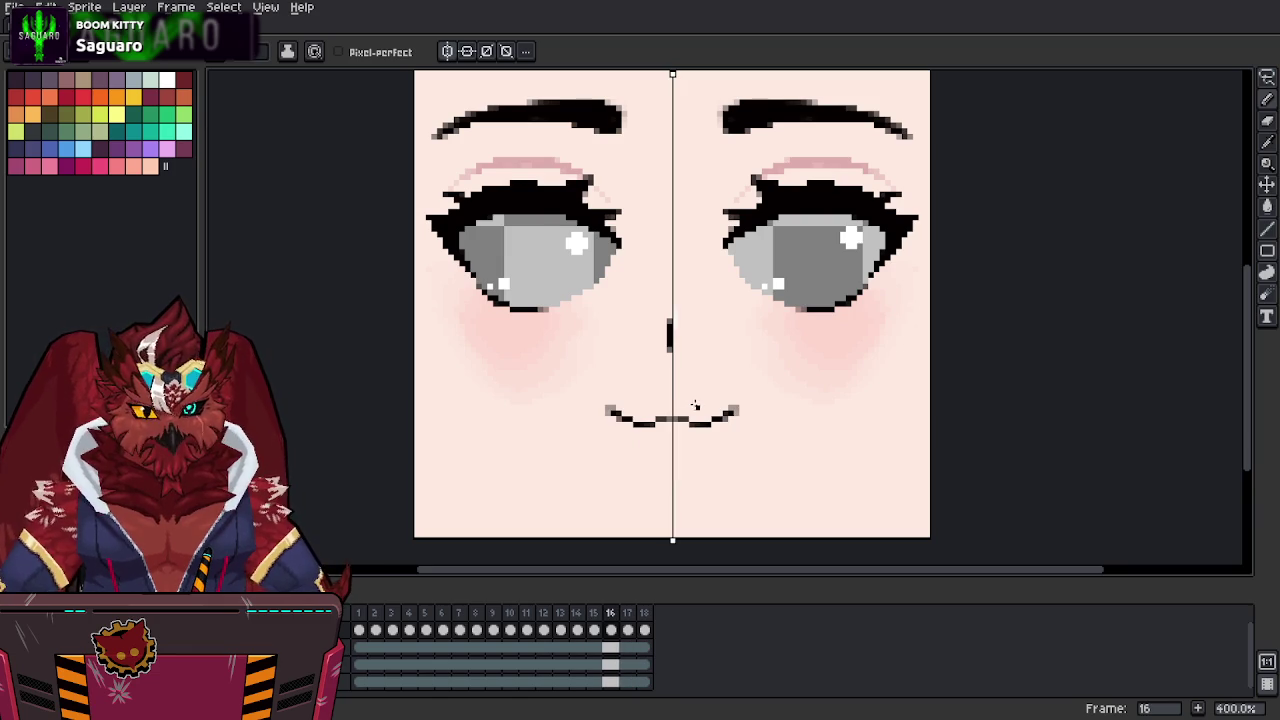
pyautogui.press('.')
pyautogui.press(',')
pyautogui.press(',')
pyautogui.press('.')
pyautogui.press(',')
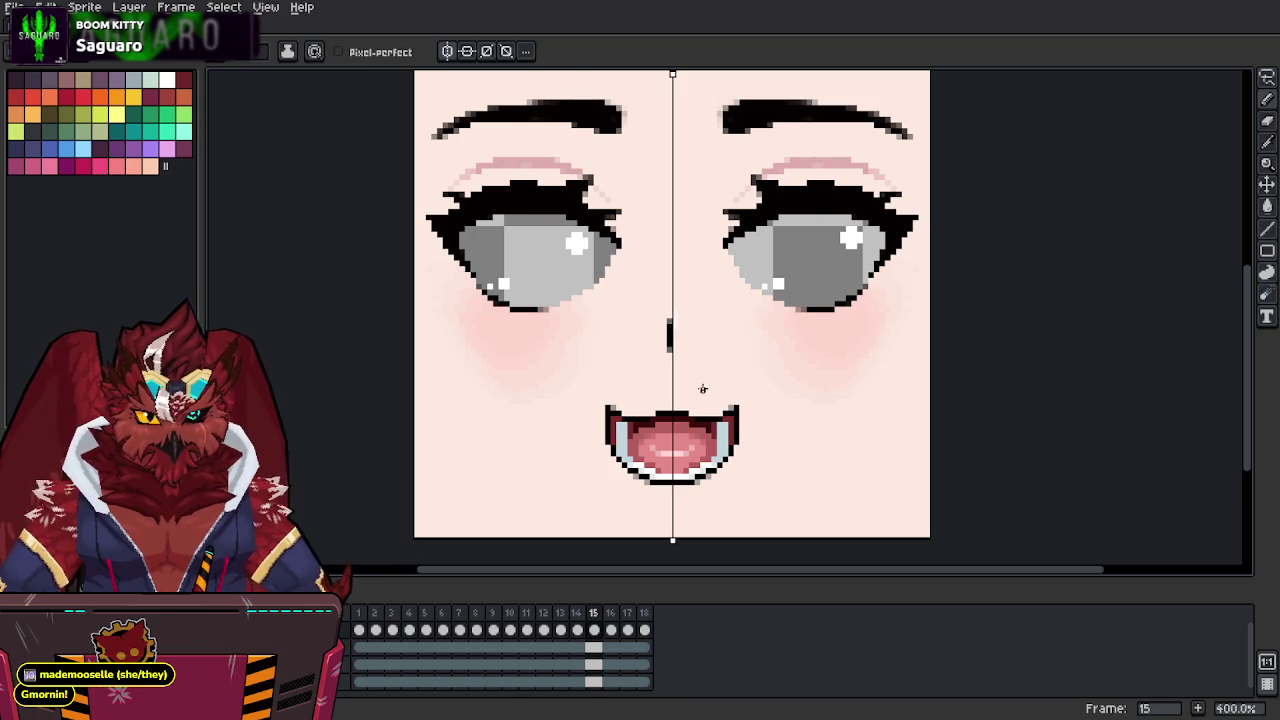
# Draw a flat black outline along the mouth's top with a light teeth line beneath.
pyautogui.moveTo(668, 408); pyautogui.dragTo(708, 408)
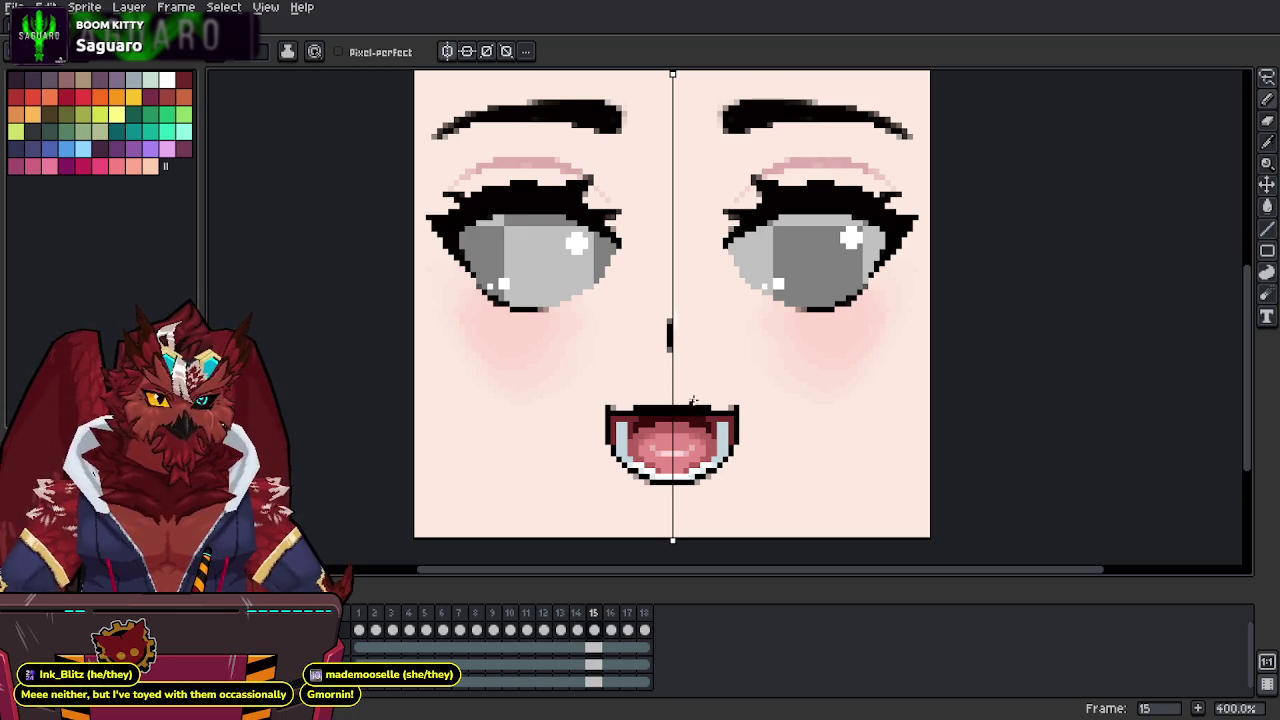
pyautogui.keyDown('alt'); pyautogui.click(706, 460); pyautogui.keyUp('alt')
pyautogui.moveTo(701, 412); pyautogui.dragTo(672, 413)
pyautogui.press('alt')
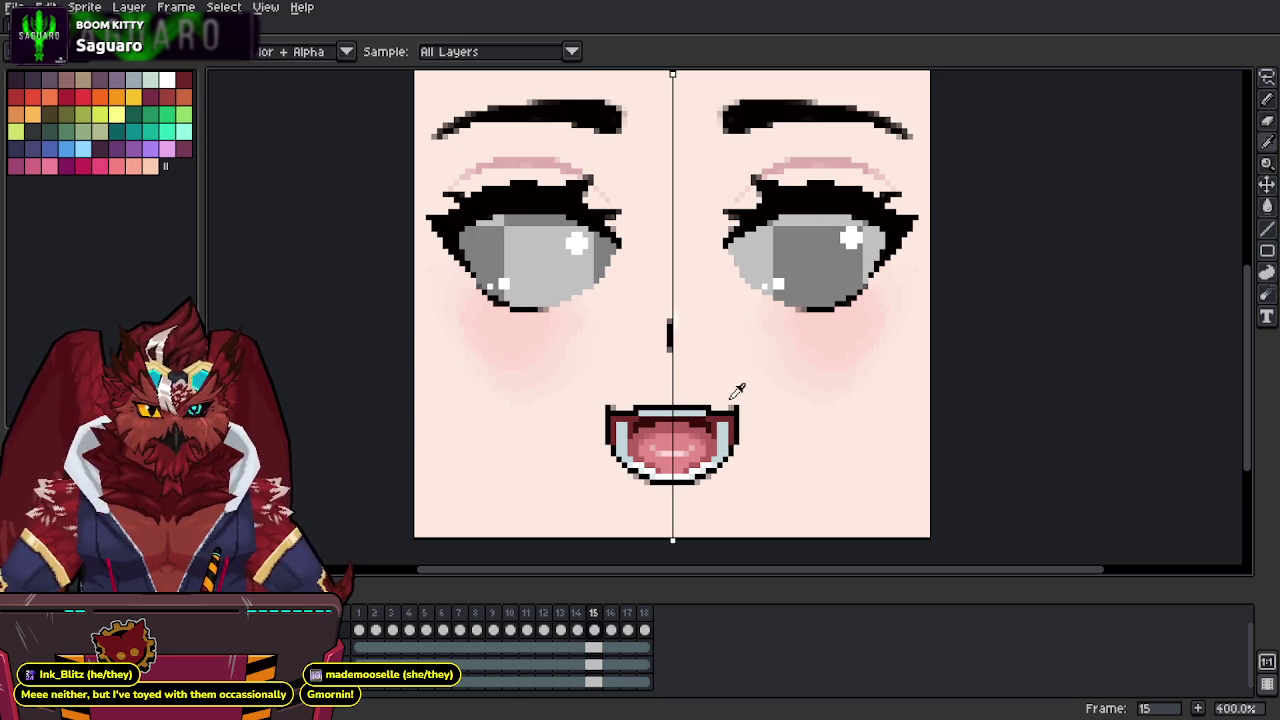
pyautogui.keyDown('alt'); pyautogui.click(742, 398); pyautogui.keyUp('alt')
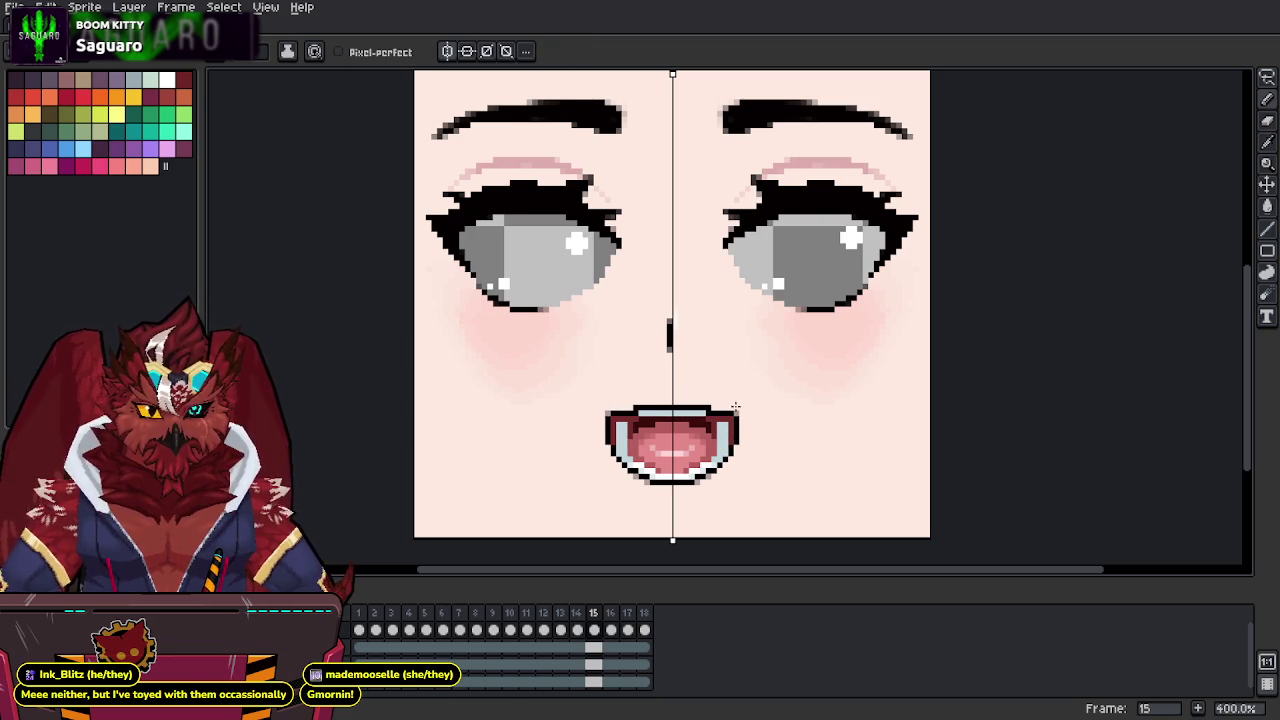
pyautogui.keyDown('alt'); pyautogui.click(740, 398); pyautogui.keyUp('alt')
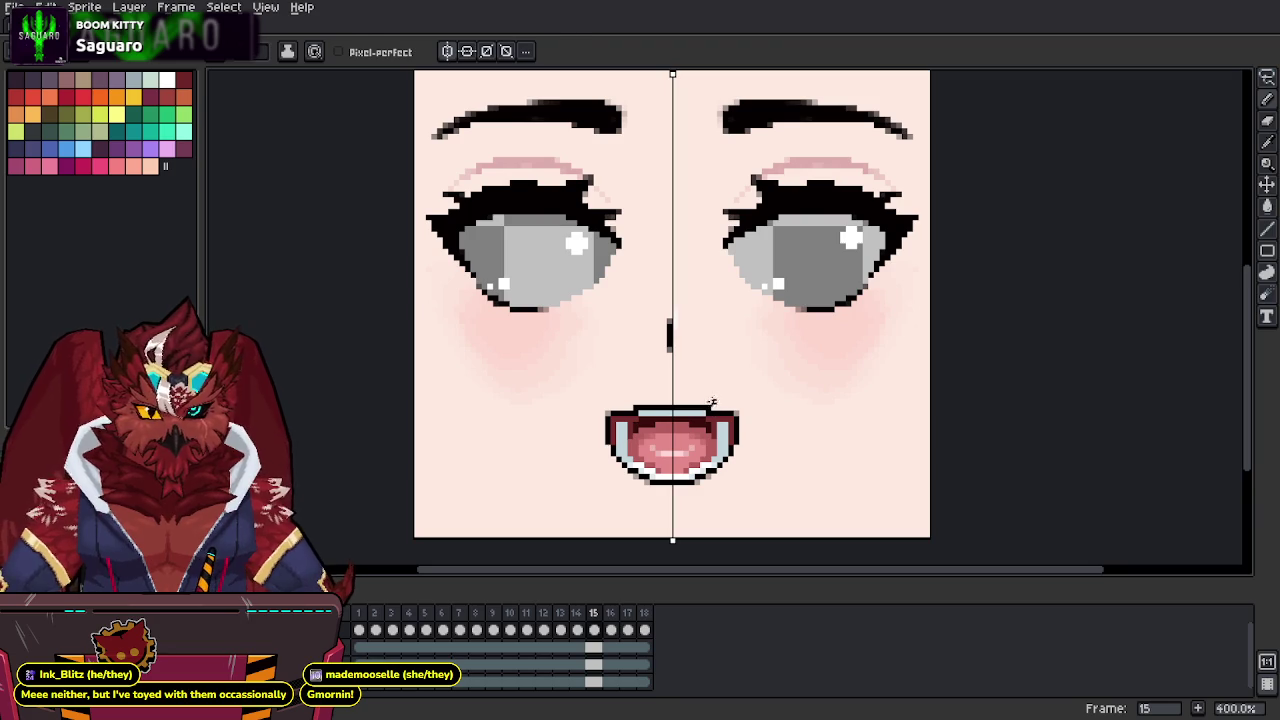
pyautogui.moveTo(714, 386)
pyautogui.mouseDown()
pyautogui.moveTo(723, 366)
pyautogui.moveTo(771, 363)
pyautogui.mouseUp()
# Save the sprite and export all frames as the Aki-Faces.png sprite sheet.
pyautogui.hotkey('ctrl', 's')
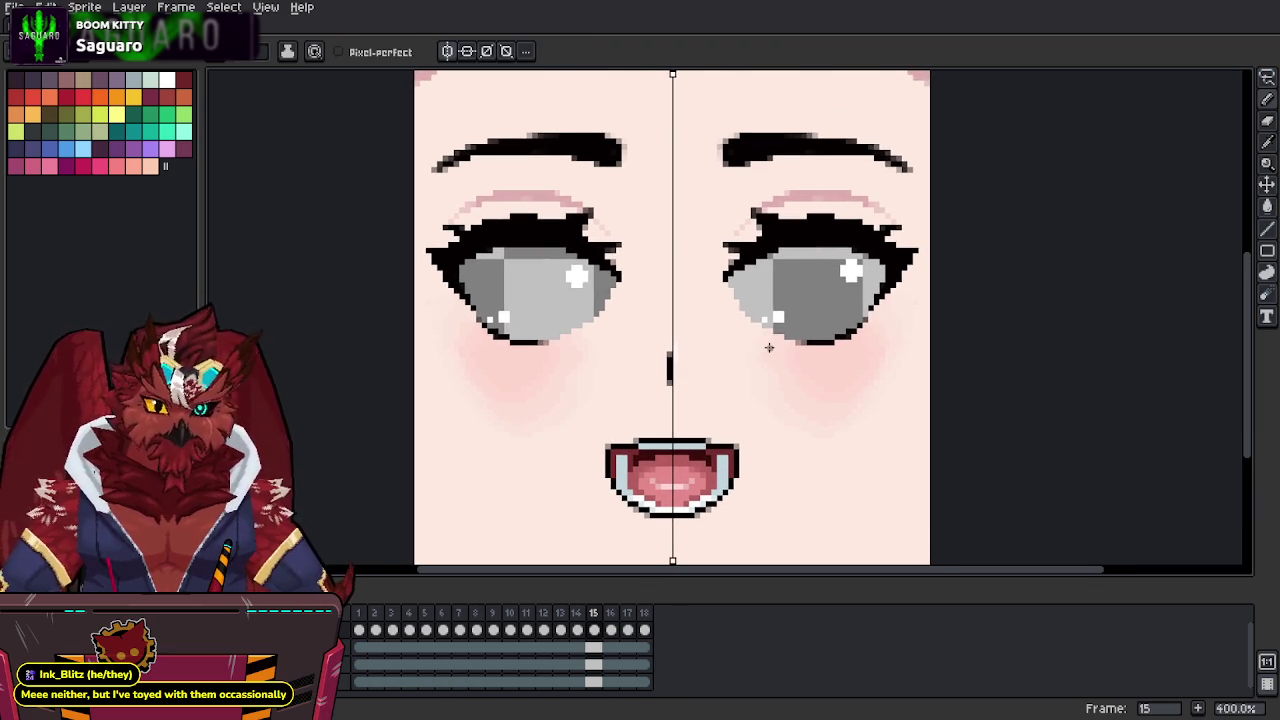
pyautogui.hotkey('ctrl', 'e')
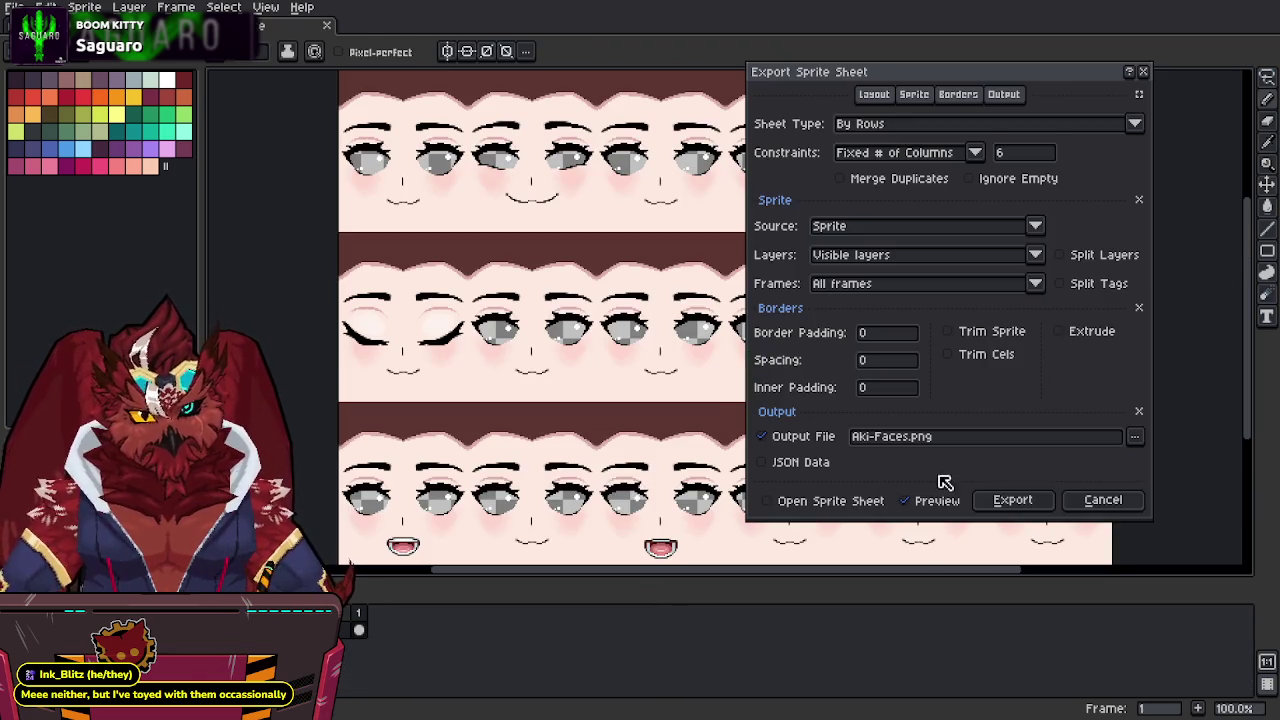
pyautogui.click(1012, 500)
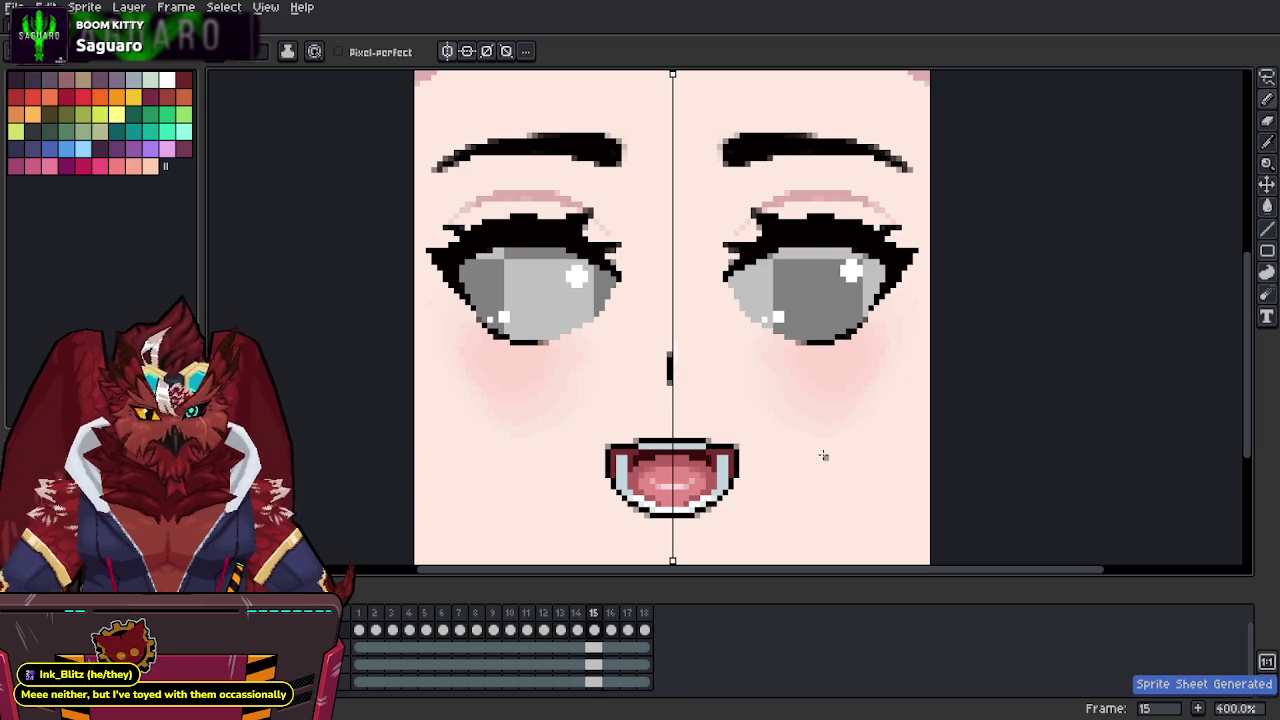
pyautogui.press('Left')
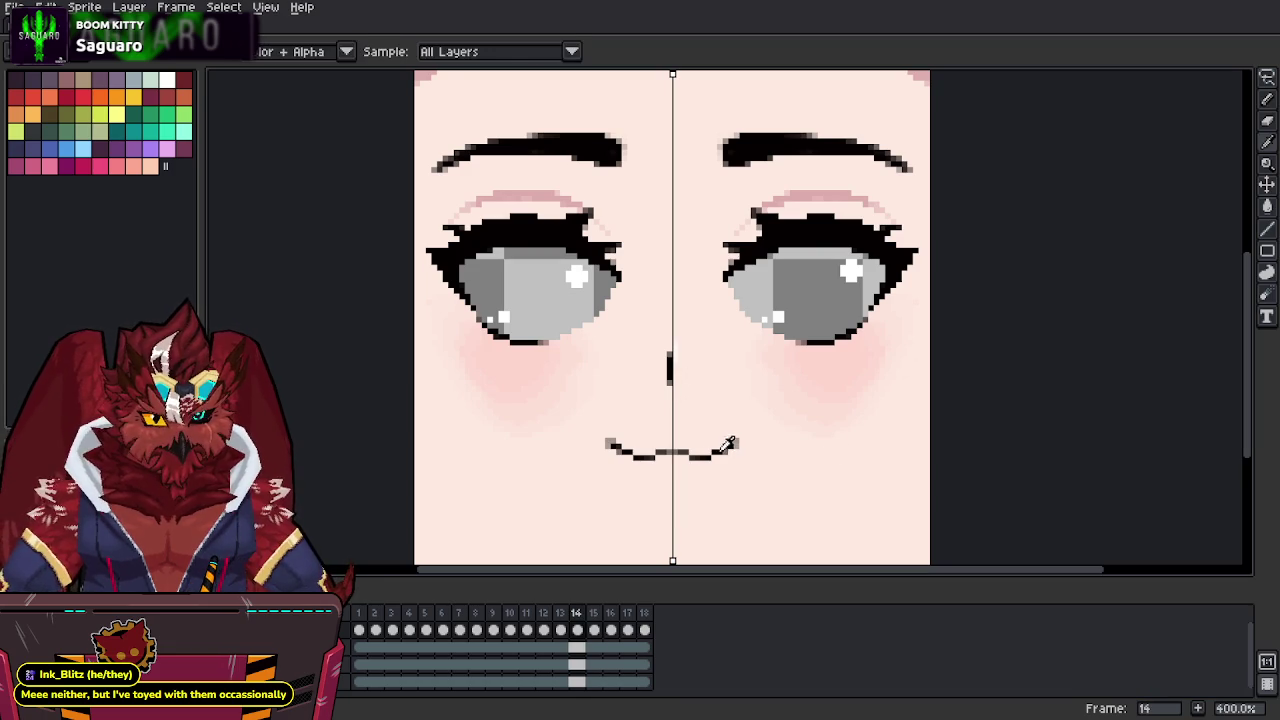
# Draw frame 14's mirrored mouth outline and fill its ends dark red, checking against frame 13.
pyautogui.moveTo(675, 436)
pyautogui.mouseDown()
pyautogui.moveTo(748, 447)
pyautogui.moveTo(672, 474)
pyautogui.mouseUp()
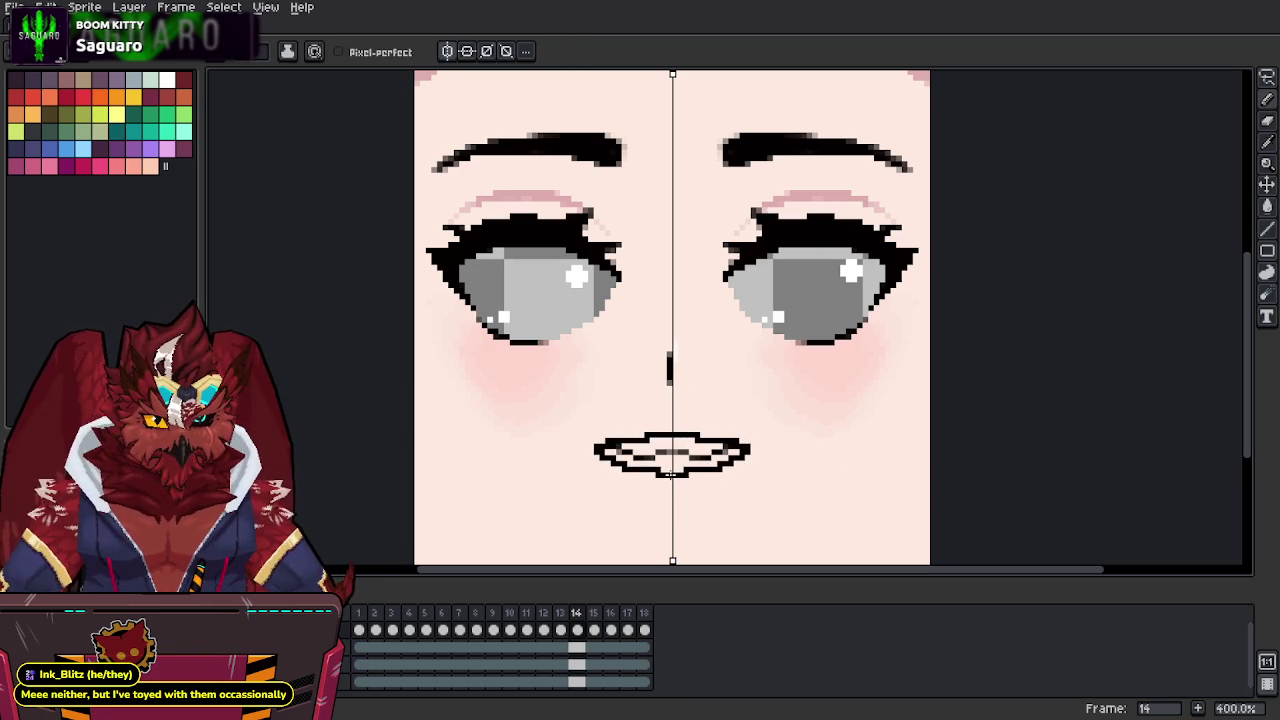
pyautogui.press(',')
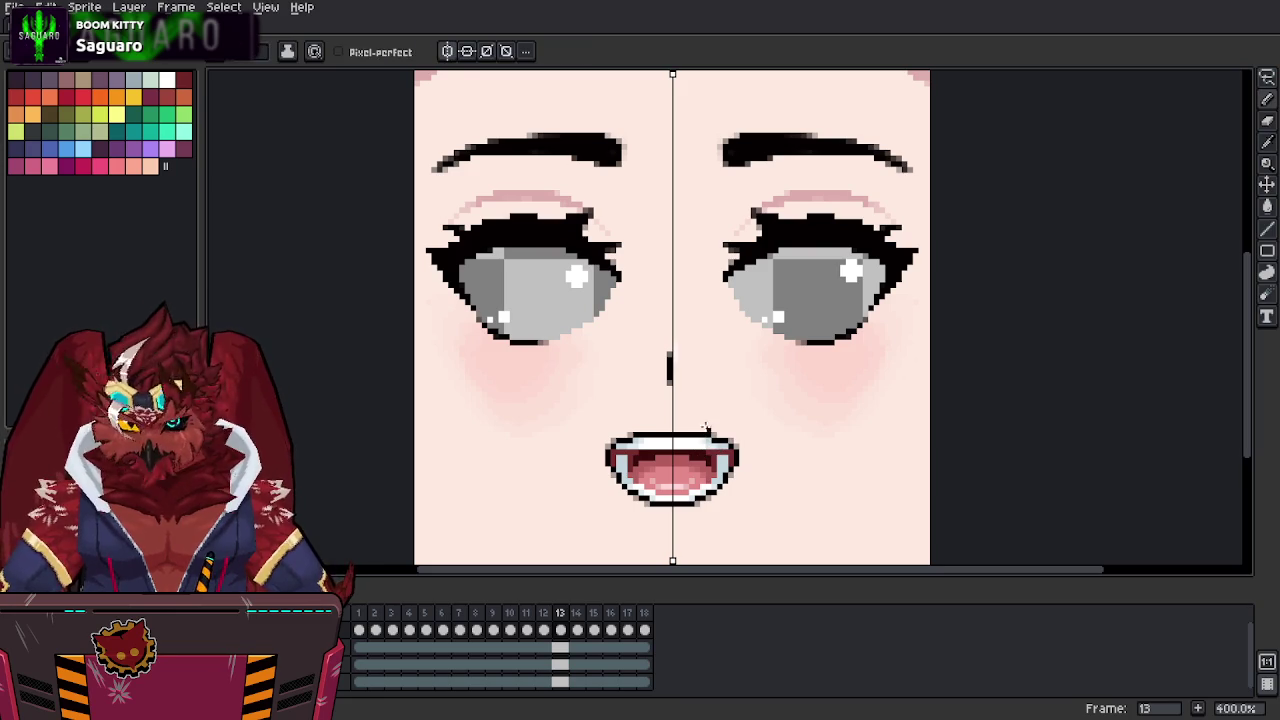
pyautogui.press('.')
pyautogui.moveTo(736, 452)
pyautogui.mouseDown()
pyautogui.moveTo(690, 440)
pyautogui.moveTo(668, 455)
pyautogui.moveTo(686, 468)
pyautogui.moveTo(718, 462)
pyautogui.moveTo(702, 458)
pyautogui.moveTo(722, 448)
pyautogui.mouseUp()
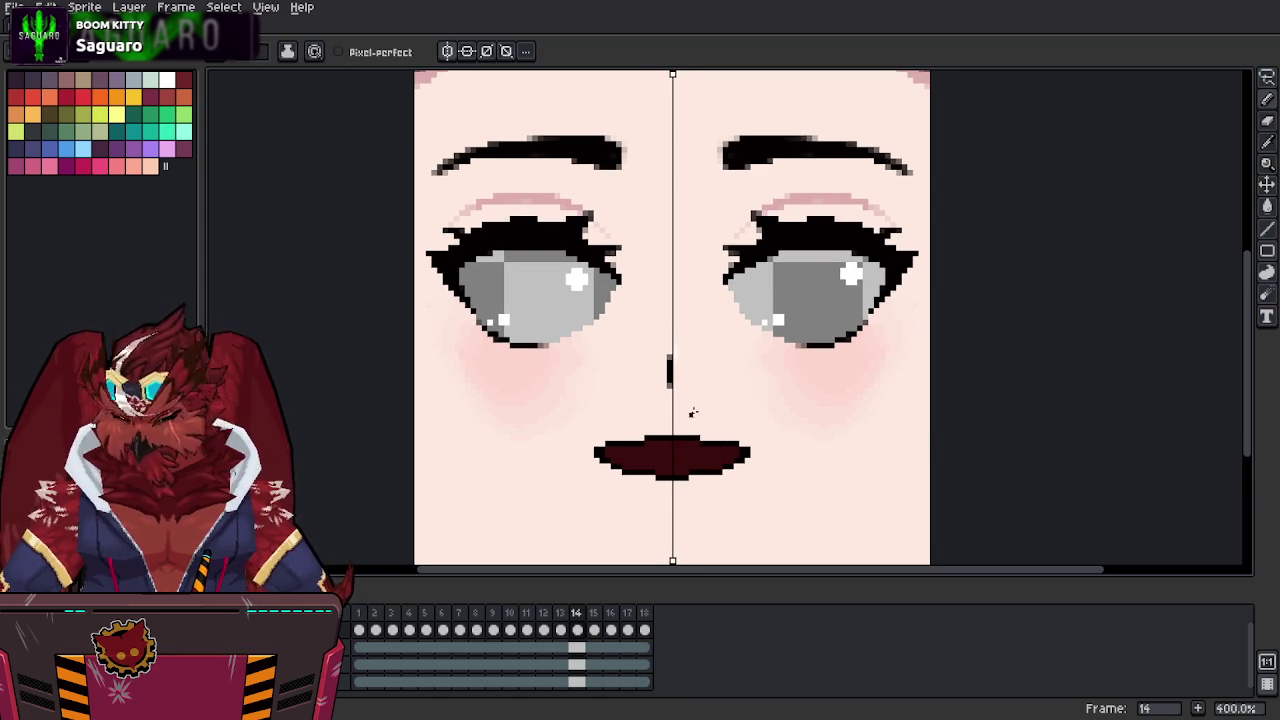
# Repeatedly undo and redo the last stroke to compare frame 14's grin before and after.
pyautogui.hotkey('ctrl', 'z')
pyautogui.hotkey('ctrl', 'y')
pyautogui.hotkey('ctrl', 'z')
pyautogui.hotkey('ctrl', 'y')
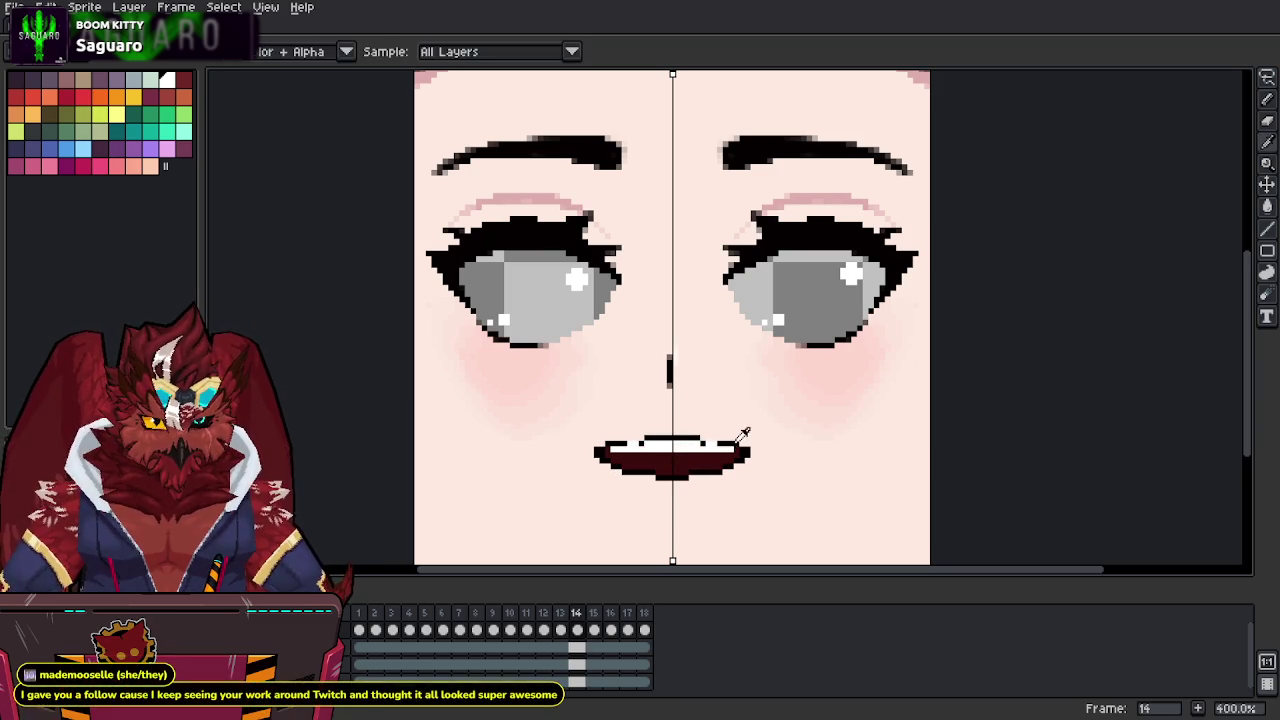
pyautogui.hotkey('ctrl', 'z')
pyautogui.hotkey('ctrl', 'y')
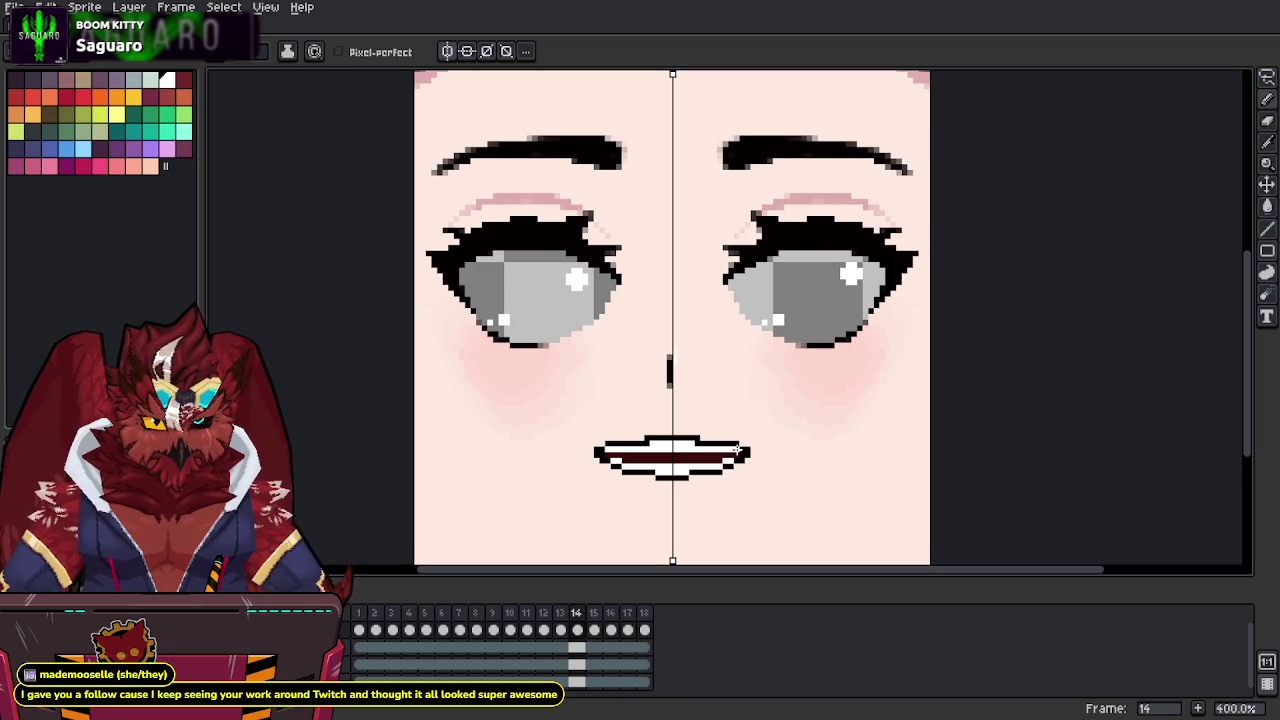
pyautogui.hotkey('ctrl', 'z')
pyautogui.hotkey('ctrl', 'y')
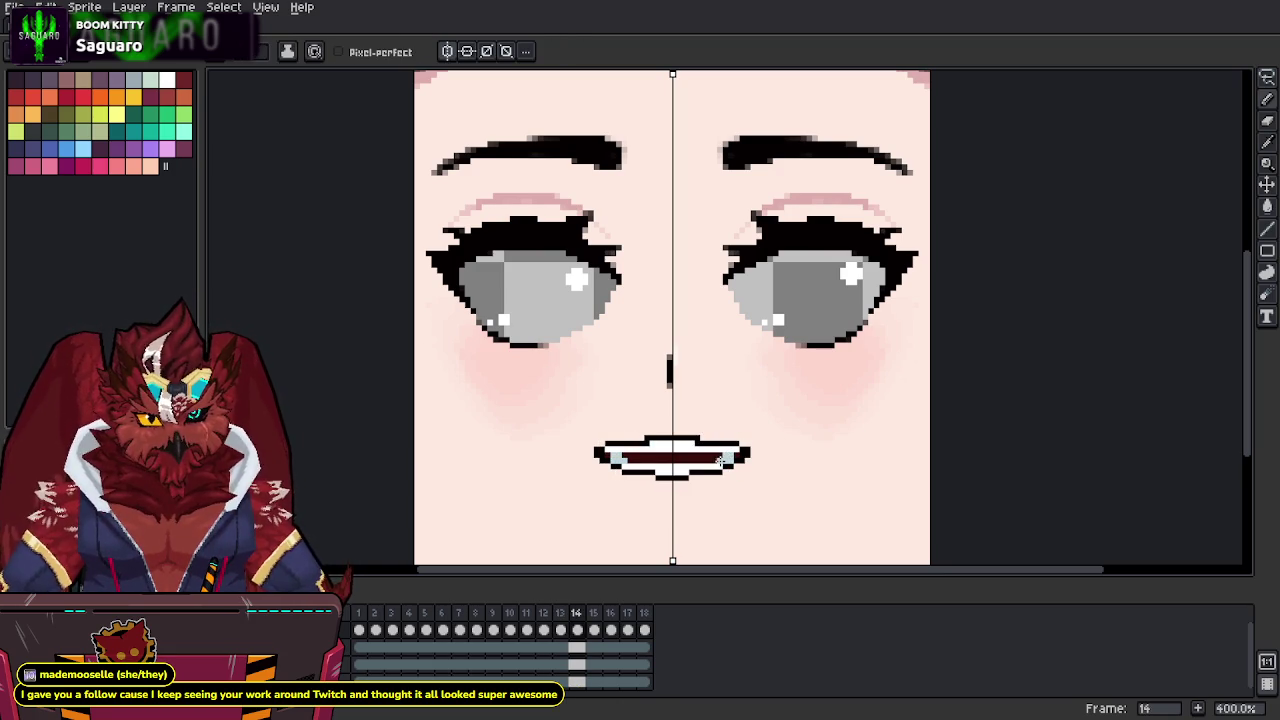
pyautogui.hotkey('ctrl', 'z')
pyautogui.hotkey('ctrl', 'y')
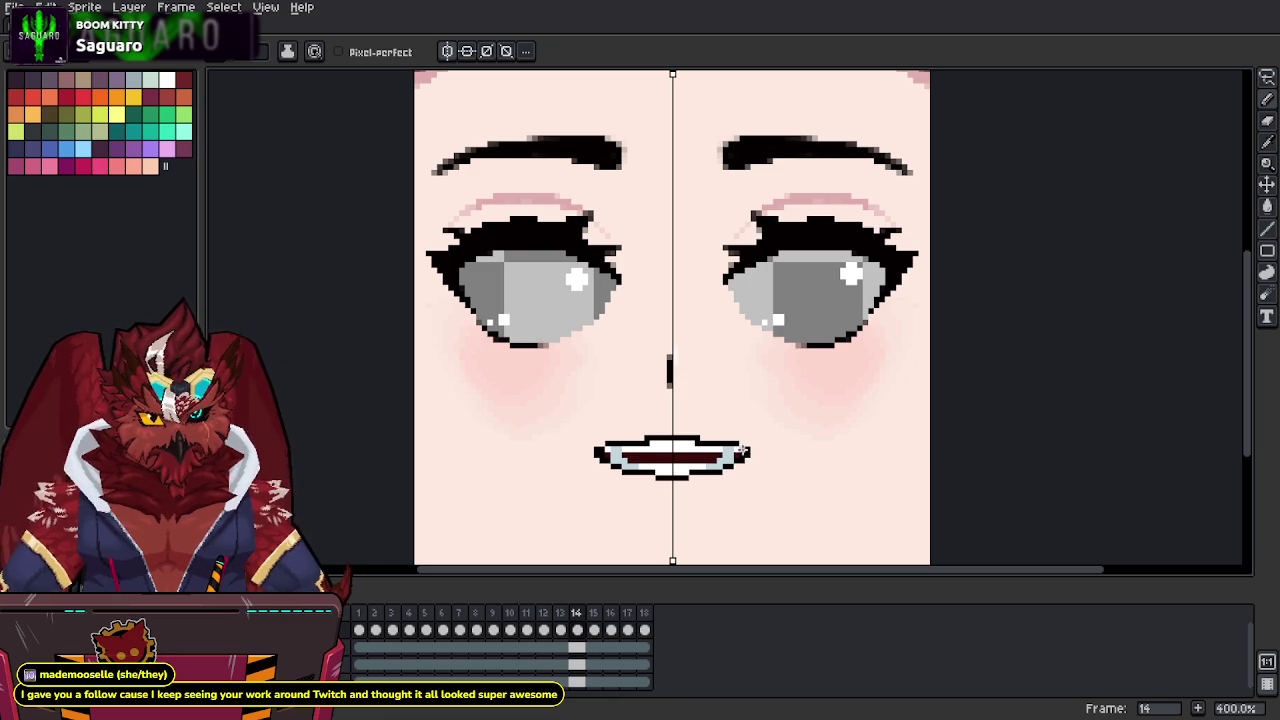
# Compare frame 14's closed grin against frame 13's open mouth, flipping back and forth.
pyautogui.press('i')
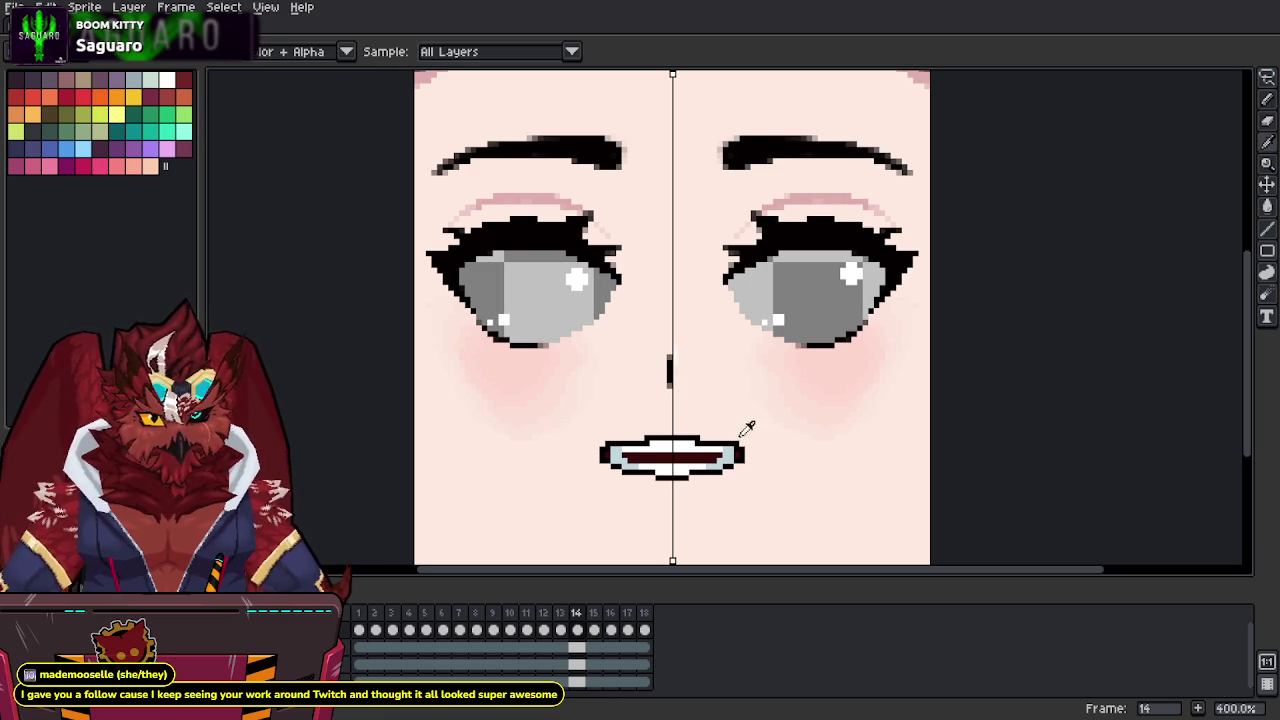
pyautogui.press('Left')
pyautogui.press('alt')
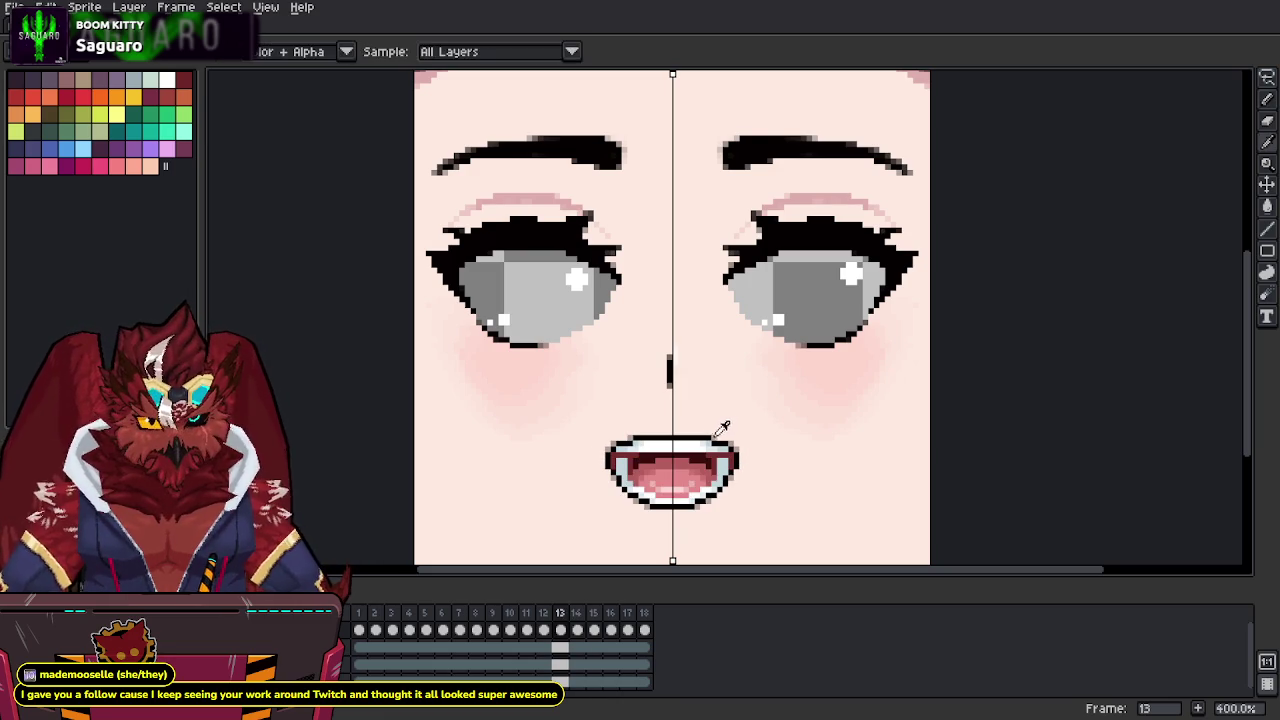
pyautogui.press('Right')
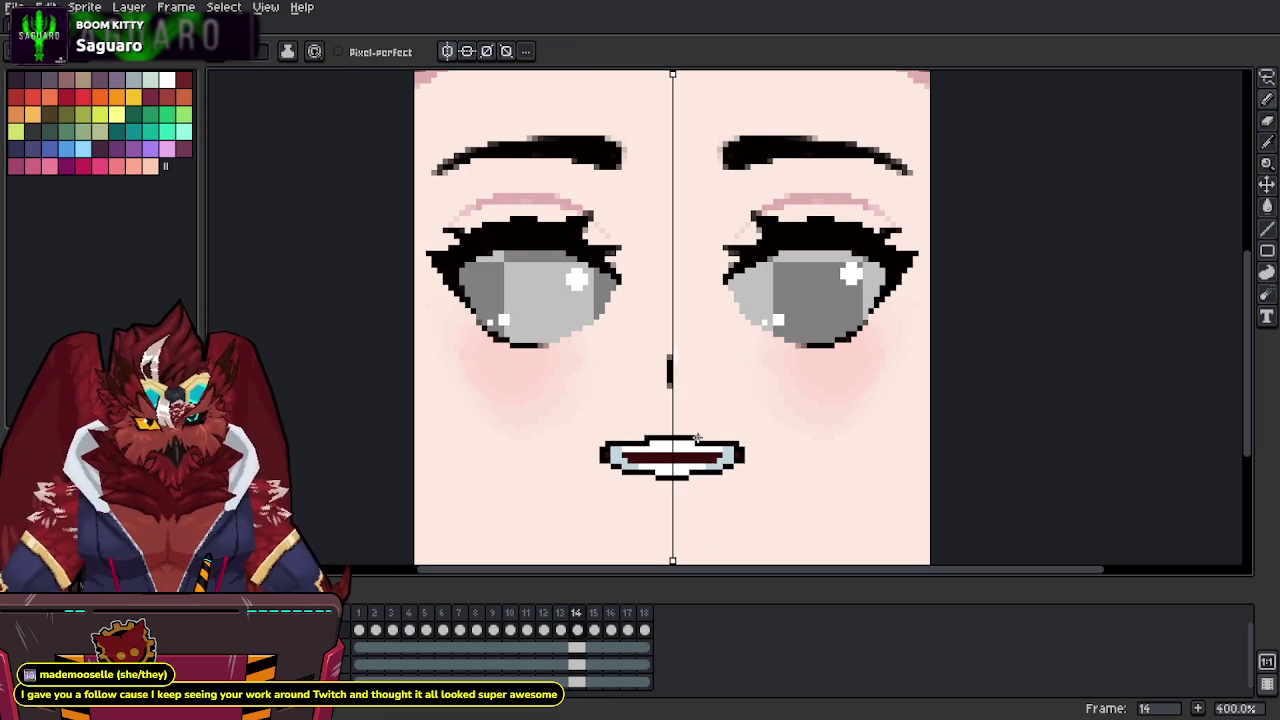
pyautogui.press('alt')
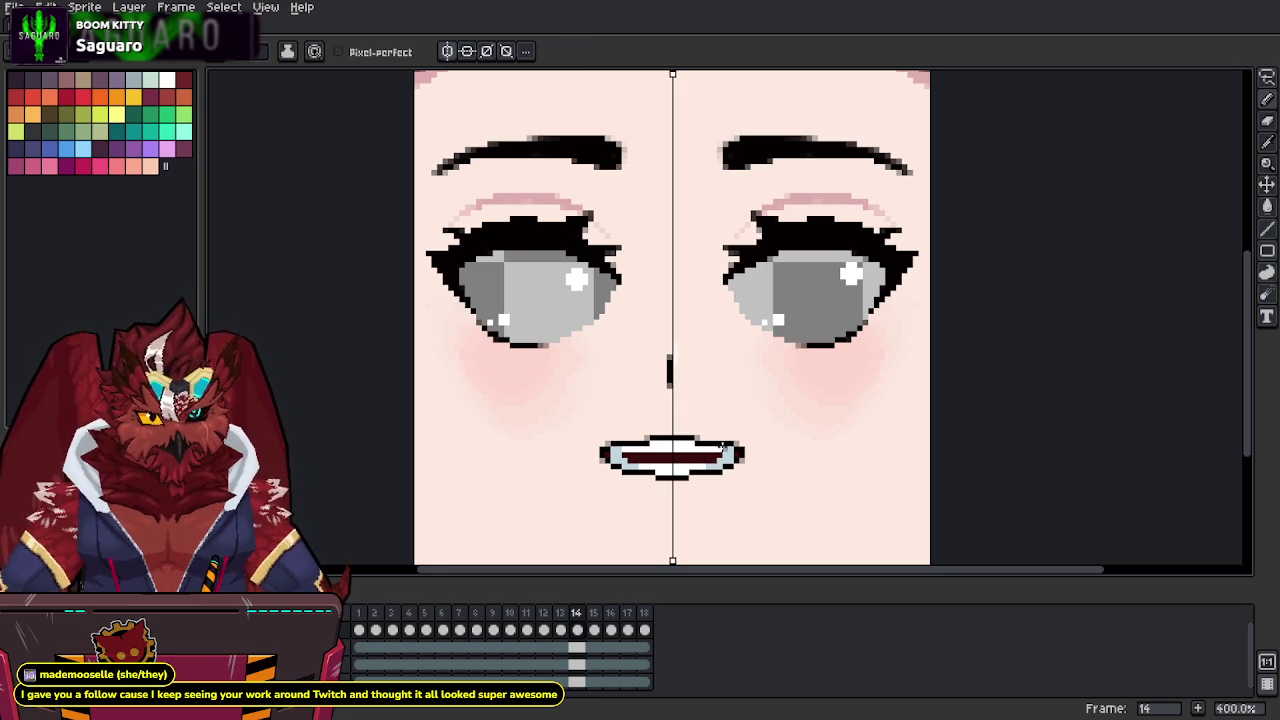
pyautogui.press('Left')
pyautogui.press('alt')
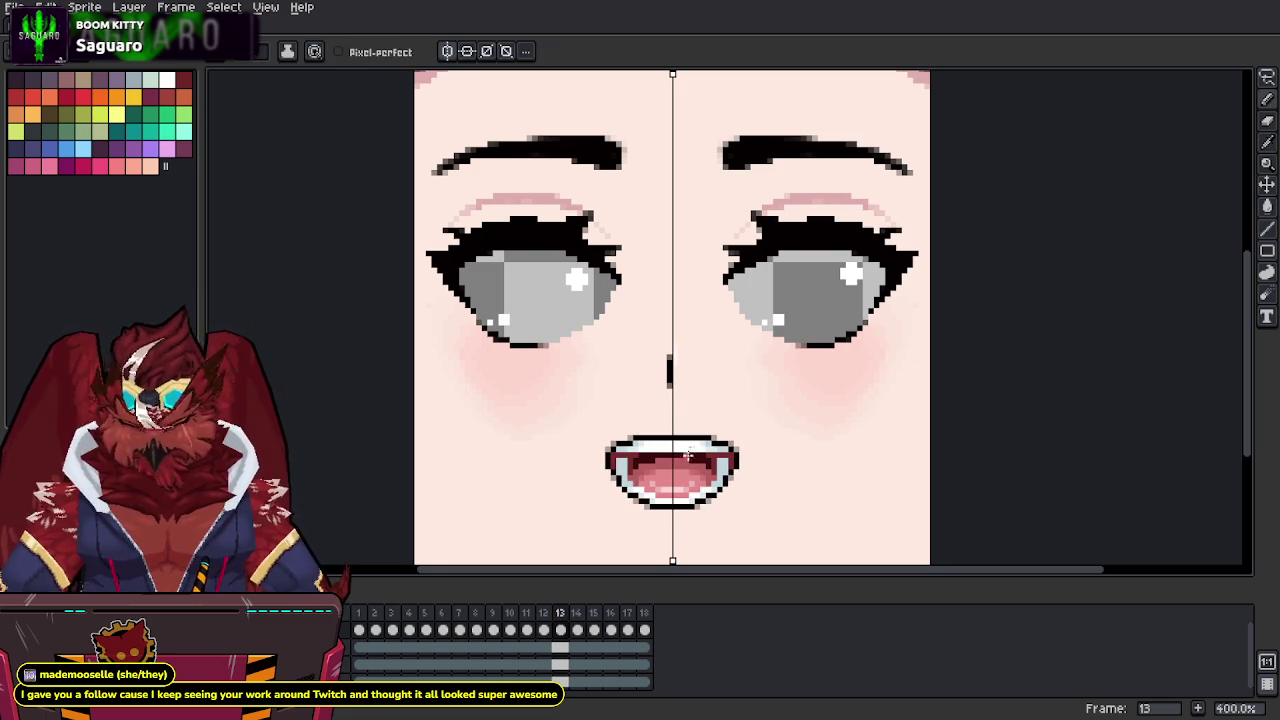
pyautogui.press('Right')
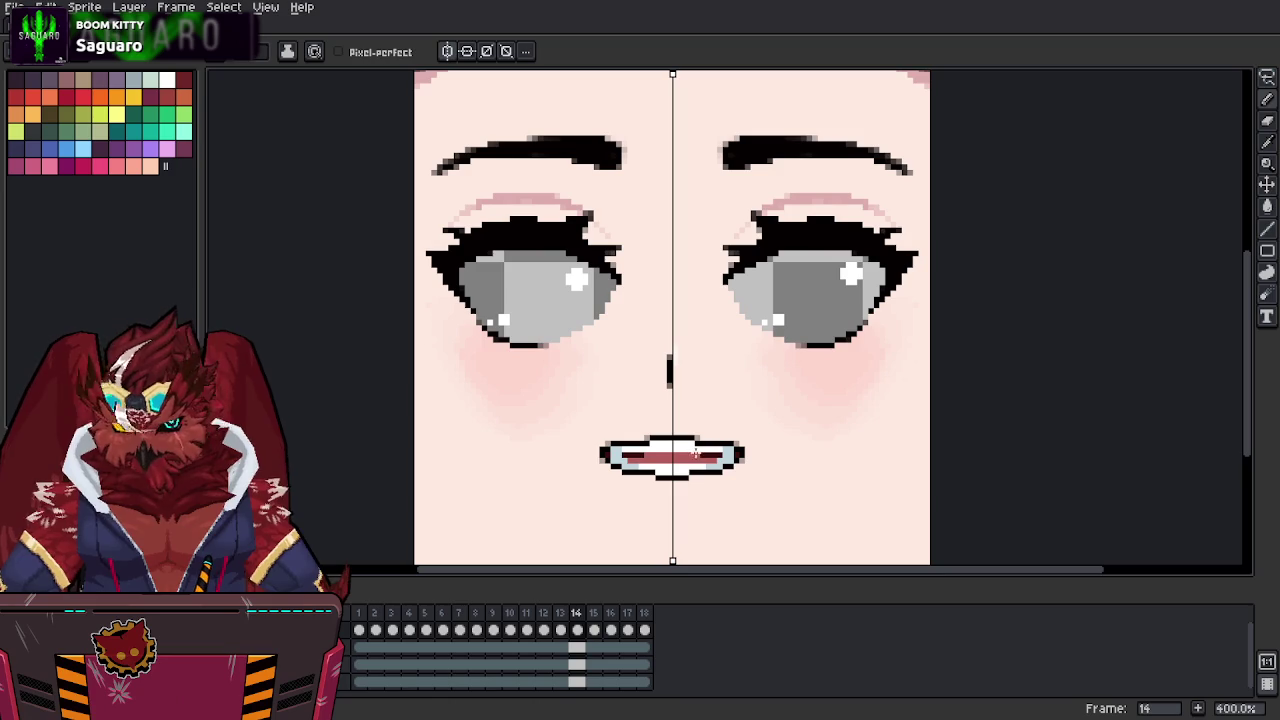
pyautogui.press('Left')
pyautogui.press('alt')
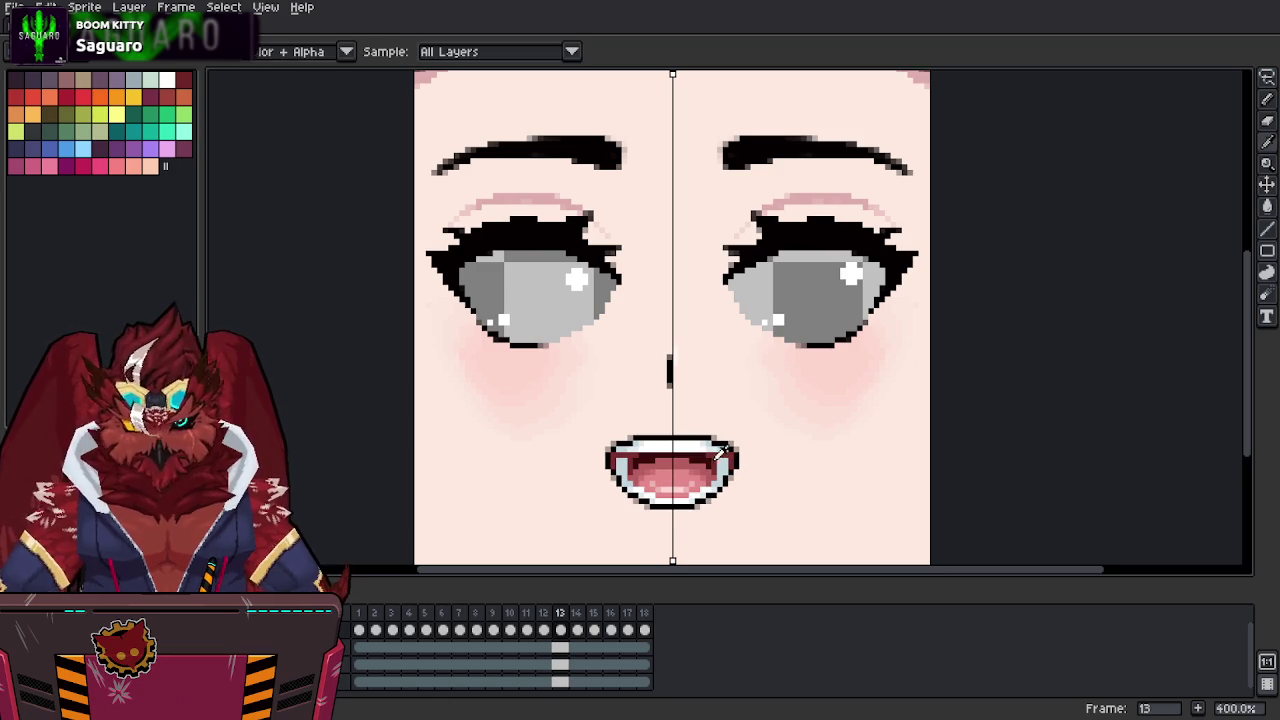
pyautogui.press('Right')
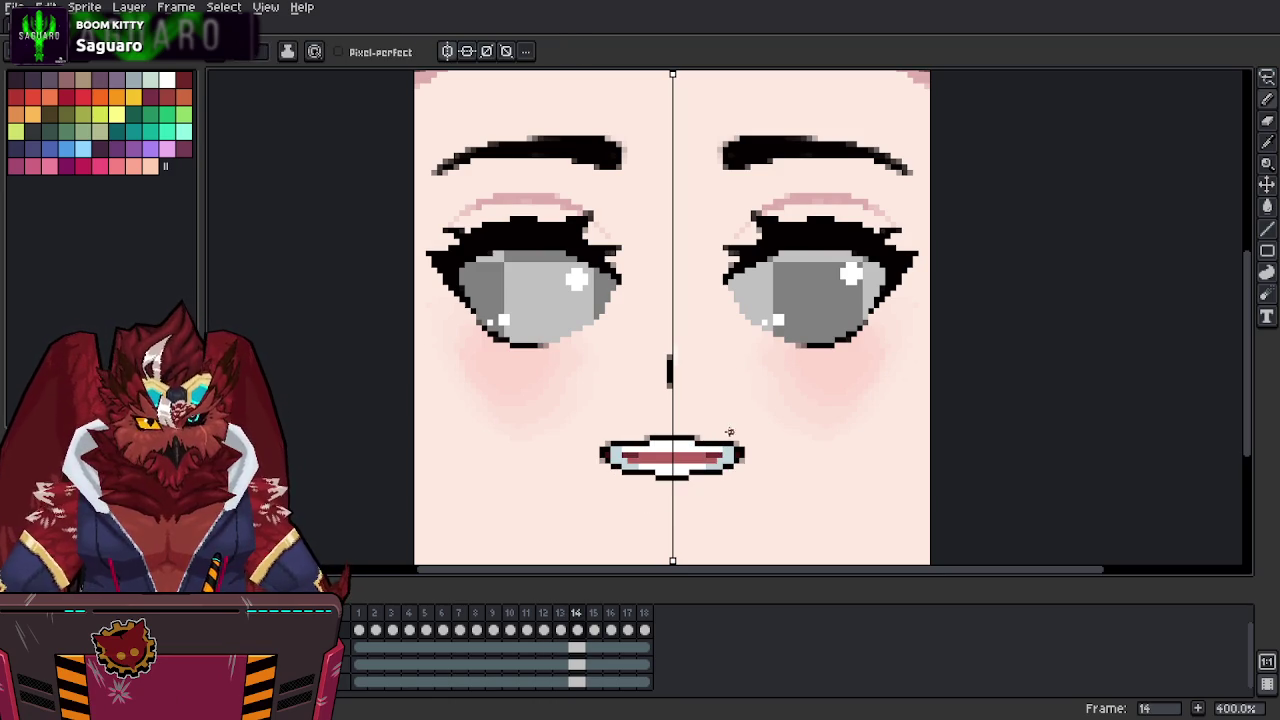
pyautogui.press('Left')
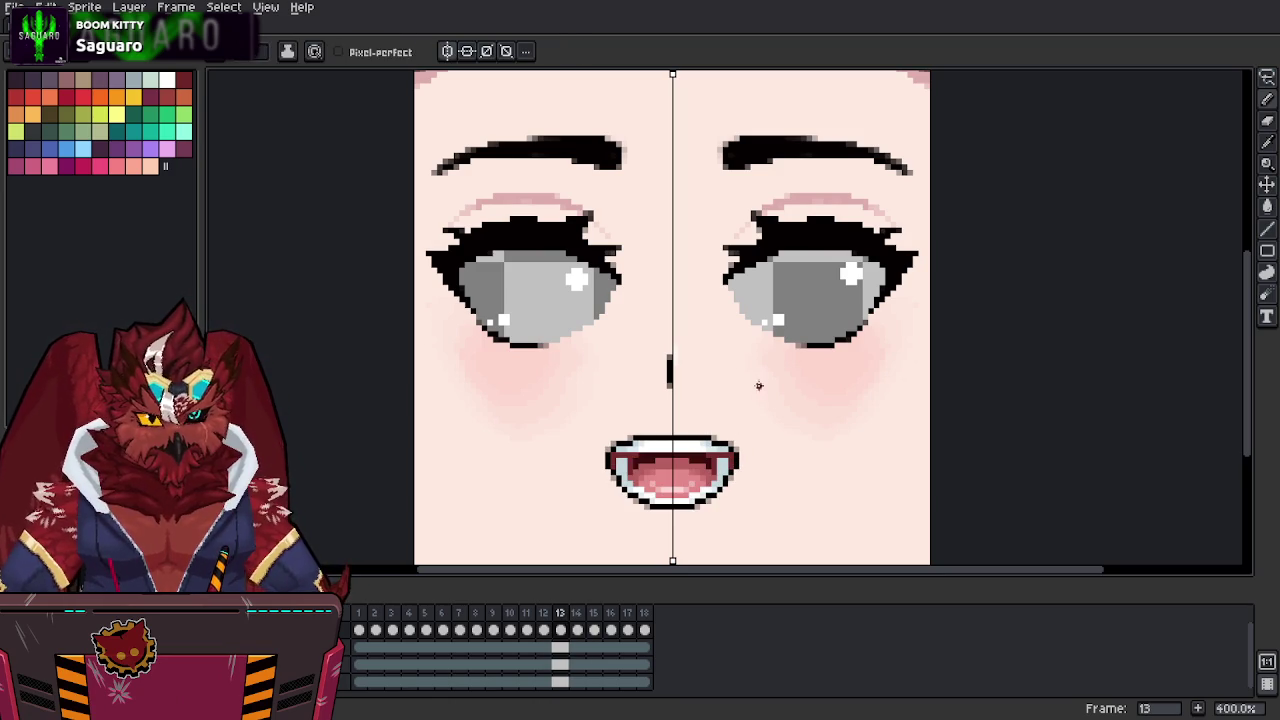
pyautogui.press('Right')
pyautogui.press('Left')
pyautogui.press('Right')
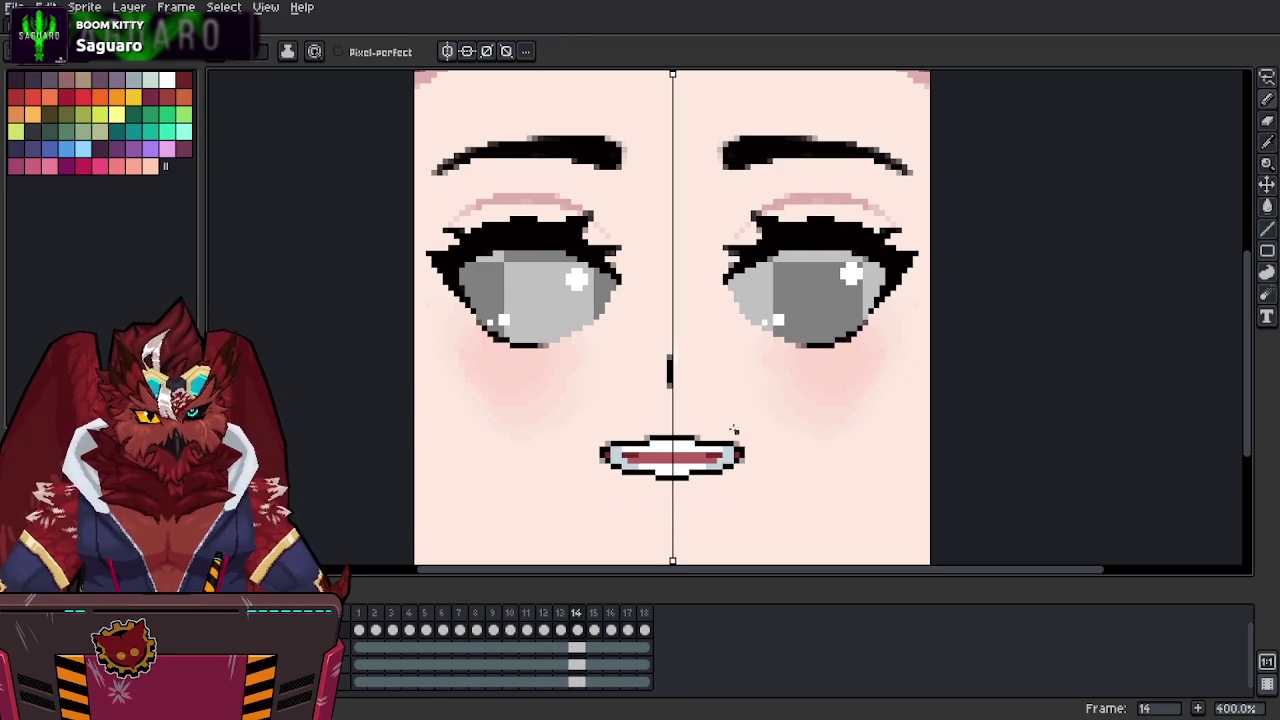
pyautogui.press('Left')
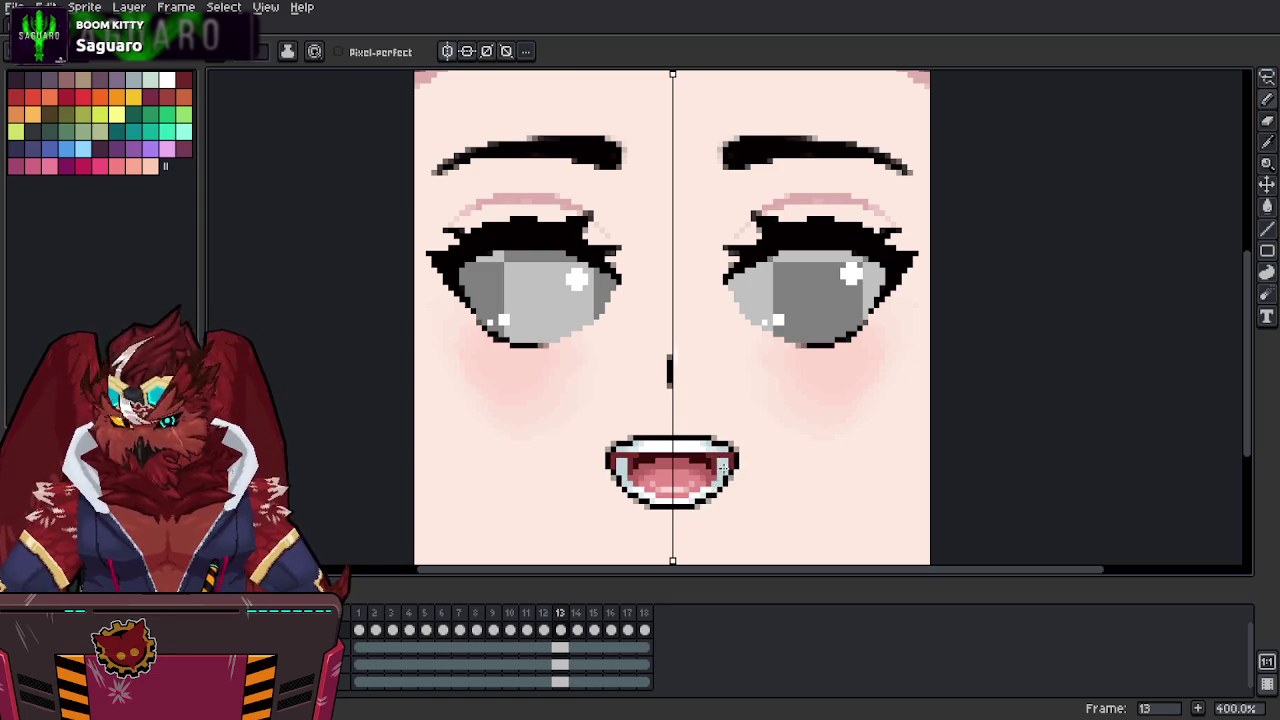
pyautogui.press('Right')
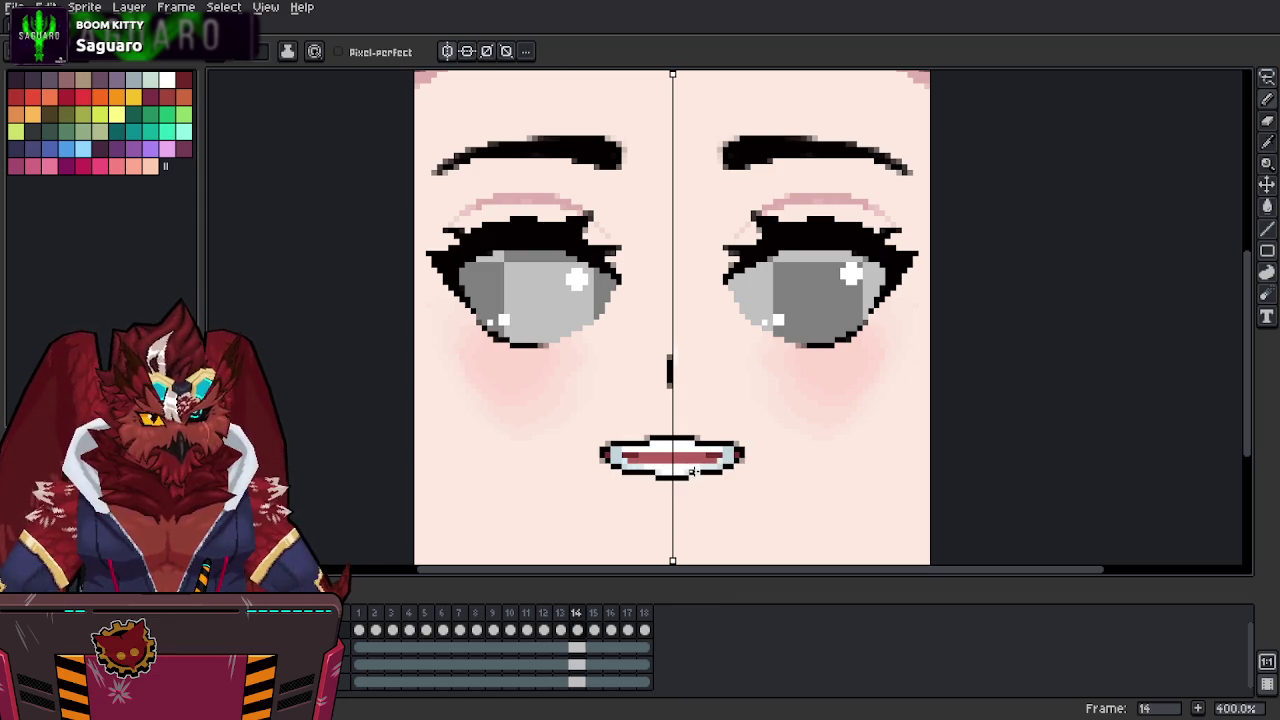
# Sample the mouth colours and darken pixels along the grin's top edge.
pyautogui.keyDown('alt'); pyautogui.click(713, 458); pyautogui.keyUp('alt')
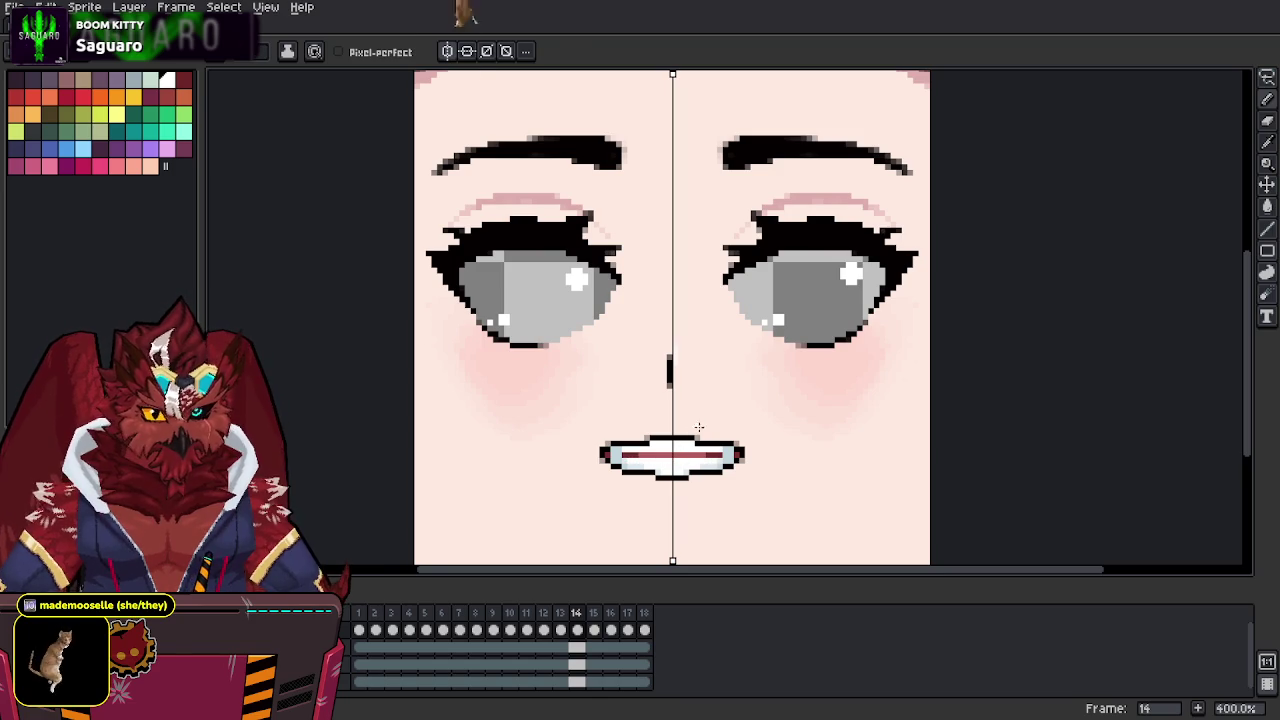
pyautogui.press('alt')
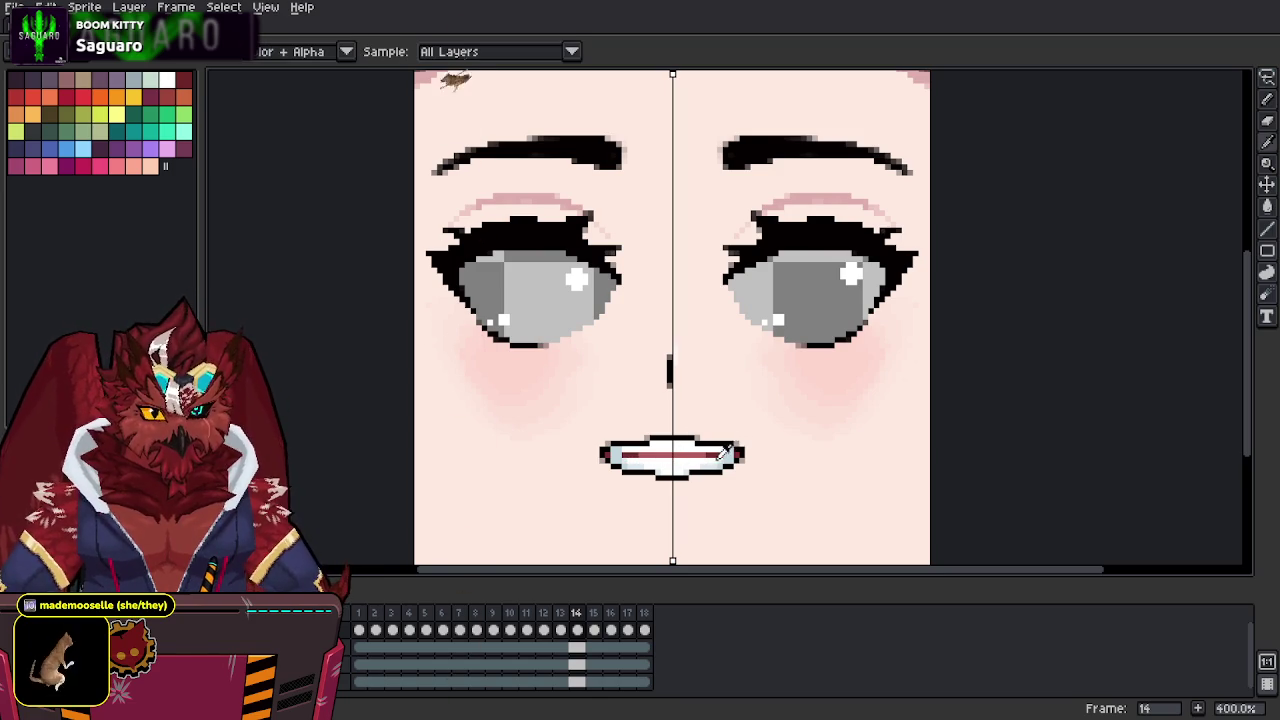
pyautogui.keyDown('alt'); pyautogui.click(720, 455); pyautogui.keyUp('alt')
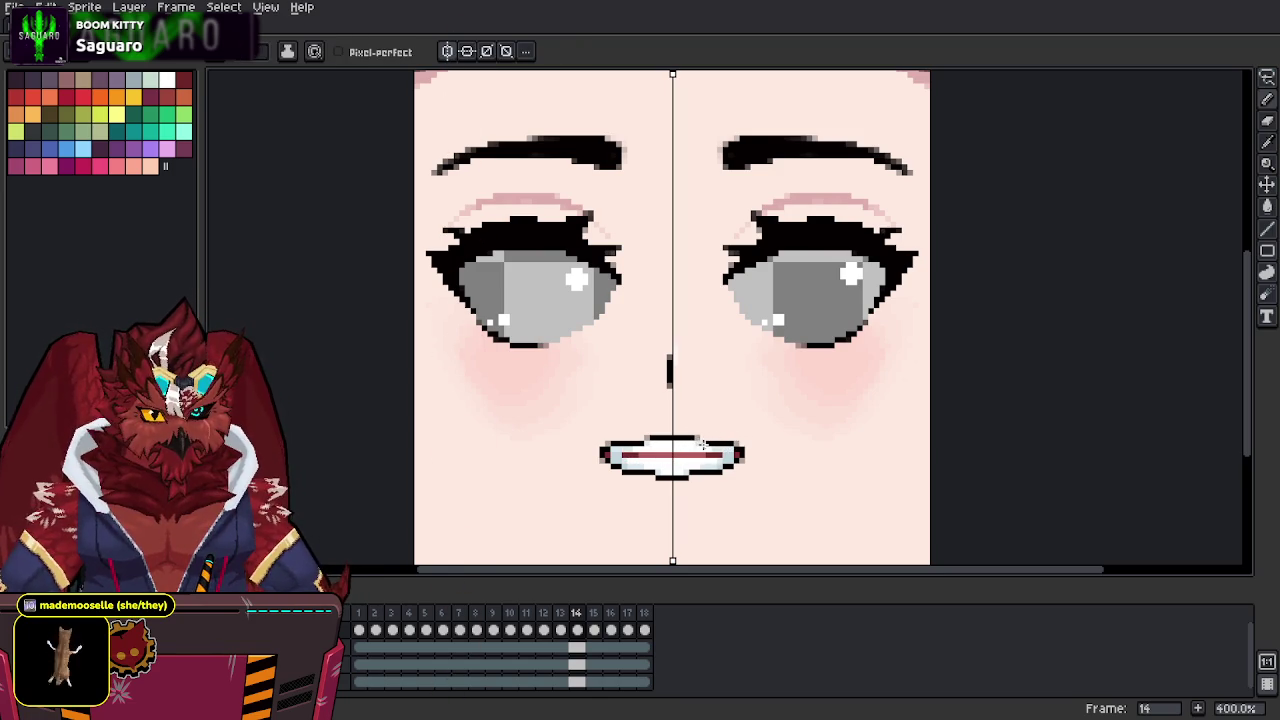
pyautogui.keyDown('alt'); pyautogui.click(696, 437); pyautogui.keyUp('alt')
pyautogui.keyDown('alt'); pyautogui.click(743, 429); pyautogui.keyUp('alt')
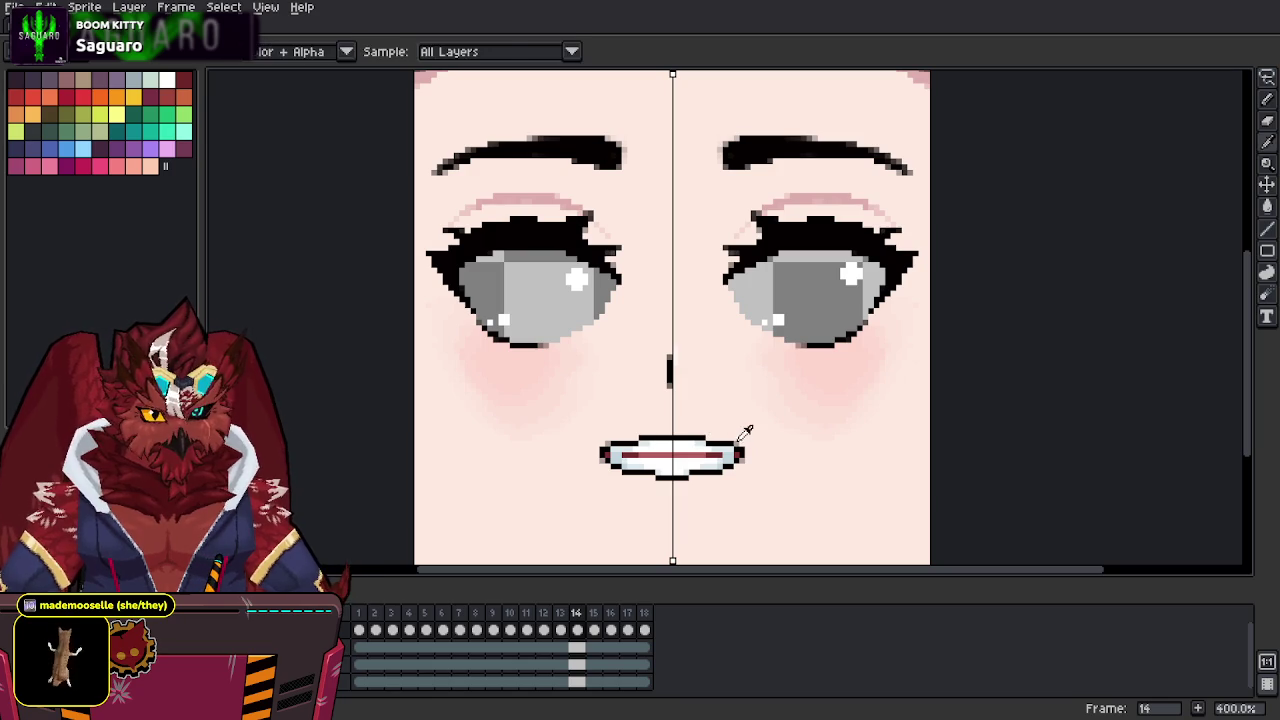
pyautogui.keyDown('alt'); pyautogui.click(713, 429); pyautogui.keyUp('alt')
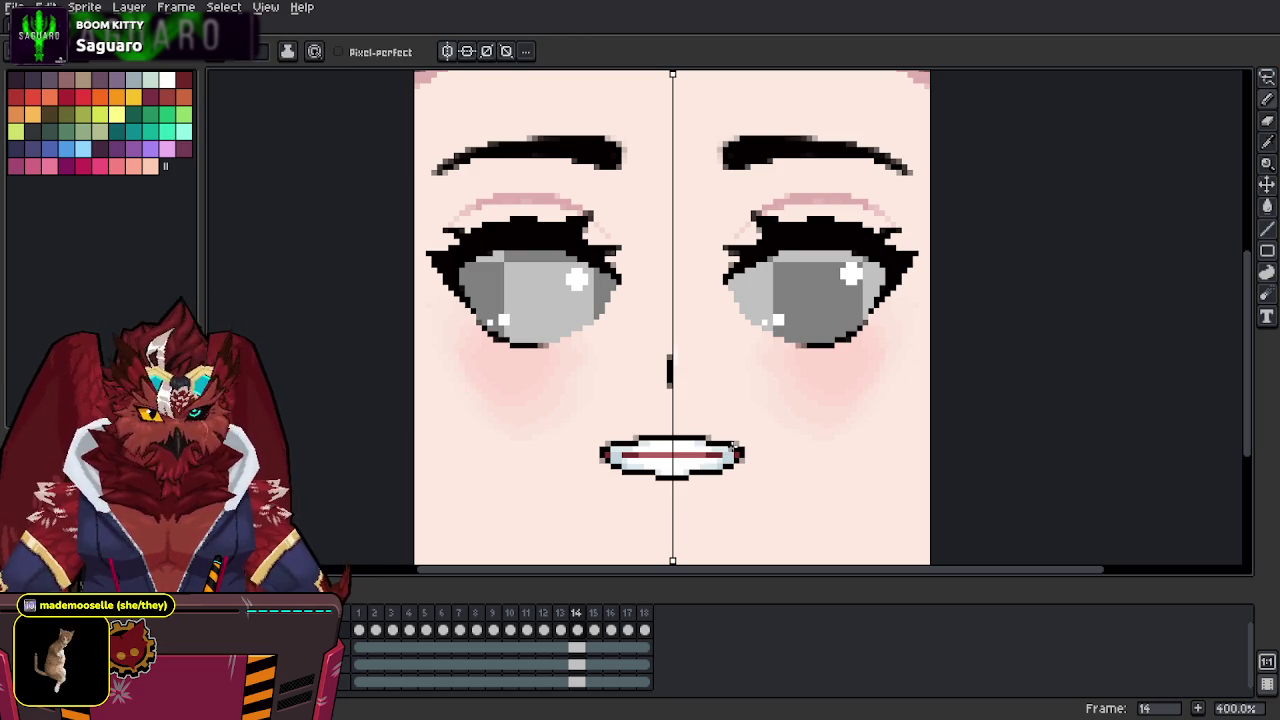
pyautogui.press('Left')
pyautogui.press('Right')
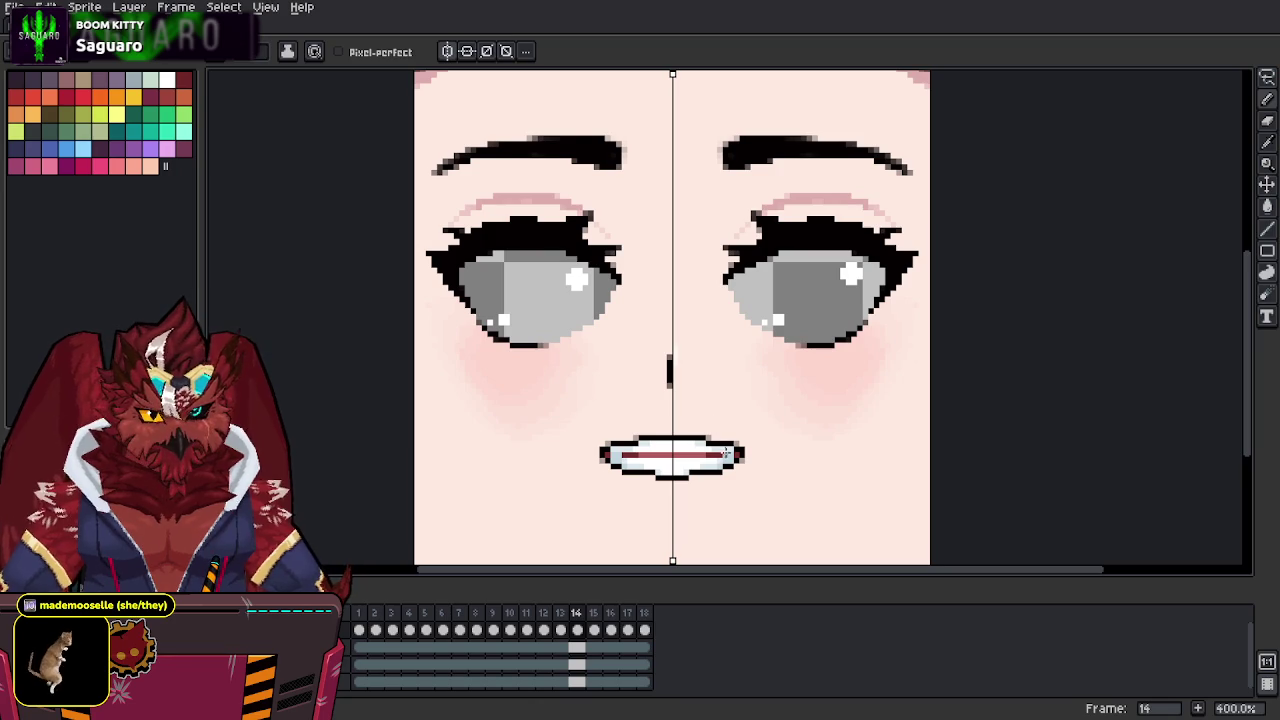
pyautogui.keyDown('alt'); pyautogui.click(745, 441); pyautogui.keyUp('alt')
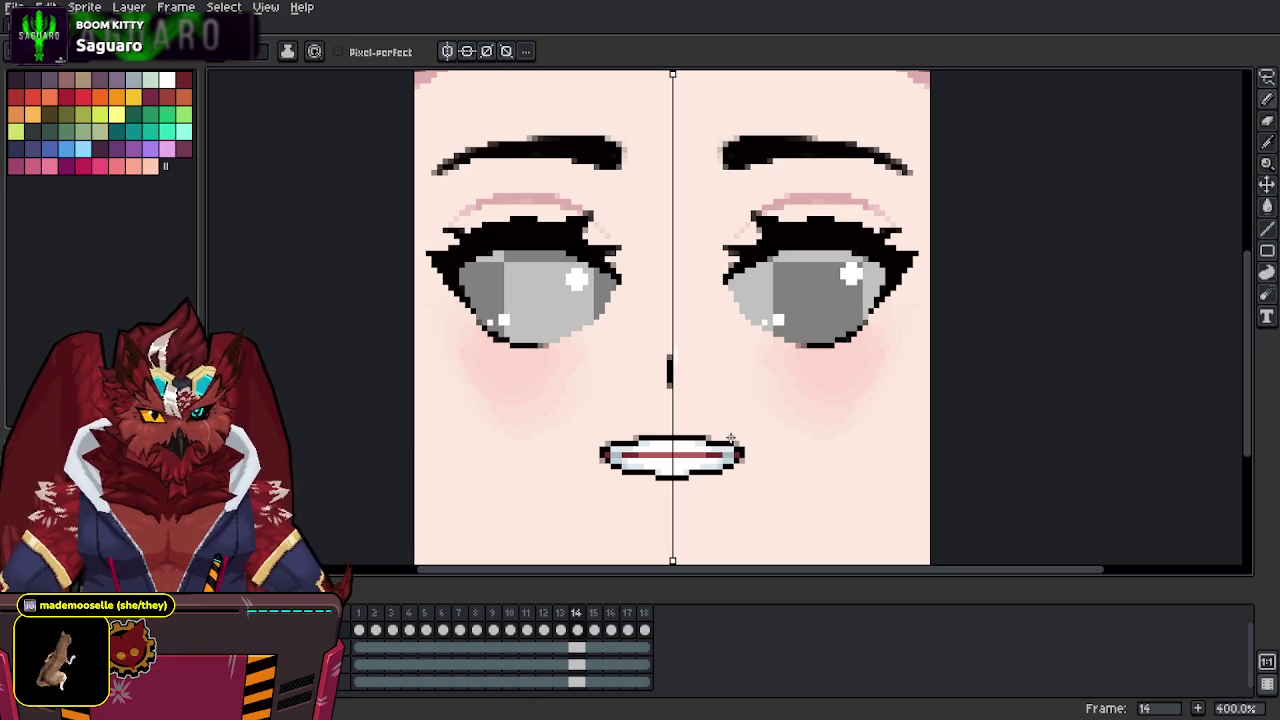
# Recheck against frame 13, touch up the mouth edge colours, and save the sprite.
pyautogui.press('Left')
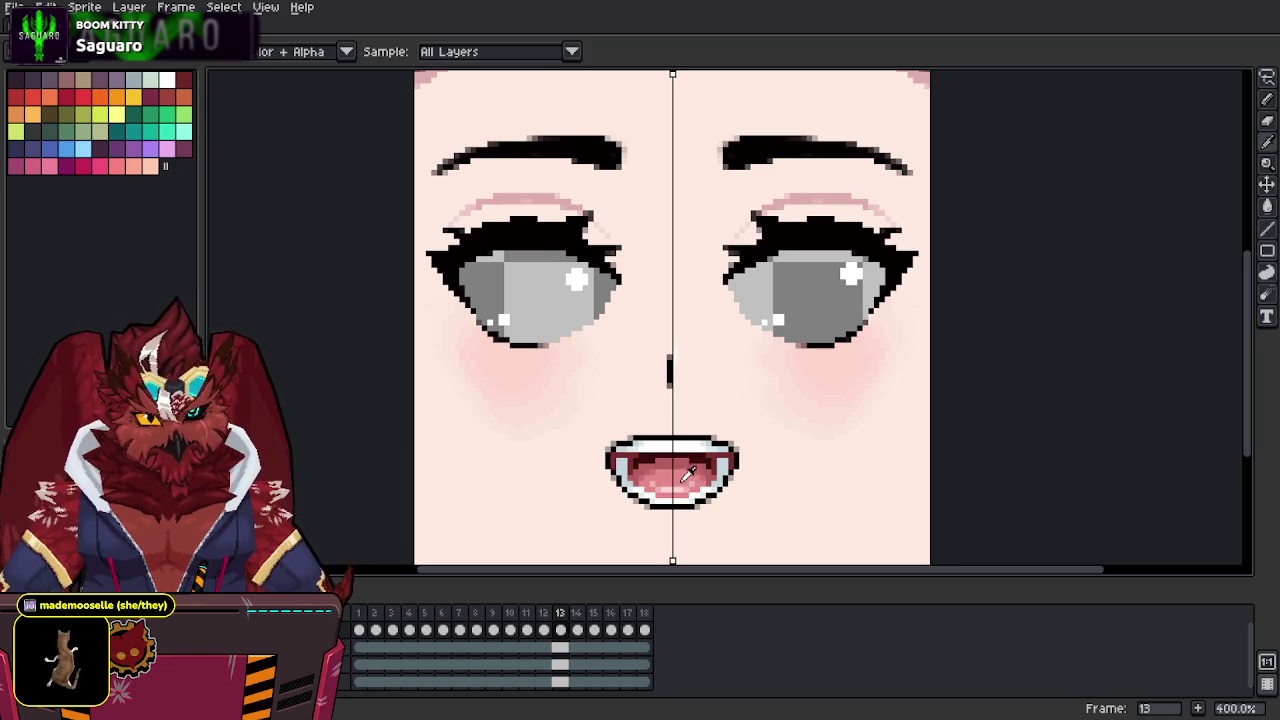
pyautogui.keyDown('alt'); pyautogui.click(686, 482); pyautogui.keyUp('alt')
pyautogui.press('Right')
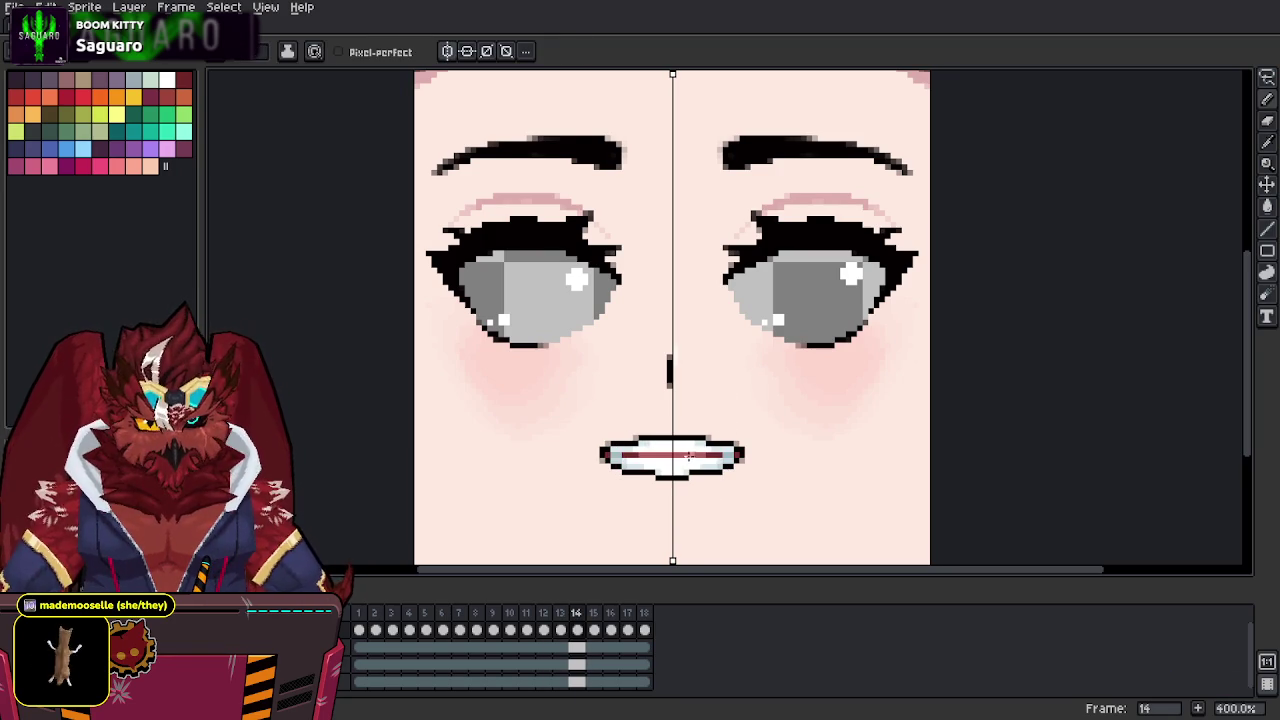
pyautogui.keyDown('alt'); pyautogui.click(700, 452); pyautogui.keyUp('alt')
pyautogui.press('Left')
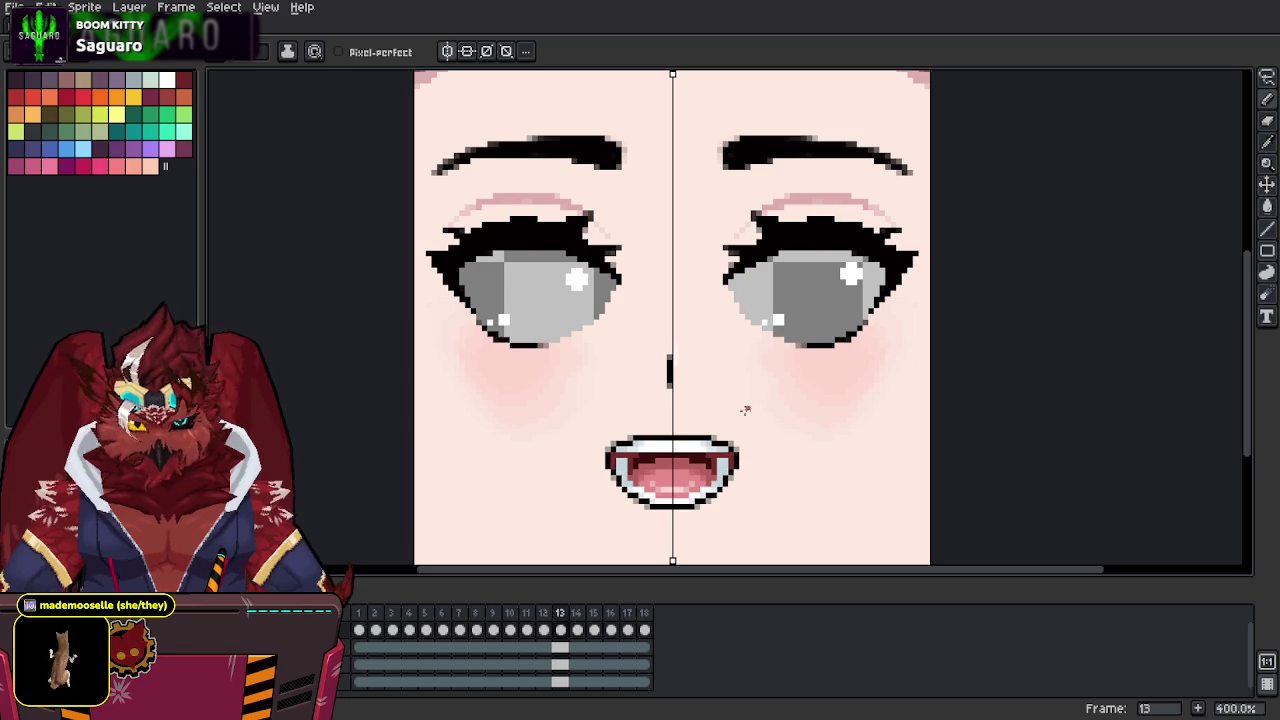
pyautogui.press('Right')
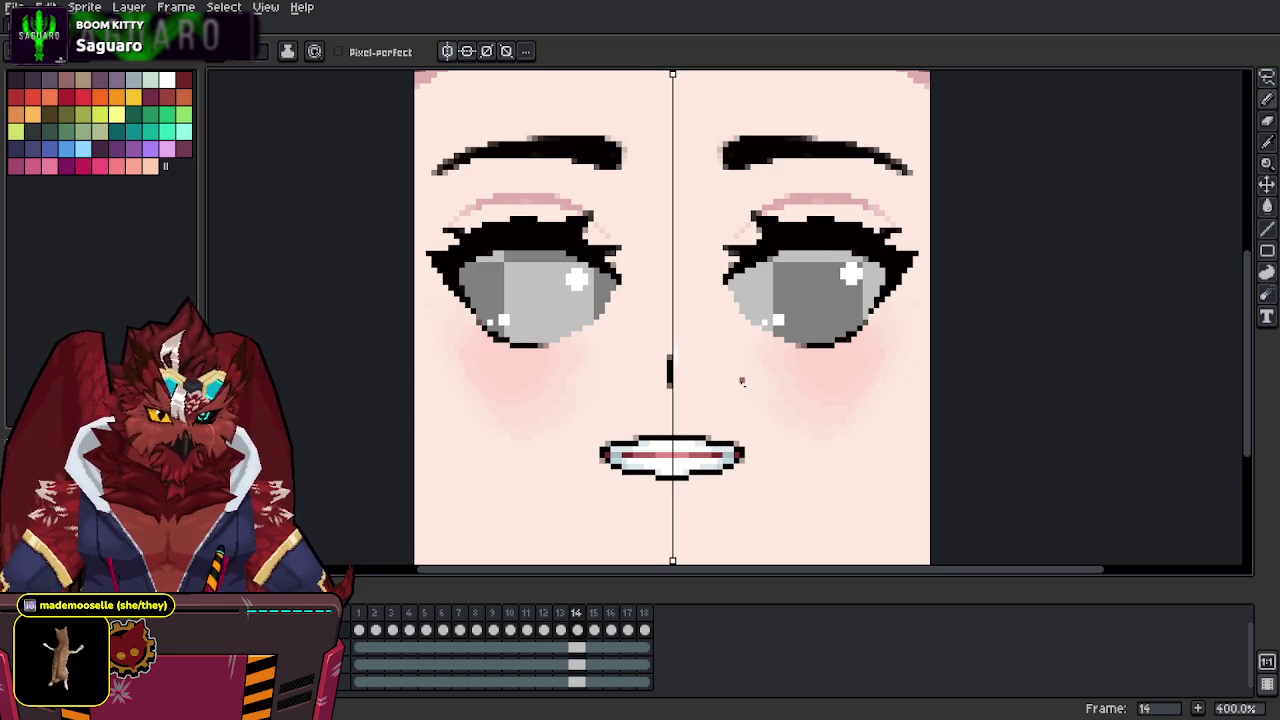
pyautogui.keyDown('alt'); pyautogui.click(705, 449); pyautogui.keyUp('alt')
pyautogui.keyDown('alt'); pyautogui.click(745, 443); pyautogui.keyUp('alt')
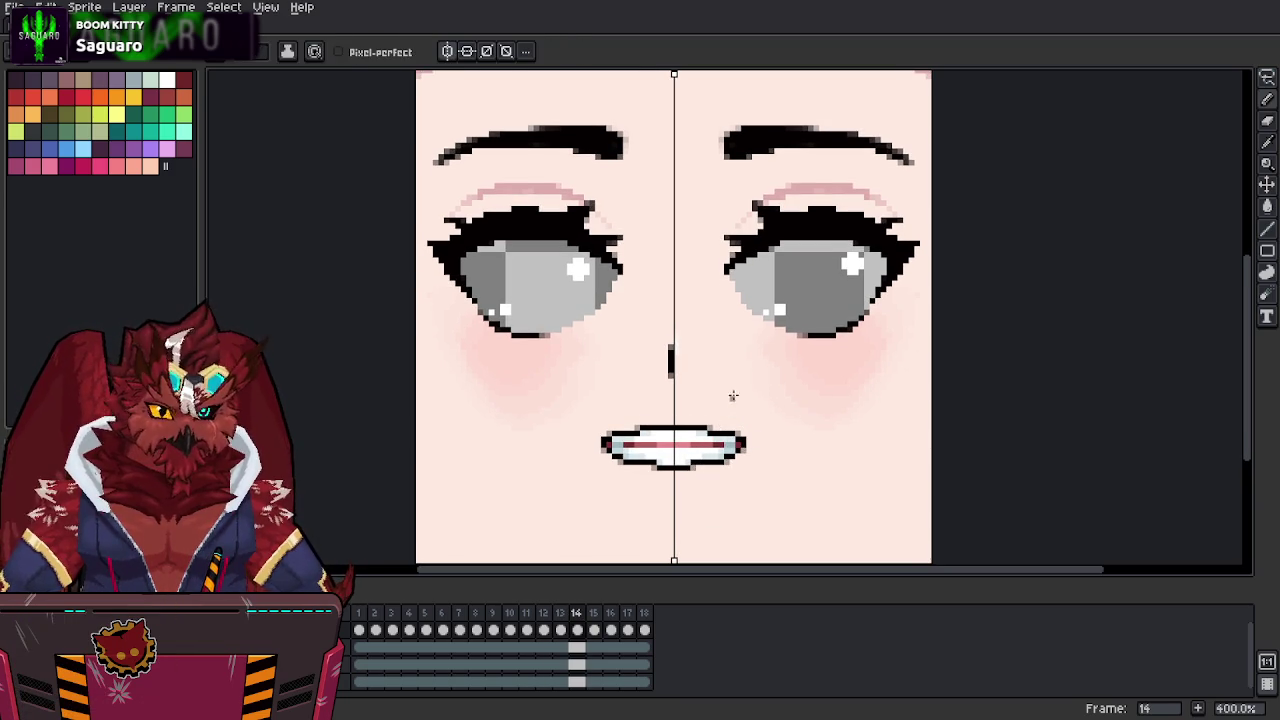
pyautogui.moveTo(733, 372); pyautogui.dragTo(734, 394, button='middle')
pyautogui.hotkey('ctrl', 's')
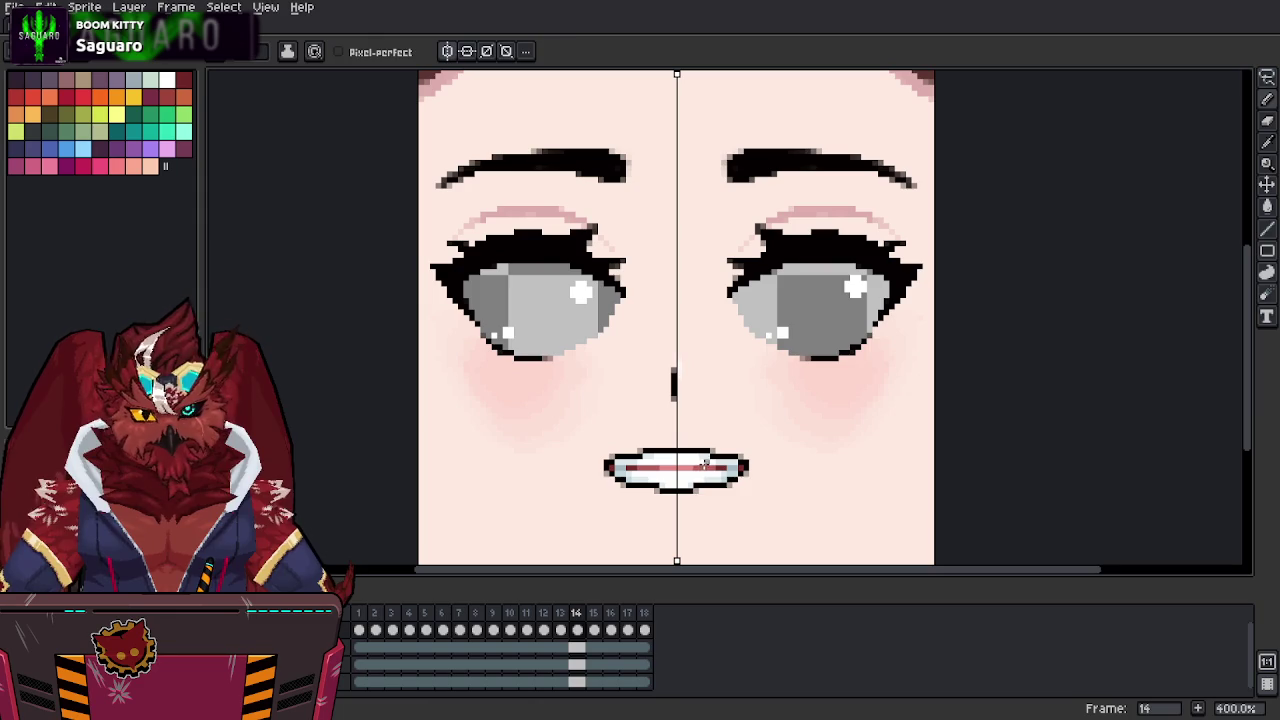
# Fill more pink into the lower mouth interior under the dark red line.
pyautogui.keyDown('alt'); pyautogui.click(694, 479); pyautogui.keyUp('alt')
pyautogui.keyDown('alt'); pyautogui.click(697, 485); pyautogui.keyUp('alt')
pyautogui.keyDown('alt'); pyautogui.click(700, 480); pyautogui.keyUp('alt')
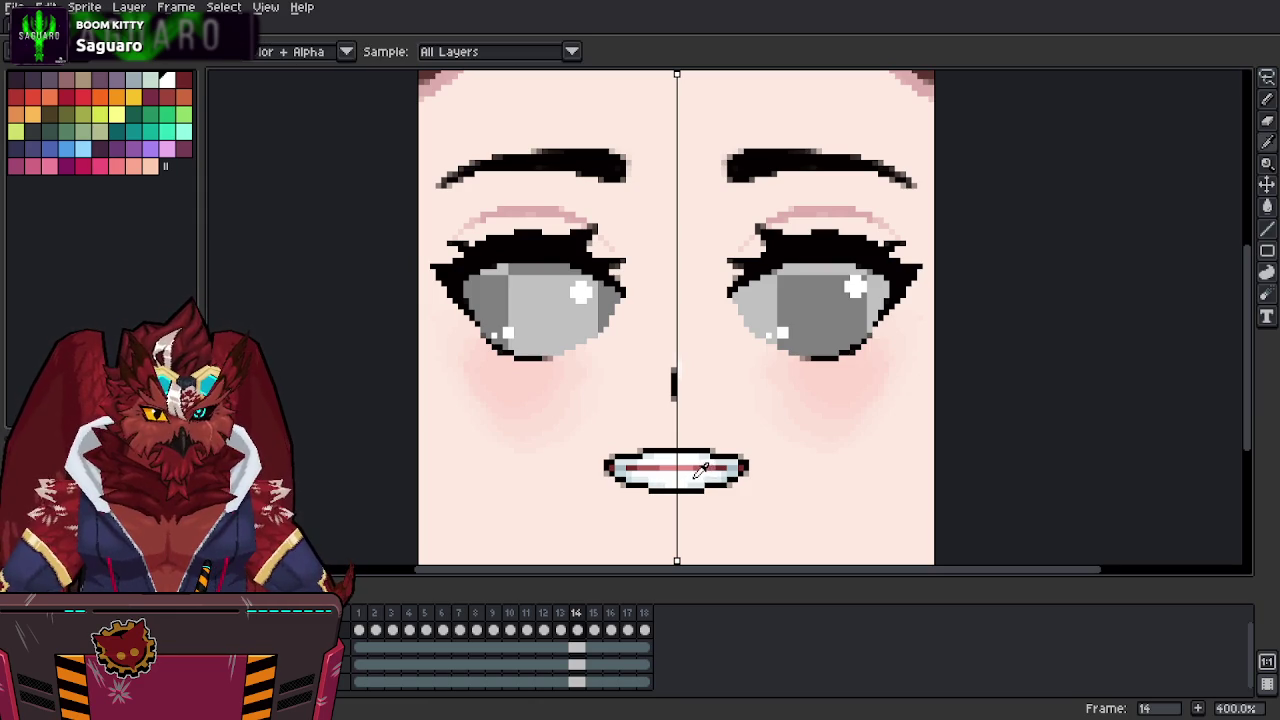
pyautogui.keyDown('alt'); pyautogui.click(705, 488); pyautogui.keyUp('alt')
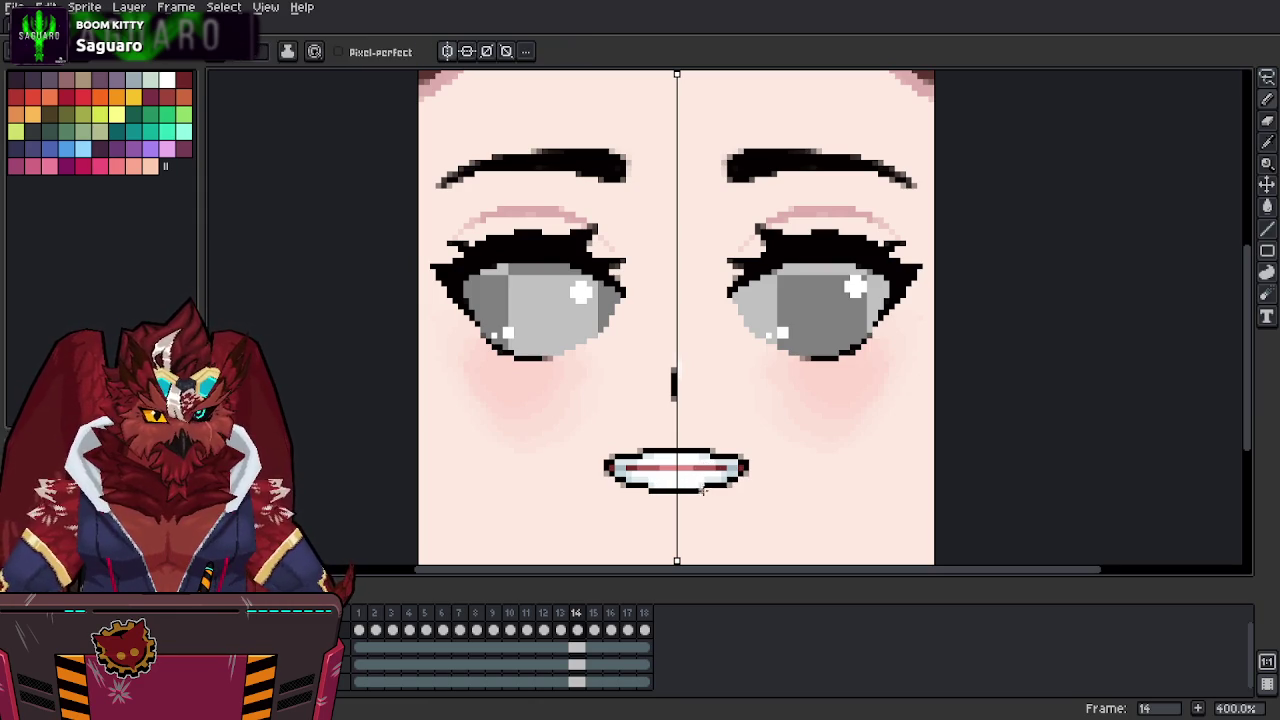
pyautogui.keyDown('alt'); pyautogui.click(703, 481); pyautogui.keyUp('alt')
pyautogui.moveTo(720, 462); pyautogui.dragTo(722, 447)
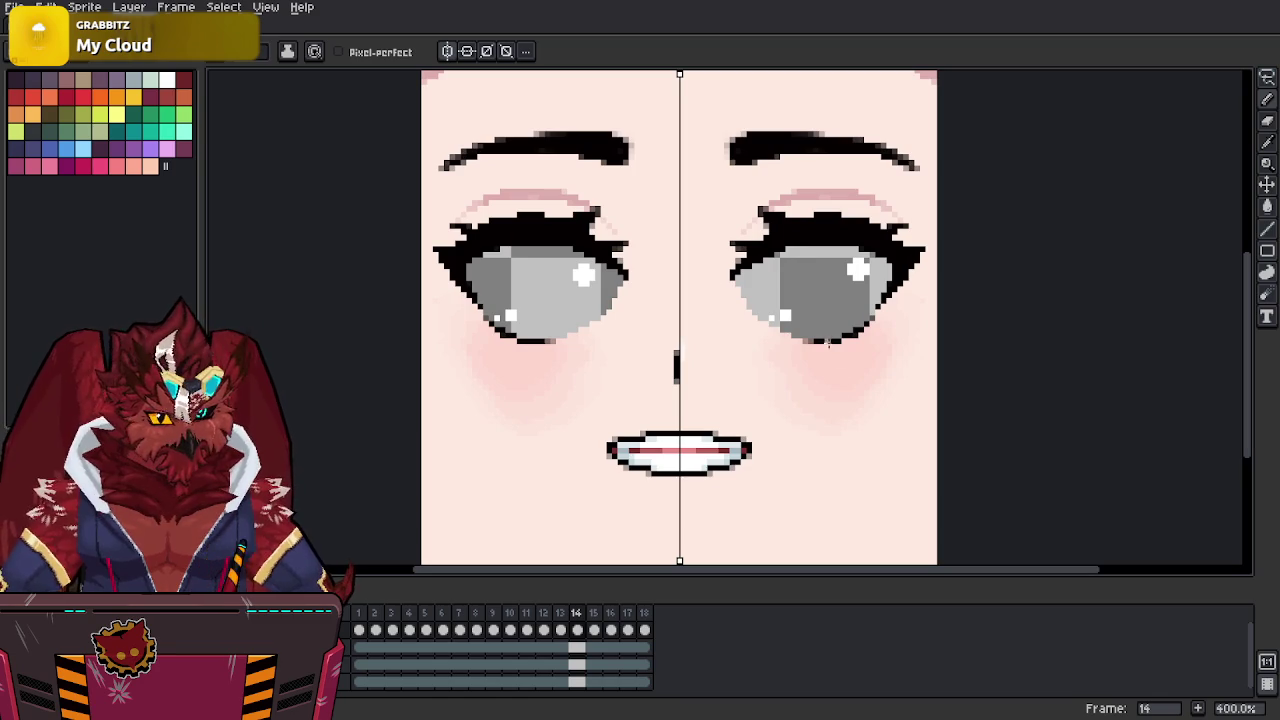
# Add mirrored dark red pixels at both corners of the mouth.
pyautogui.press('i')
pyautogui.press('b')
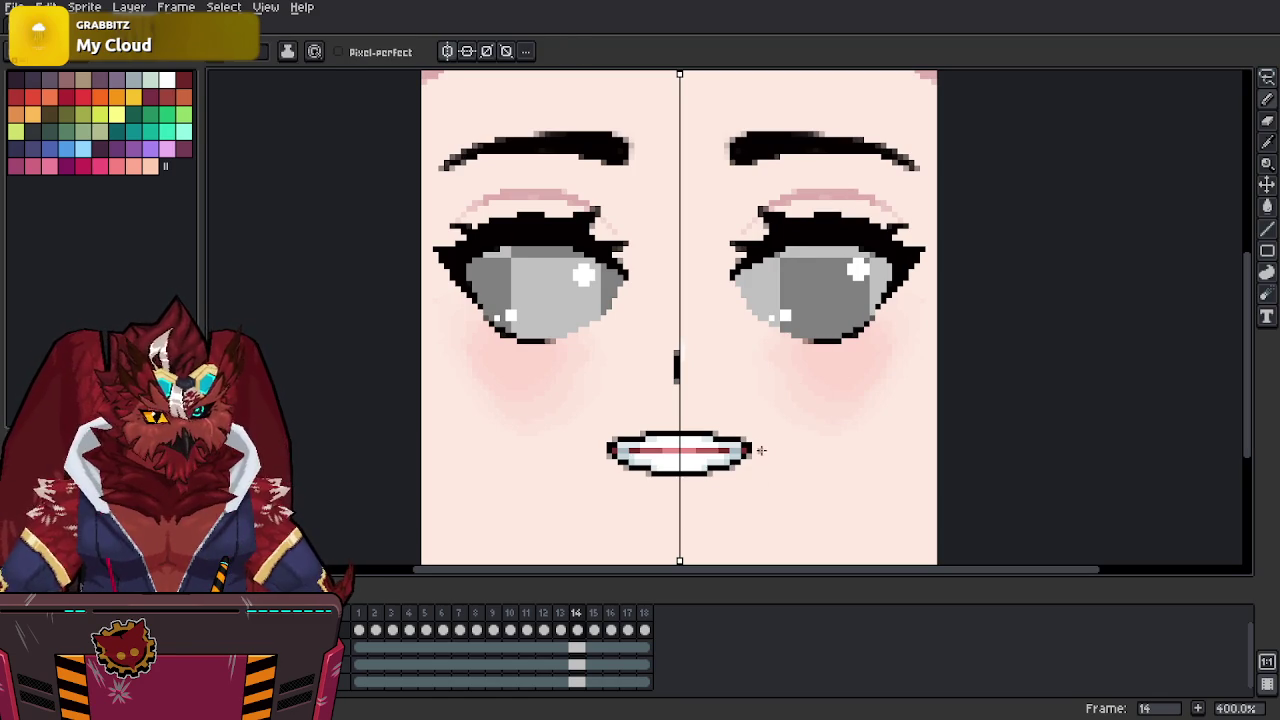
pyautogui.keyDown('alt'); pyautogui.click(777, 423); pyautogui.keyUp('alt')
pyautogui.keyDown('alt'); pyautogui.click(752, 440); pyautogui.keyUp('alt')
pyautogui.moveTo(777, 398); pyautogui.dragTo(772, 410, button='middle')
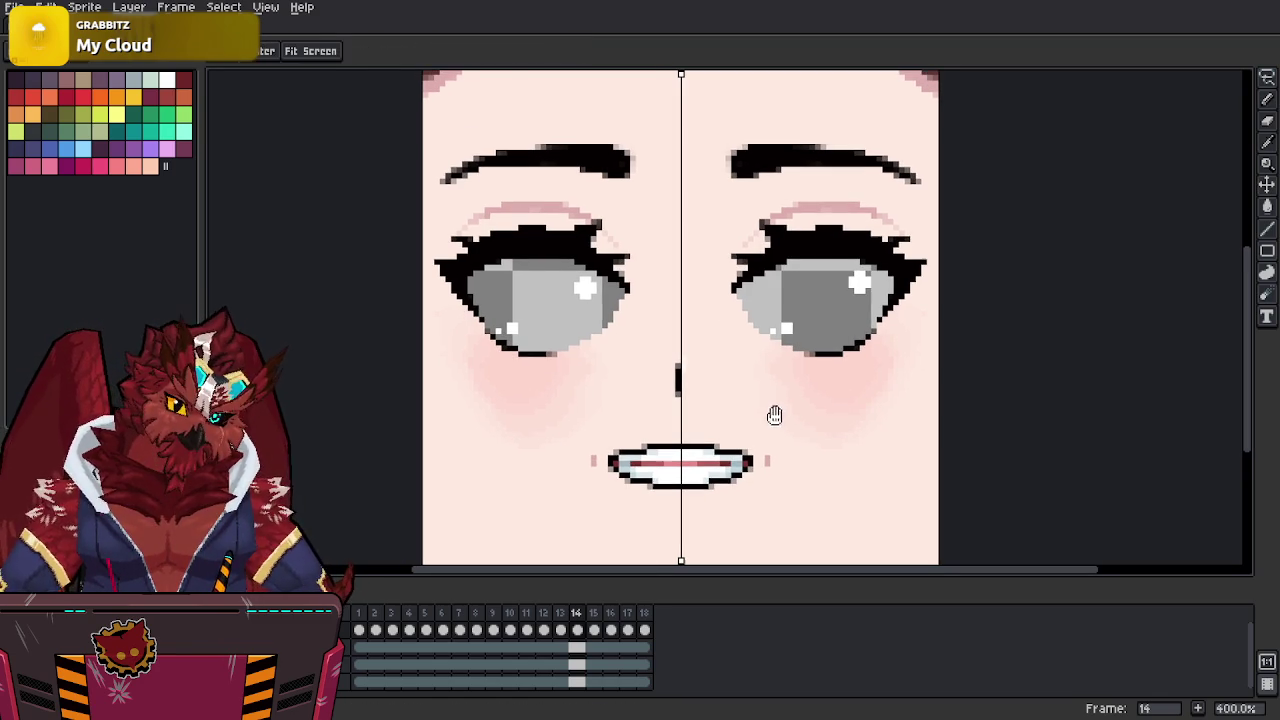
pyautogui.keyDown('alt'); pyautogui.click(701, 462); pyautogui.keyUp('alt')
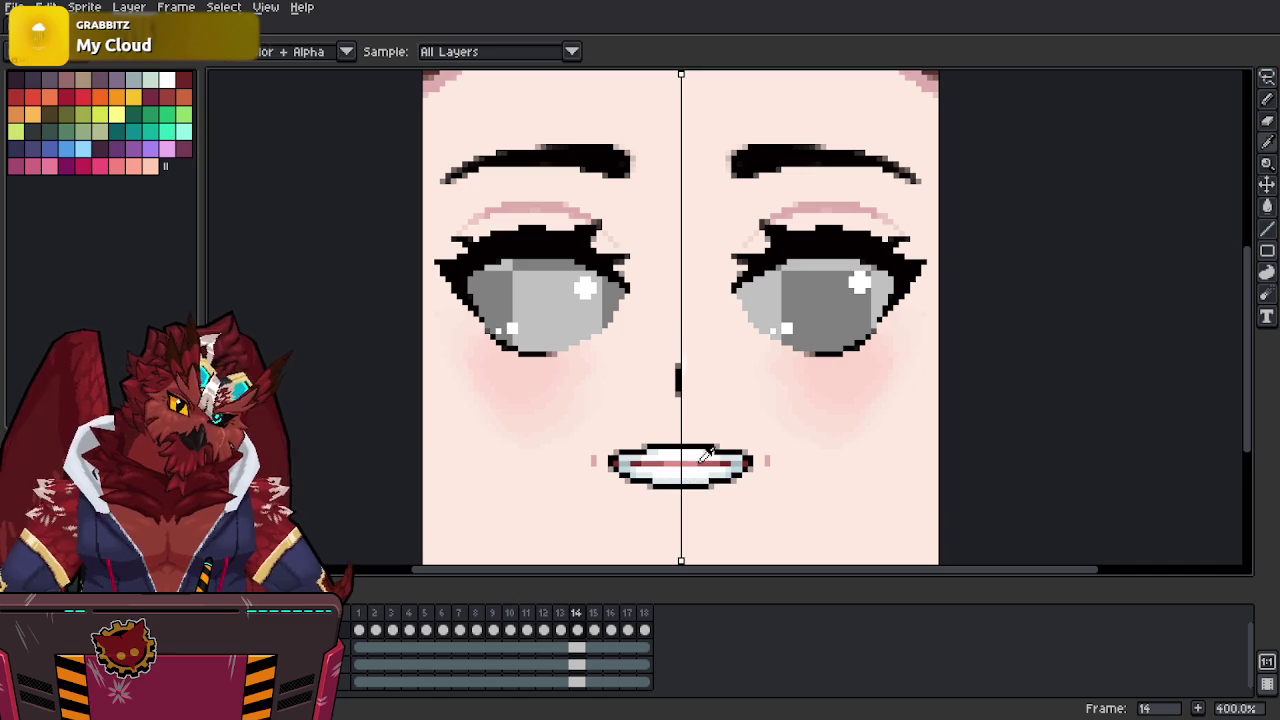
pyautogui.click(699, 468)
pyautogui.keyDown('alt'); pyautogui.click(690, 462); pyautogui.keyUp('alt')
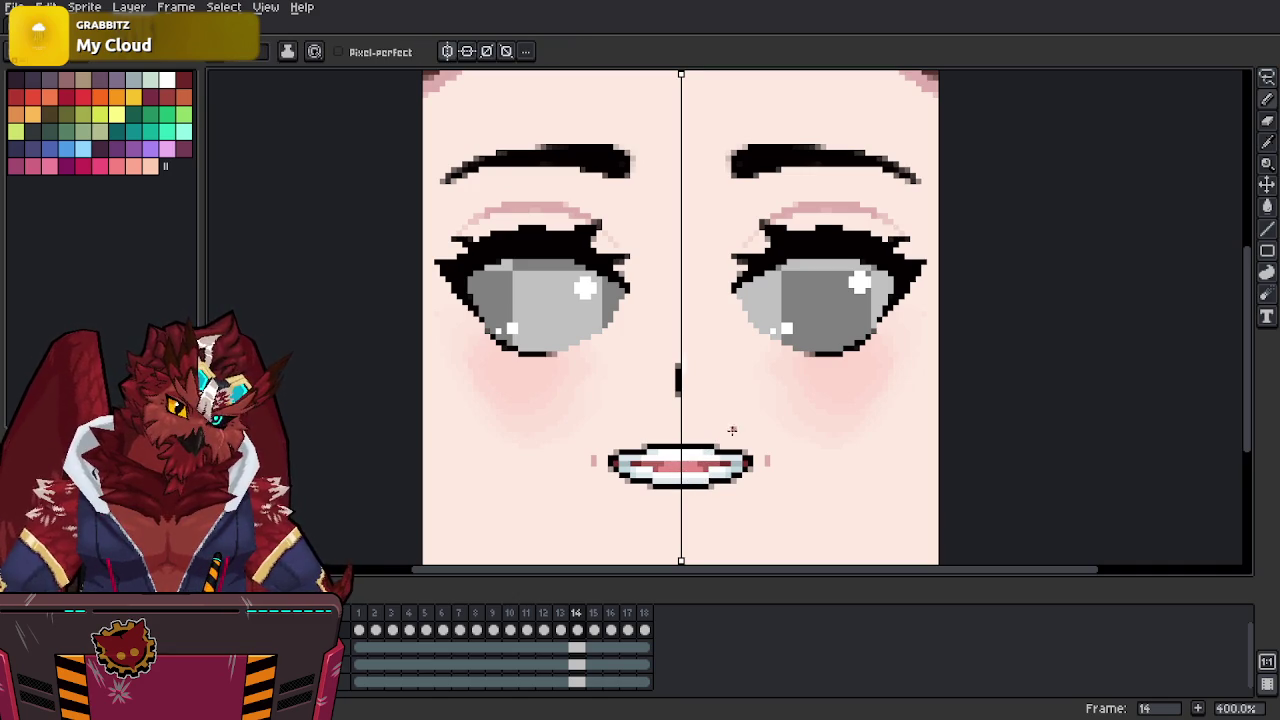
pyautogui.moveTo(735, 452); pyautogui.dragTo(738, 444, button='middle')
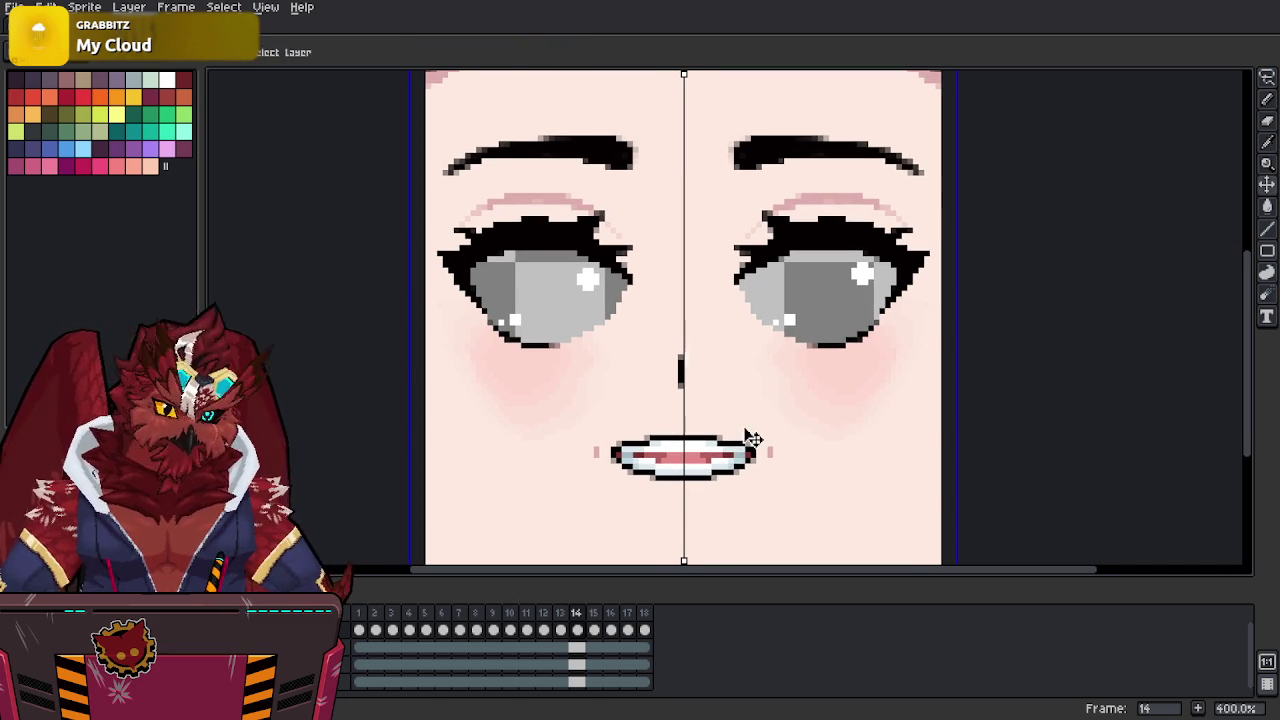
# Export the face frames as a 6-column sprite sheet Aki-Faces.png, then switch to Blender.
pyautogui.hotkey('ctrl', 'e')
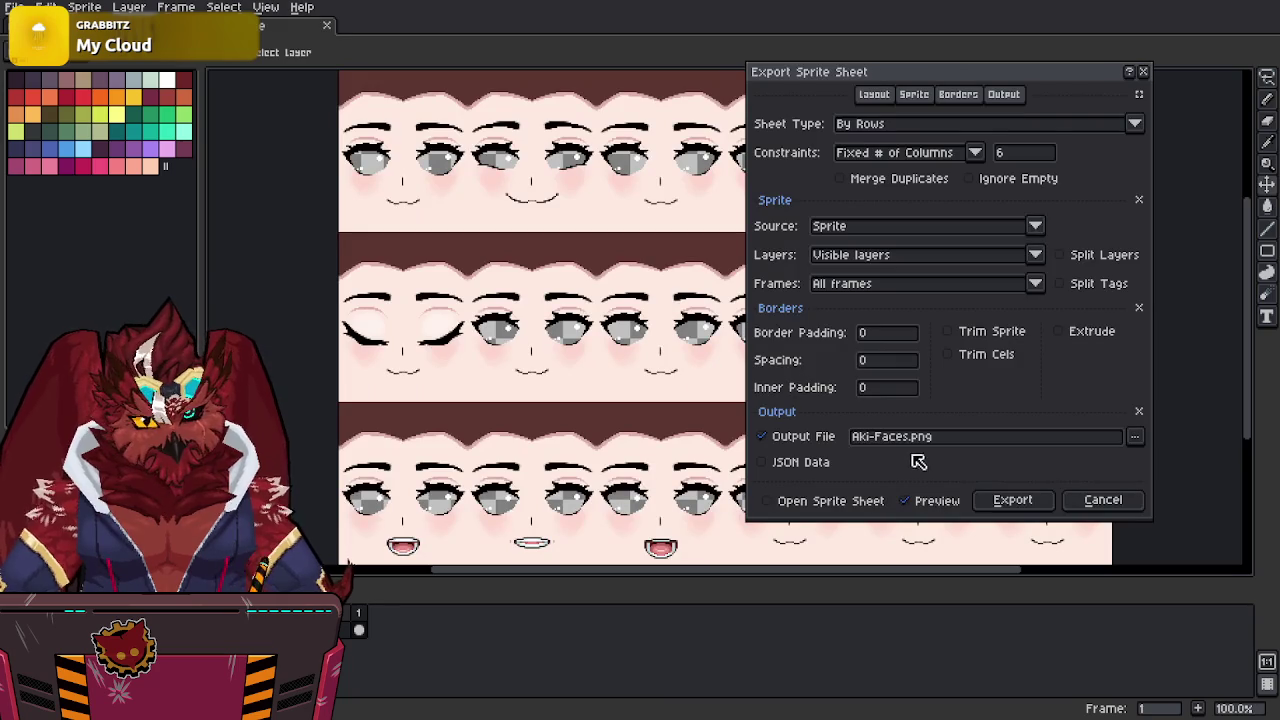
pyautogui.click(1008, 498)
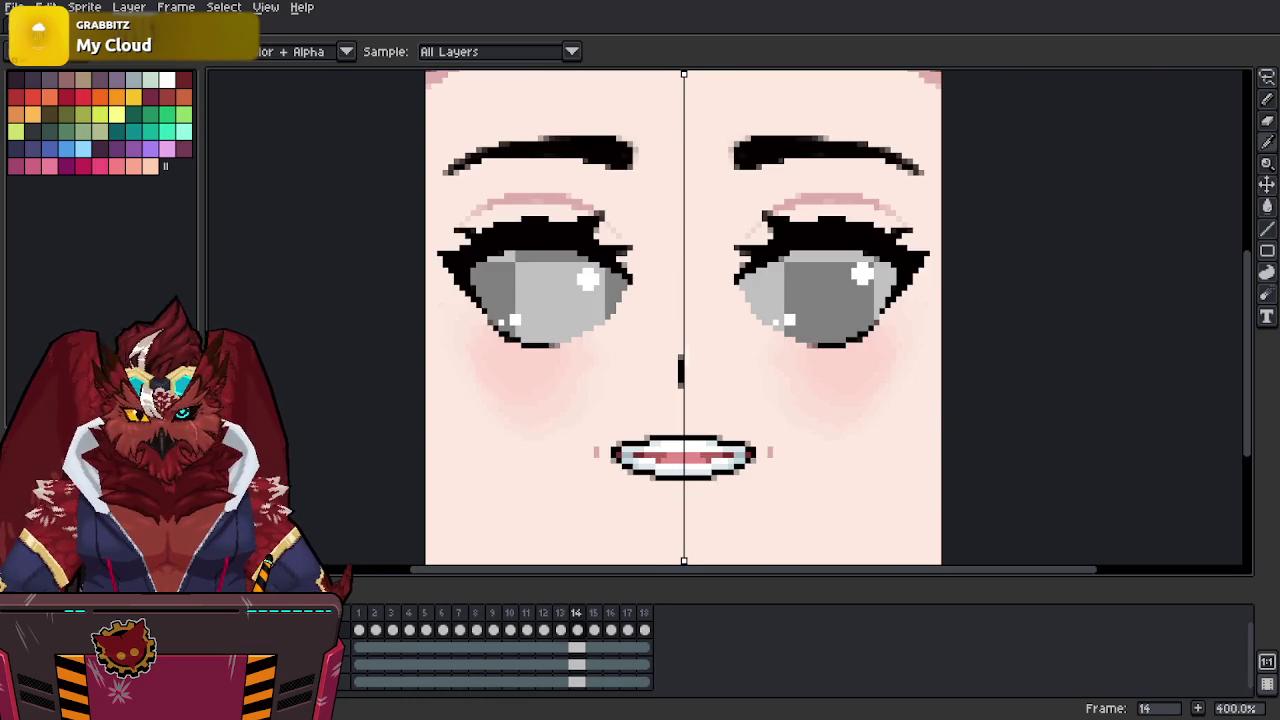
pyautogui.hotkey('alt', 'Tab')
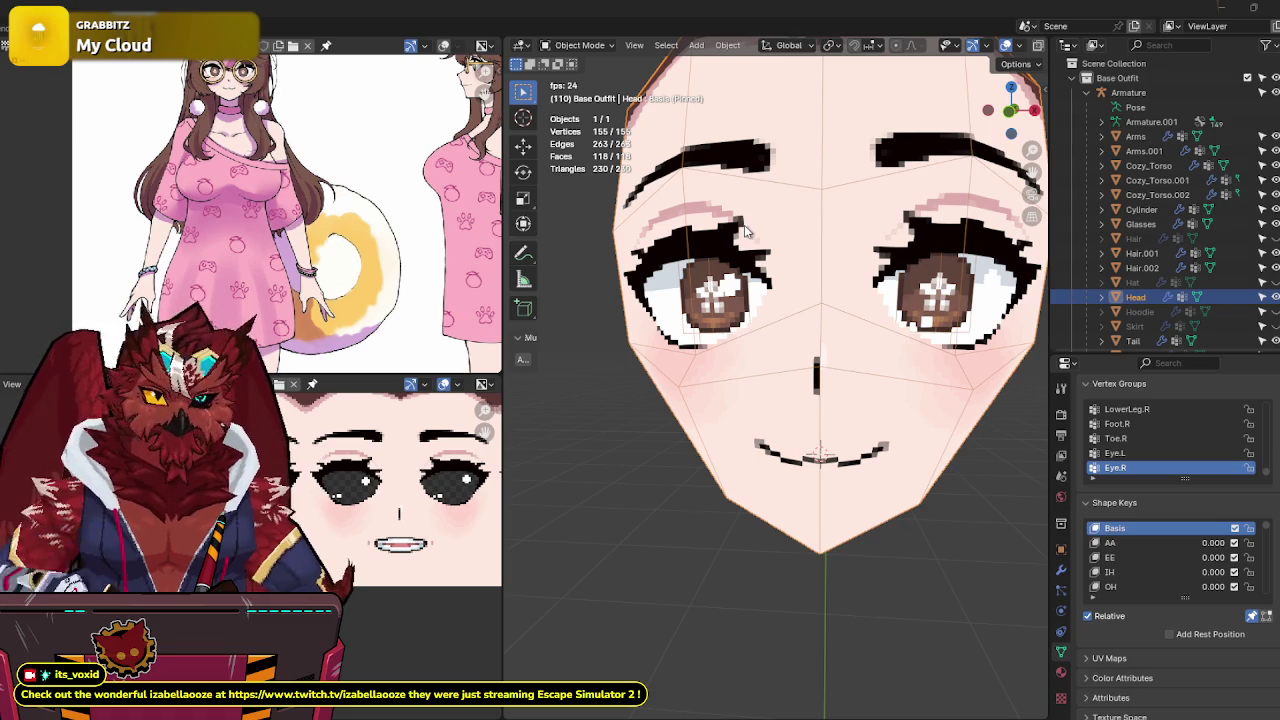
pyautogui.moveTo(800, 268); pyautogui.dragTo(876, 276, button='middle')
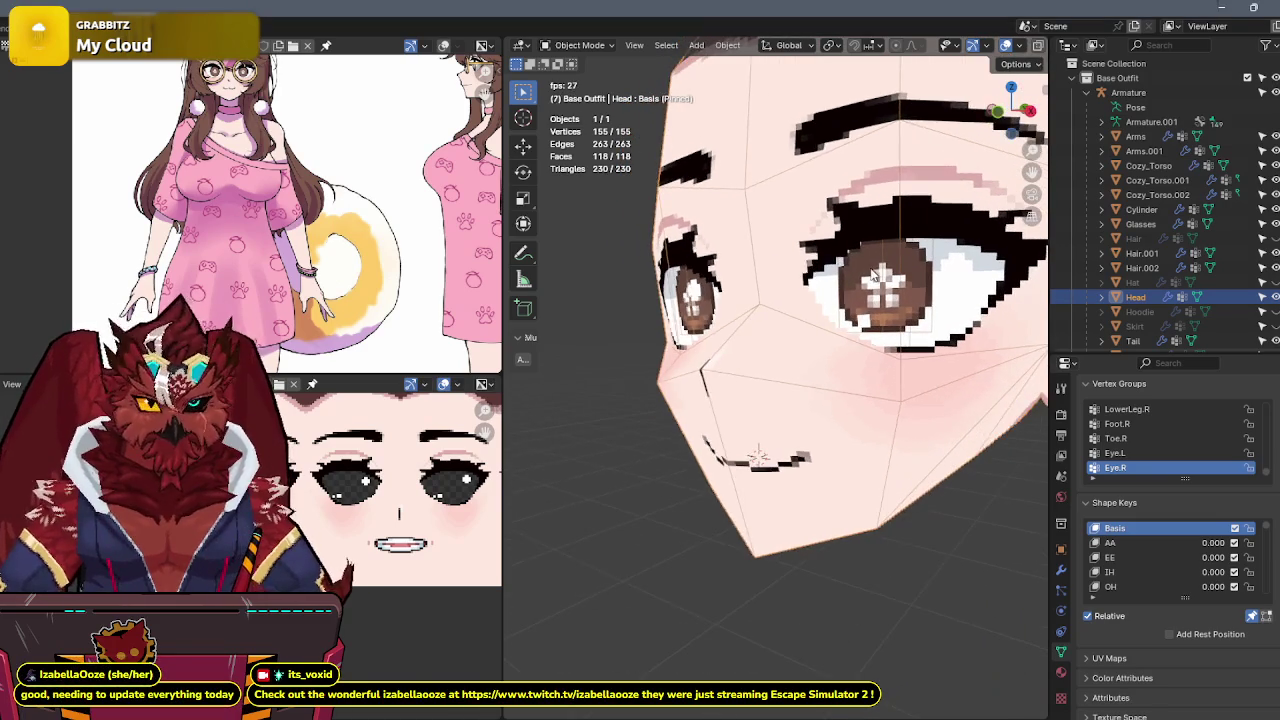
pyautogui.scroll(-5, 876, 245)
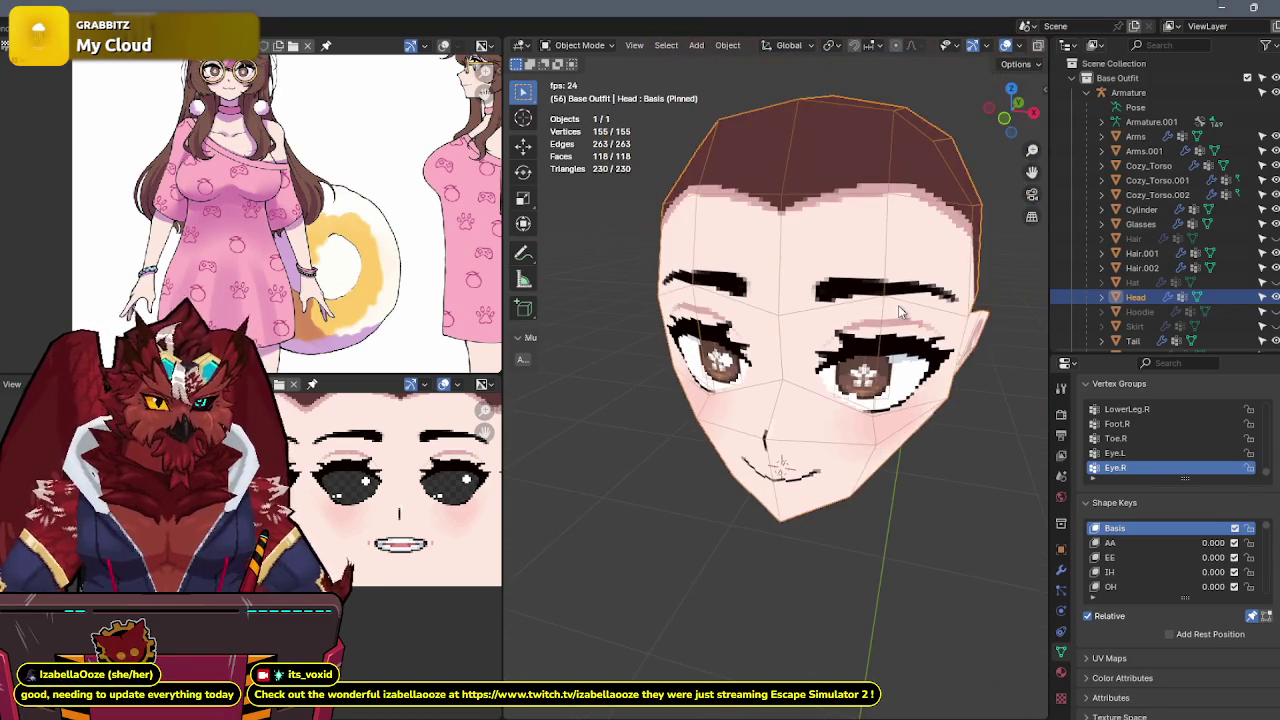
pyautogui.moveTo(665, 520)
pyautogui.keyDown('shift'); pyautogui.mouseDown(button='middle')
pyautogui.moveTo(625, 501)
pyautogui.moveTo(917, 447)
pyautogui.moveTo(908, 427)
pyautogui.mouseUp(button='middle'); pyautogui.keyUp('shift')
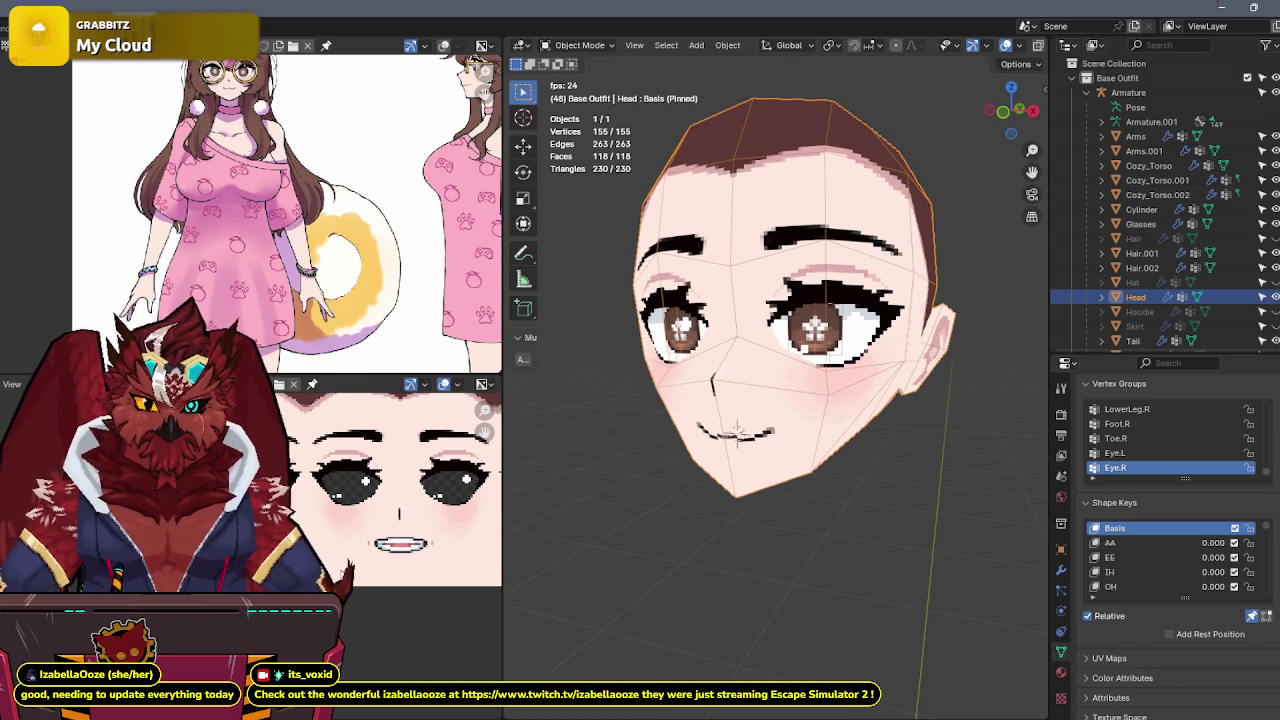
pyautogui.moveTo(812, 402)
pyautogui.mouseDown(button='middle')
pyautogui.moveTo(877, 405)
pyautogui.moveTo(801, 399)
pyautogui.mouseUp(button='middle')
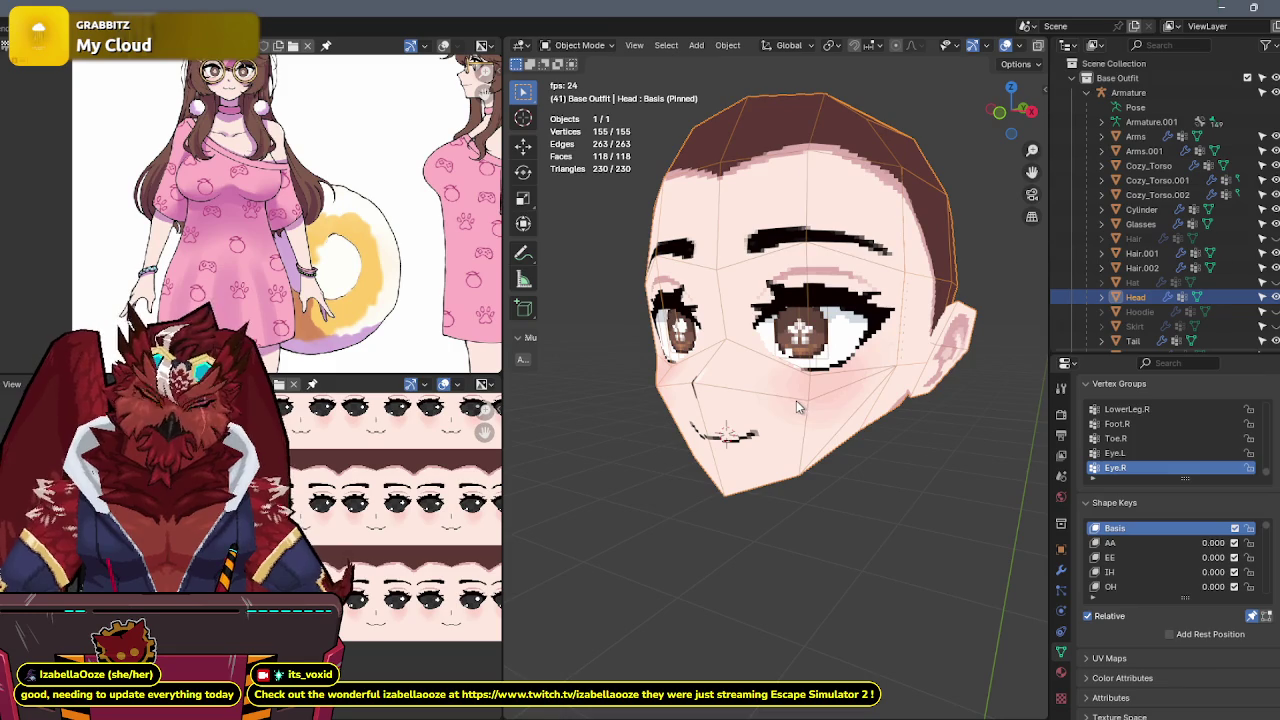
pyautogui.moveTo(357, 475); pyautogui.dragTo(340, 505, button='middle')
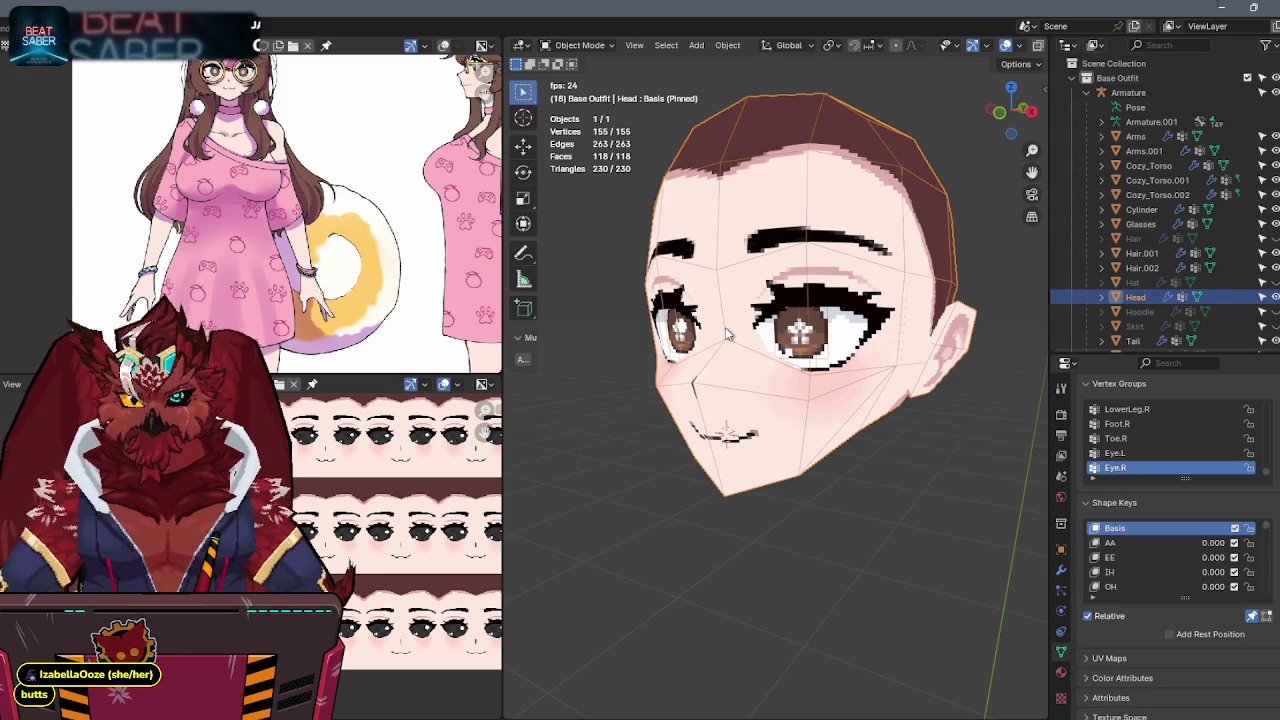
pyautogui.moveTo(728, 335)
pyautogui.mouseDown(button='middle')
pyautogui.moveTo(849, 347)
pyautogui.moveTo(760, 345)
pyautogui.mouseUp(button='middle')
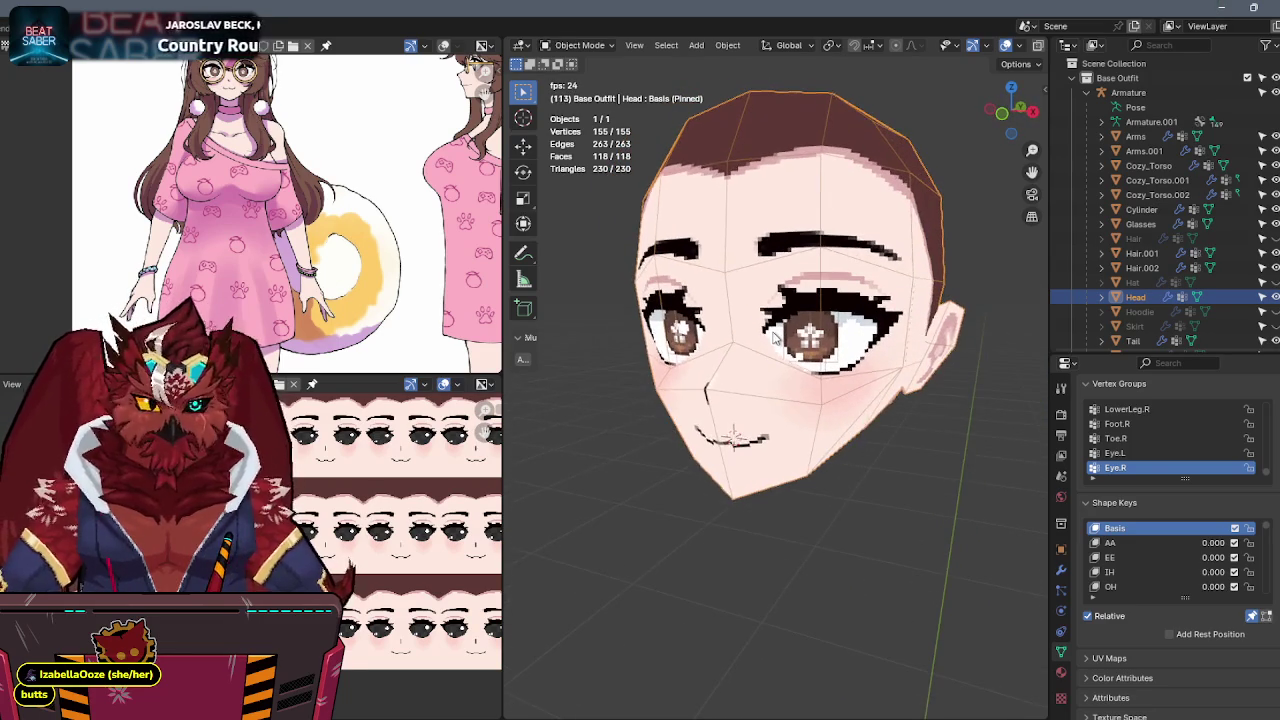
# Enter Edit Mode on the head and select its linked face region.
pyautogui.press('Tab')
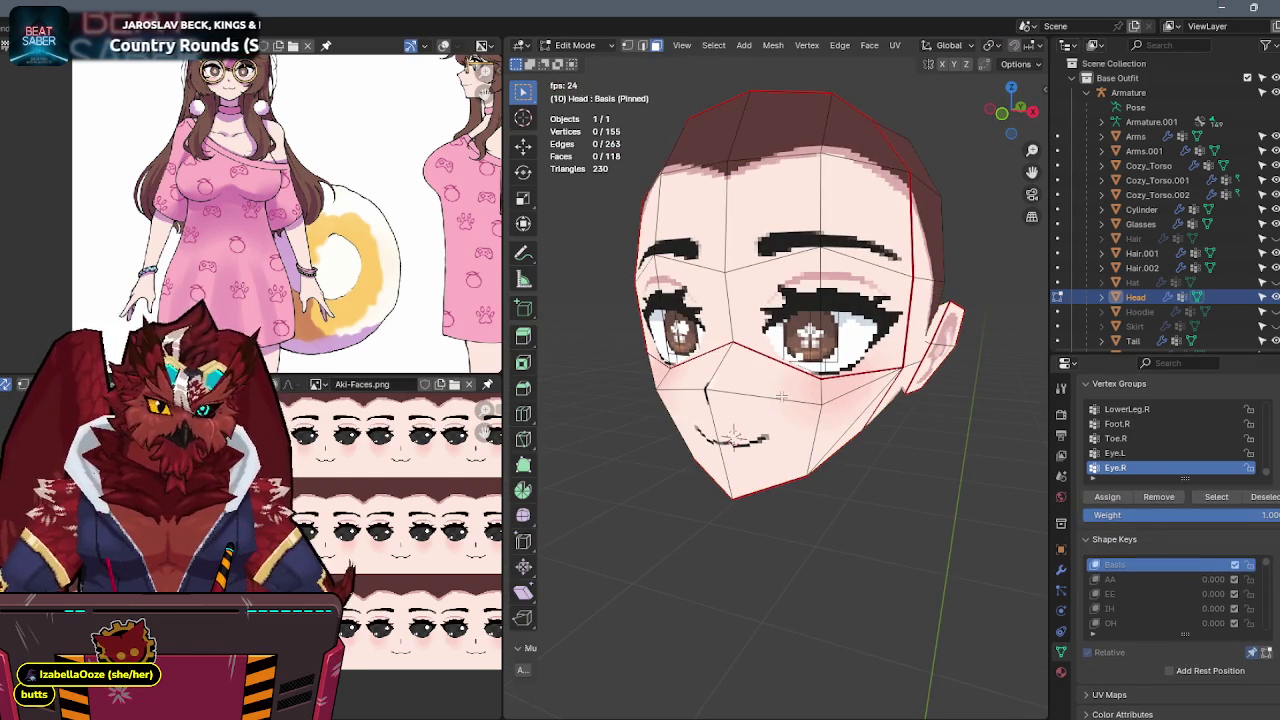
pyautogui.press('l')
pyautogui.press('l')
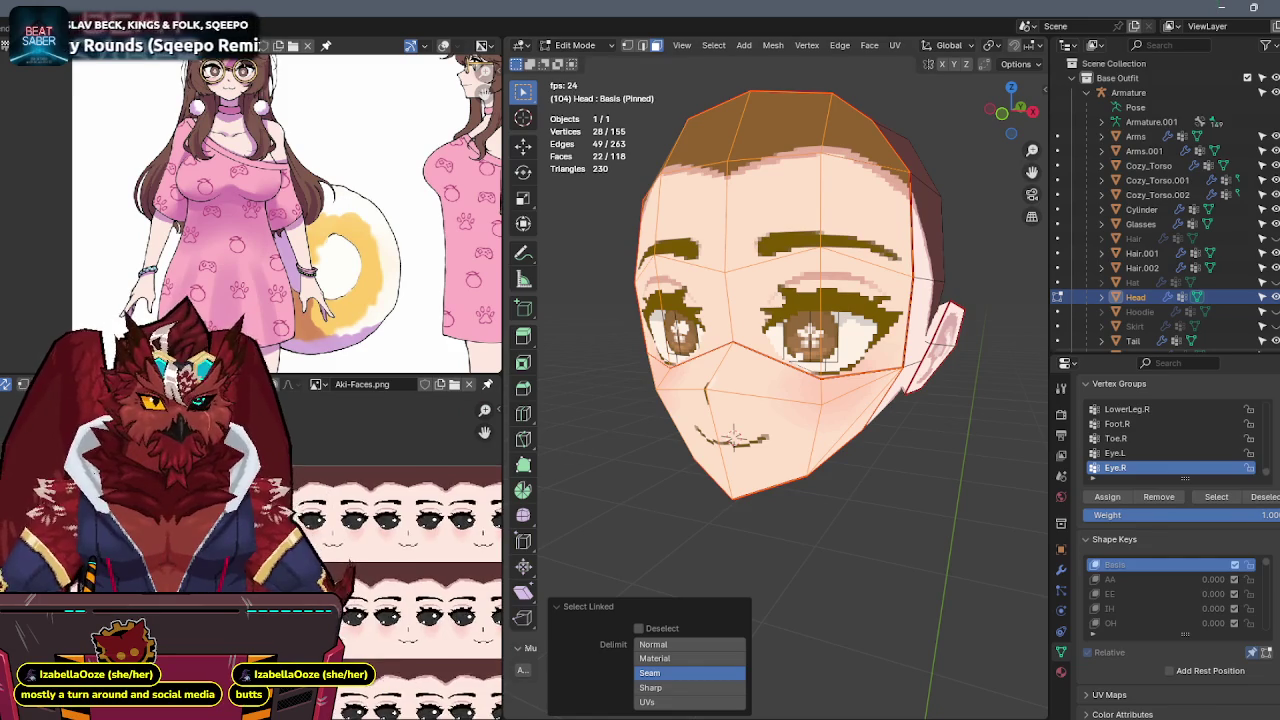
pyautogui.scroll(3, 400, 530)
pyautogui.moveTo(333, 505); pyautogui.dragTo(303, 507, button='middle')
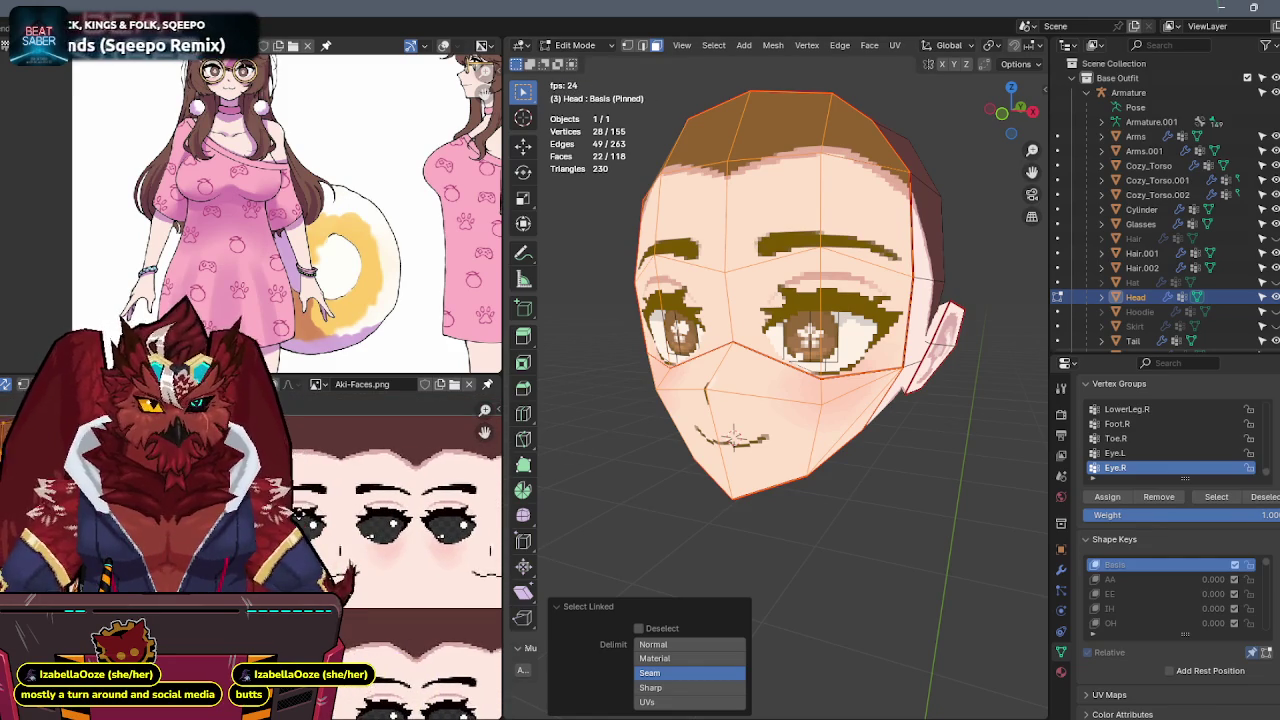
pyautogui.scroll(2, 303, 507)
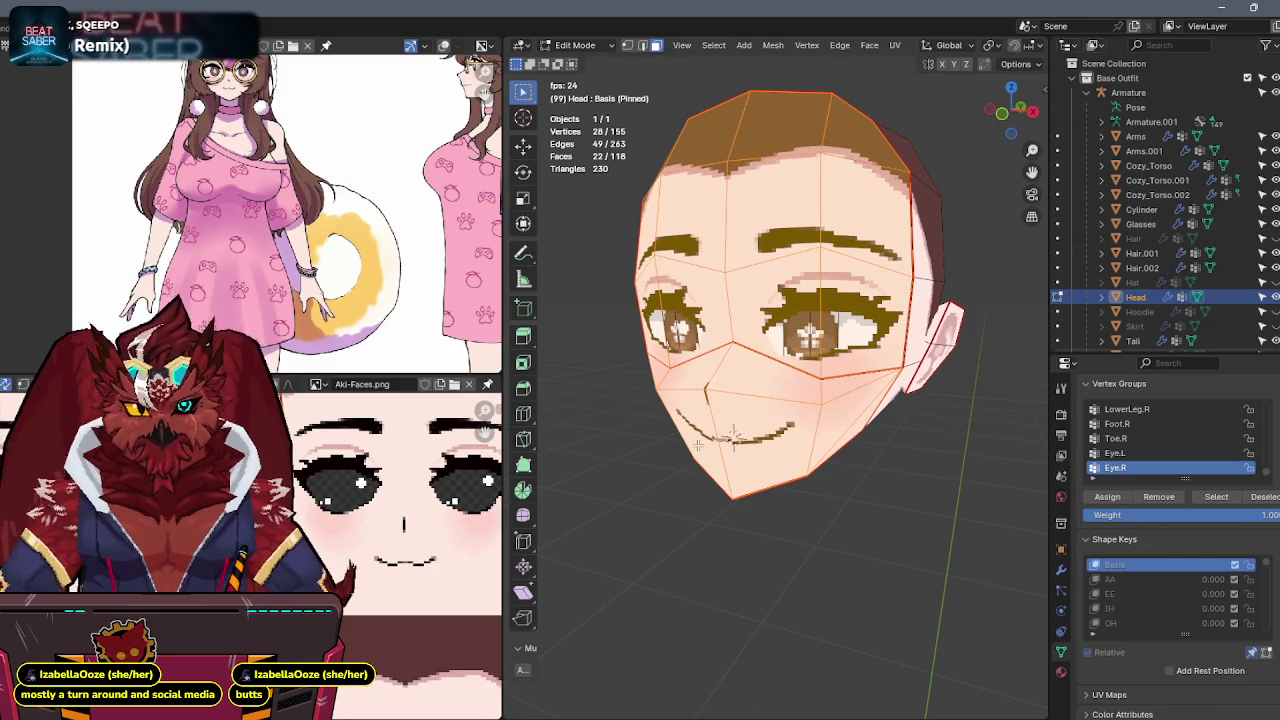
# View the whole character from the front without wireframe, then return to Aseprite.
pyautogui.press('KP_1')
pyautogui.hotkey('shift', 'alt', 'z')
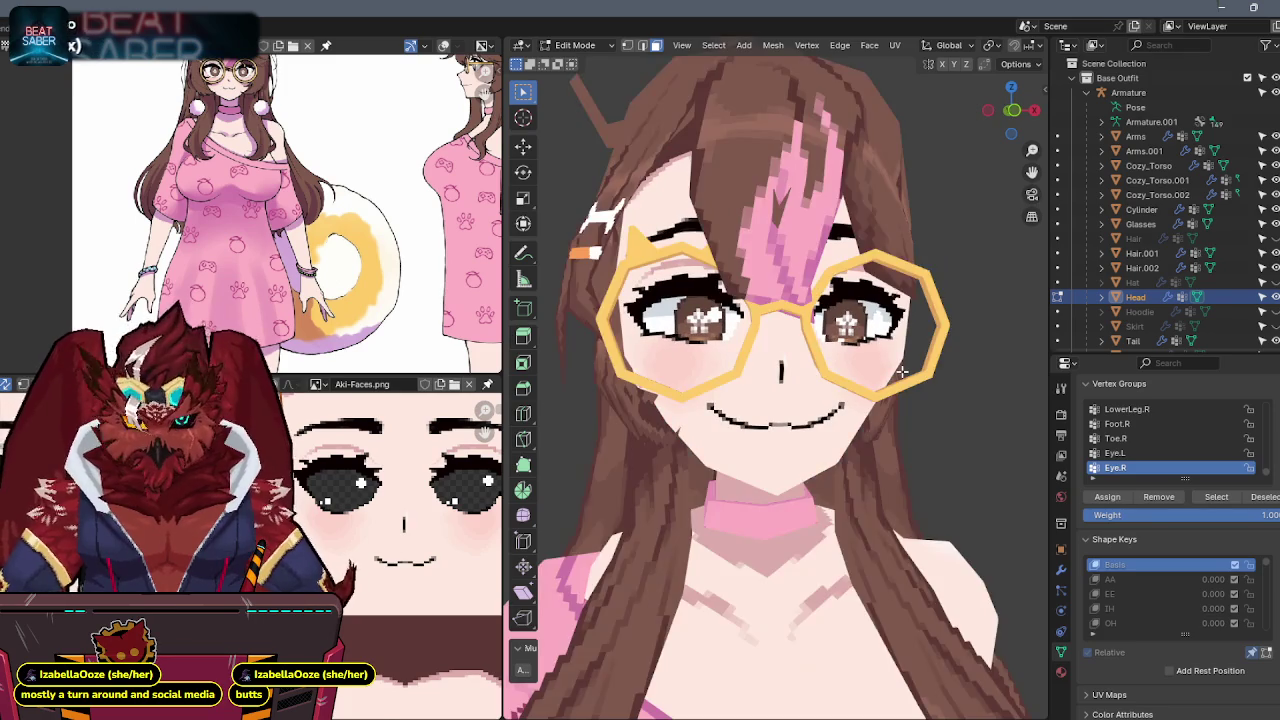
pyautogui.press('KP_Divide')
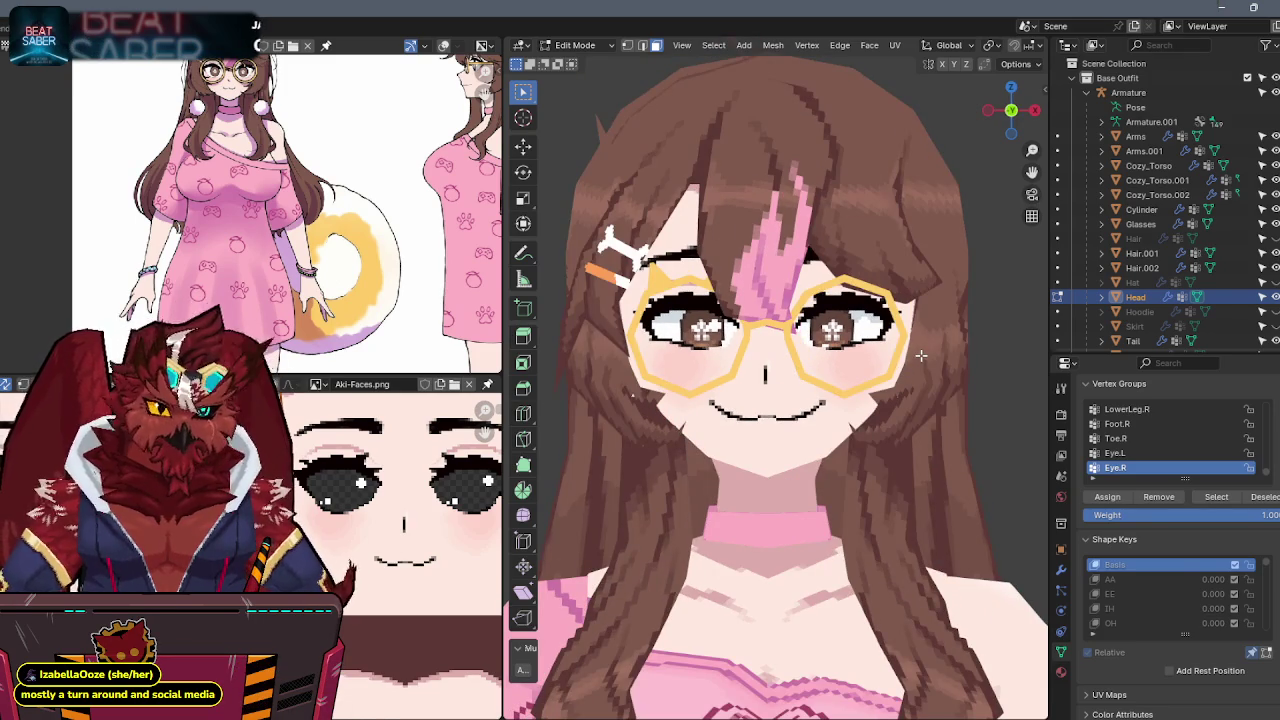
pyautogui.hotkey('alt', 'Tab')
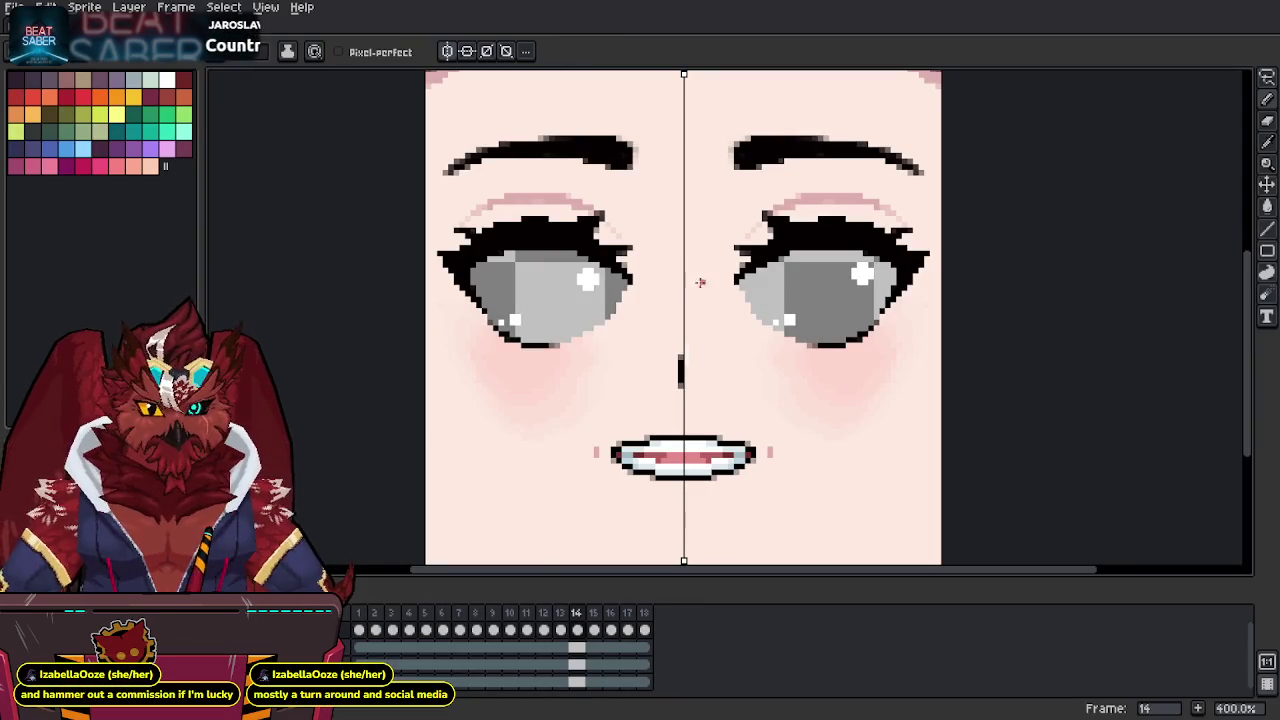
# Go to smiling frame 2, zoom in on the smile, and clear a trial selection.
pyautogui.click(375, 612)
pyautogui.moveTo(727, 259); pyautogui.dragTo(770, 249, button='middle')
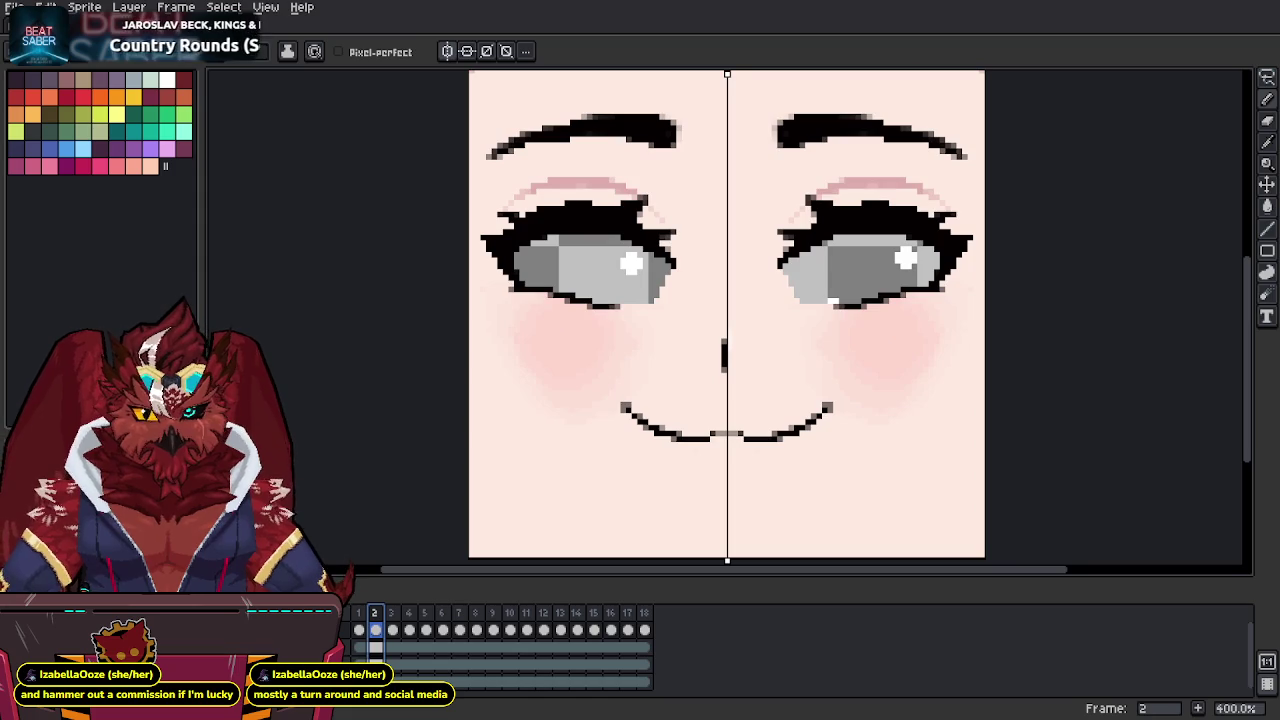
pyautogui.scroll(1, 863, 386)
pyautogui.scroll(1, 880, 363)
pyautogui.moveTo(880, 363); pyautogui.dragTo(908, 386, button='middle')
pyautogui.press('m')
pyautogui.press('i')
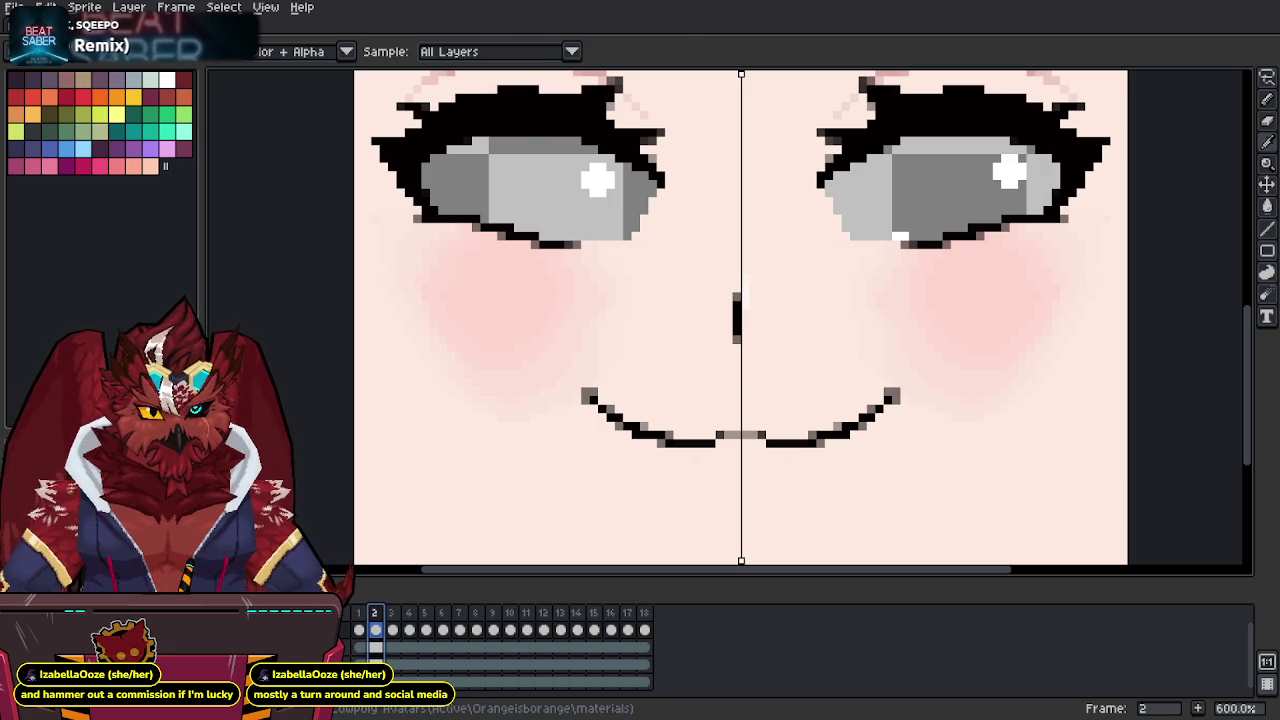
pyautogui.press('m')
pyautogui.moveTo(884, 385)
pyautogui.mouseDown()
pyautogui.moveTo(905, 403)
pyautogui.moveTo(895, 446)
pyautogui.mouseUp()
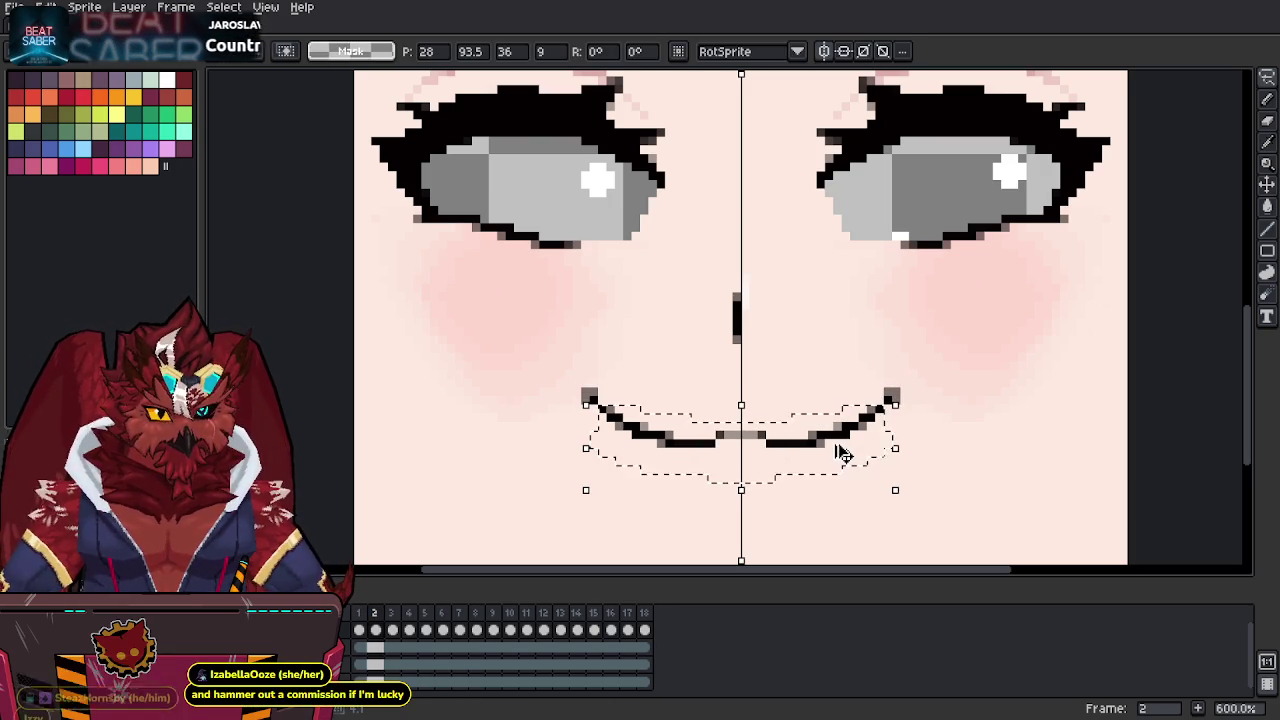
pyautogui.hotkey('ctrl', 'd')
# Export the faces sprite sheet from the export dialog.
pyautogui.press('i')
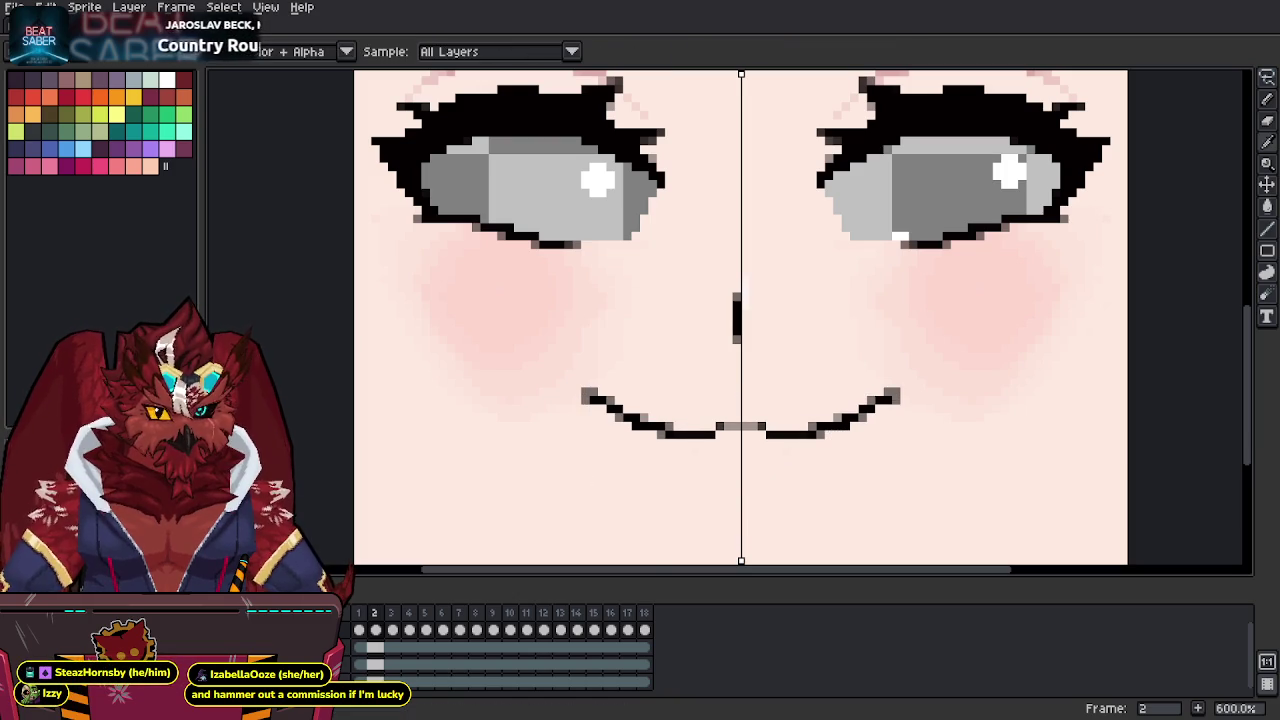
pyautogui.hotkey('ctrl', 'e')
pyautogui.click(1016, 500)
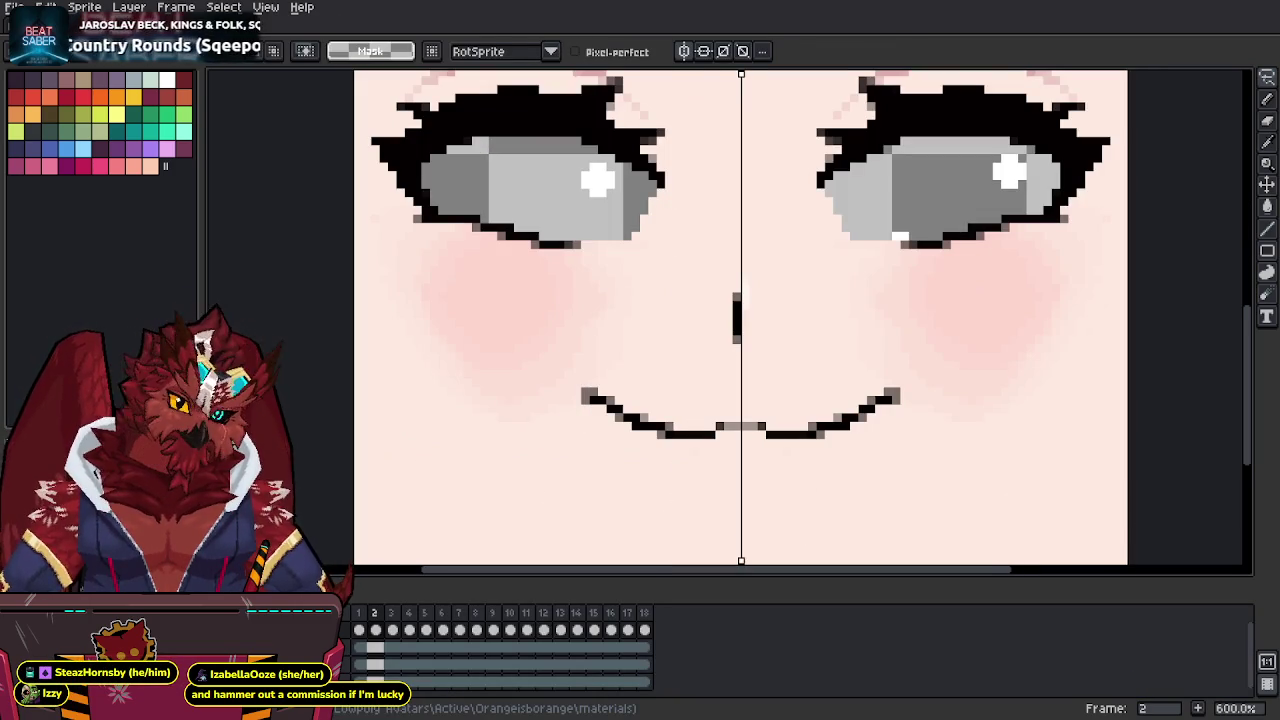
pyautogui.scroll(1, 903, 360)
# Redraw the smile with mirror symmetry, adding grey pixels at both corners, and save.
pyautogui.press('i')
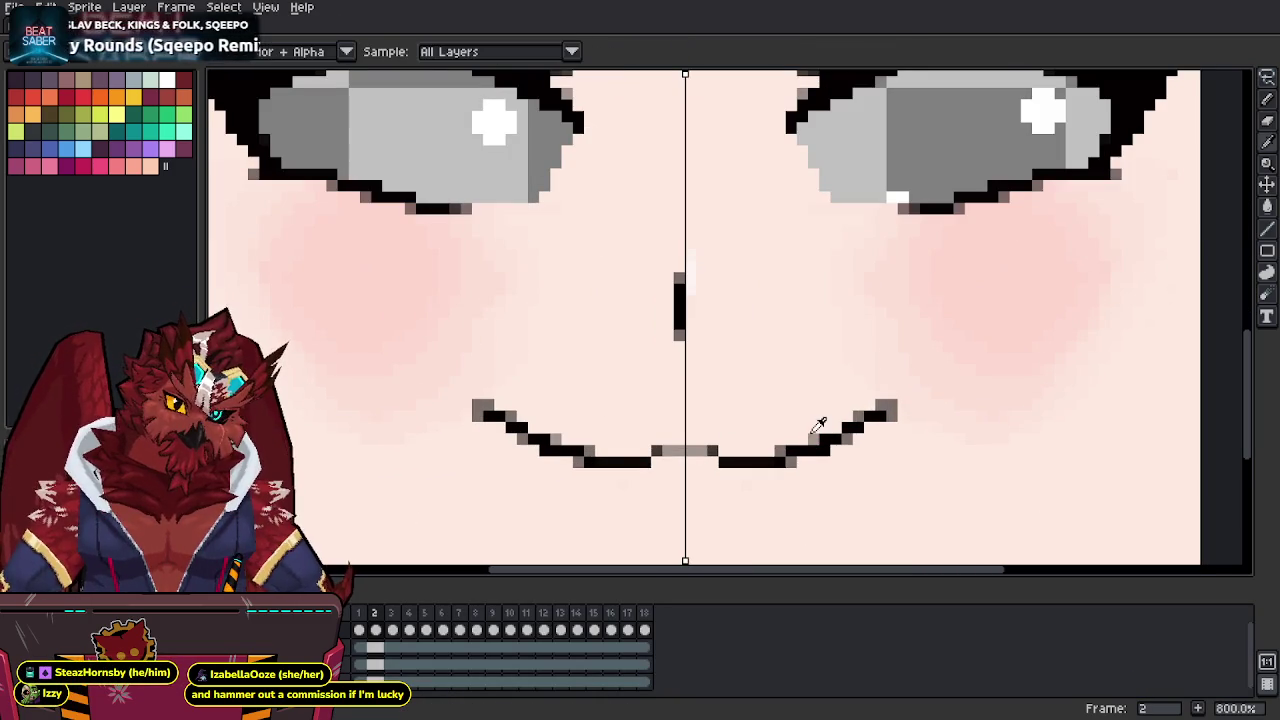
pyautogui.press('b')
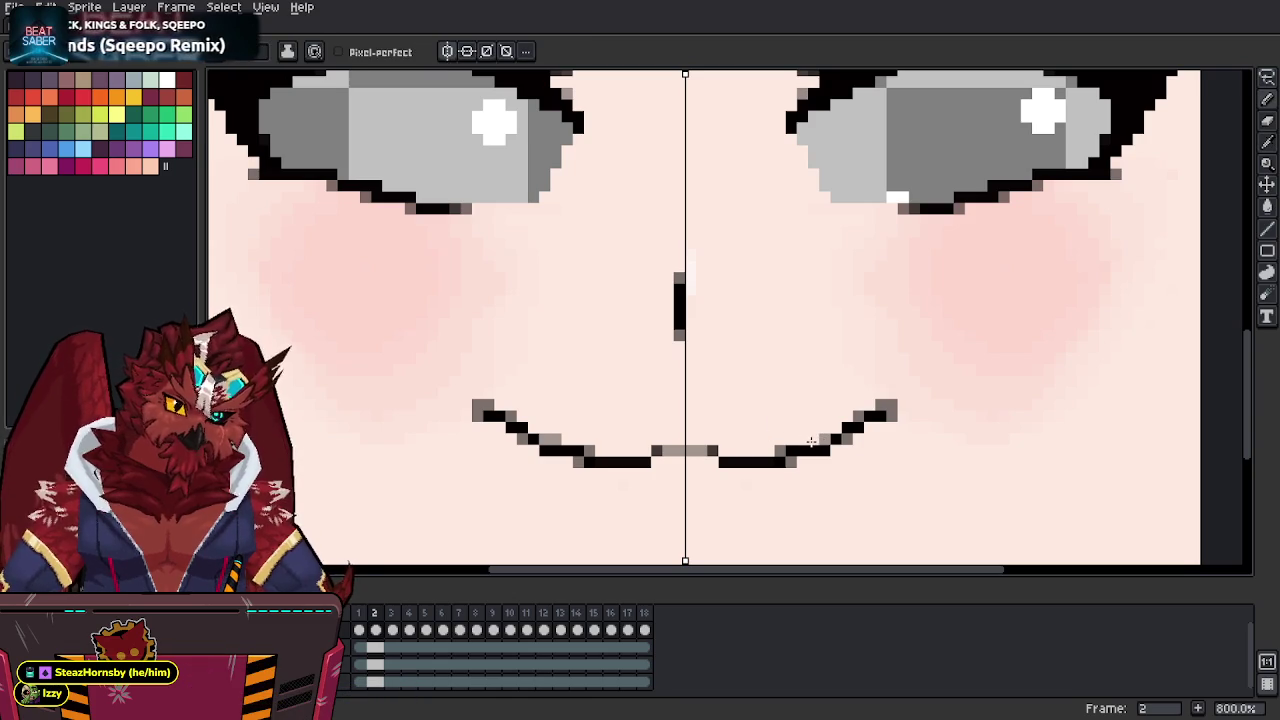
pyautogui.moveTo(790, 460); pyautogui.dragTo(790, 450)
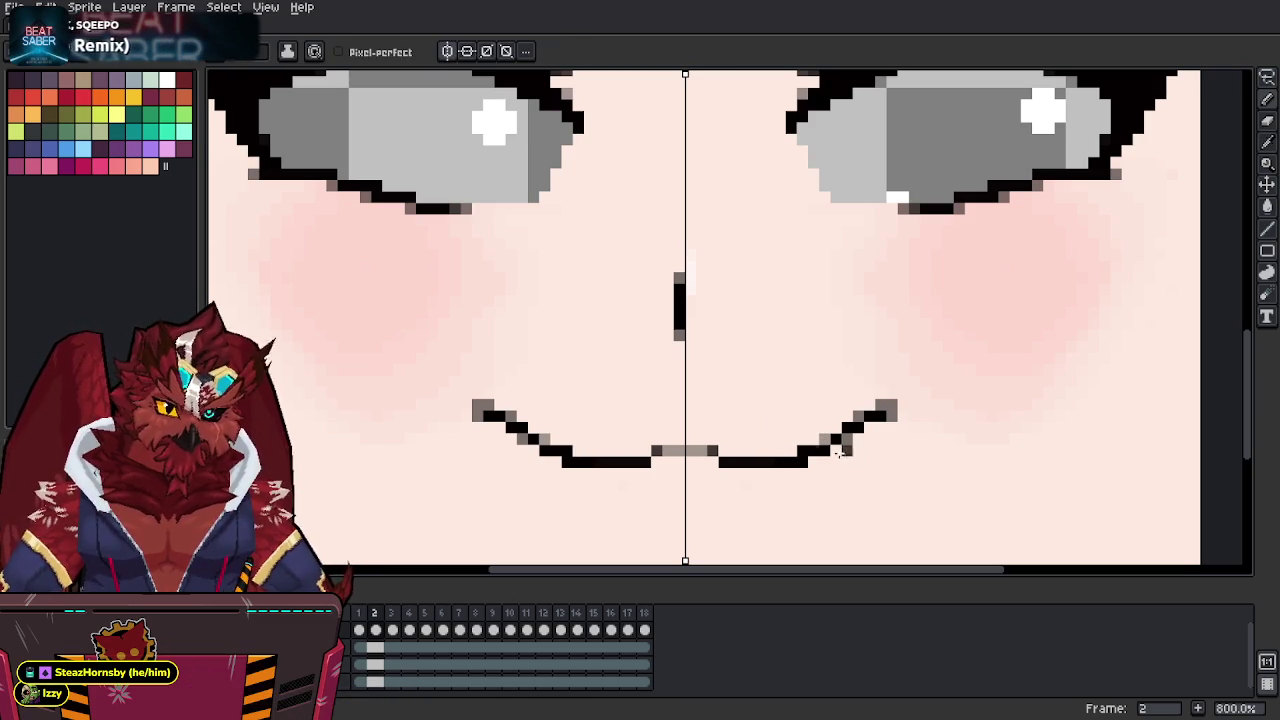
pyautogui.keyDown('alt'); pyautogui.click(826, 436); pyautogui.keyUp('alt')
pyautogui.click(800, 447)
pyautogui.hotkey('ctrl', 's')
# Turn mouth-line pixels grey to smooth the curve and reopen the Aki-Faces.png sprite-sheet export.
pyautogui.moveTo(800, 437); pyautogui.dragTo(835, 400, button='middle')
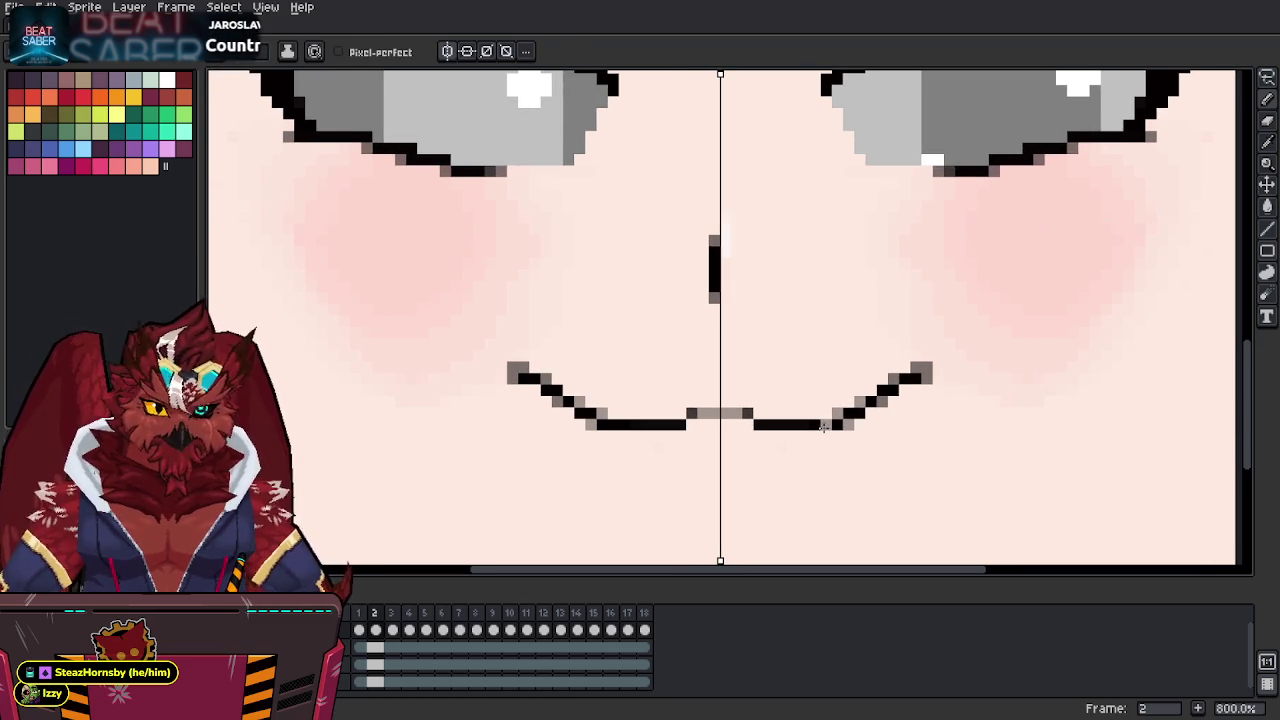
pyautogui.keyDown('alt'); pyautogui.click(848, 424); pyautogui.keyUp('alt')
pyautogui.click(840, 424)
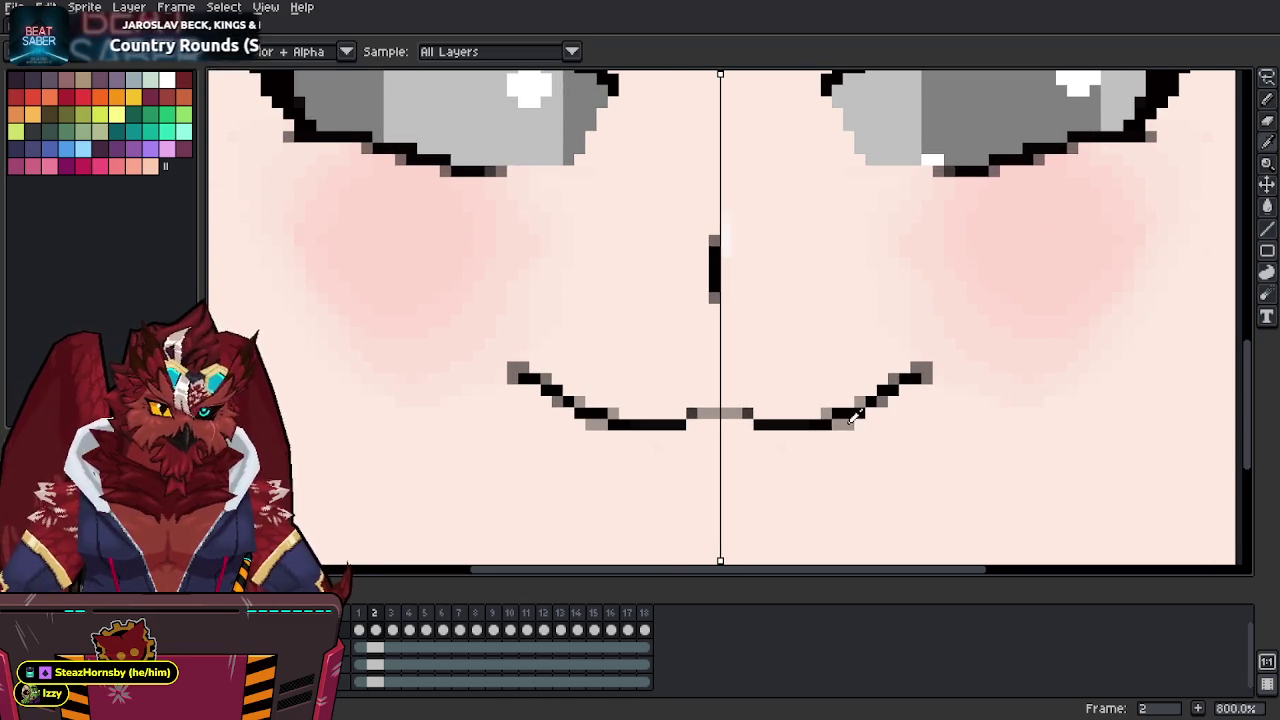
pyautogui.hotkey('ctrl', 'e')
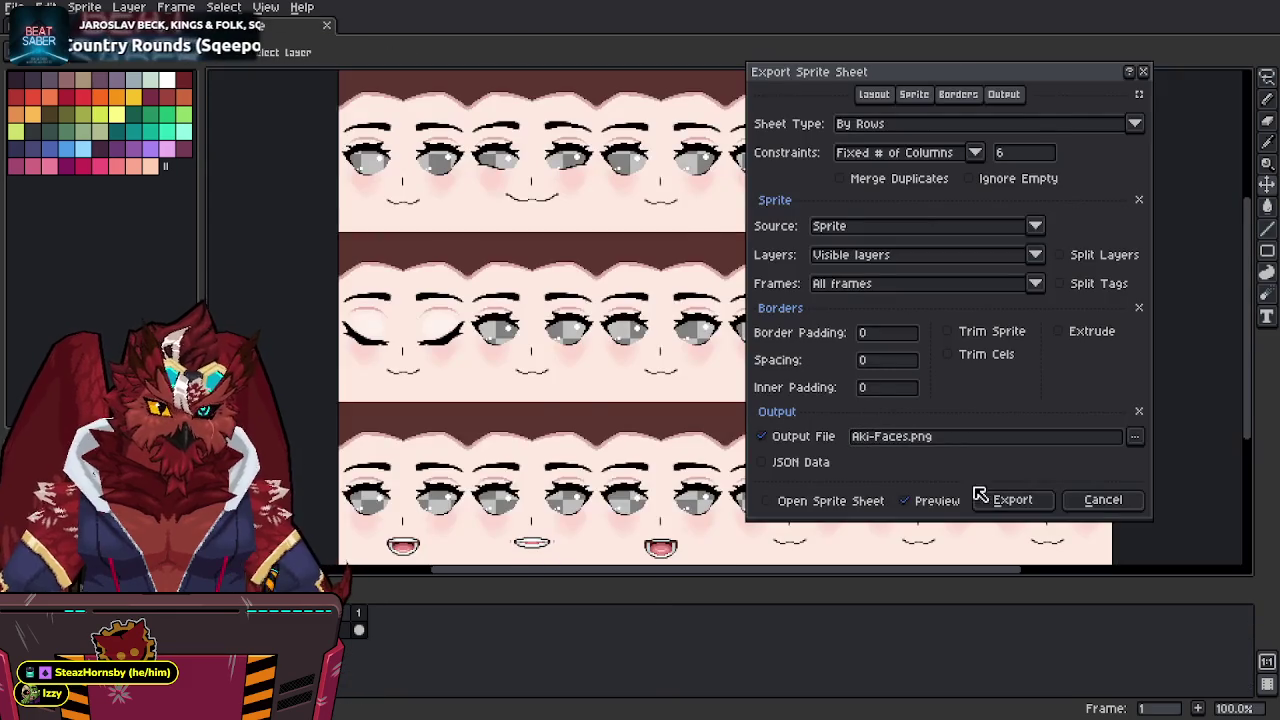
# Export Aki-Faces.png, then zoom out and orbit in Blender to inspect the new smile.
pyautogui.click(1035, 503)
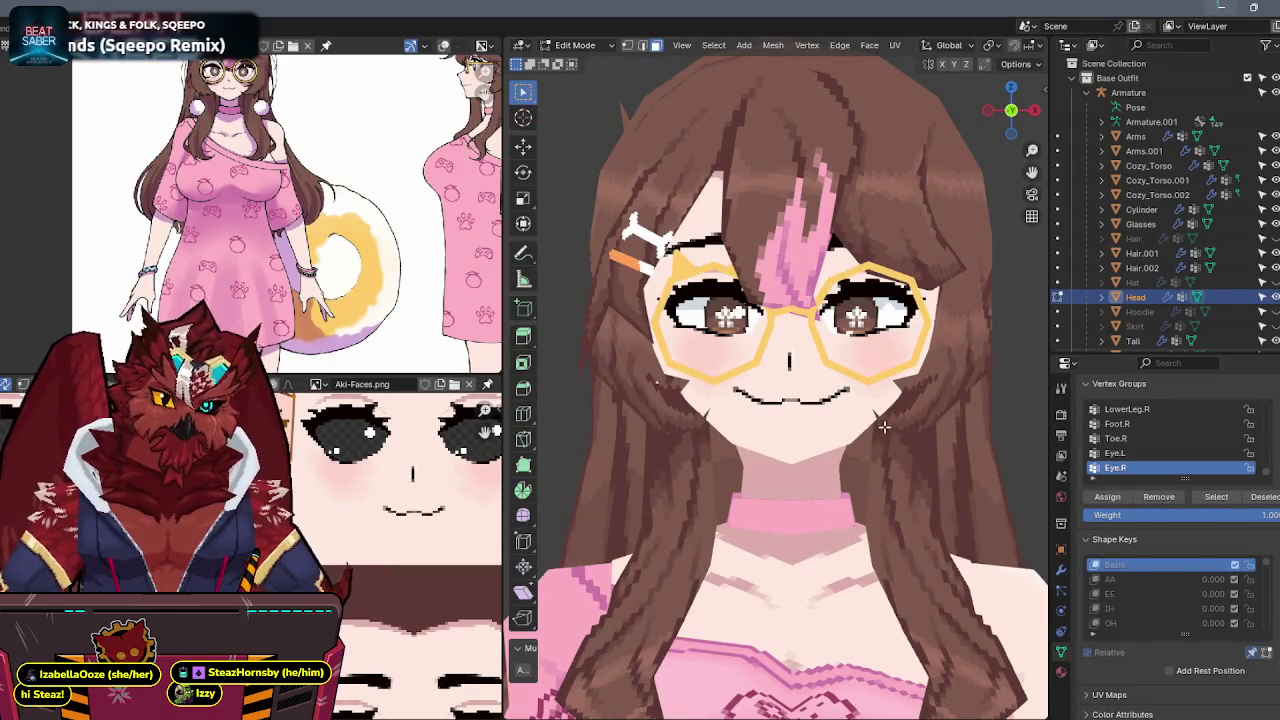
pyautogui.scroll(-2, 883, 428)
pyautogui.scroll(-2, 888, 418)
pyautogui.scroll(-2, 892, 408)
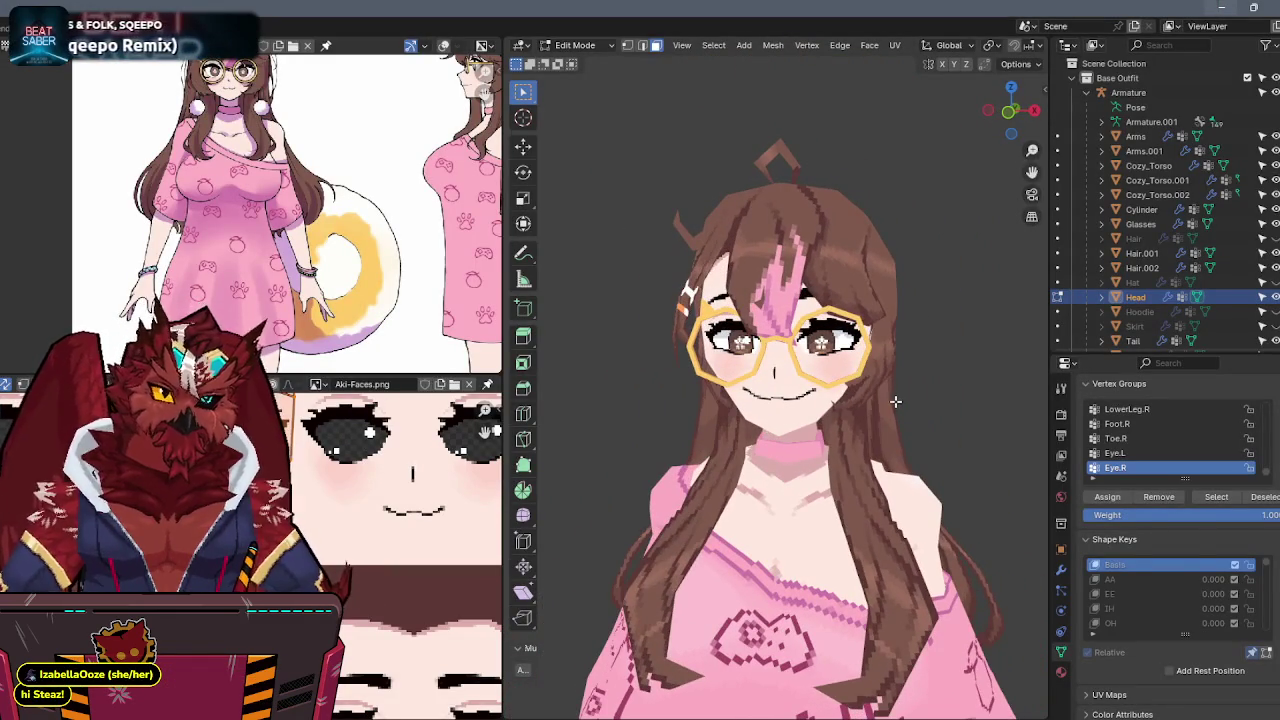
pyautogui.moveTo(844, 371)
pyautogui.mouseDown(button='middle')
pyautogui.moveTo(878, 371)
pyautogui.moveTo(848, 372)
pyautogui.moveTo(854, 362)
pyautogui.mouseUp(button='middle')
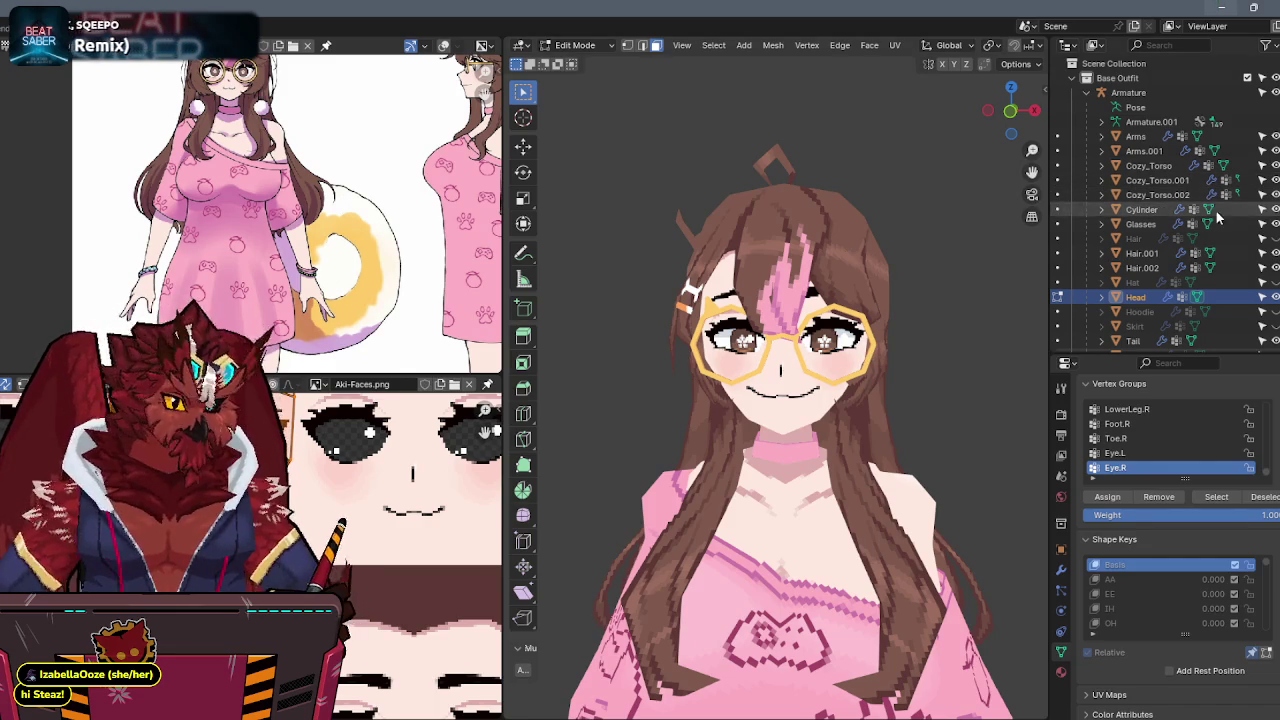
pyautogui.scroll(-5, 920, 517)
# Switch to Object Mode and select Cozy_Torso.001 to view its modifier settings.
pyautogui.moveTo(920, 517); pyautogui.dragTo(870, 380, button='middle')
pyautogui.hotkey('ctrl', 'Tab')
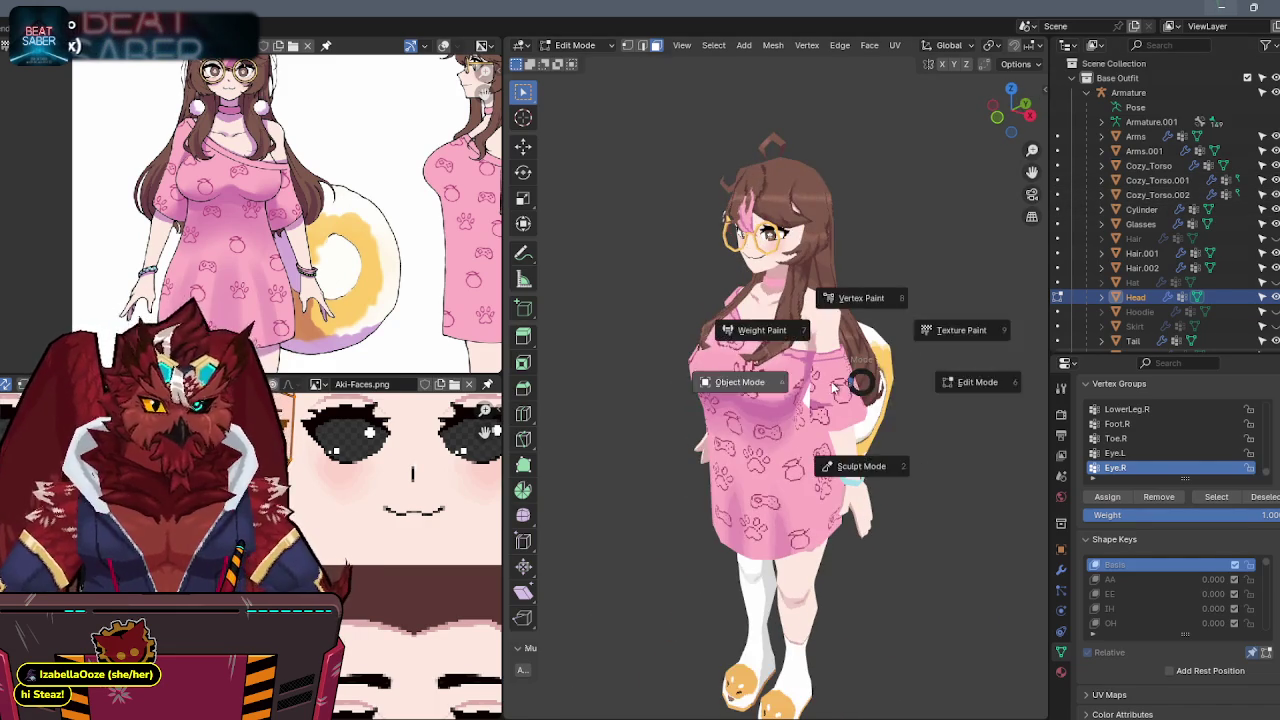
pyautogui.click(737, 330)
pyautogui.click(785, 429)
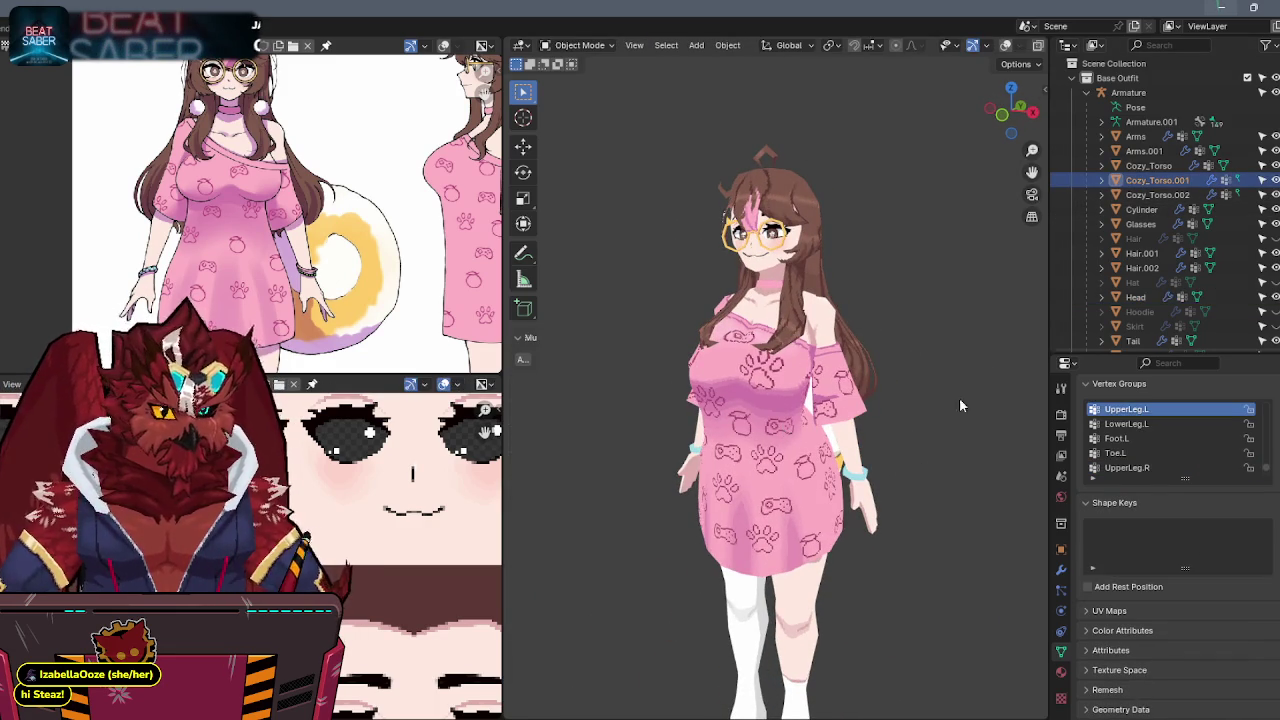
pyautogui.hotkey('shift', 'alt', 'z')
pyautogui.click(1060, 571)
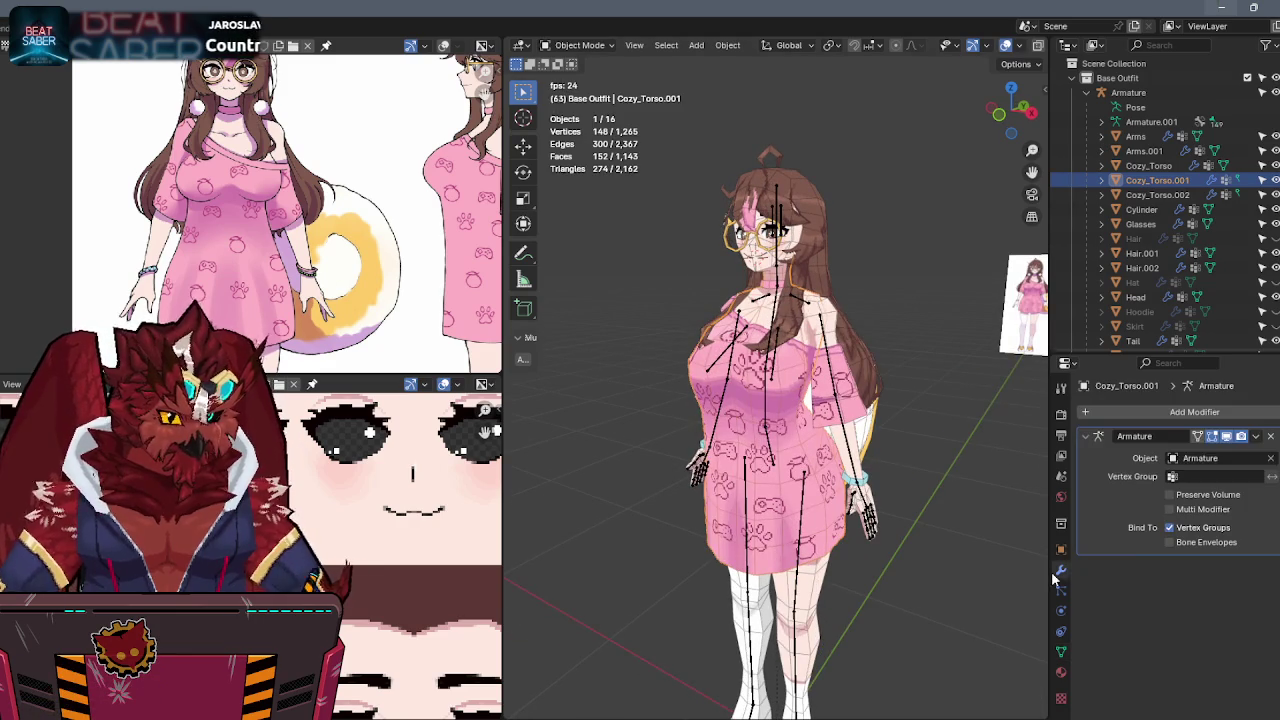
# Select Arms.001 and the Armature from the front and turn off the wireframe overlay.
pyautogui.click(851, 427)
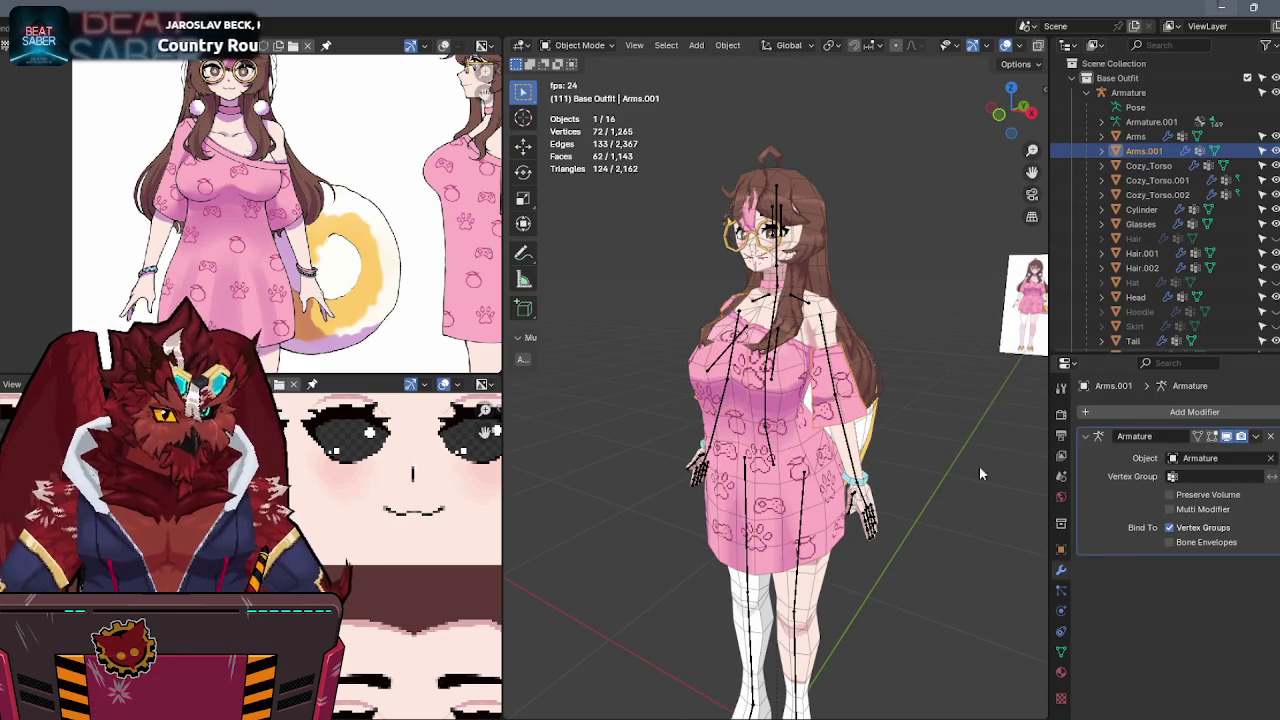
pyautogui.press('KP_1')
pyautogui.moveTo(966, 406); pyautogui.dragTo(880, 420, button='middle')
pyautogui.click(840, 388)
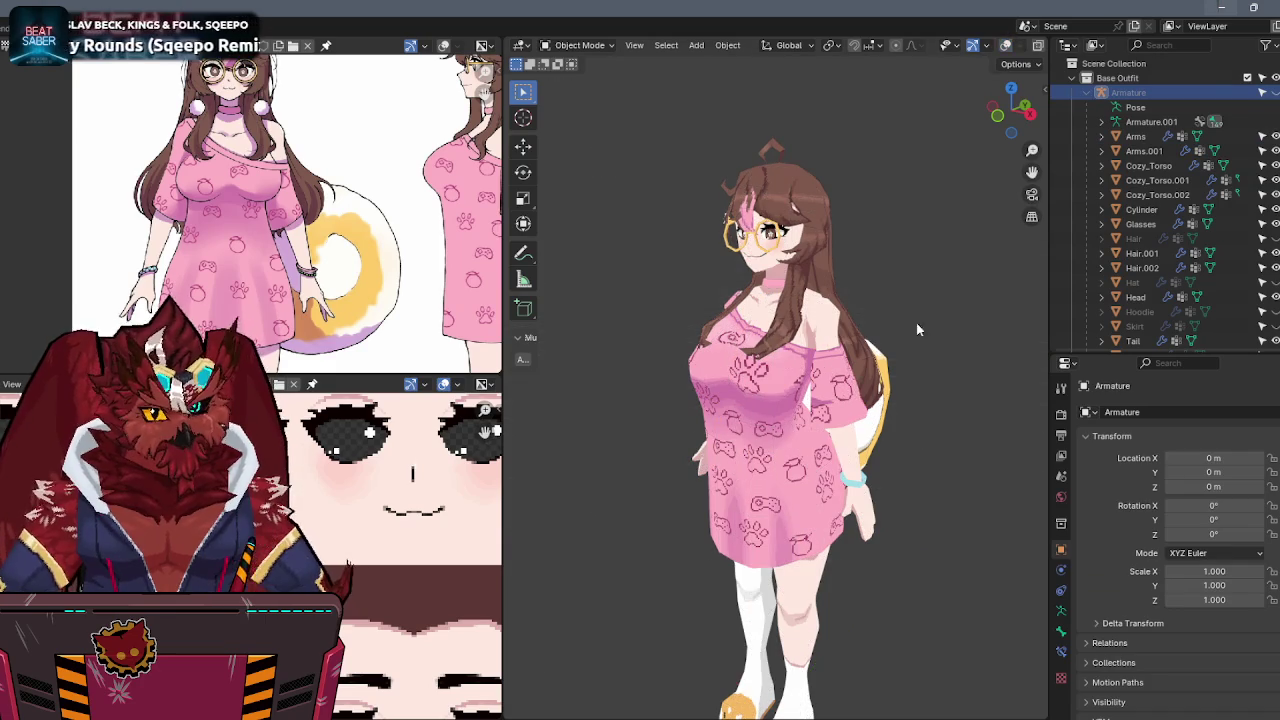
pyautogui.click(862, 420)
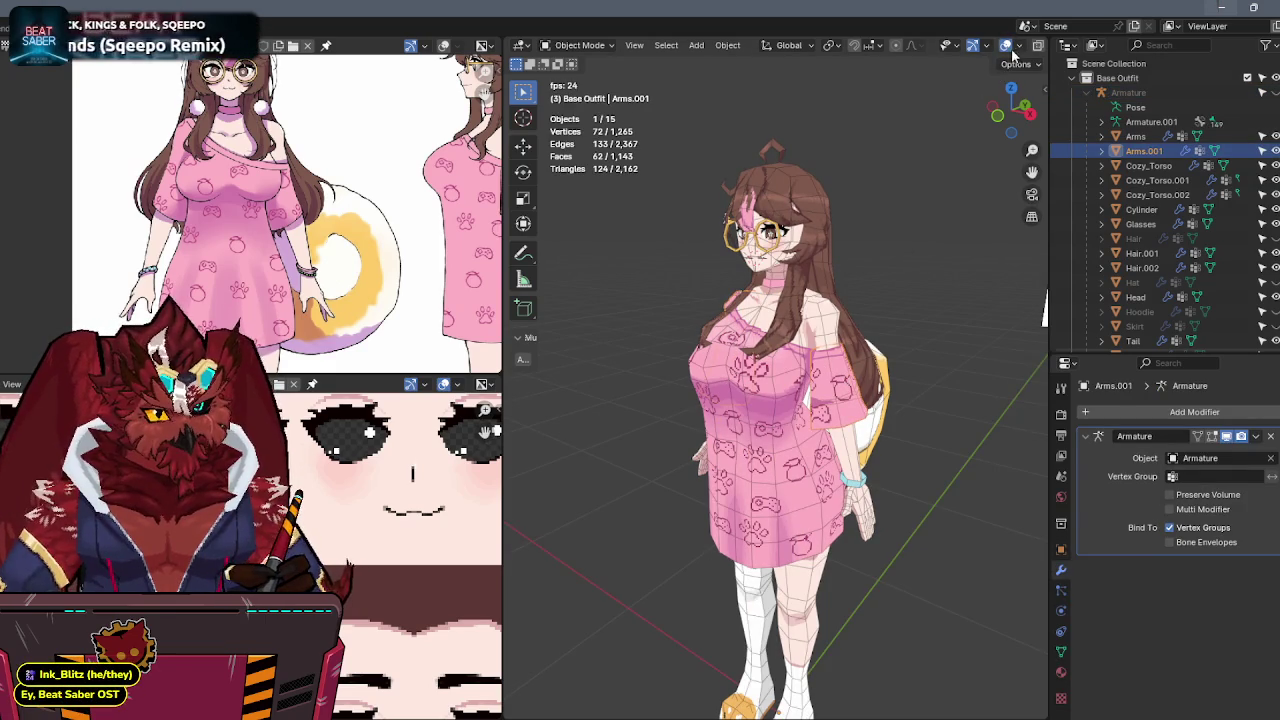
pyautogui.click(1018, 45)
pyautogui.click(928, 293)
pyautogui.moveTo(800, 380); pyautogui.dragTo(800, 383, button='middle')
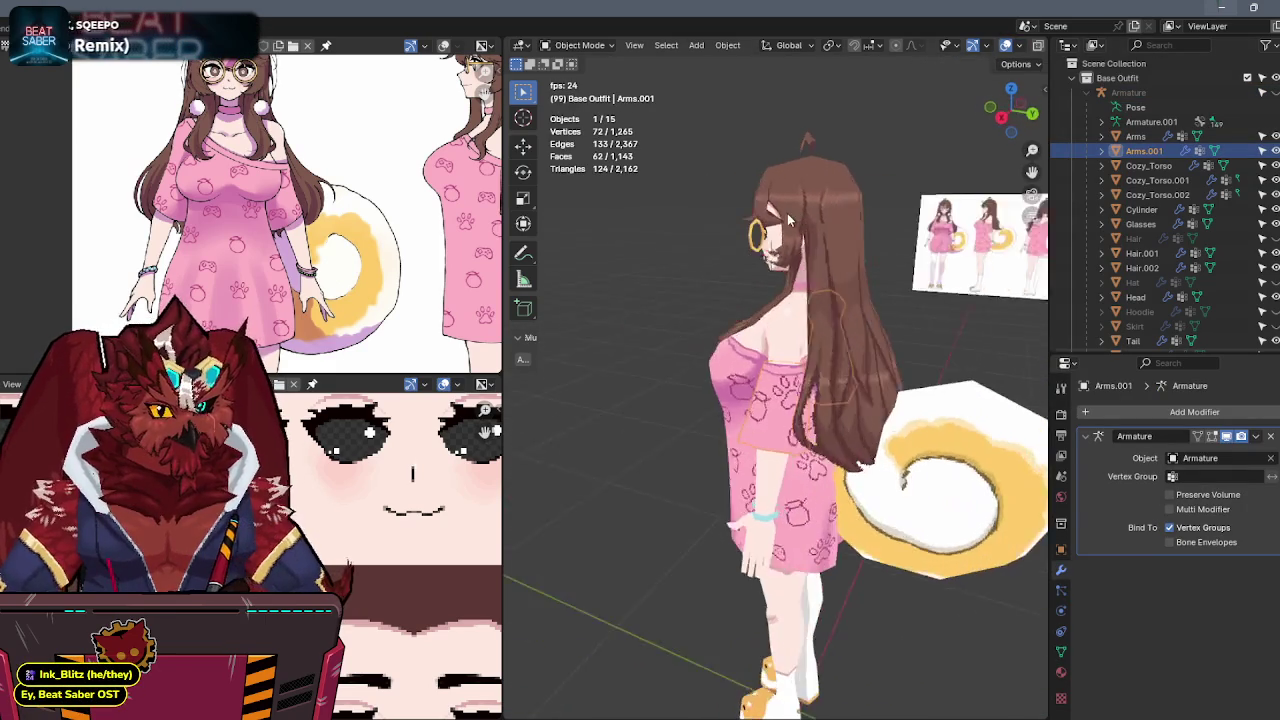
# Inspect Hair.002 and Hair.001, then show Hair and hide Hair.001 to compare hairstyles.
pyautogui.click(843, 282)
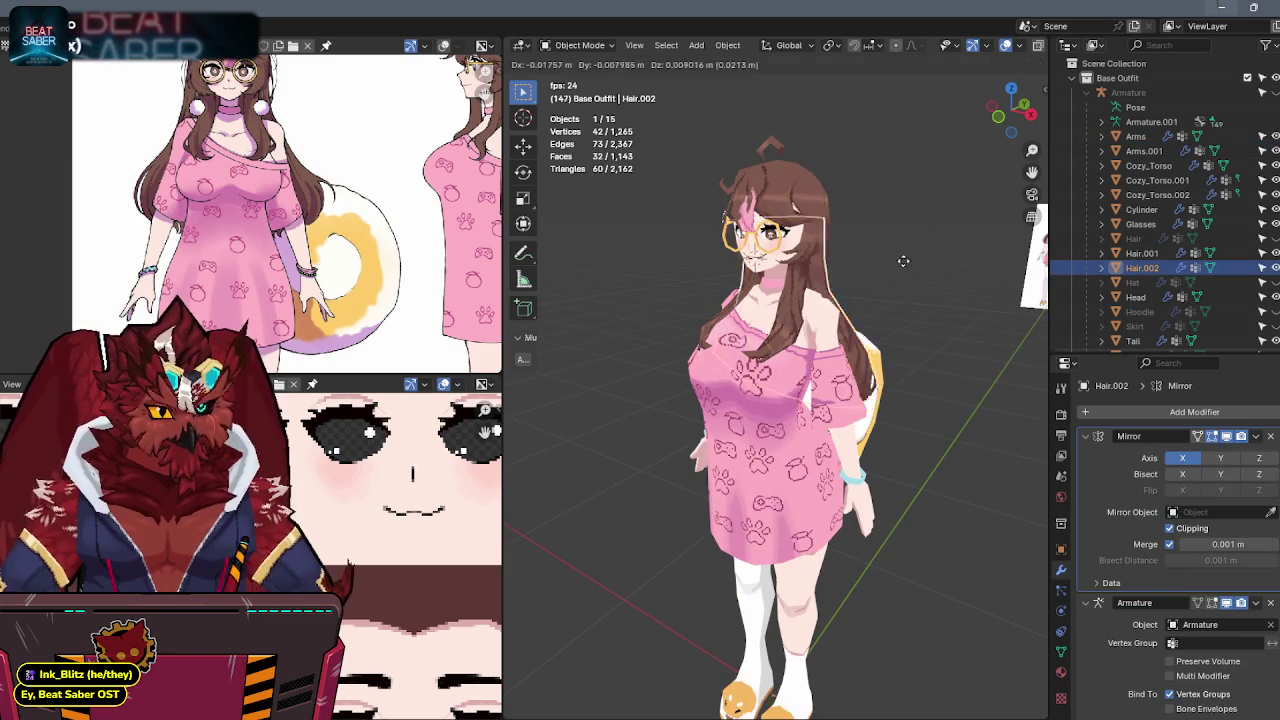
pyautogui.click(955, 244)
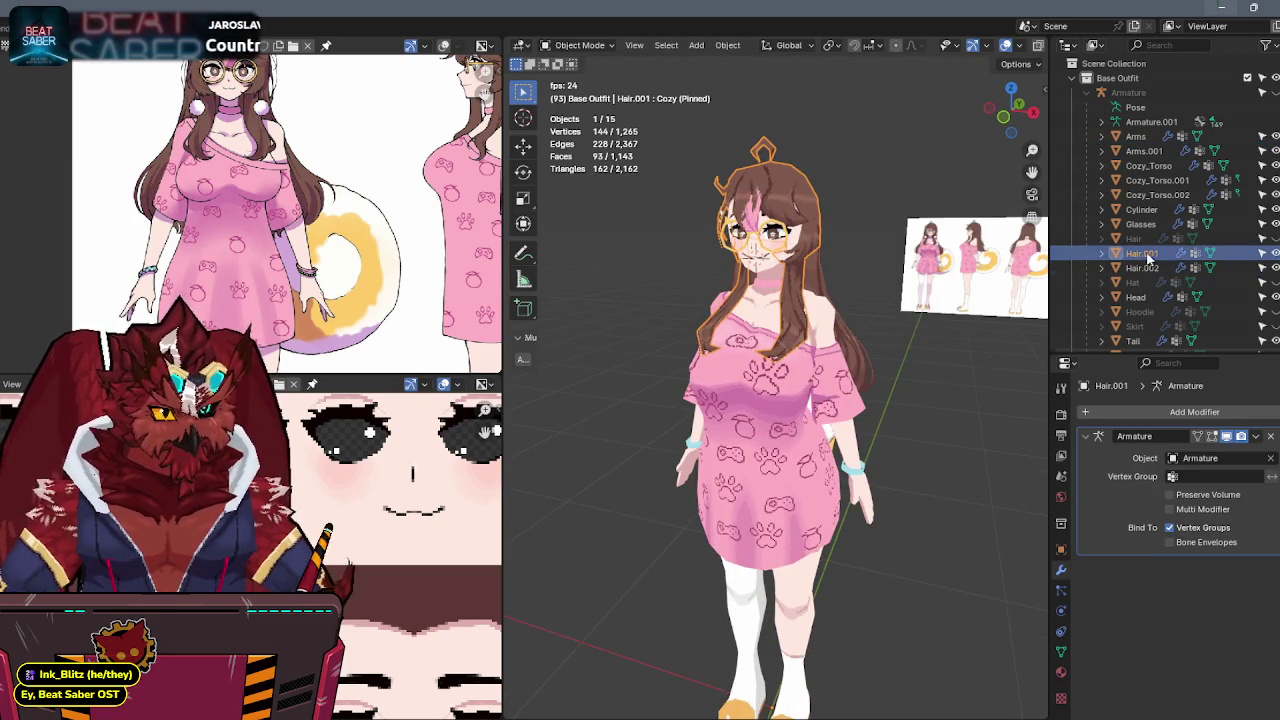
pyautogui.hotkey('alt', 'a')
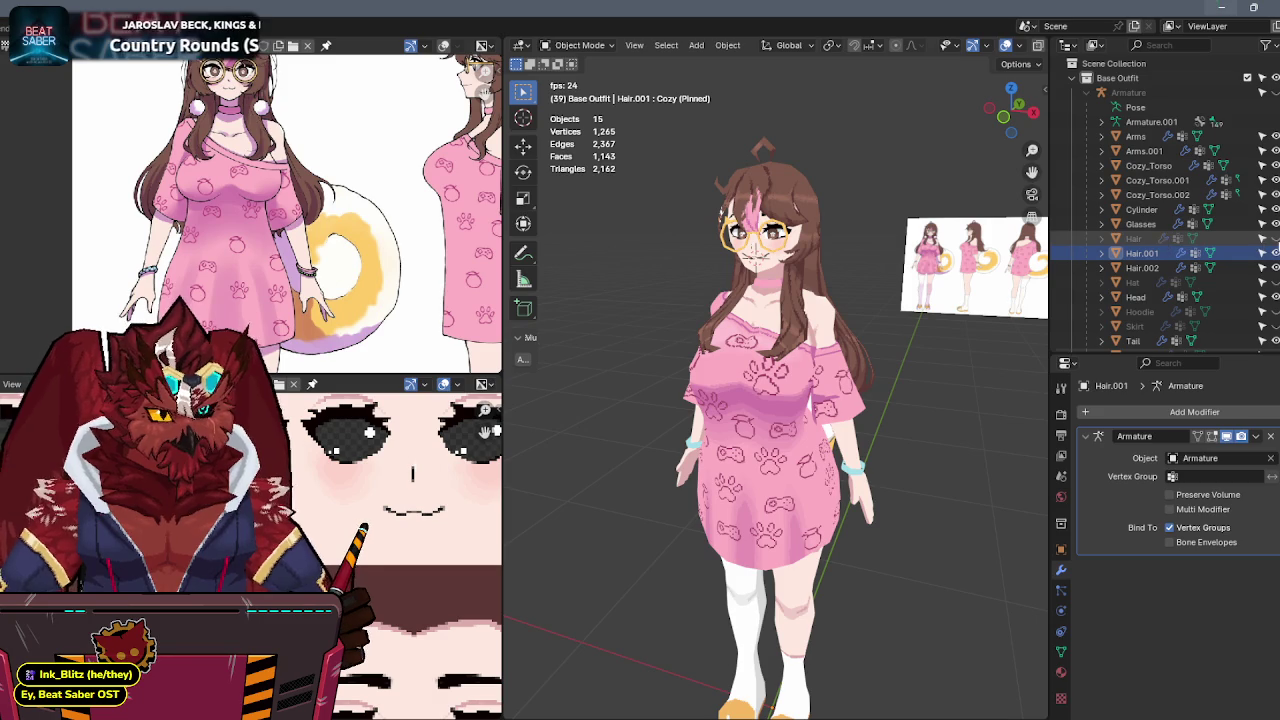
pyautogui.click(1275, 239)
pyautogui.click(1275, 254)
pyautogui.click(1132, 239)
pyautogui.moveTo(886, 257)
pyautogui.mouseDown(button='middle')
pyautogui.moveTo(820, 265)
pyautogui.moveTo(965, 240)
pyautogui.moveTo(695, 243)
pyautogui.moveTo(909, 239)
pyautogui.mouseUp(button='middle')
# Hide the ponytail Hair, show Hair.001, and display its mesh data and shape keys.
pyautogui.click(1275, 239)
pyautogui.click(1275, 239)
pyautogui.click(1275, 239)
pyautogui.click(1275, 239)
pyautogui.click(1275, 239)
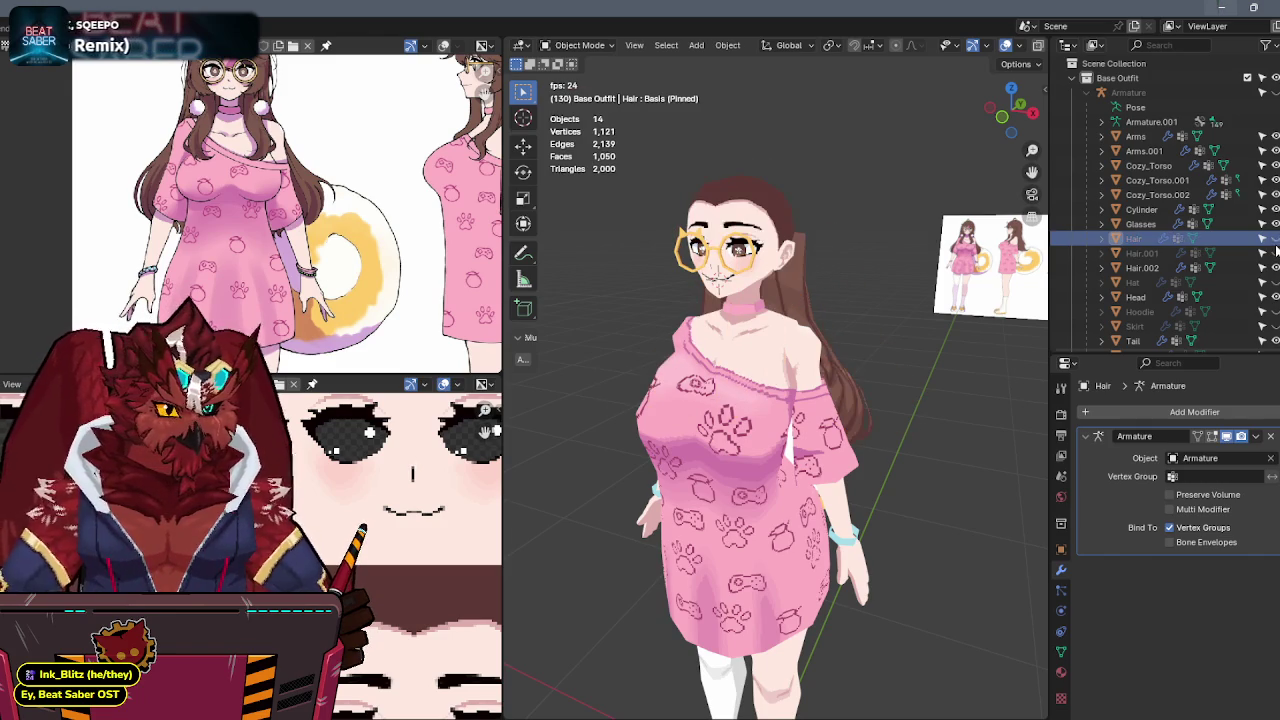
pyautogui.click(1275, 253)
pyautogui.click(770, 210)
pyautogui.scroll(3, 885, 260)
pyautogui.click(1061, 651)
pyautogui.moveTo(942, 467); pyautogui.dragTo(905, 398, button='middle')
# Propagate Hair.001's edited mesh to all shape keys and remove the Cozy shape key.
pyautogui.press('Tab')
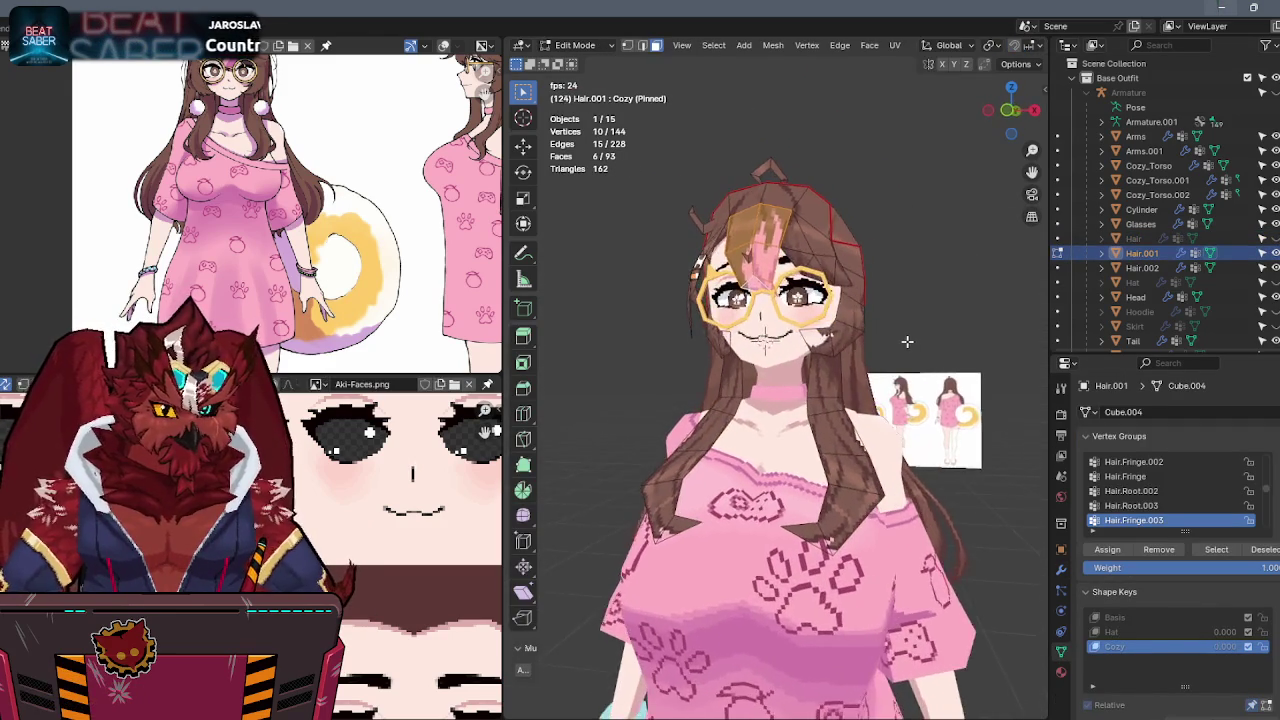
pyautogui.press('q')
pyautogui.click(1013, 400)
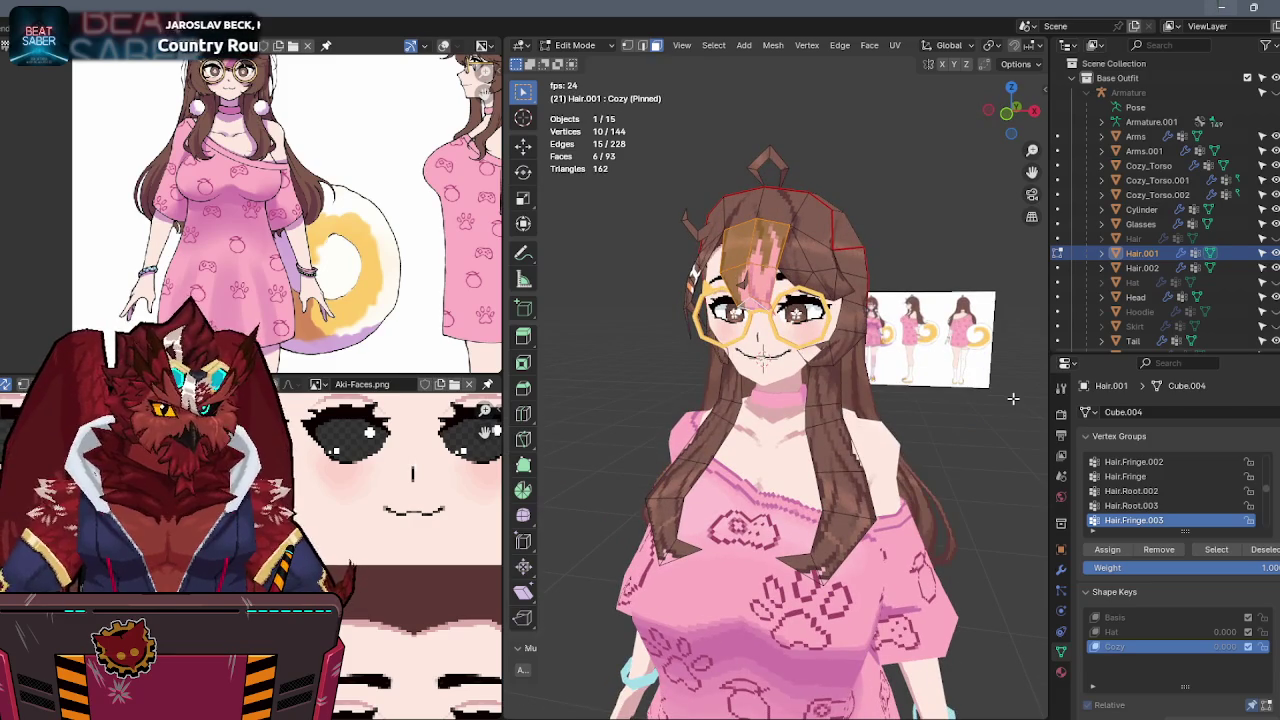
pyautogui.press('Tab')
pyautogui.click(1272, 595)
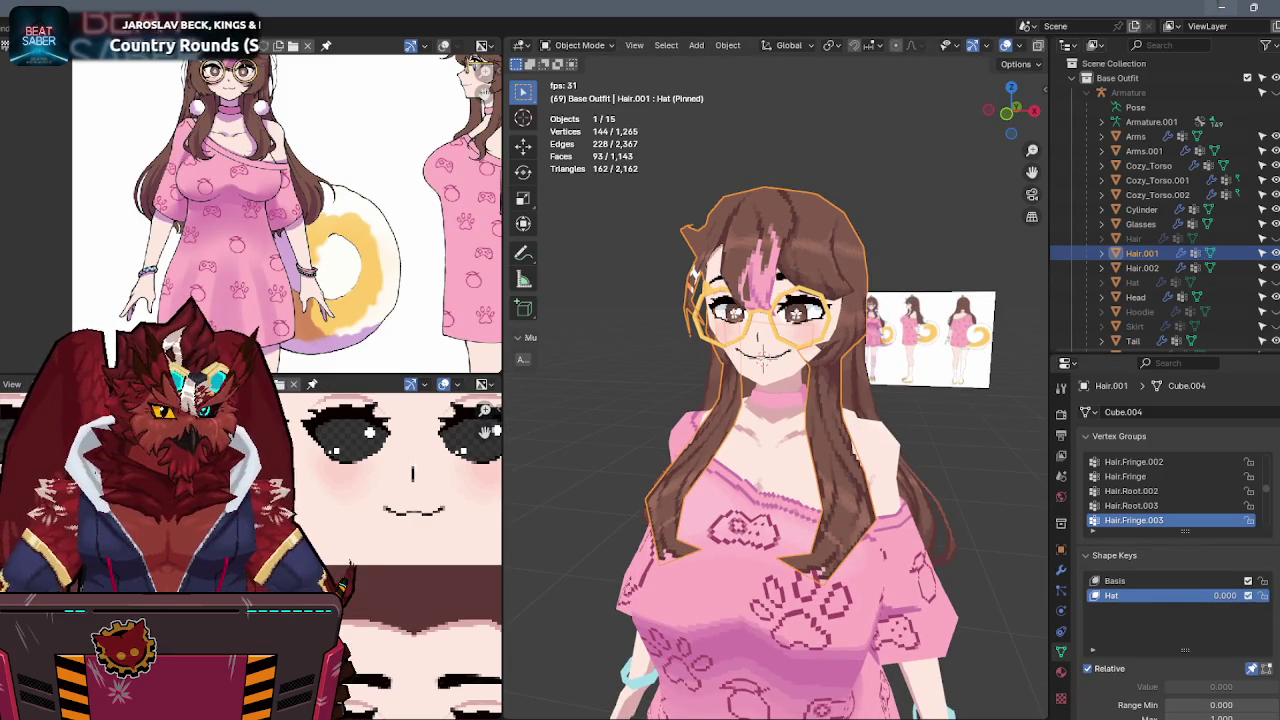
pyautogui.click(1114, 580)
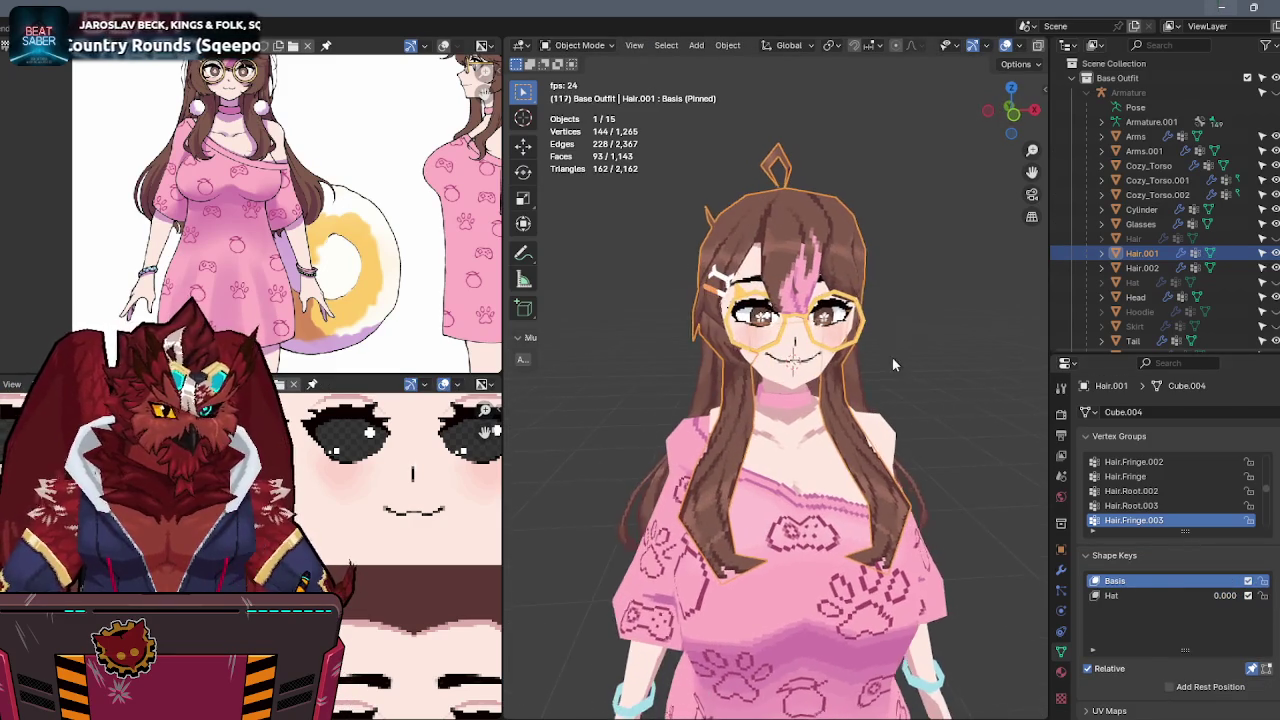
# Select the front fringe strand with the Hat key active and copy its shape across keys.
pyautogui.press('Tab')
pyautogui.moveTo(833, 367); pyautogui.dragTo(929, 409, button='middle')
pyautogui.click(929, 409)
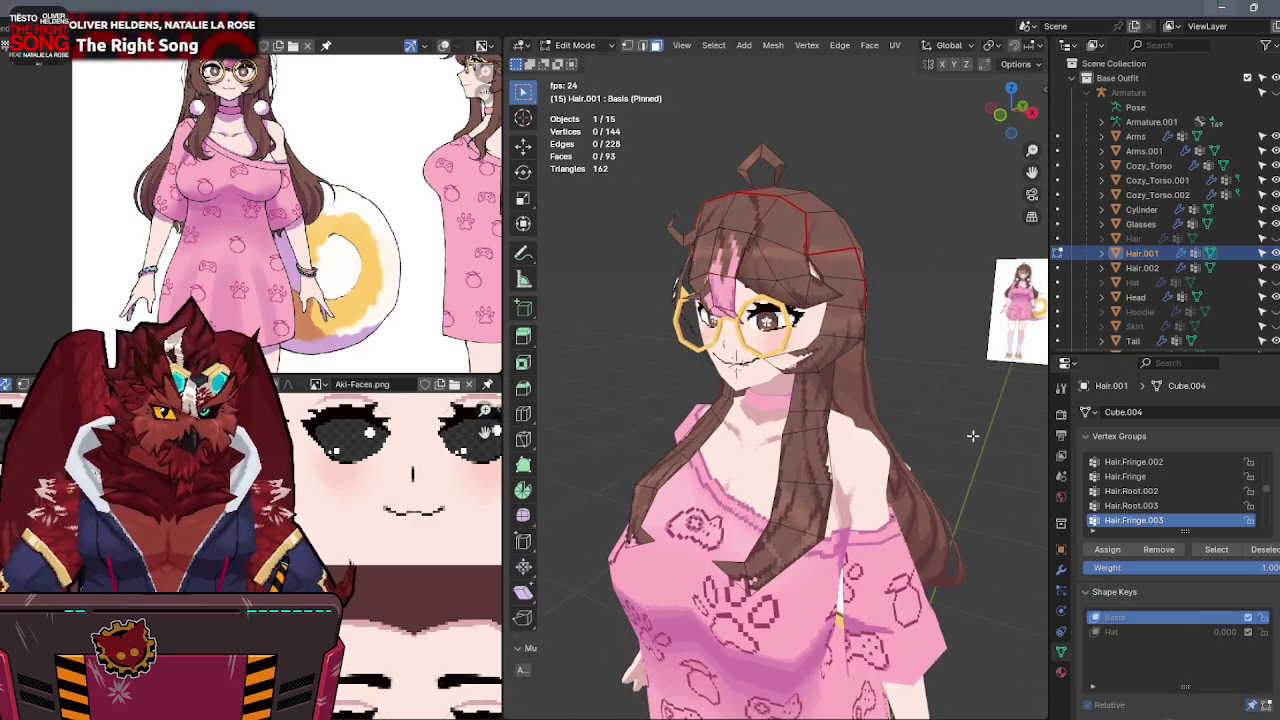
pyautogui.press('l')
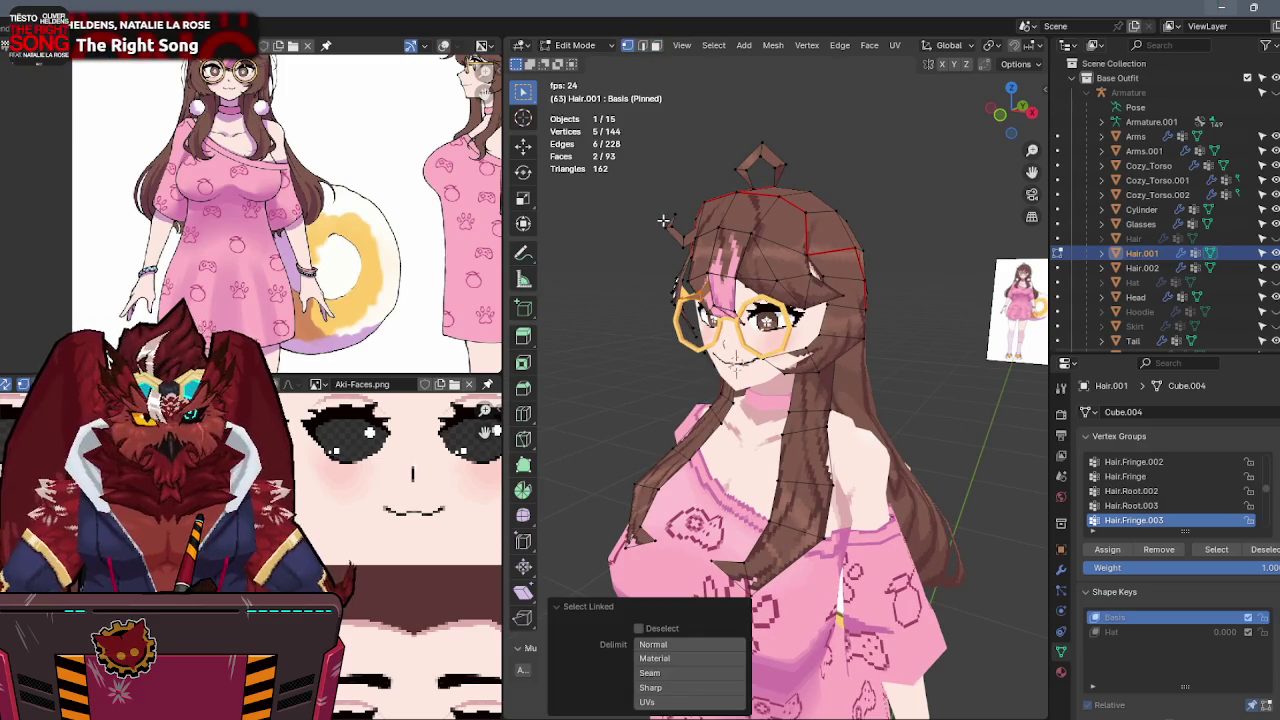
pyautogui.click(1130, 637)
pyautogui.rightClick(977, 440)
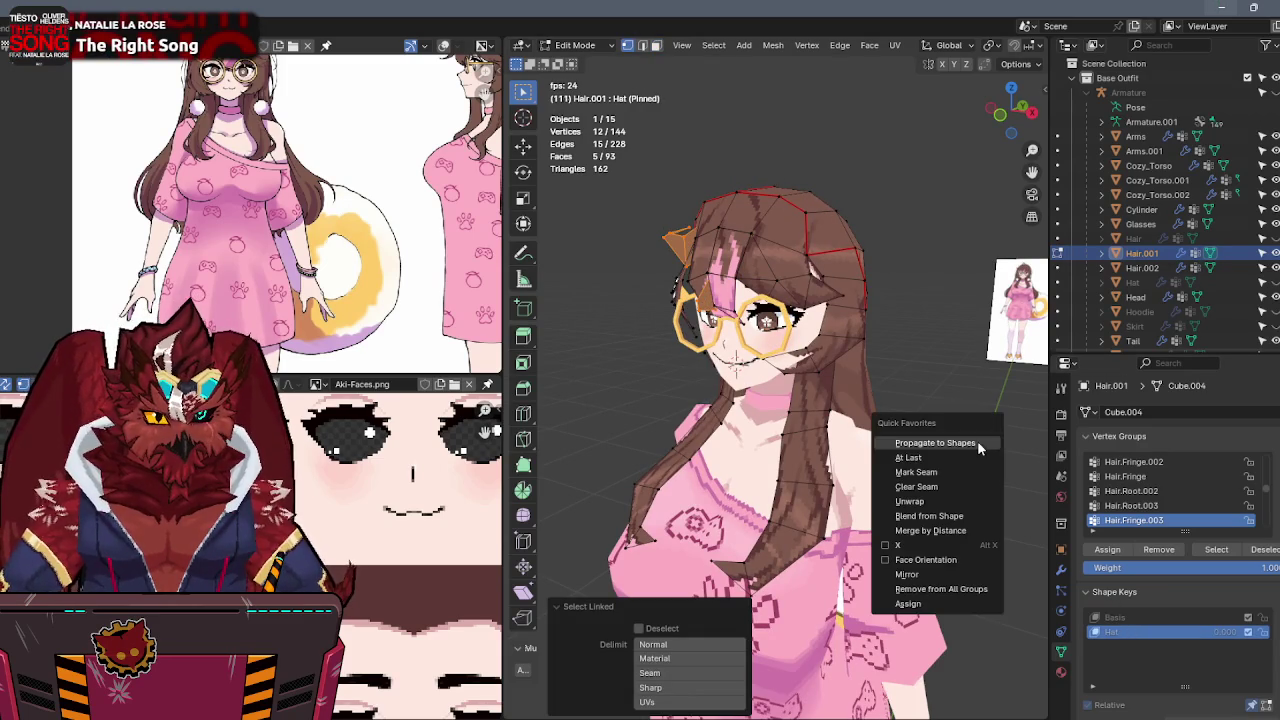
pyautogui.press('Escape')
pyautogui.press('Escape')
pyautogui.click(1115, 617)
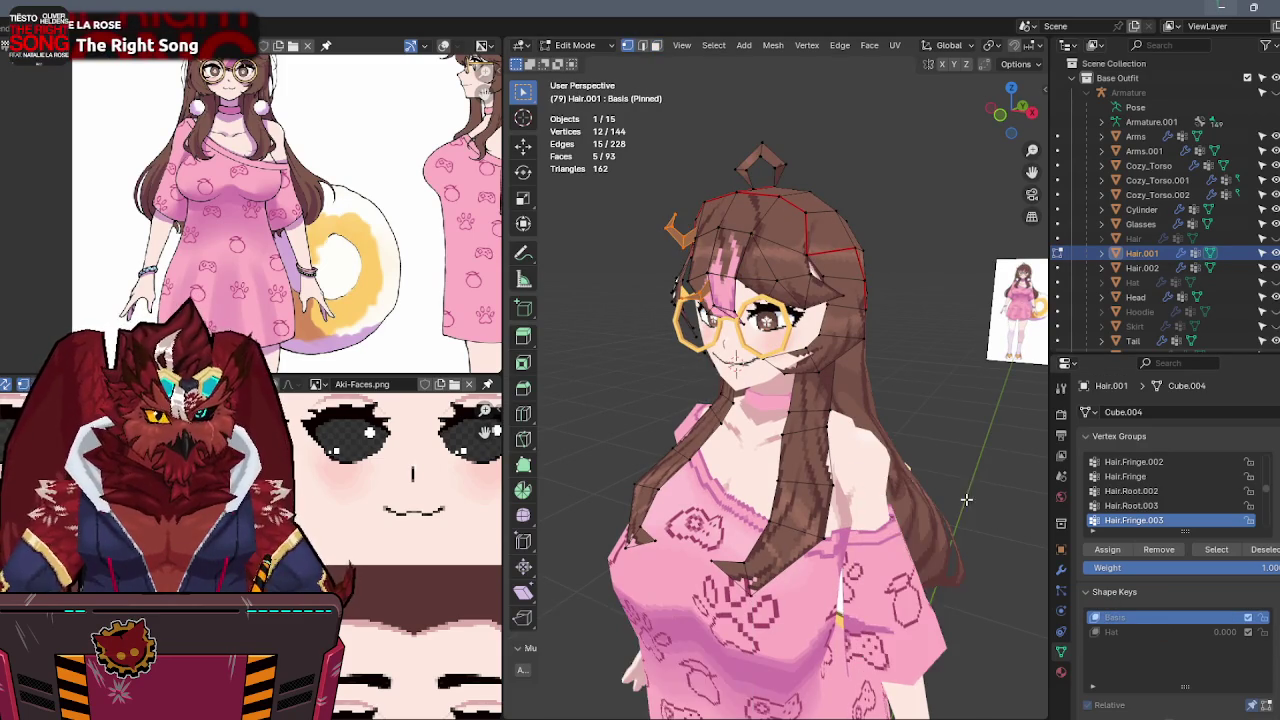
pyautogui.moveTo(919, 455); pyautogui.dragTo(960, 465, button='middle')
# In Object Mode, compare the Hat shape key against Basis and begin renaming Hair.001.
pyautogui.press('Tab')
pyautogui.click(1147, 597)
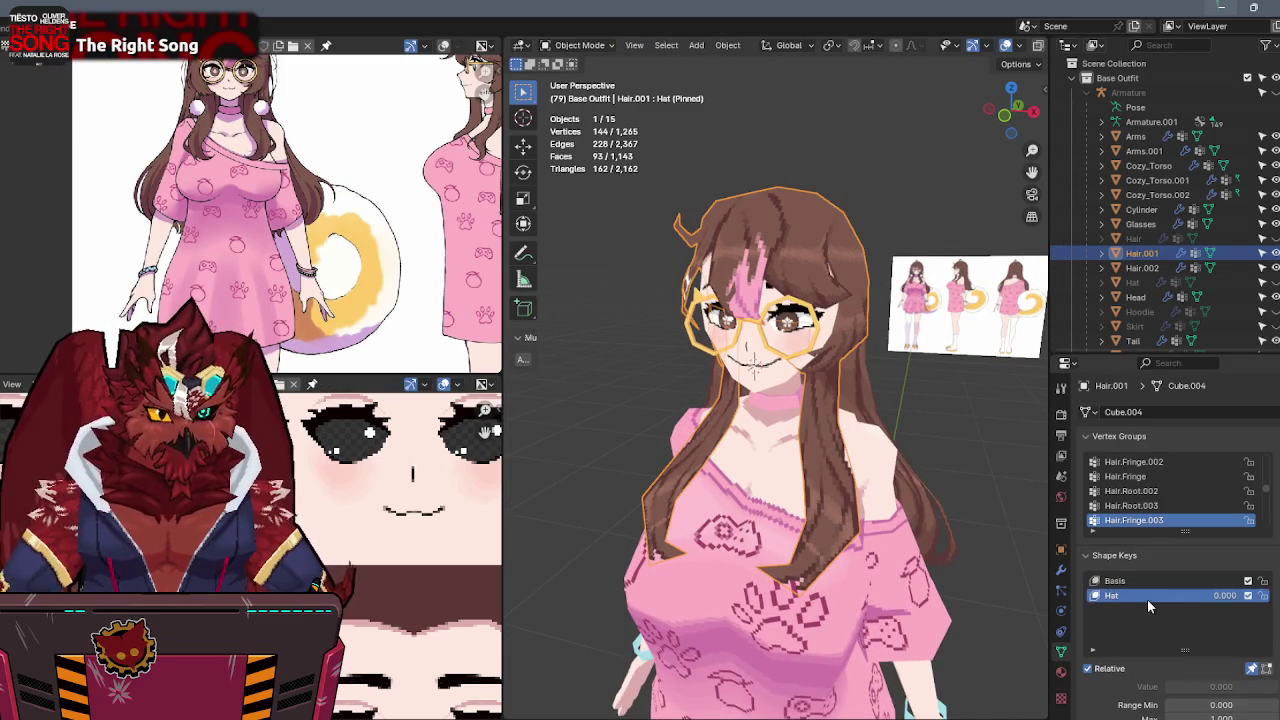
pyautogui.click(1140, 582)
pyautogui.moveTo(950, 420)
pyautogui.mouseDown(button='middle')
pyautogui.moveTo(983, 370)
pyautogui.moveTo(1030, 362)
pyautogui.mouseUp(button='middle')
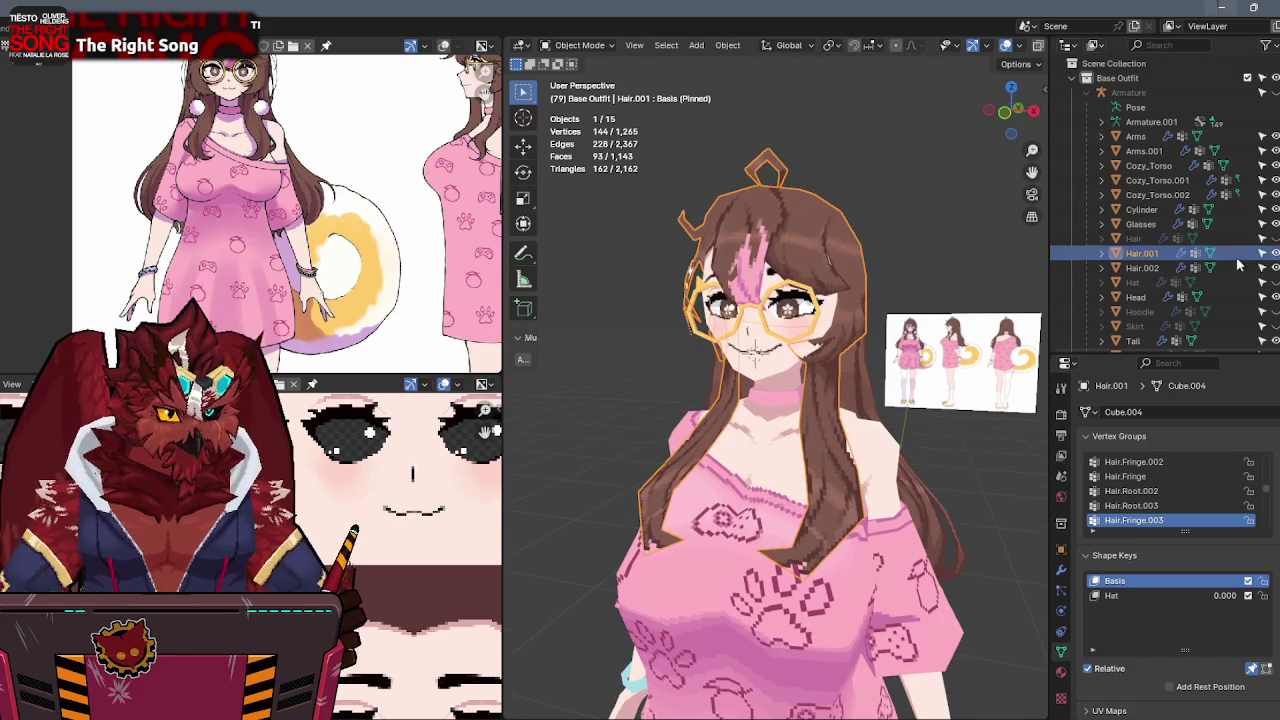
pyautogui.doubleClick(1145, 253)
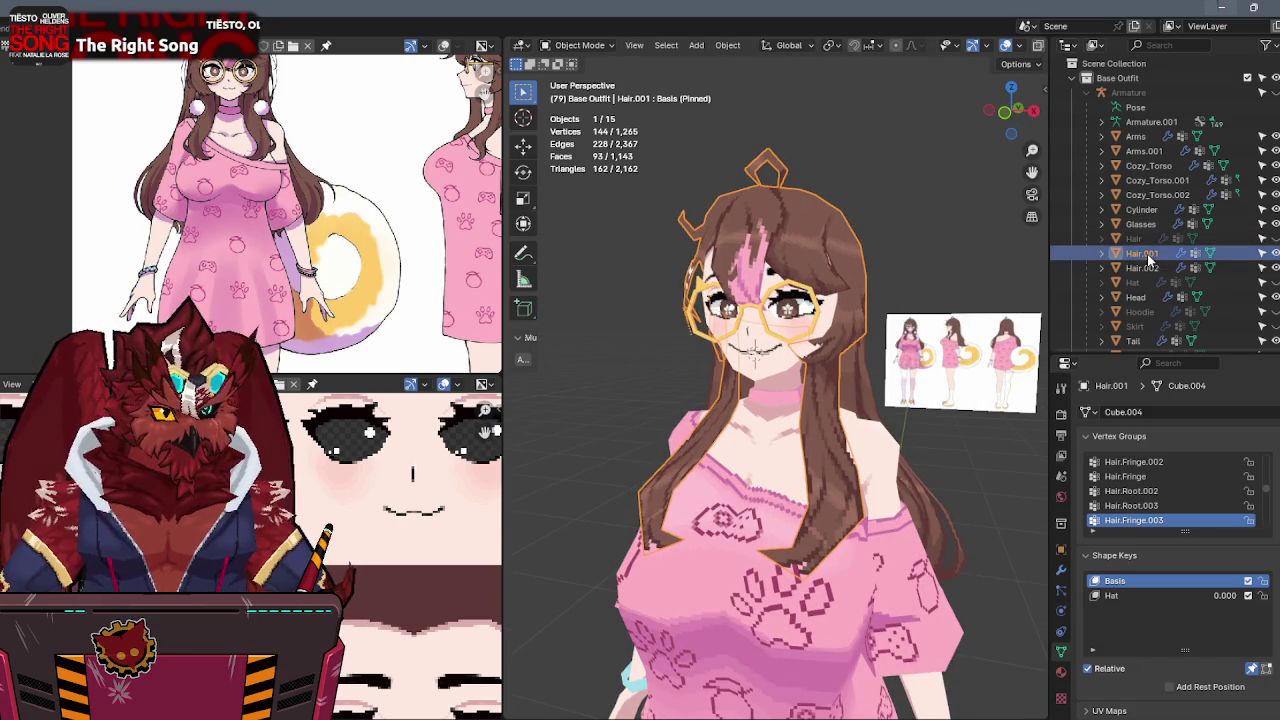
pyautogui.scroll(-2, 1150, 255)
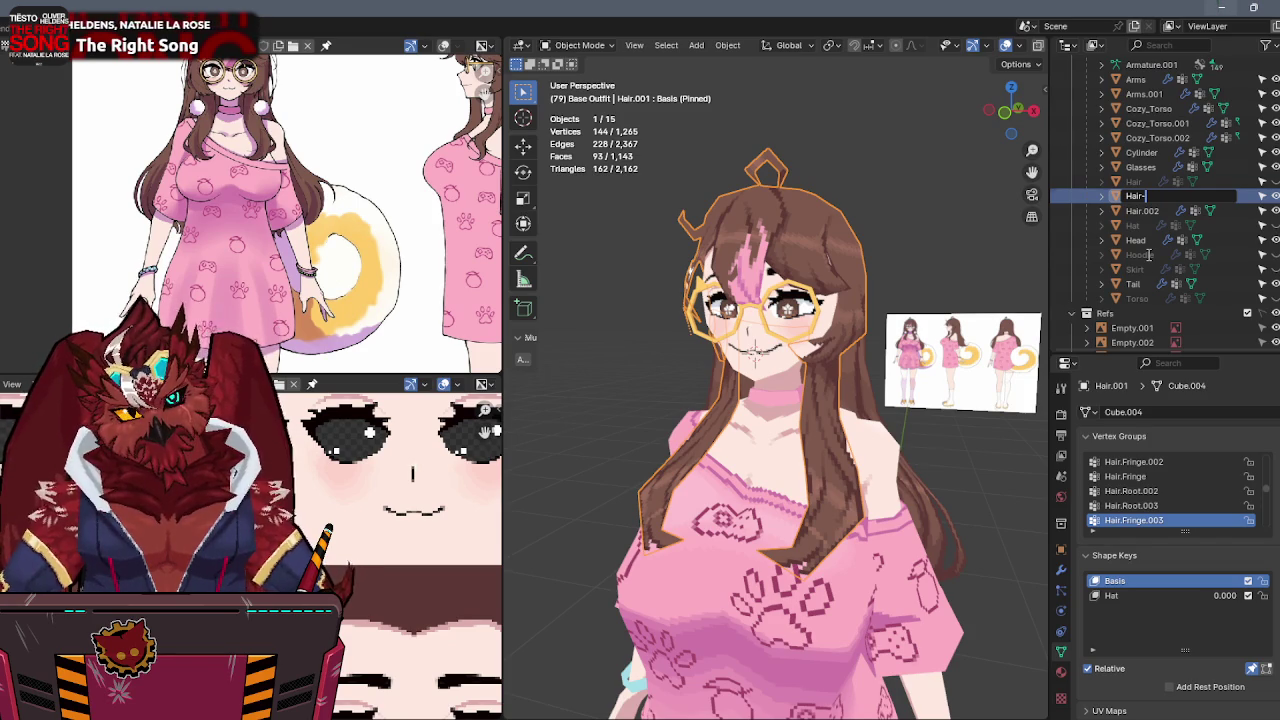
# Cancel the rename and add a new shape key to Hair.001.
pyautogui.press('Escape')
pyautogui.moveTo(880, 470); pyautogui.dragTo(913, 480, button='middle')
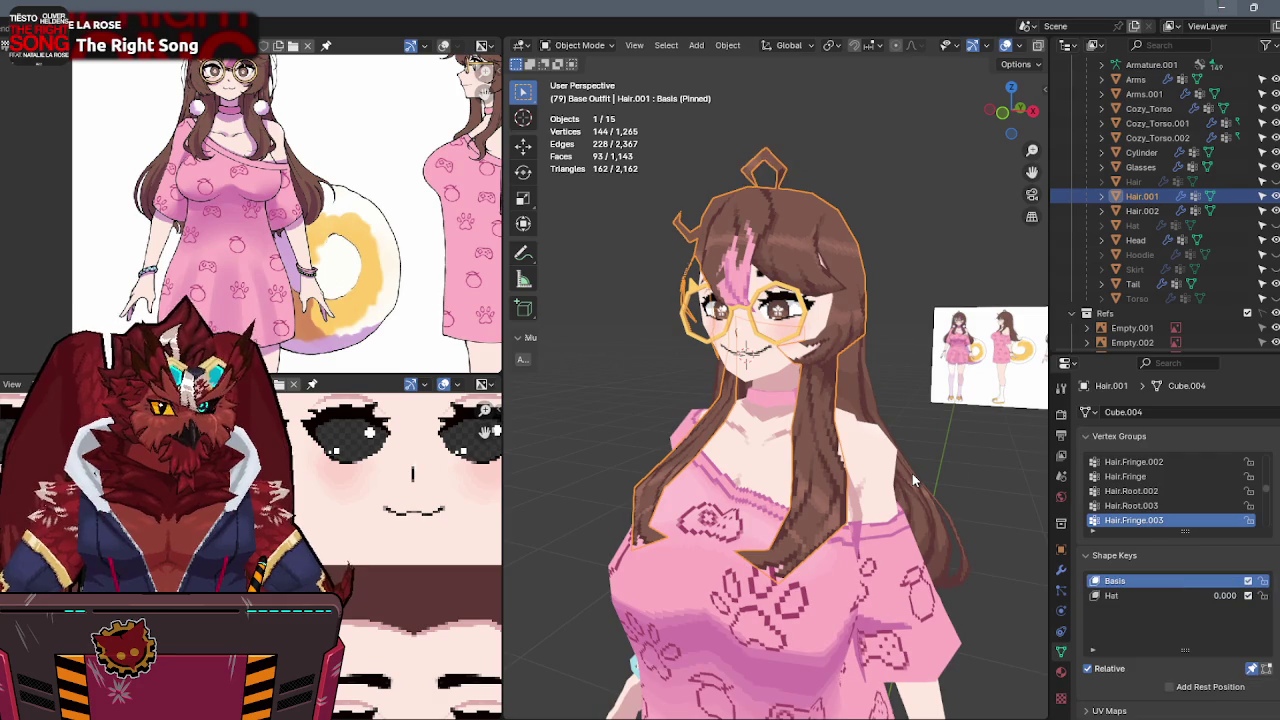
pyautogui.moveTo(862, 313); pyautogui.dragTo(841, 313, button='middle')
pyautogui.press('Tab')
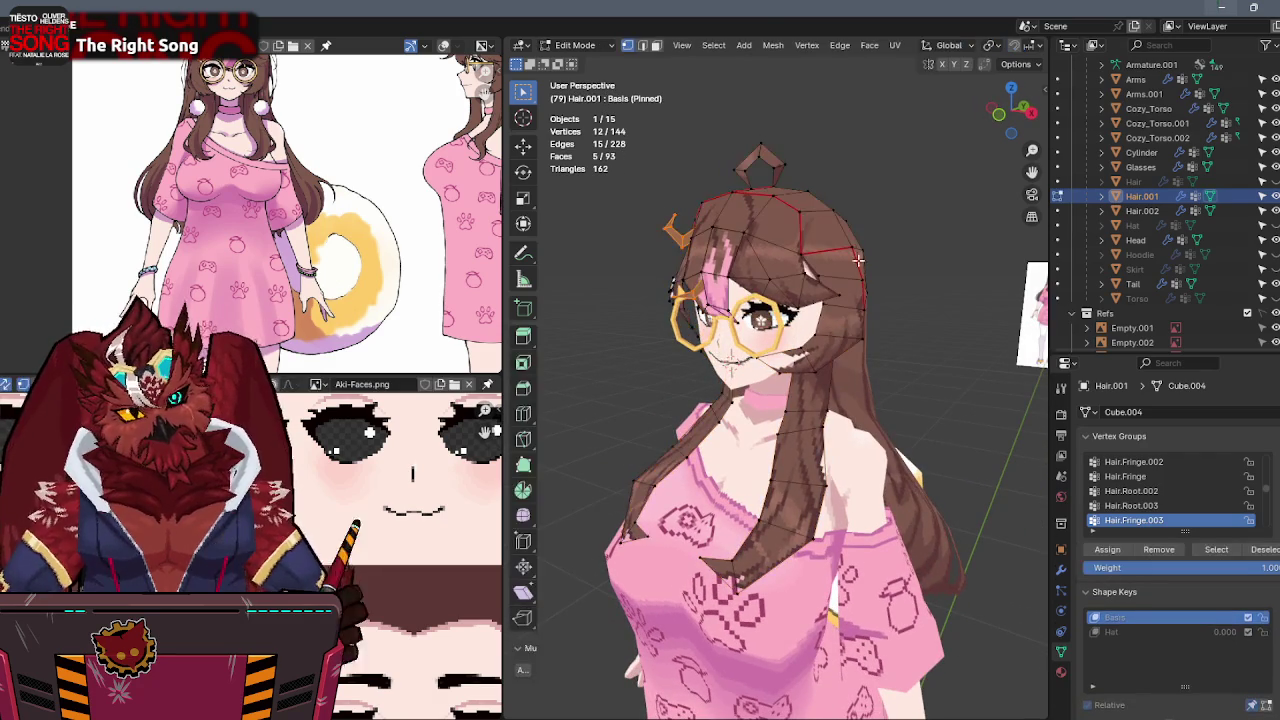
pyautogui.press('Tab')
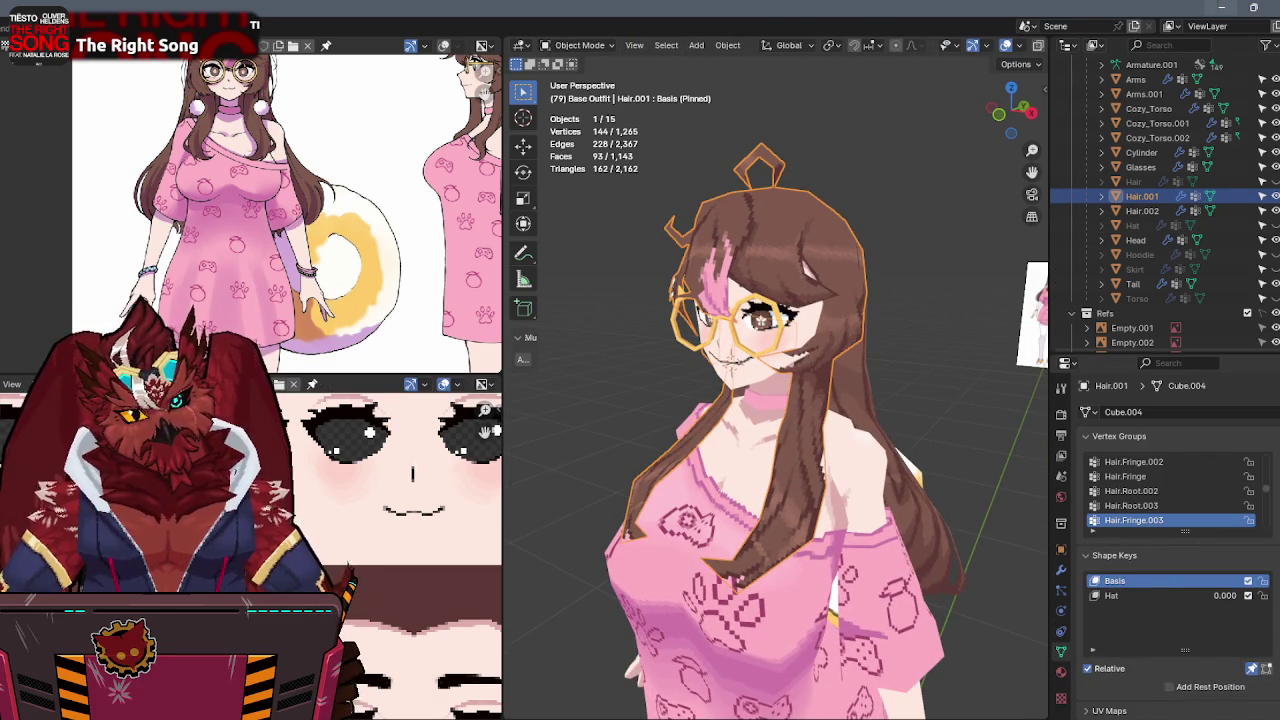
pyautogui.click(1264, 580)
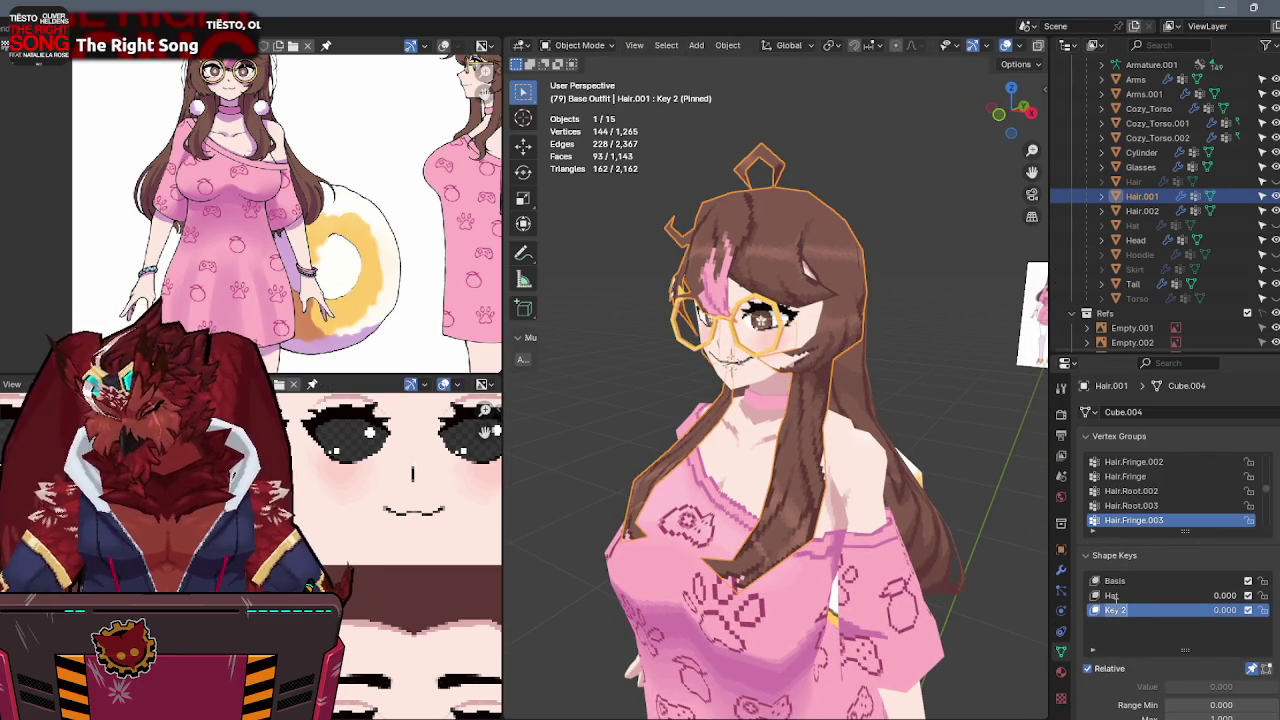
# Select the front fringe strand in right side view and propagate its shape to all keys.
pyautogui.press('Tab')
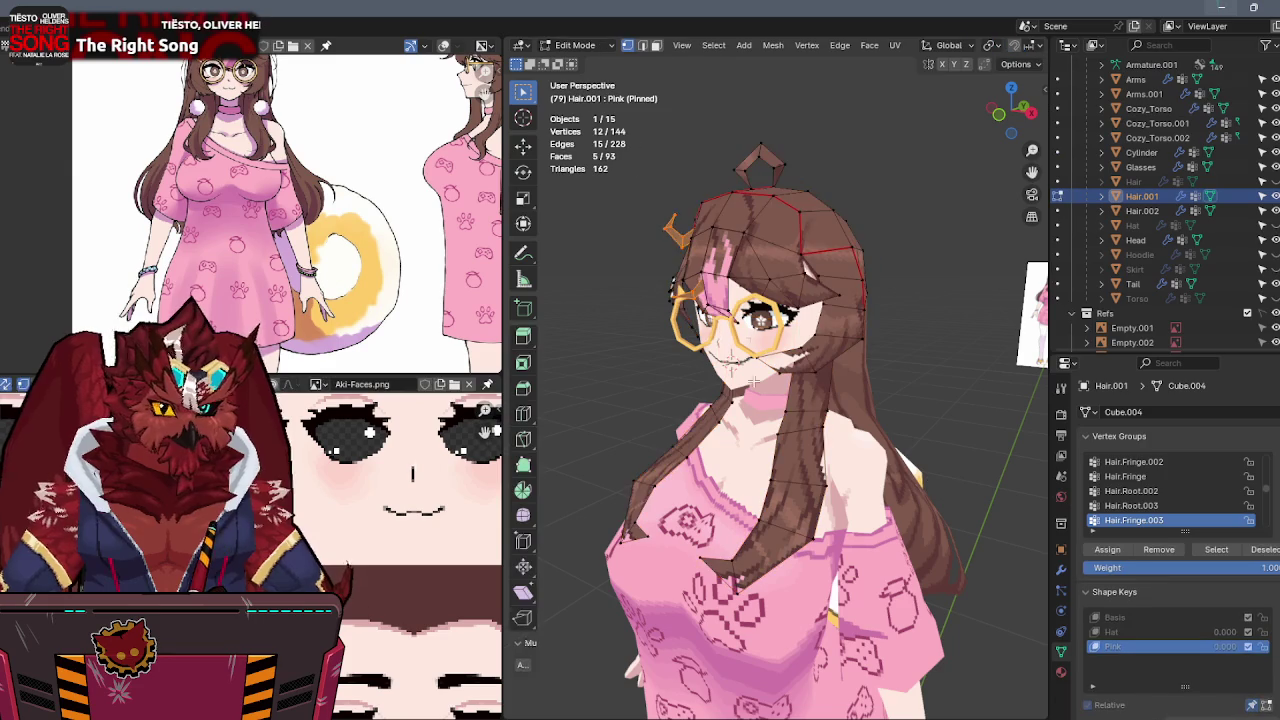
pyautogui.press('l')
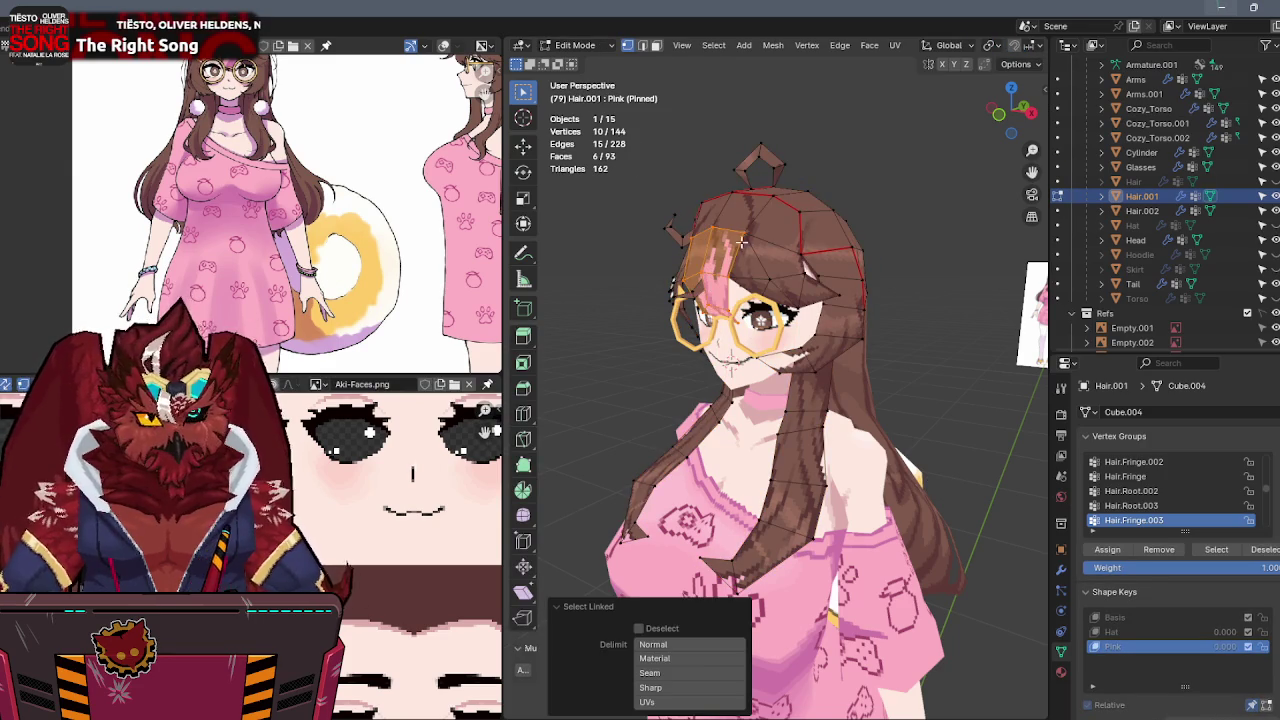
pyautogui.press('KP_3')
pyautogui.scroll(2, 713, 265)
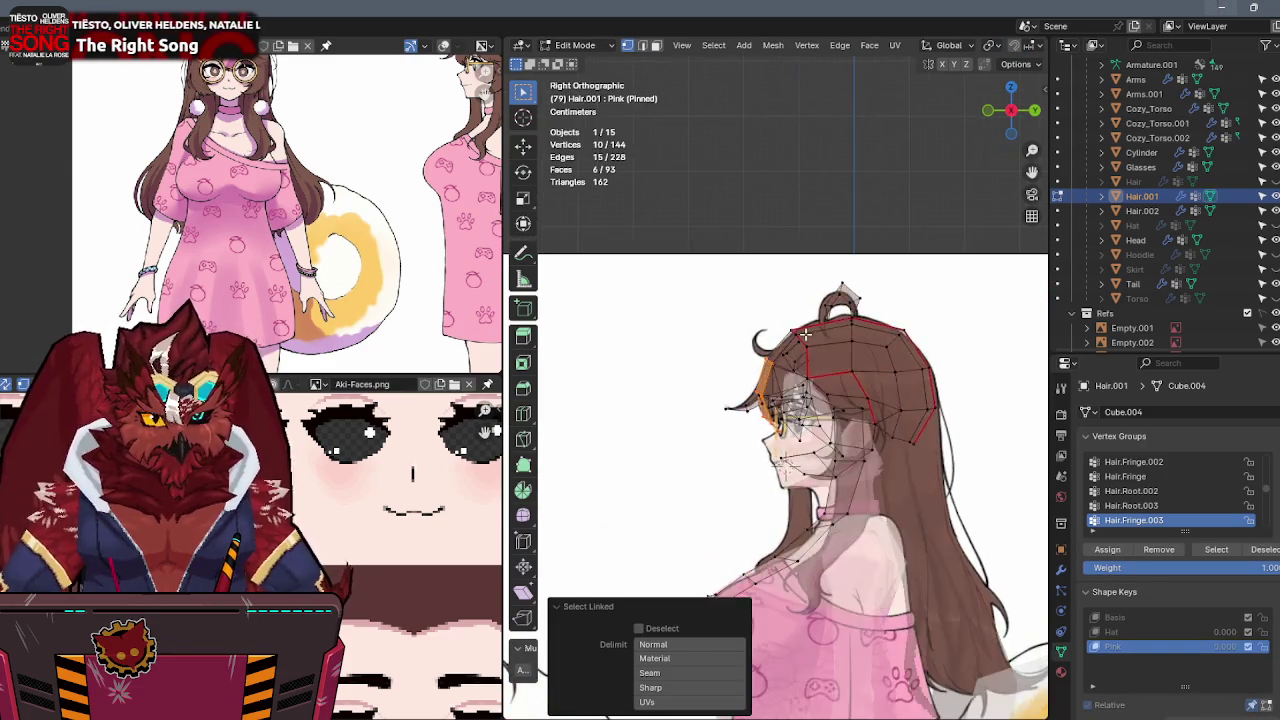
pyautogui.scroll(2, 740, 280)
pyautogui.scroll(2, 778, 297)
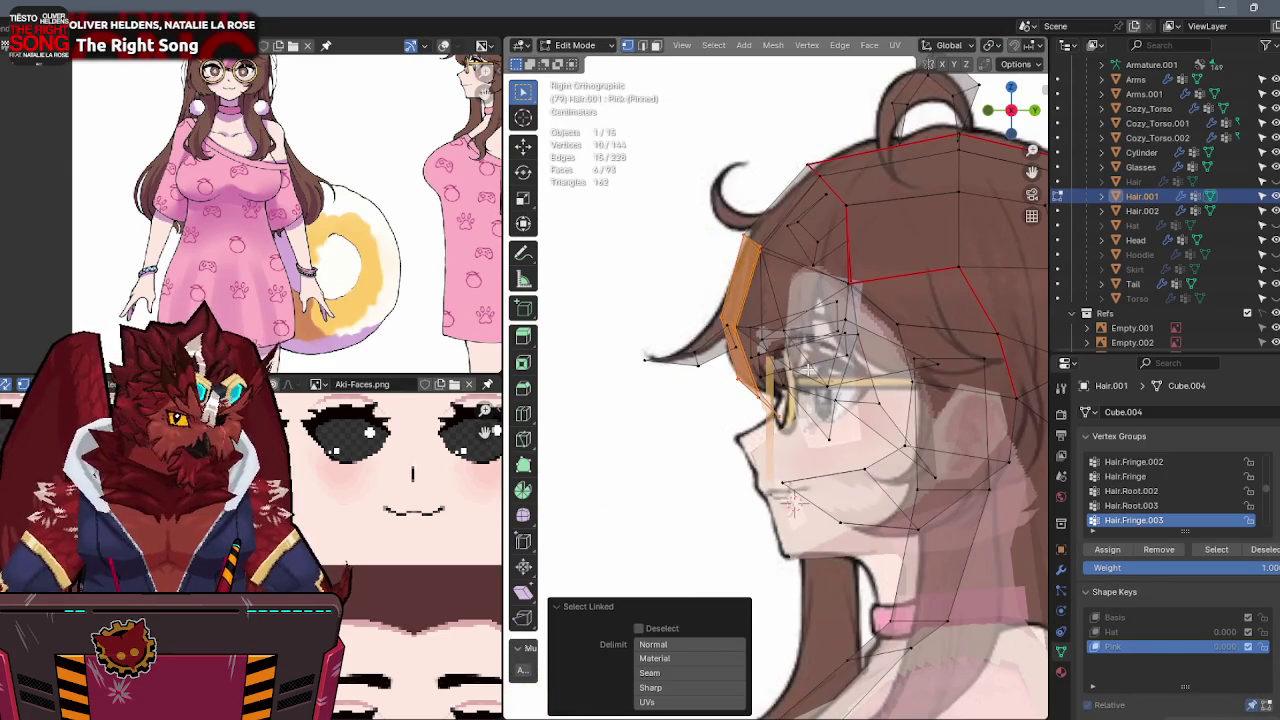
pyautogui.scroll(2, 815, 375)
pyautogui.press('q')
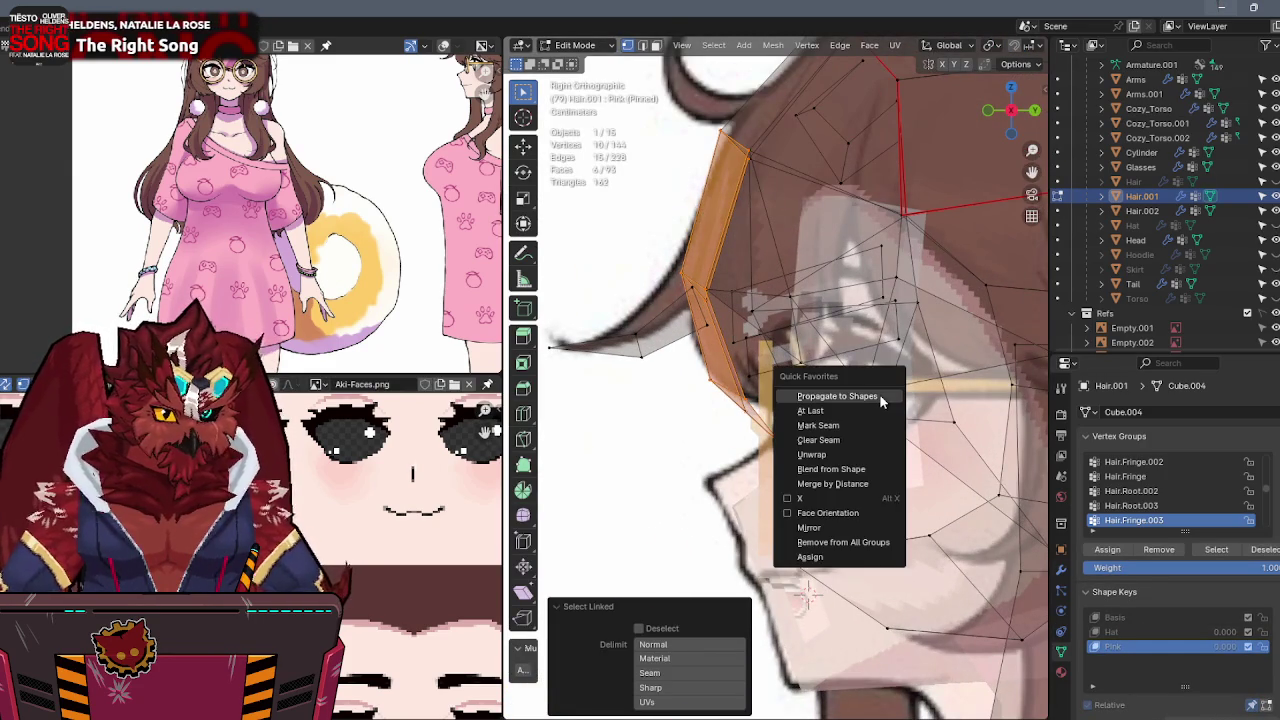
pyautogui.click(881, 400)
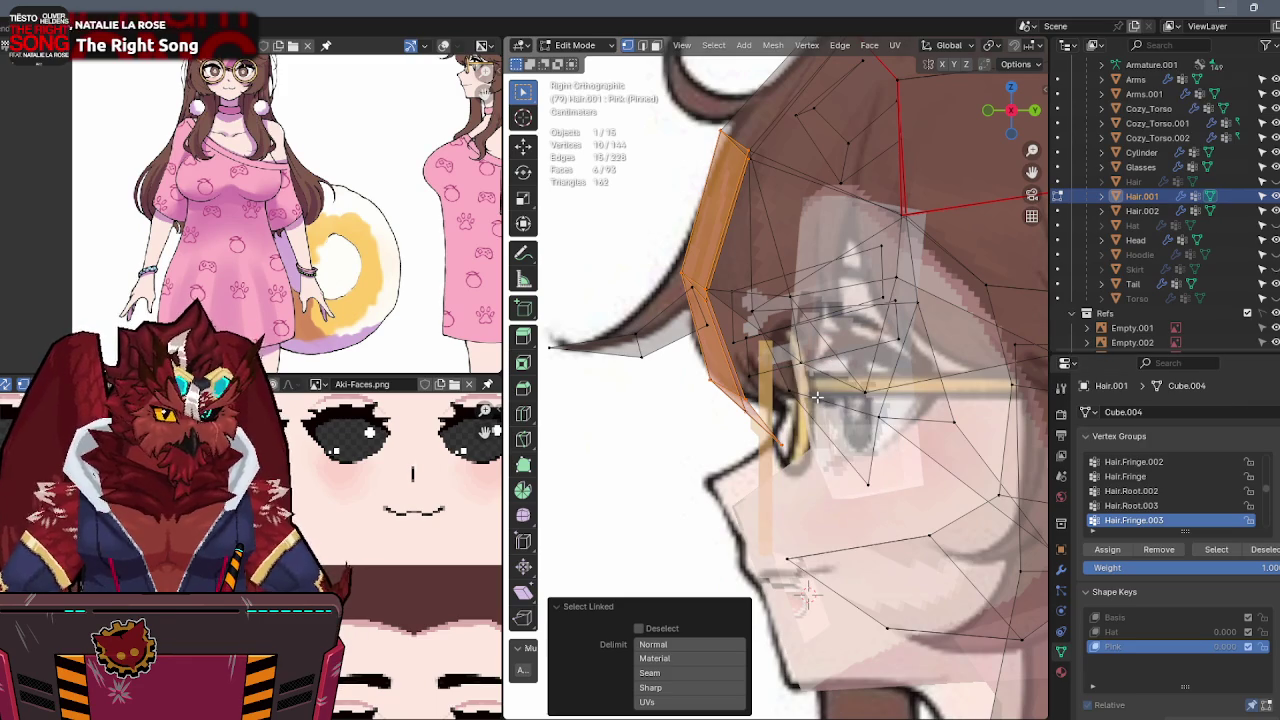
# Move the fringe strand along Y, then enable X-ray in the right side view.
pyautogui.press('g')
pyautogui.press('y')
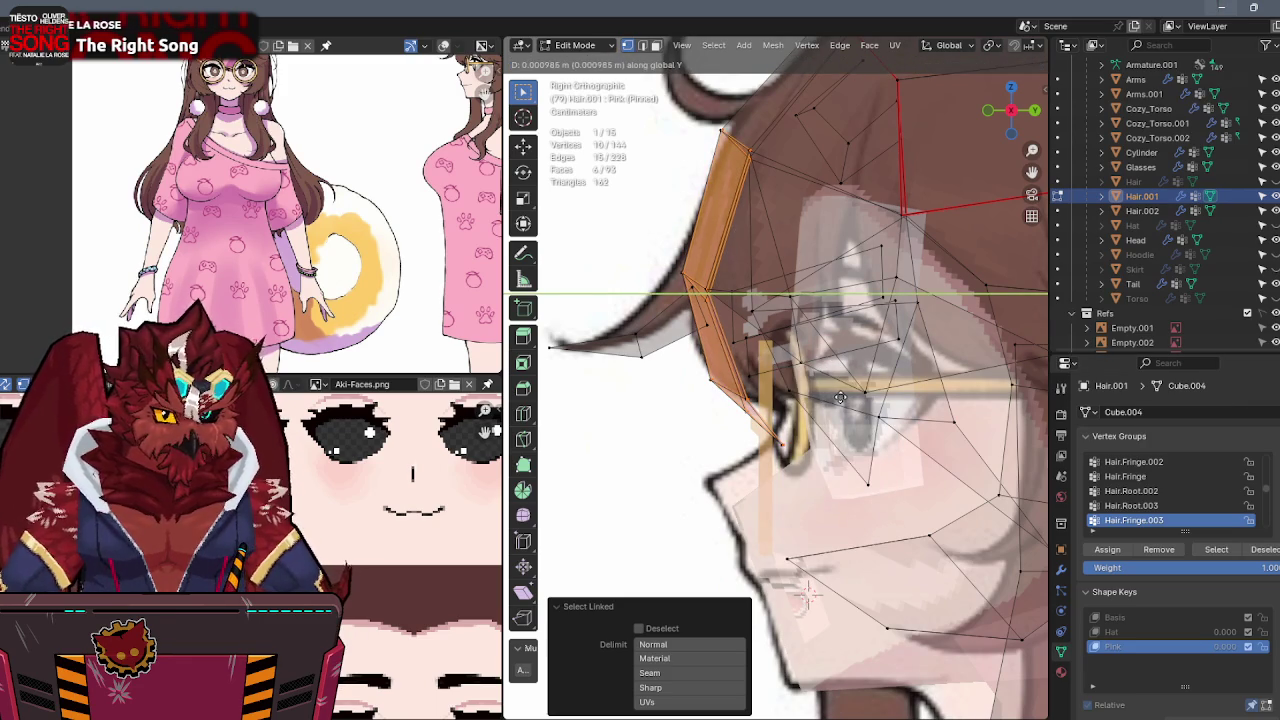
pyautogui.click(836, 395)
pyautogui.moveTo(836, 395); pyautogui.dragTo(921, 302, button='middle')
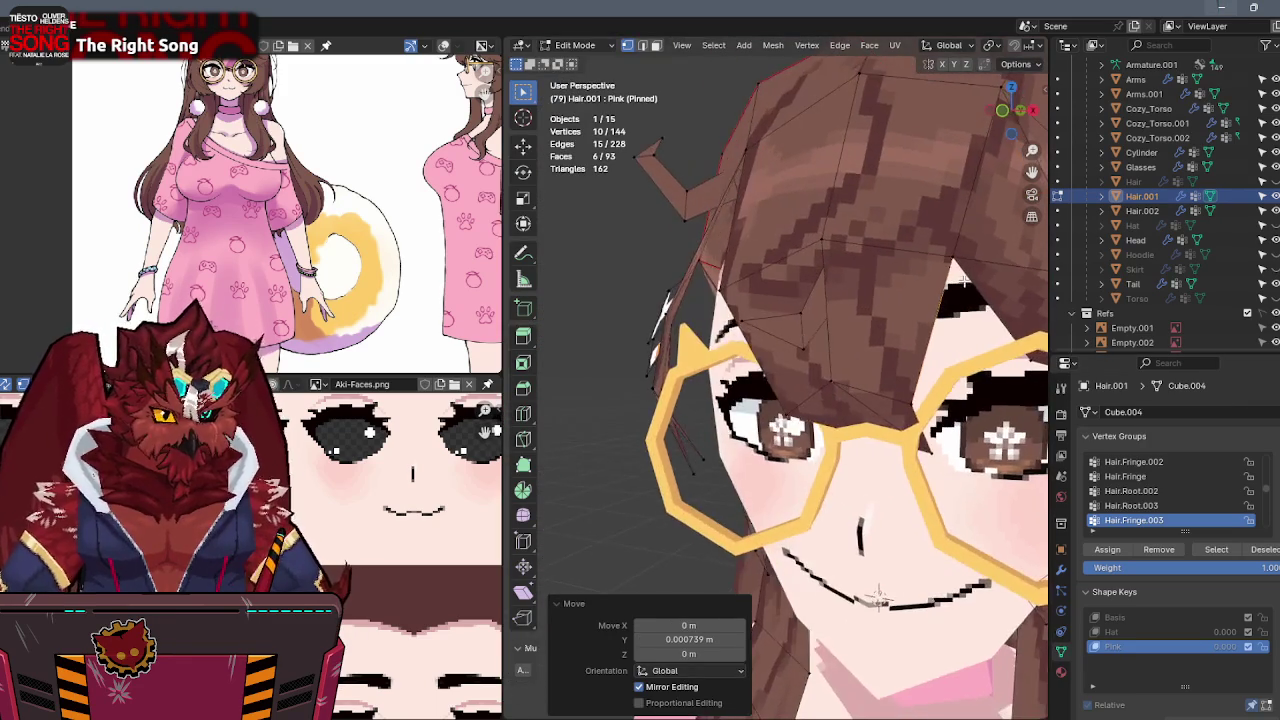
pyautogui.hotkey('alt', 'z')
pyautogui.scroll(-5, 921, 302)
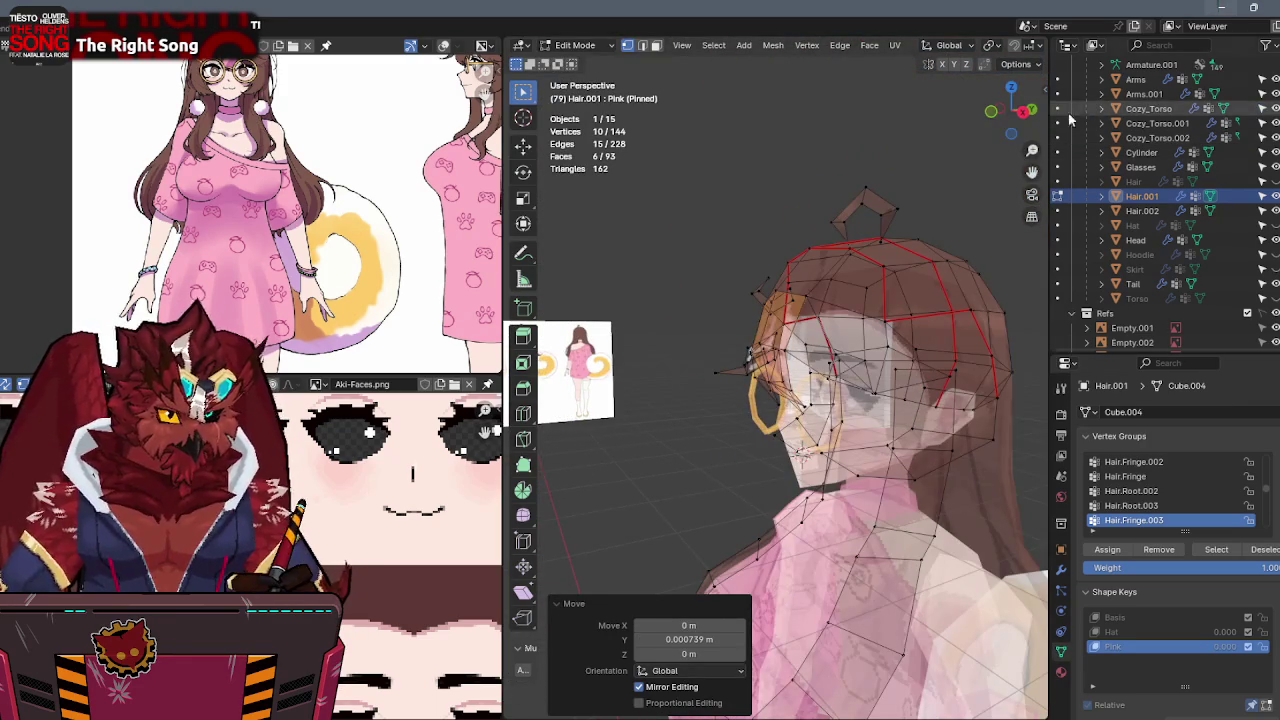
pyautogui.click(1021, 114)
# Retry the Y move, cancelling the forward shift and moving the strand backward instead.
pyautogui.press('g')
pyautogui.press('y')
pyautogui.click(985, 246)
pyautogui.rightClick(985, 246)
pyautogui.press('Escape')
pyautogui.press('g')
pyautogui.press('y')
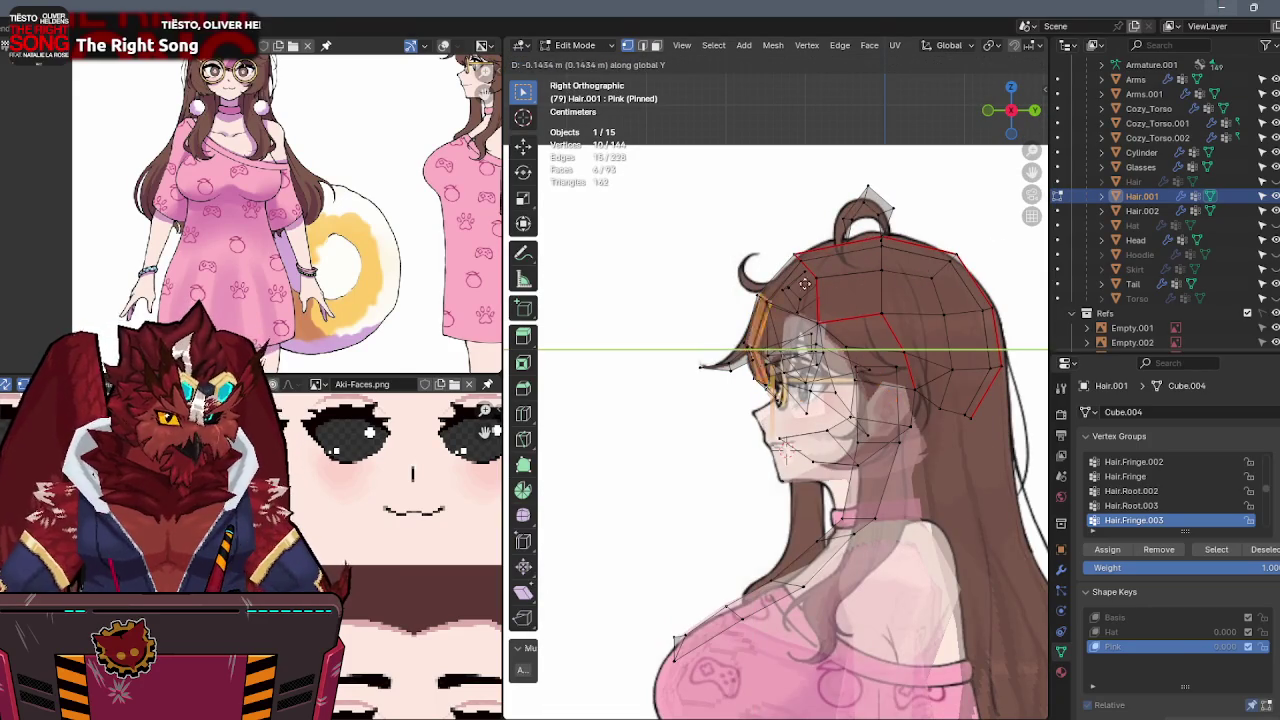
pyautogui.click(822, 289)
# Turn off X-ray, nudge the strand slightly along Y, check it, and return to Object Mode.
pyautogui.moveTo(822, 289); pyautogui.dragTo(857, 272, button='middle')
pyautogui.hotkey('alt', 'z')
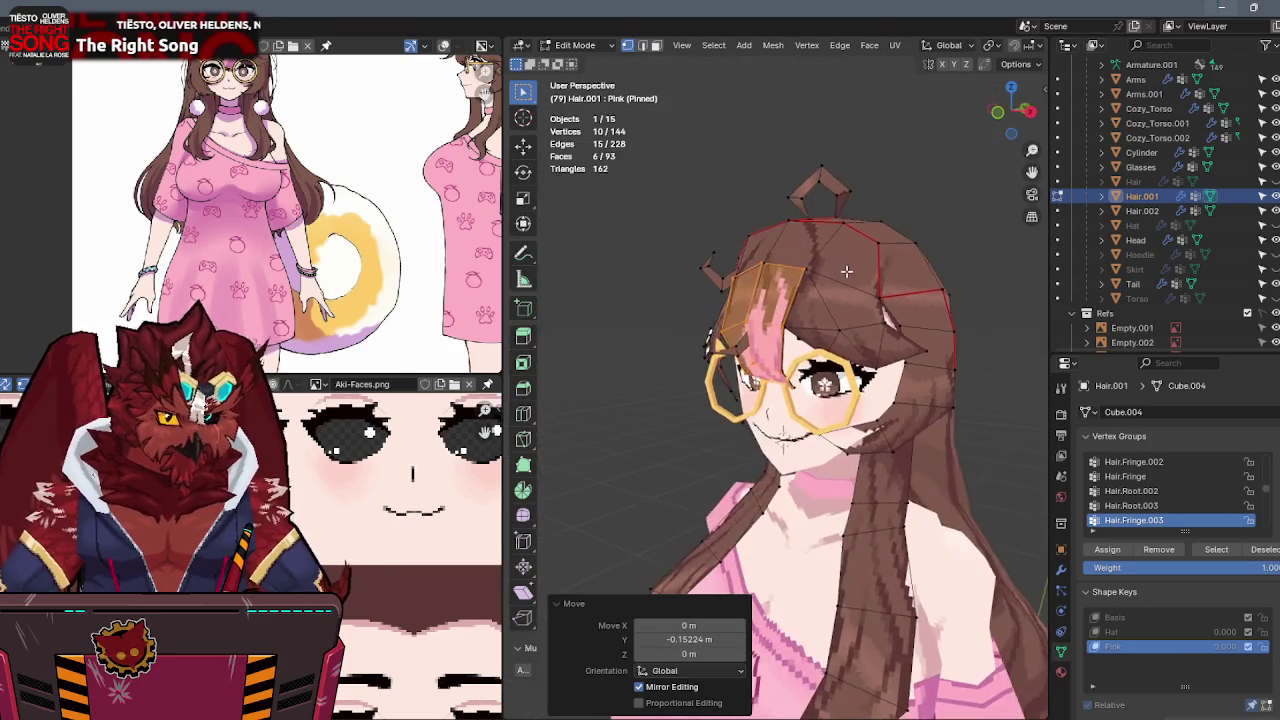
pyautogui.press('g')
pyautogui.press('y')
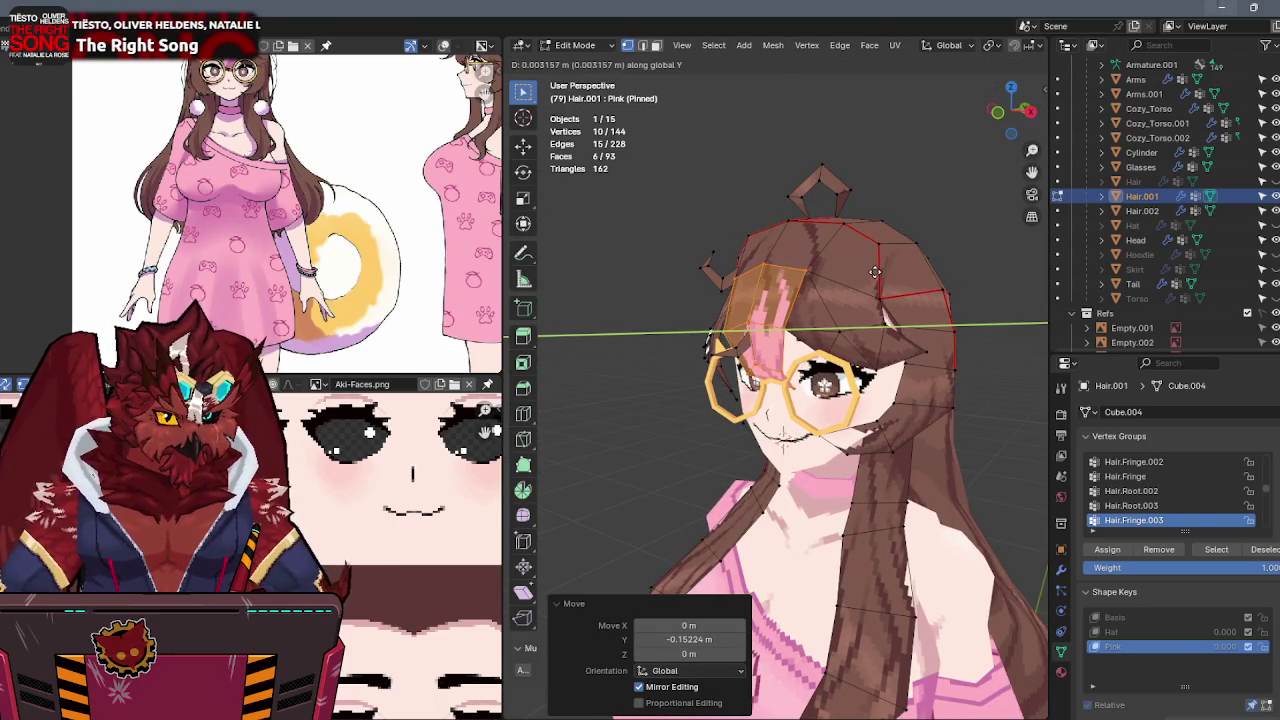
pyautogui.click(874, 271)
pyautogui.moveTo(874, 271); pyautogui.dragTo(871, 302, button='middle')
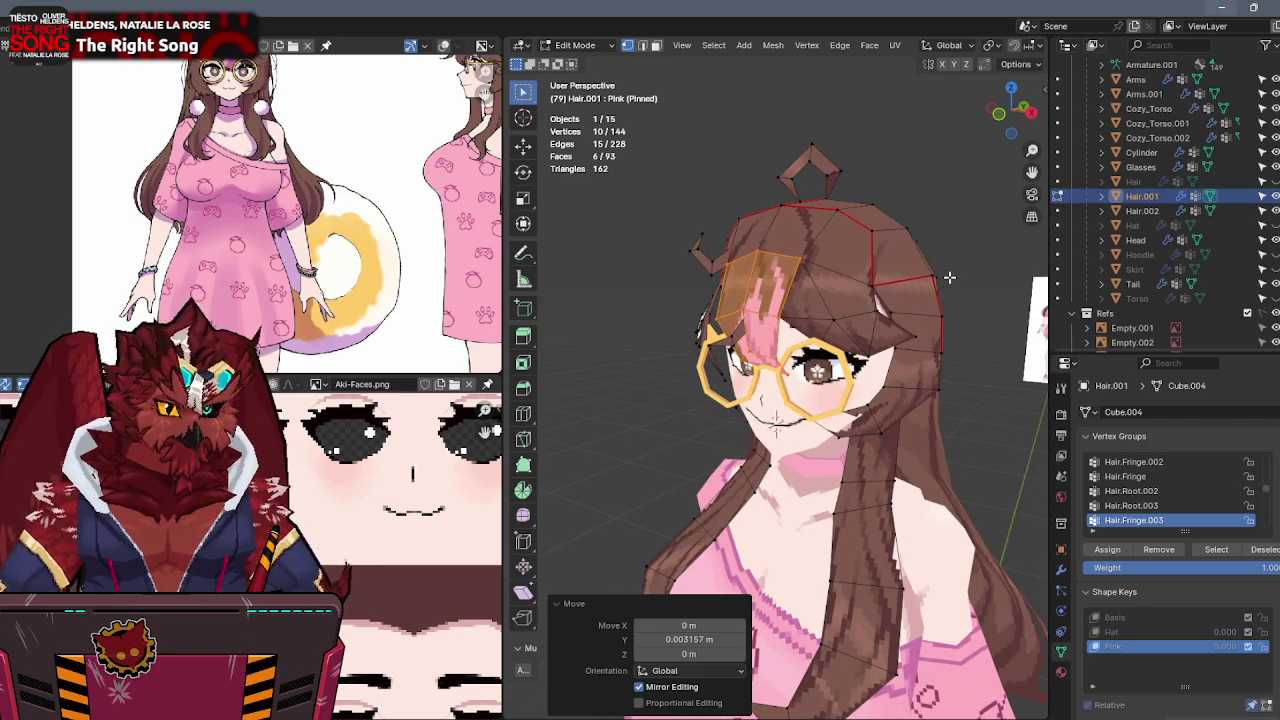
pyautogui.moveTo(949, 277); pyautogui.dragTo(956, 279, button='middle')
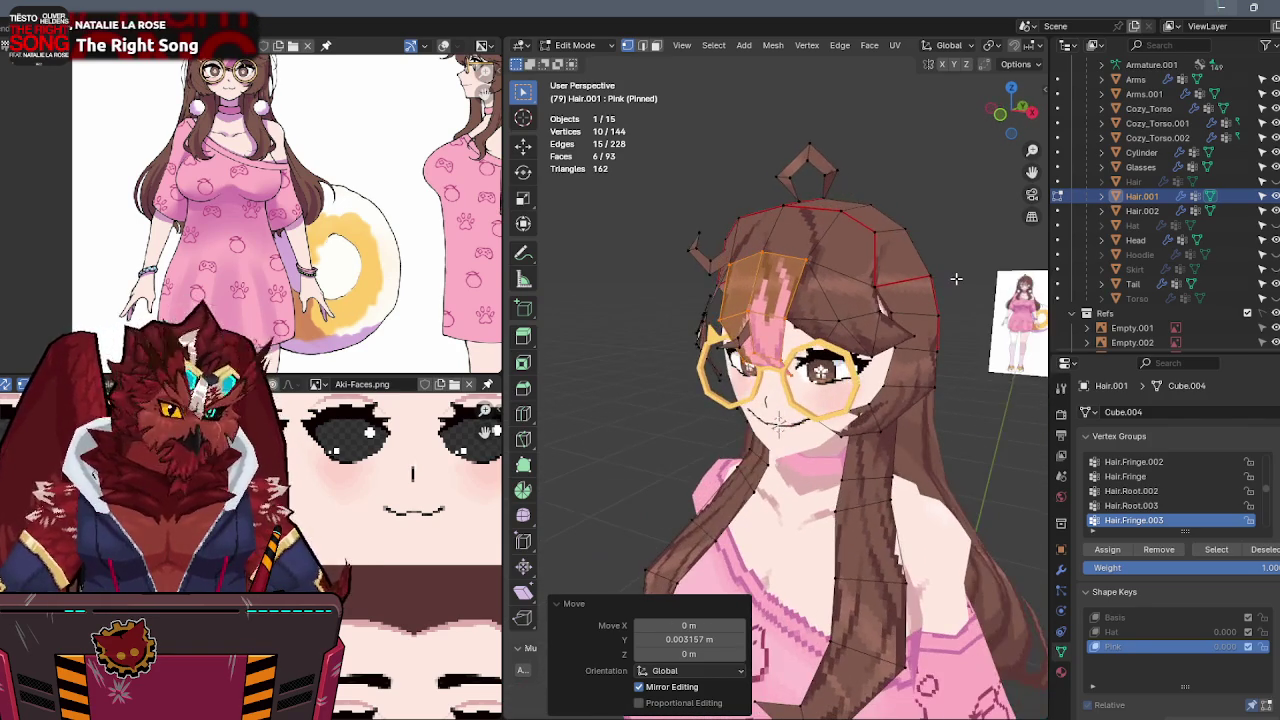
pyautogui.moveTo(924, 298); pyautogui.dragTo(882, 309, button='middle')
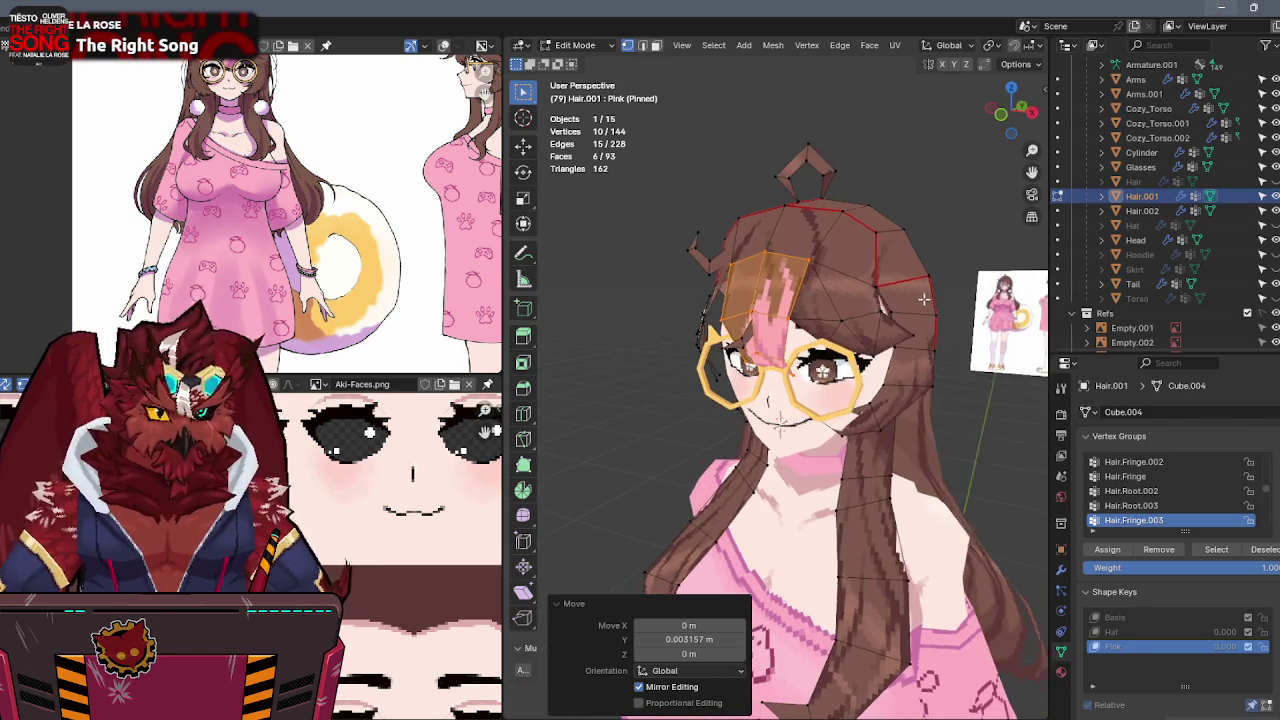
pyautogui.press('Tab')
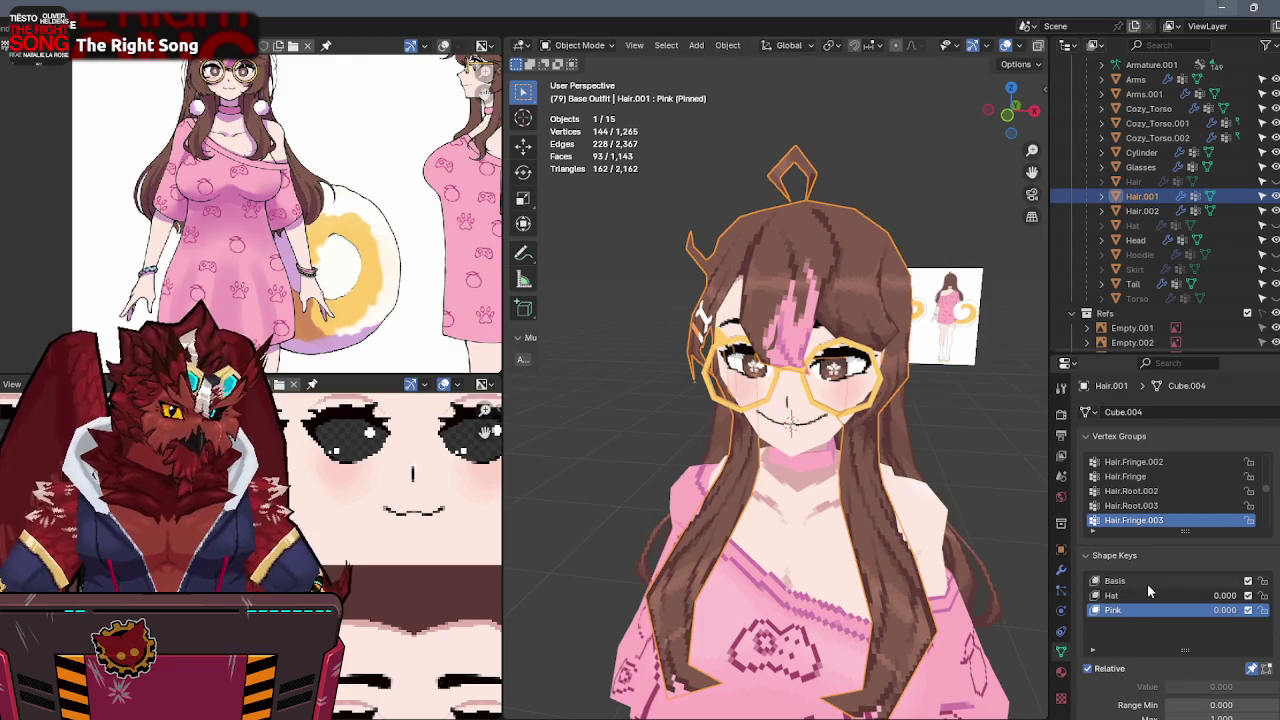
# Switch to Basis, hide Hair.001, show Hair and inspect one of its strands in Edit Mode.
pyautogui.click(1147, 581)
pyautogui.moveTo(929, 437); pyautogui.dragTo(830, 405, button='middle')
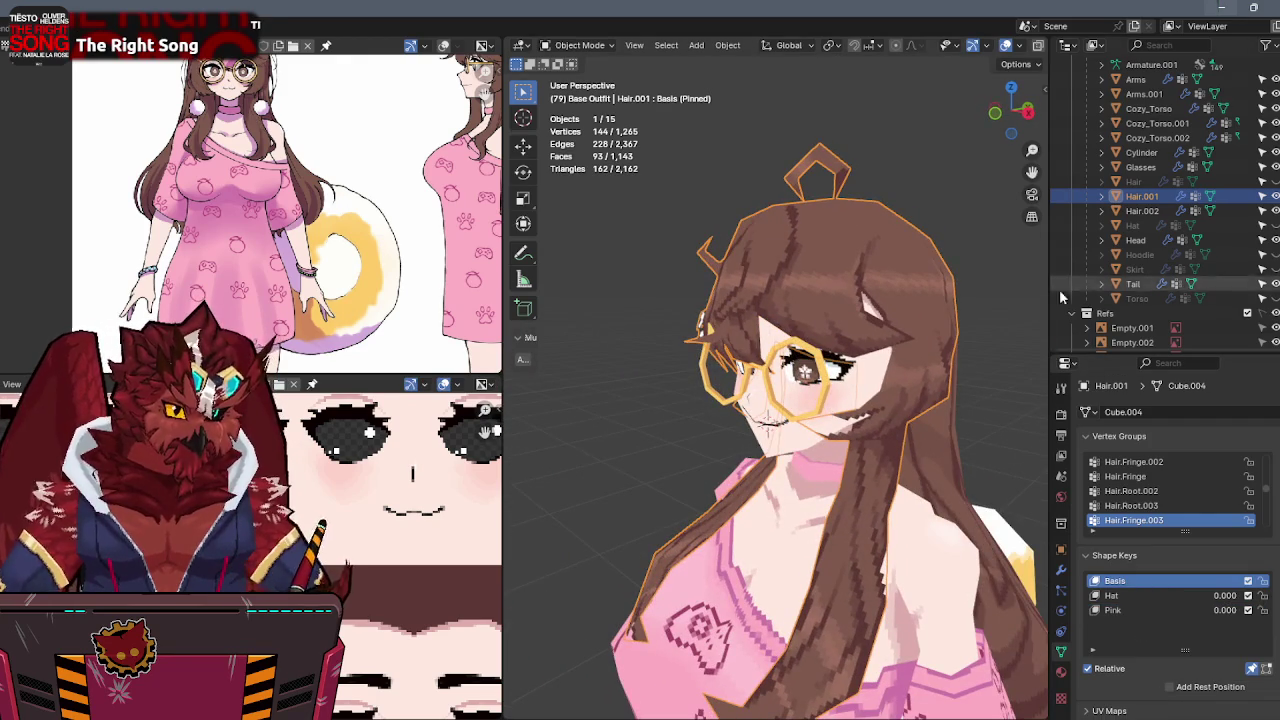
pyautogui.click(1262, 196)
pyautogui.click(1262, 181)
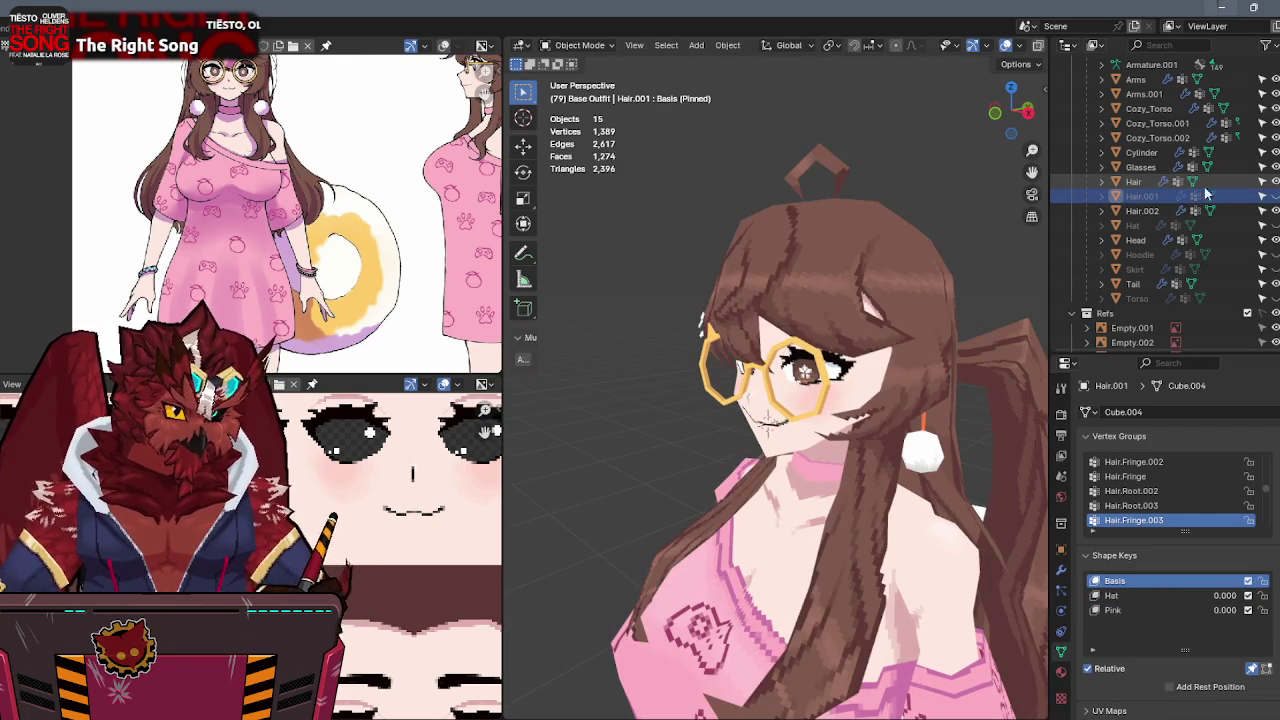
pyautogui.click(1133, 181)
pyautogui.press('Tab')
pyautogui.moveTo(772, 285)
pyautogui.mouseDown(button='middle')
pyautogui.moveTo(806, 286)
pyautogui.moveTo(736, 273)
pyautogui.moveTo(786, 253)
pyautogui.mouseUp(button='middle')
pyautogui.press('l')
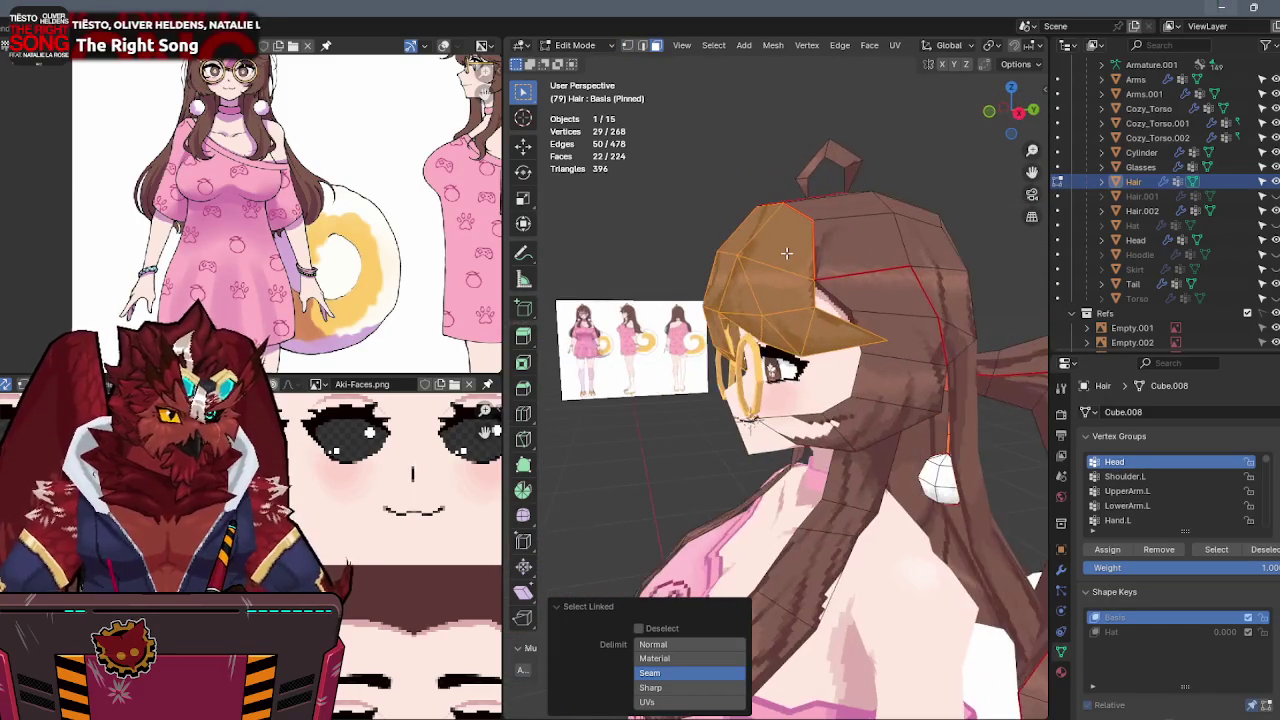
pyautogui.press('Tab')
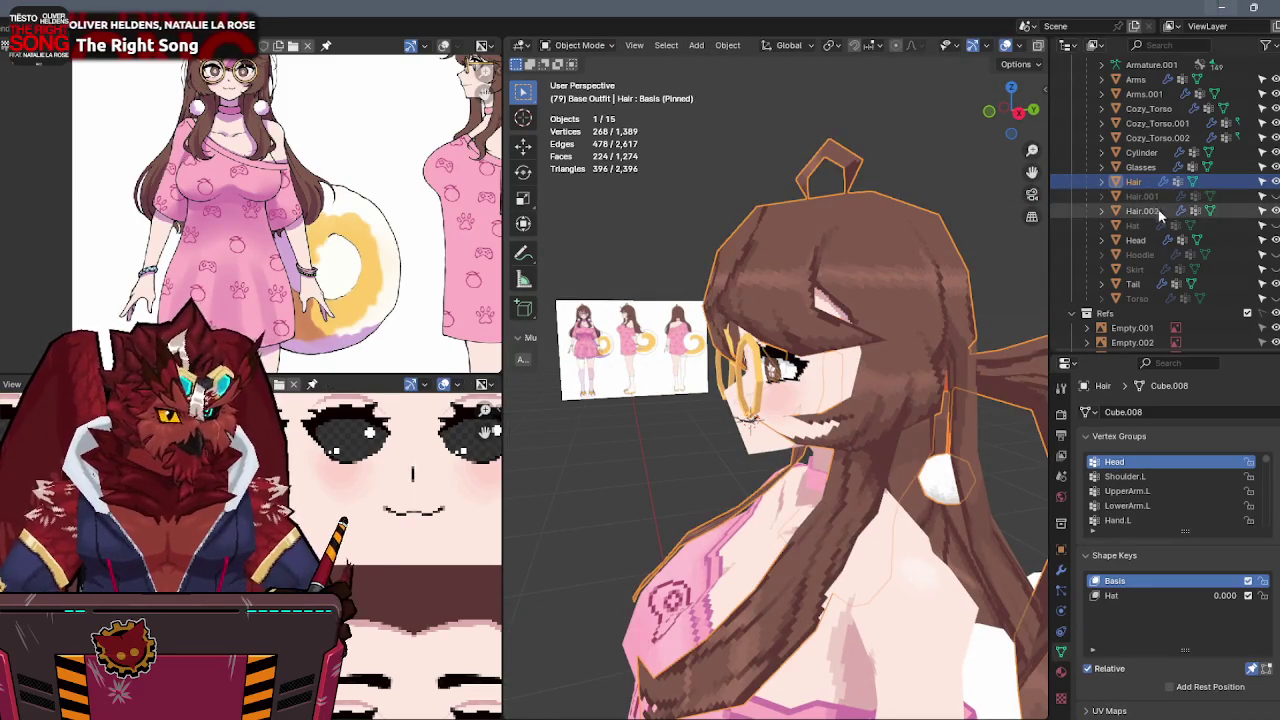
# Toggle Hair, Hair.001 and Hair.002 visibility to compare, ending with Hair shown and Hair.001 hidden.
pyautogui.click(1262, 181)
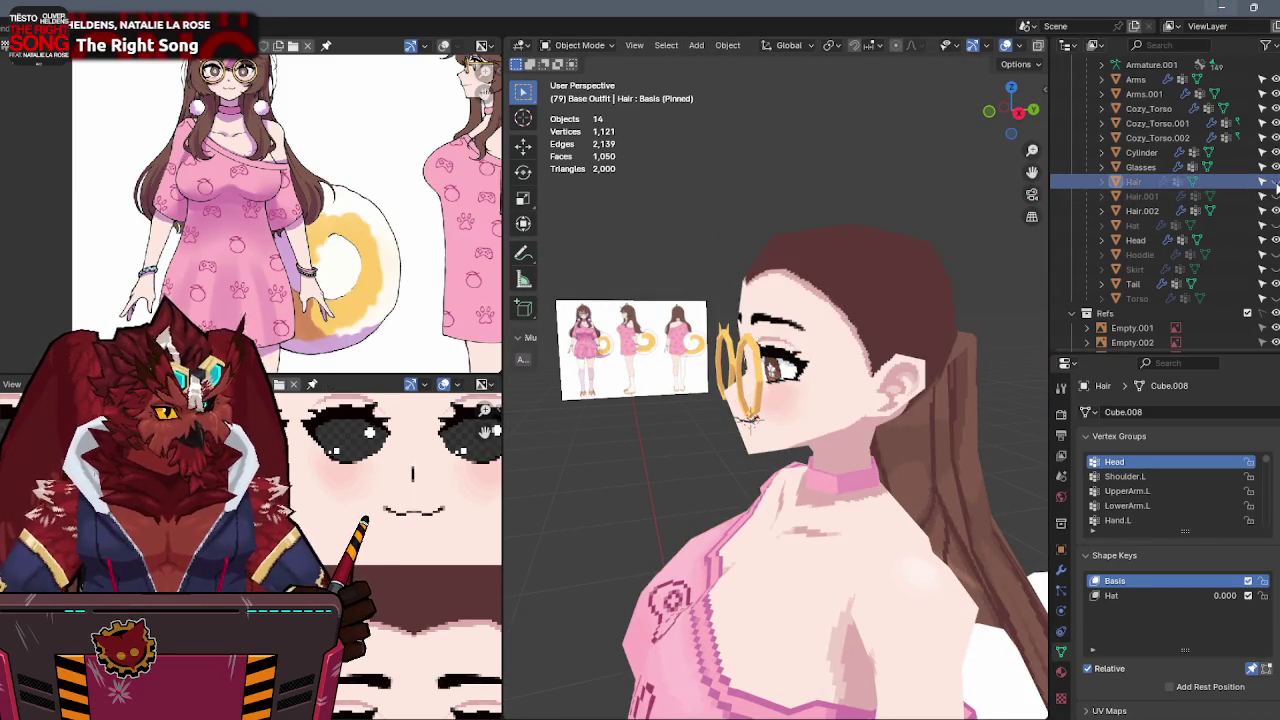
pyautogui.click(1262, 196)
pyautogui.click(1262, 211)
pyautogui.moveTo(900, 330)
pyautogui.mouseDown(button='middle')
pyautogui.moveTo(744, 324)
pyautogui.moveTo(955, 328)
pyautogui.moveTo(871, 325)
pyautogui.mouseUp(button='middle')
pyautogui.scroll(2, 871, 325)
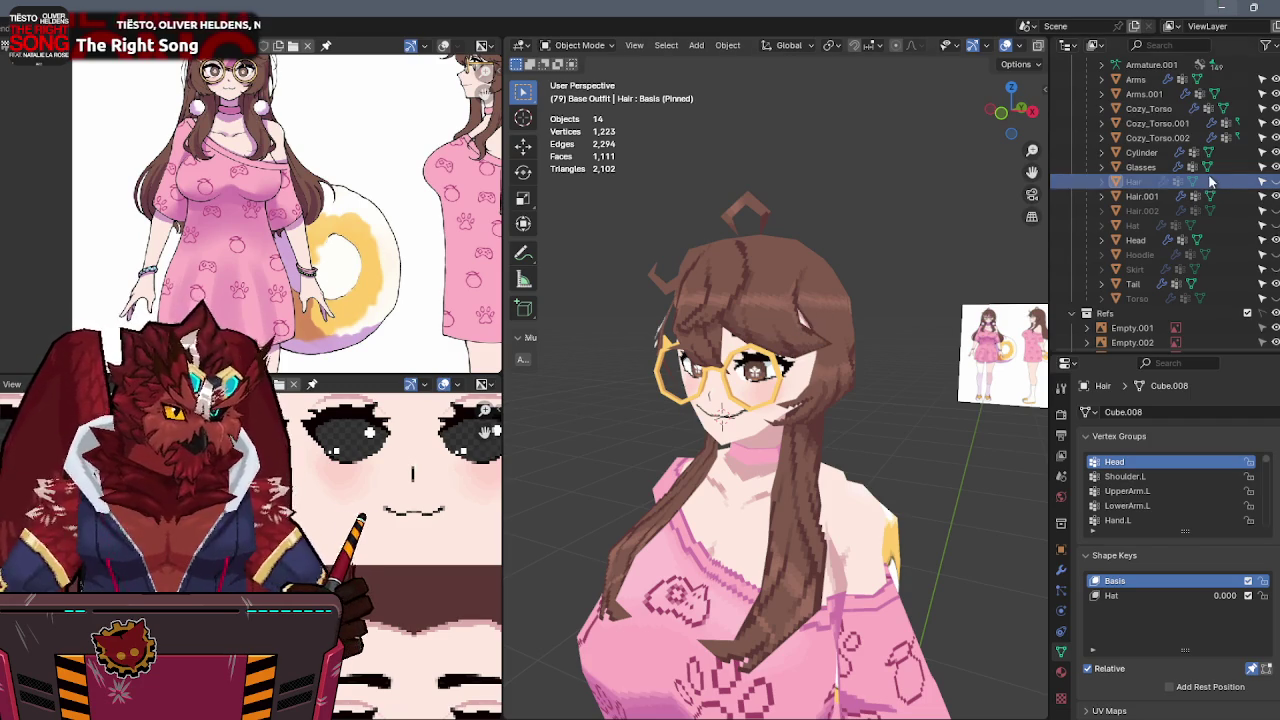
pyautogui.click(1274, 197)
pyautogui.click(1274, 197)
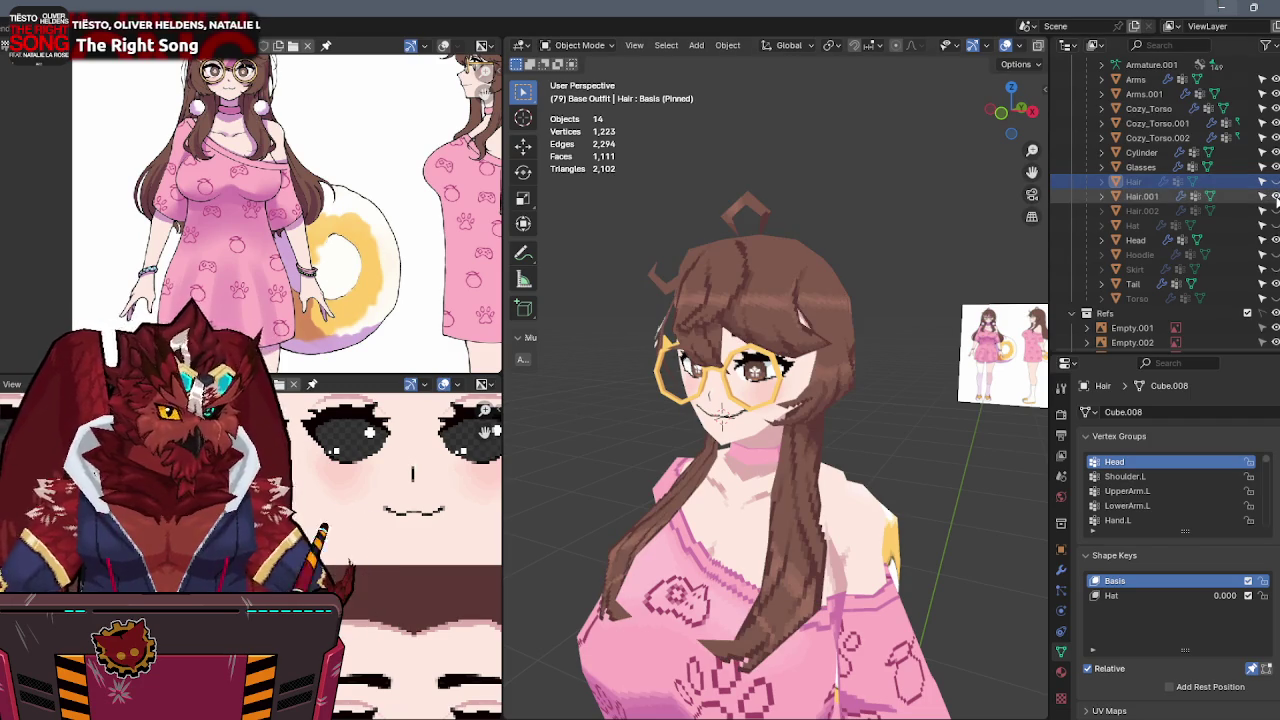
pyautogui.moveTo(816, 345); pyautogui.dragTo(682, 337, button='middle')
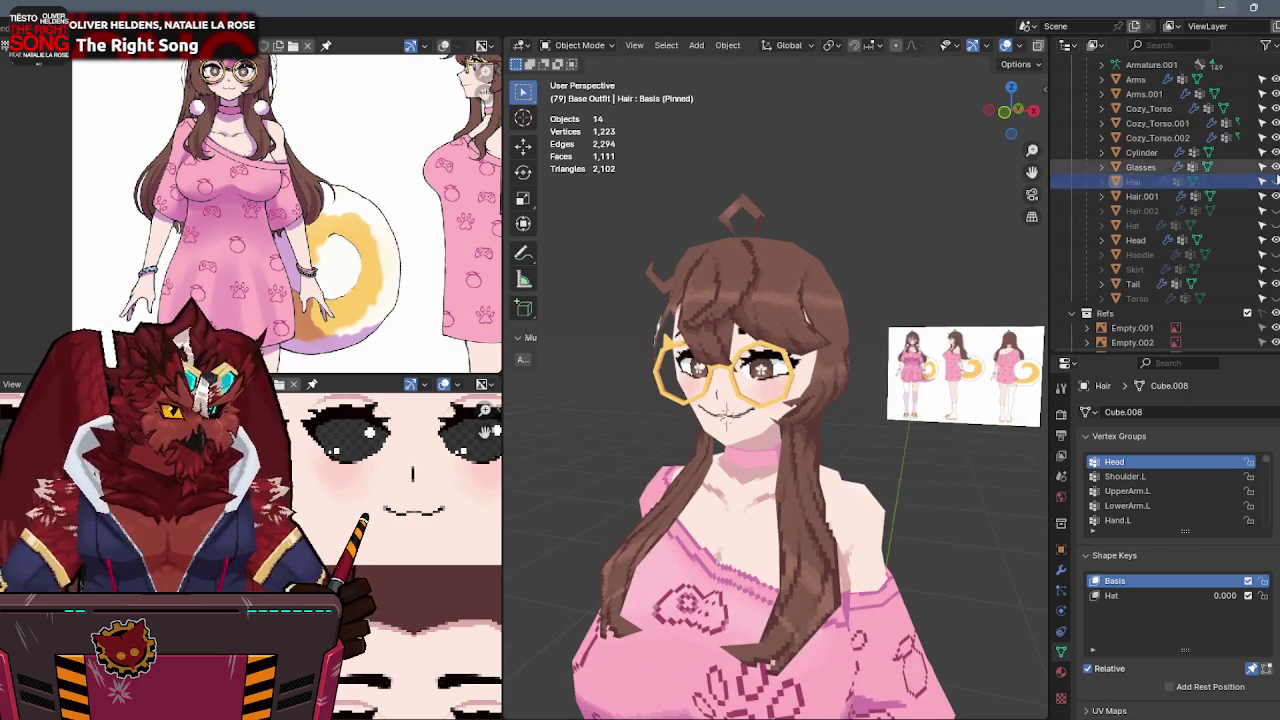
pyautogui.click(1274, 197)
pyautogui.click(1263, 181)
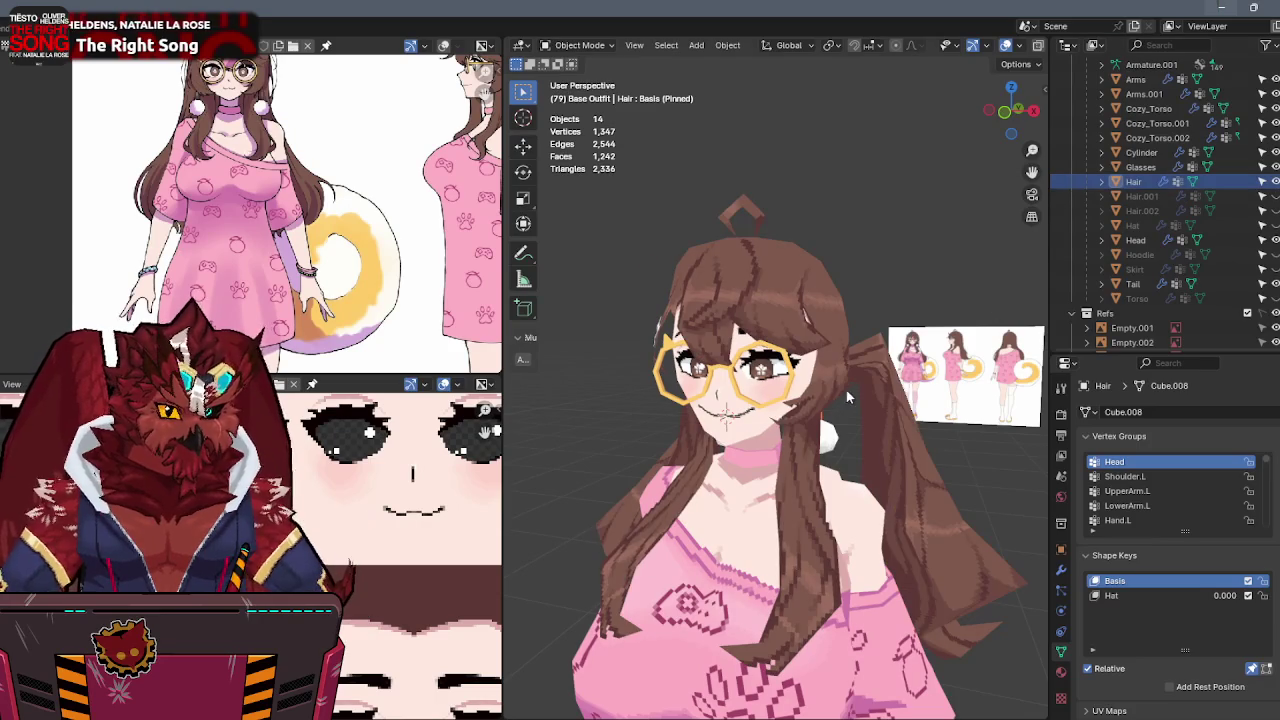
pyautogui.press('Tab')
# Select both pigtail pieces, separate them into Hair.003, and return to Object Mode.
pyautogui.moveTo(907, 384)
pyautogui.mouseDown(button='middle')
pyautogui.moveTo(943, 385)
pyautogui.moveTo(912, 353)
pyautogui.moveTo(897, 452)
pyautogui.mouseUp(button='middle')
pyautogui.press('l')
pyautogui.press('l')
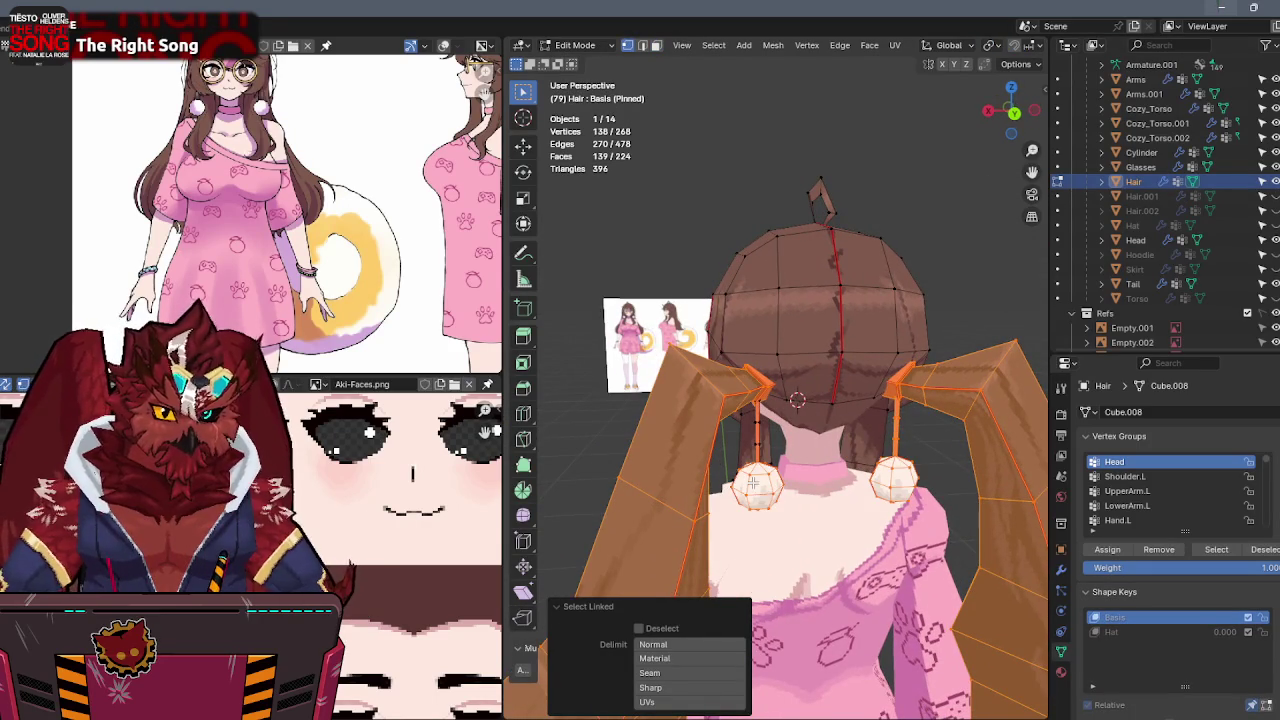
pyautogui.moveTo(757, 445); pyautogui.dragTo(995, 410, button='middle')
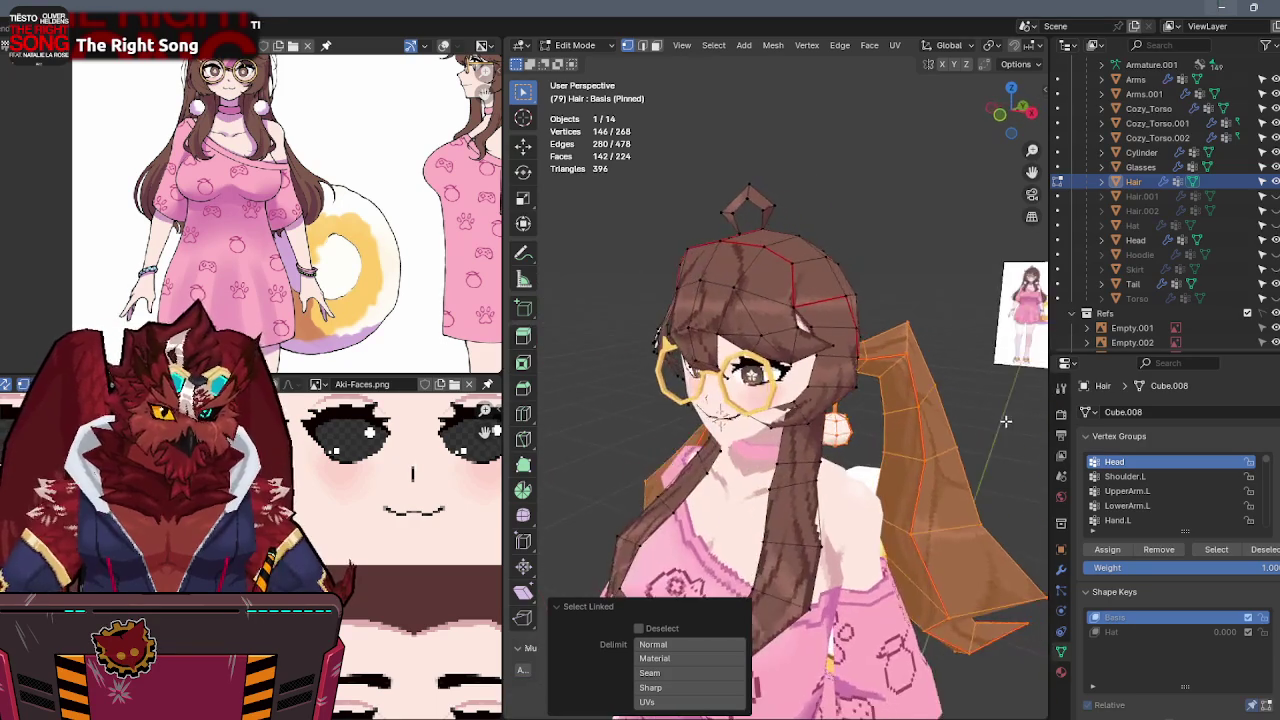
pyautogui.press('p')
pyautogui.click(997, 405)
pyautogui.hotkey('ctrl', 'Tab')
pyautogui.click(921, 409)
pyautogui.click(1197, 167)
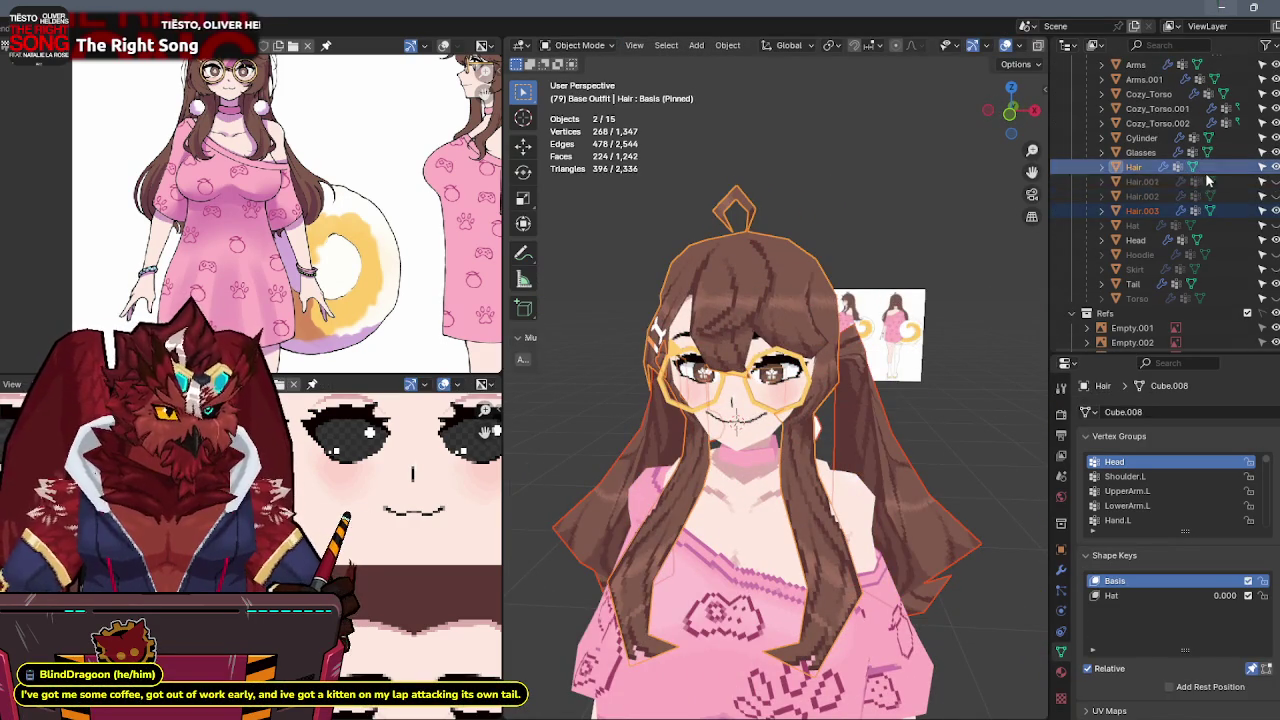
pyautogui.moveTo(900, 300)
pyautogui.mouseDown(button='middle')
pyautogui.moveTo(823, 309)
pyautogui.moveTo(900, 300)
pyautogui.mouseUp(button='middle')
# Delete the leftover Hair object, unhide Hair.001, and rename Hair.003 to Pigtails.
pyautogui.press('x')
pyautogui.click(826, 309)
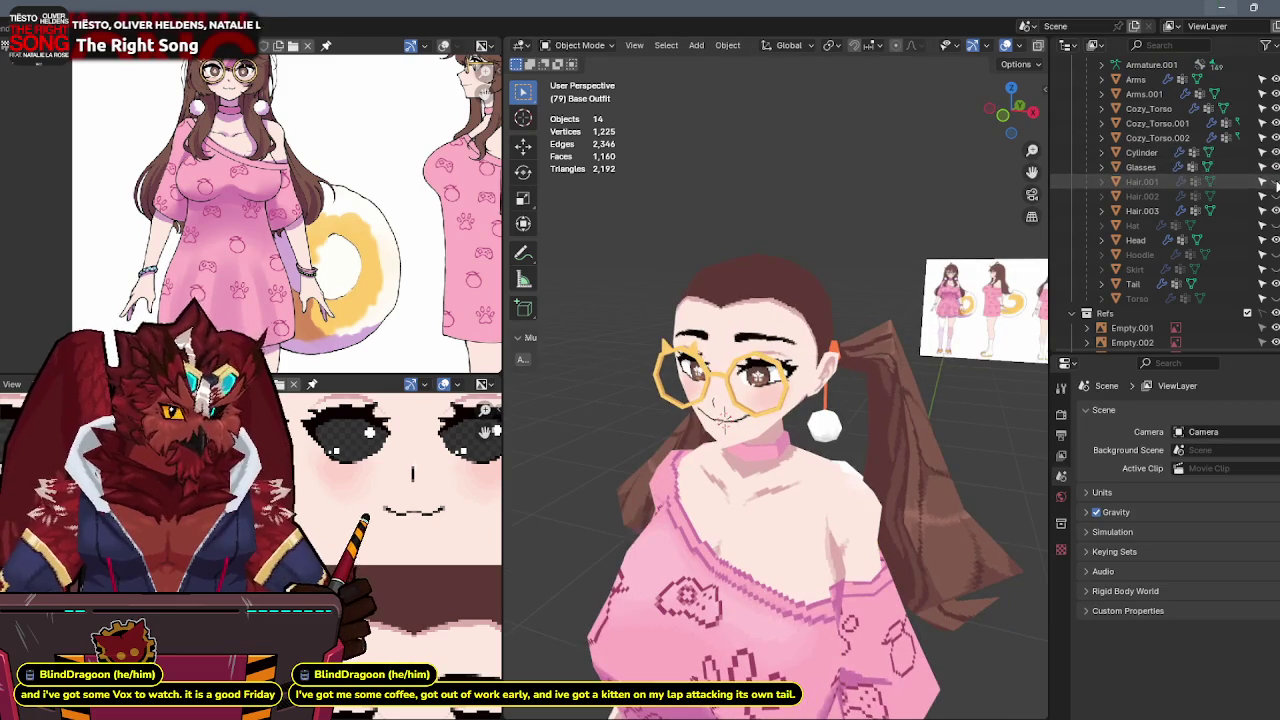
pyautogui.click(1262, 182)
pyautogui.click(827, 286)
pyautogui.click(926, 388)
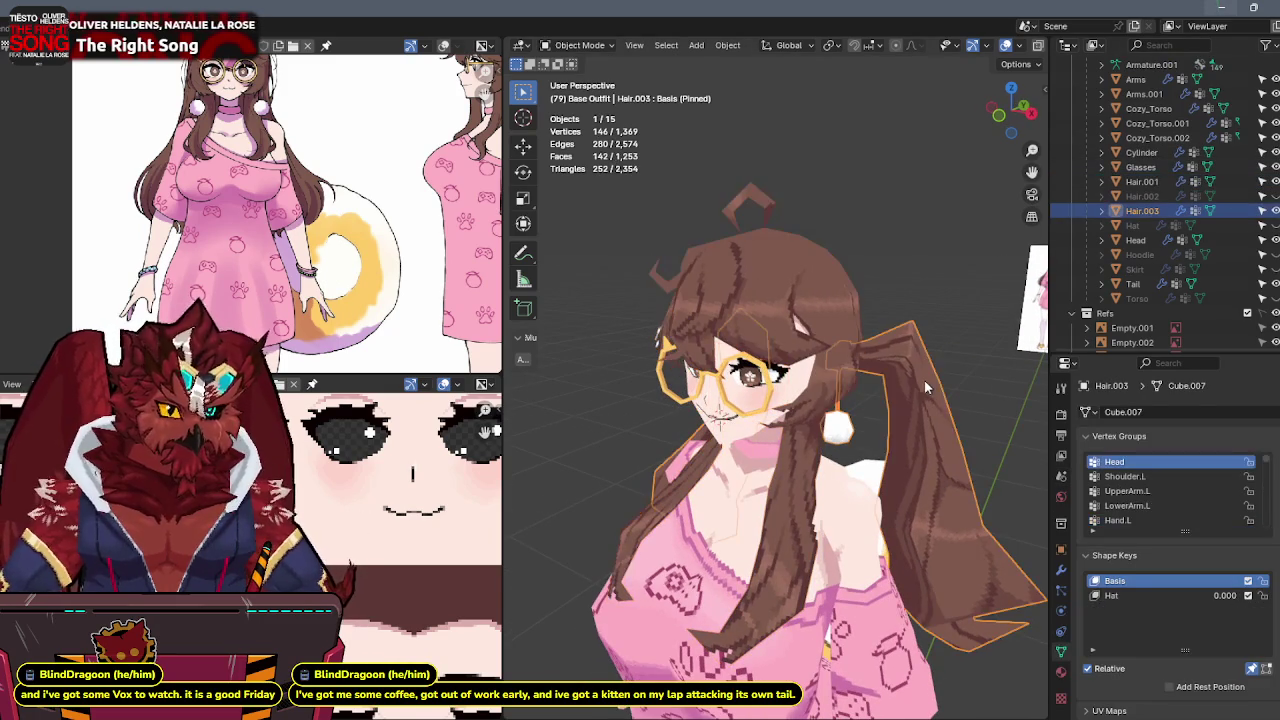
pyautogui.press('F2')
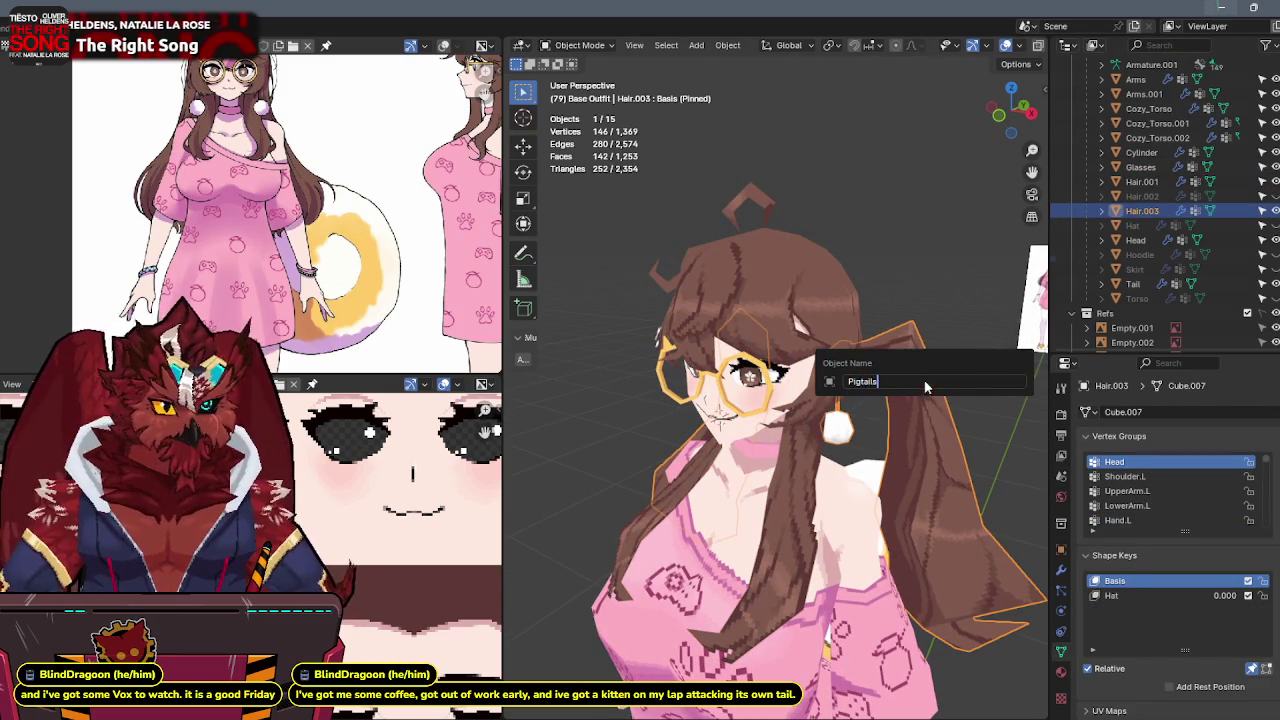
pyautogui.press('Return')
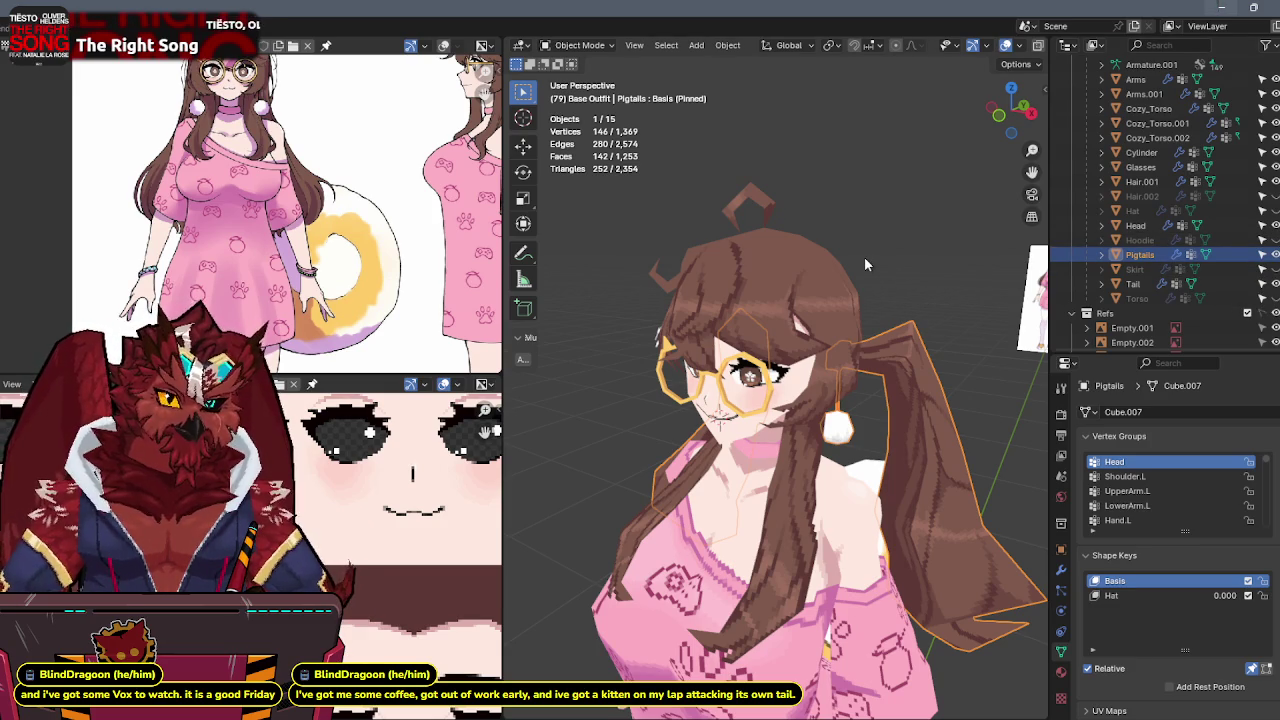
# Hide Pigtails, show Hair.002 and rename it to Hair-Down.
pyautogui.moveTo(866, 265); pyautogui.dragTo(840, 262, button='middle')
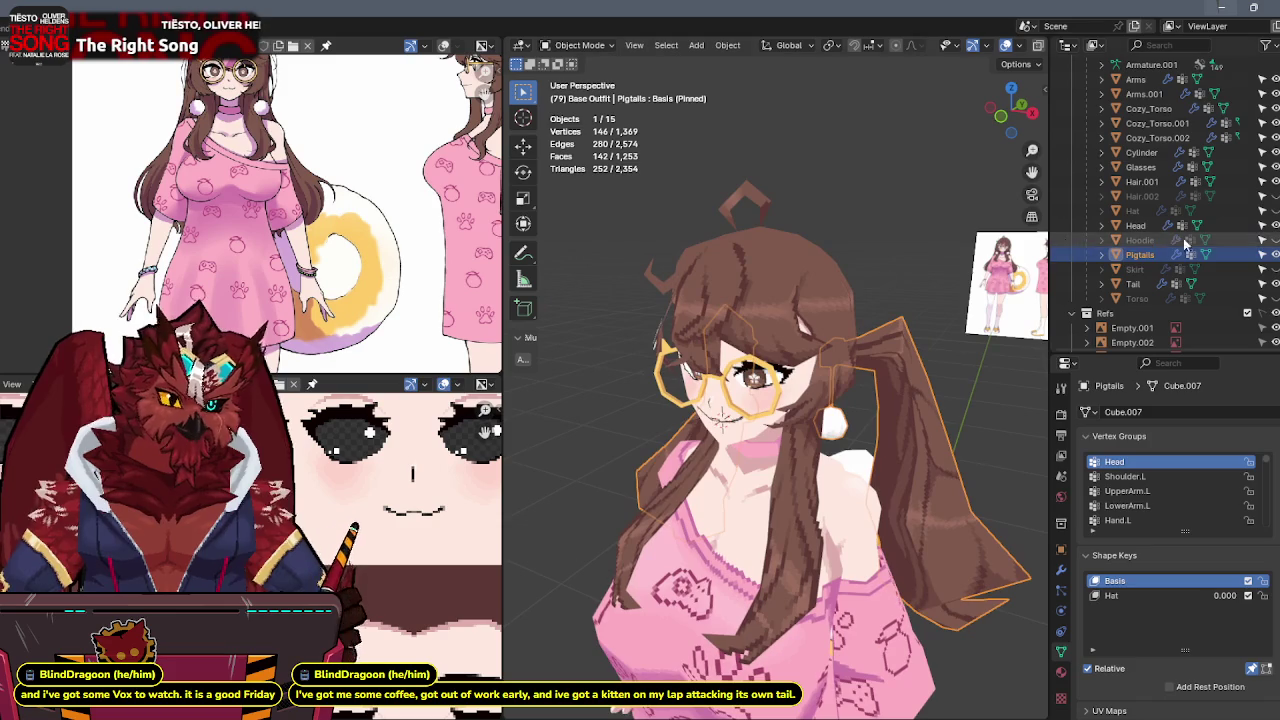
pyautogui.hotkey('alt', 'a')
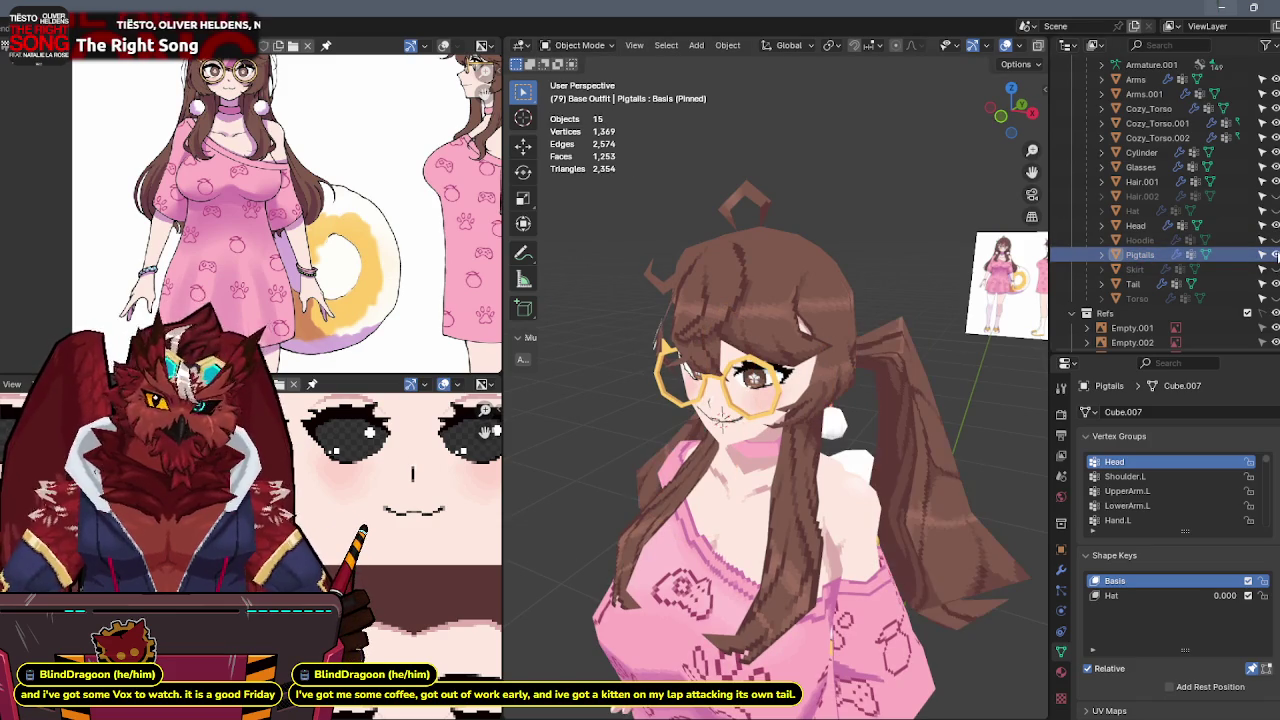
pyautogui.moveTo(1020, 290); pyautogui.dragTo(980, 305, button='middle')
pyautogui.press('space')
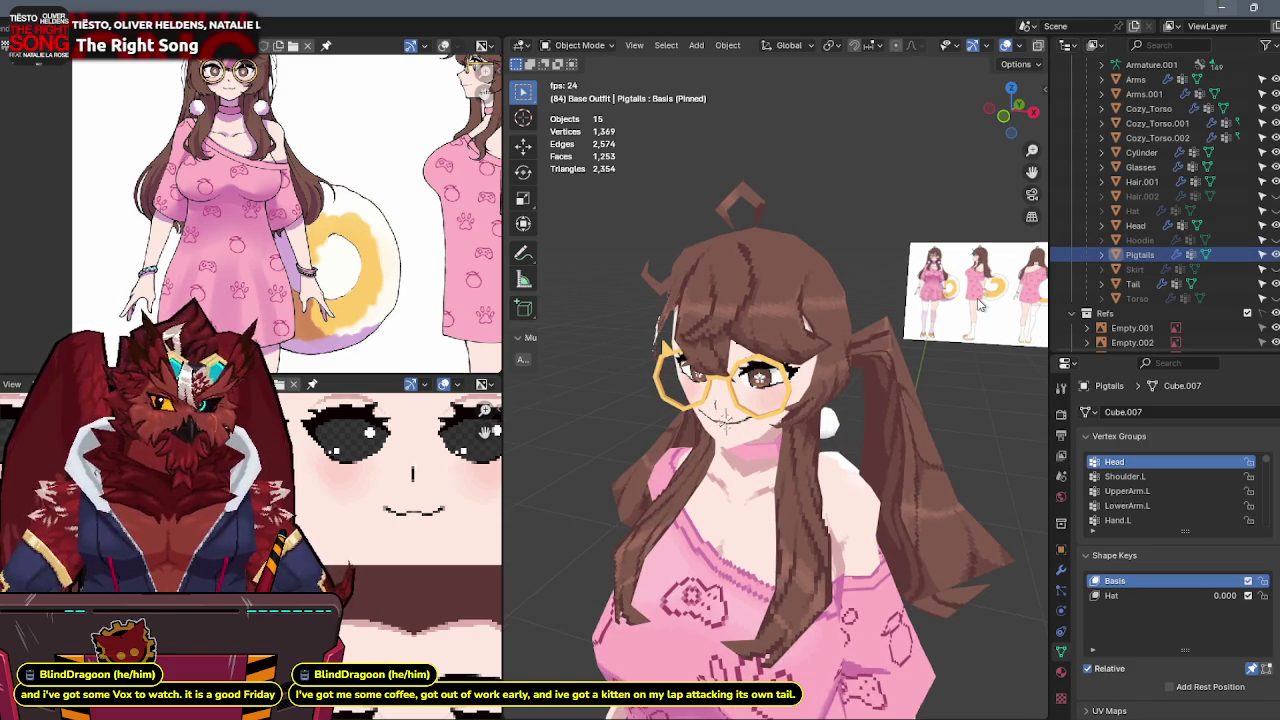
pyautogui.click(1271, 256)
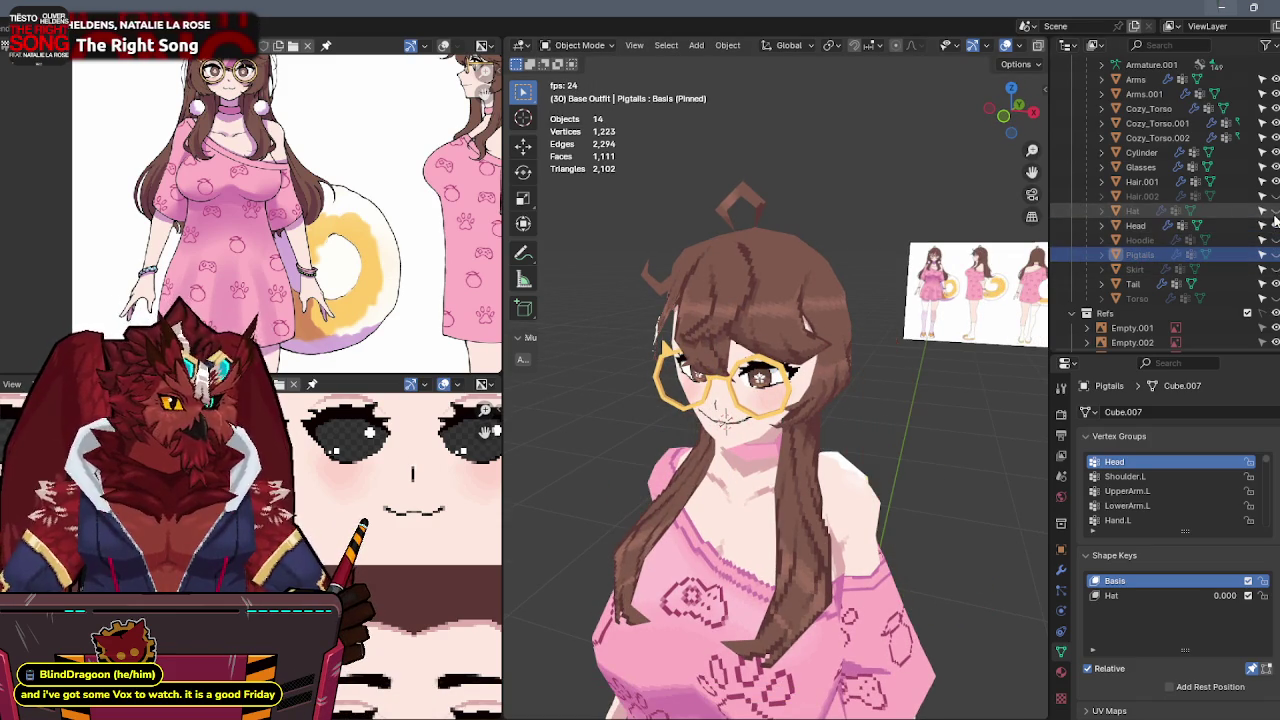
pyautogui.click(1262, 196)
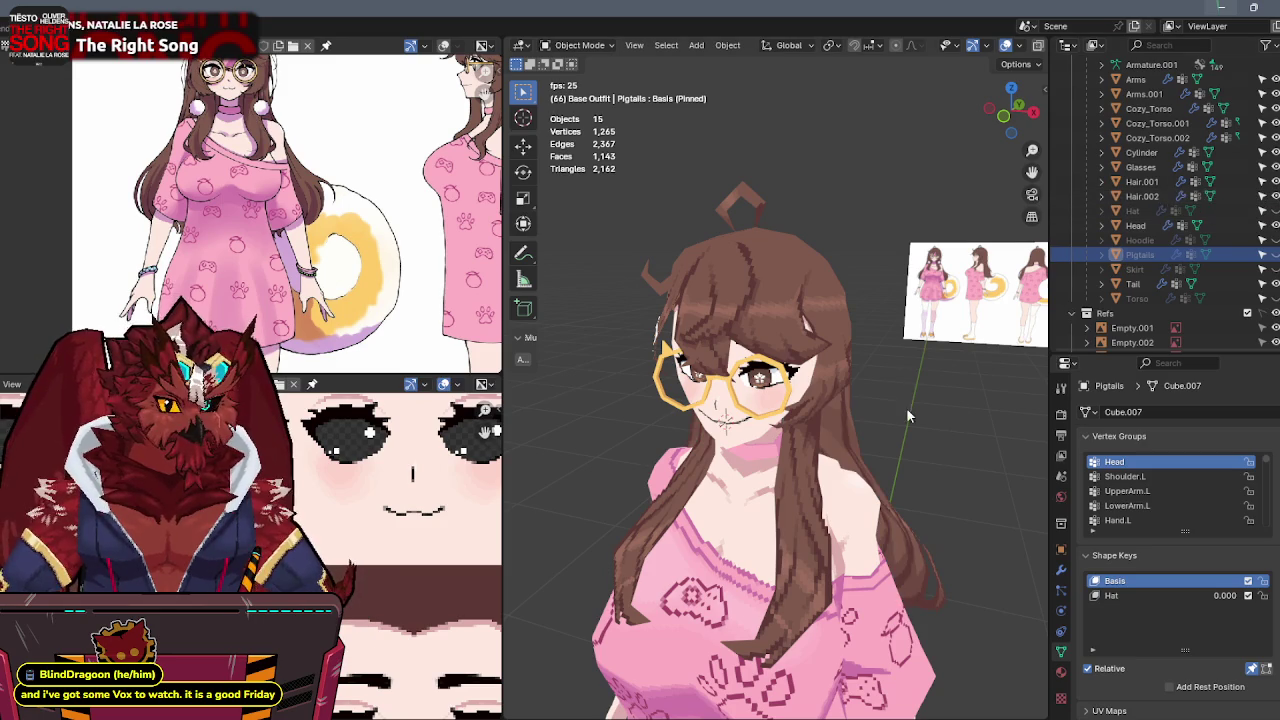
pyautogui.click(843, 435)
pyautogui.press('F2')
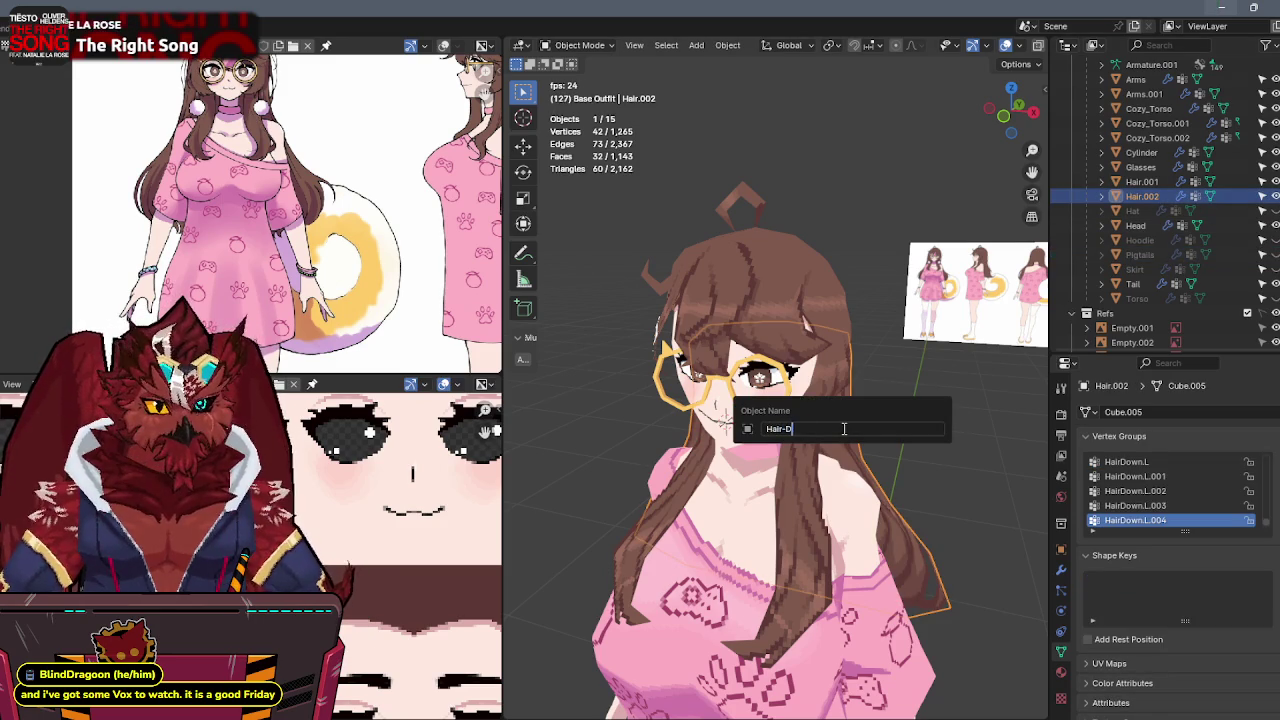
pyautogui.write('Down')
pyautogui.press('Return')
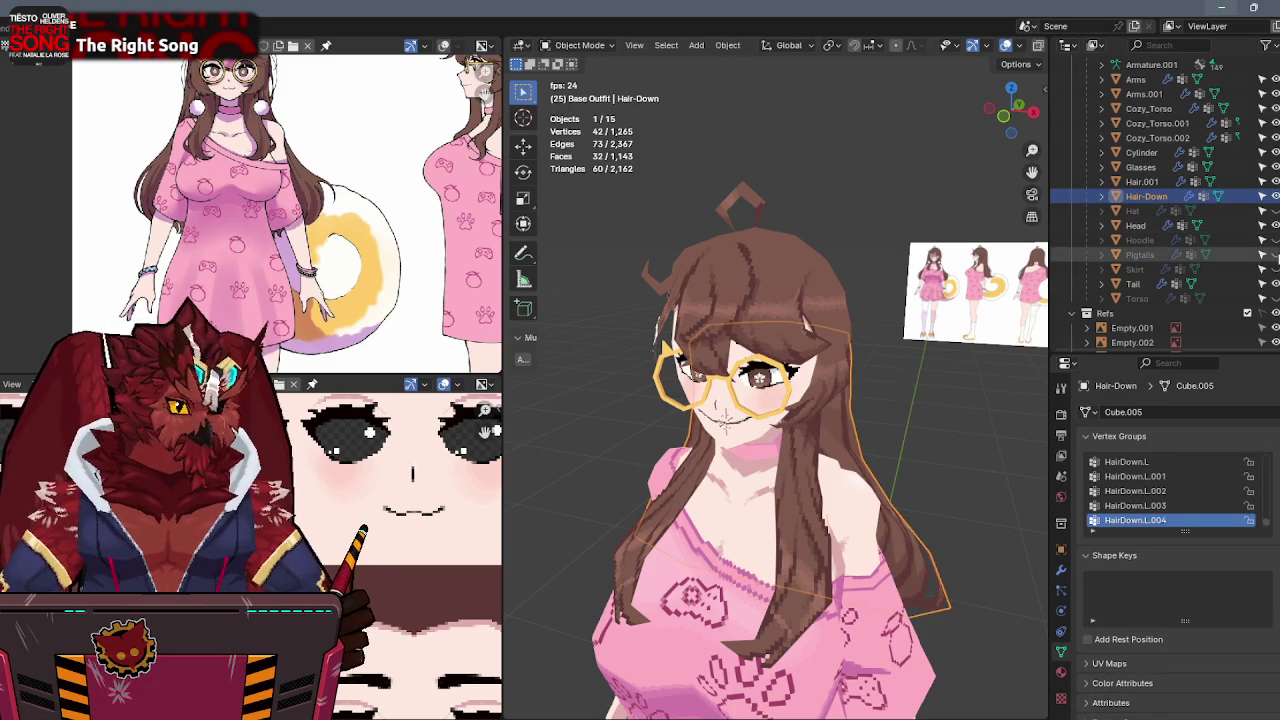
# Show the Pigtails object again and rename it to Hair-Pigtails.
pyautogui.click(1275, 255)
pyautogui.click(1140, 255)
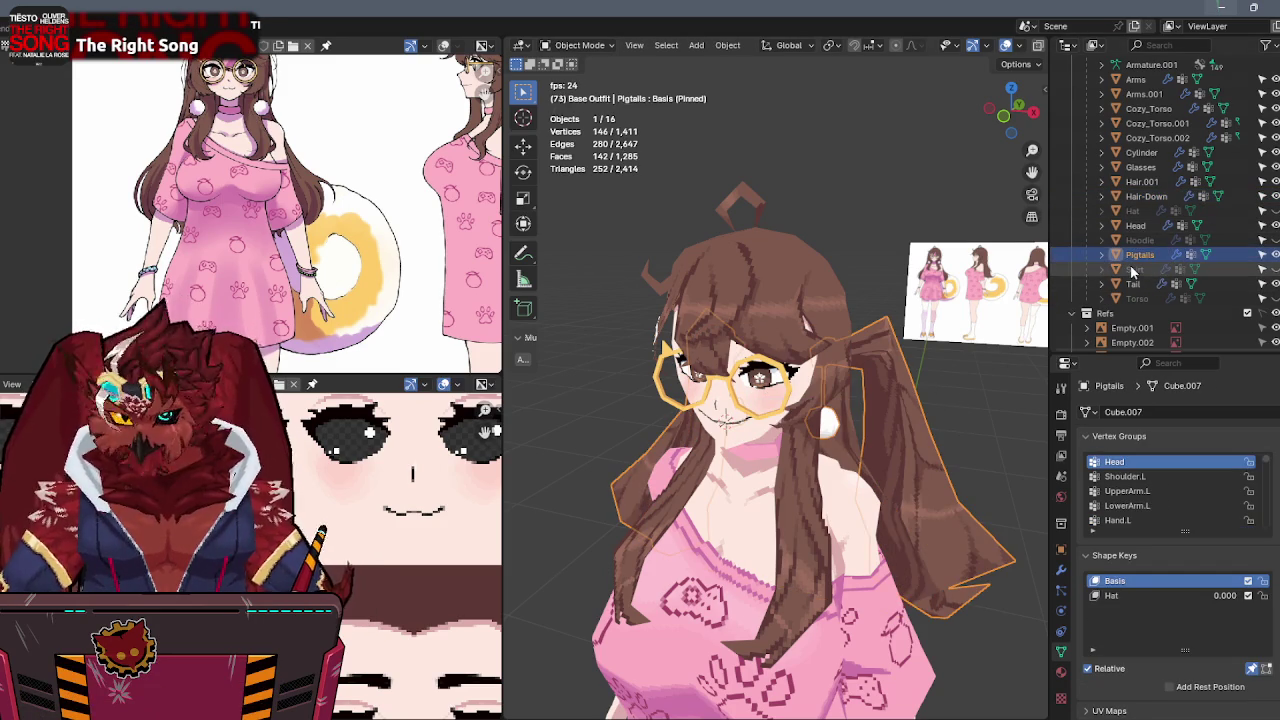
pyautogui.scroll(-2, 1133, 272)
pyautogui.press('F2')
pyautogui.press('Home')
pyautogui.write('H')
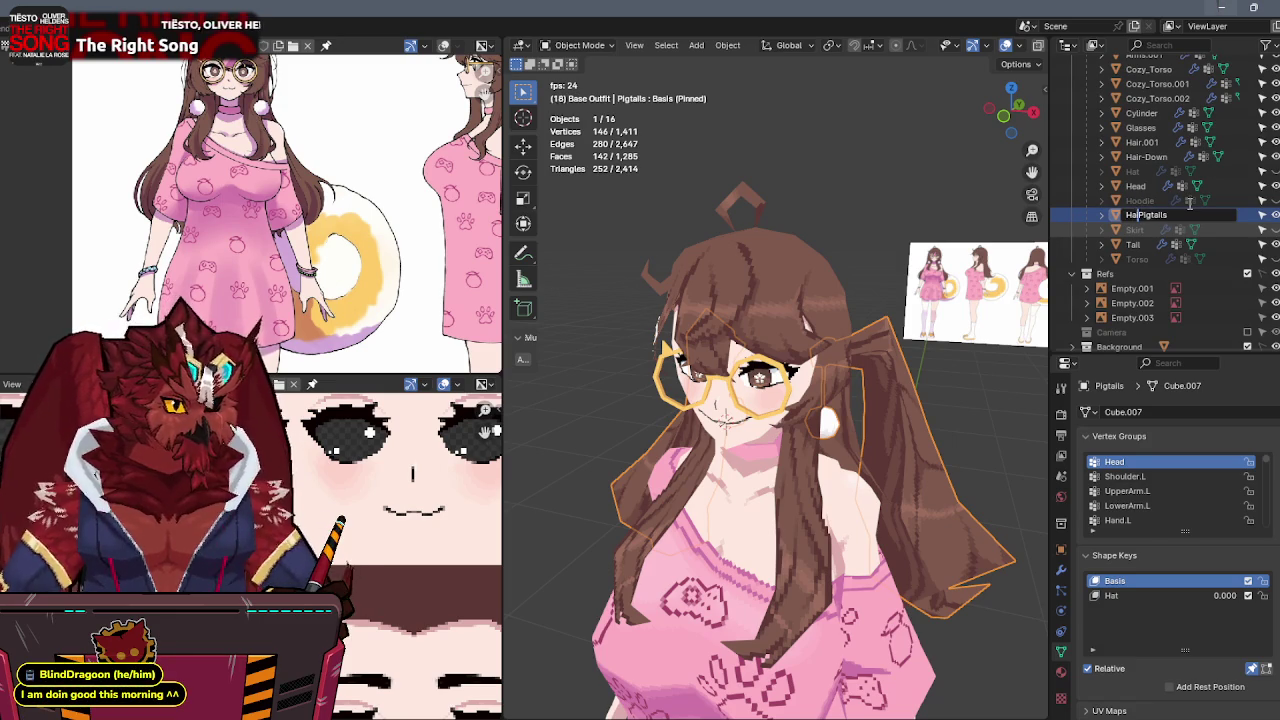
pyautogui.write('ir-')
pyautogui.press('Return')
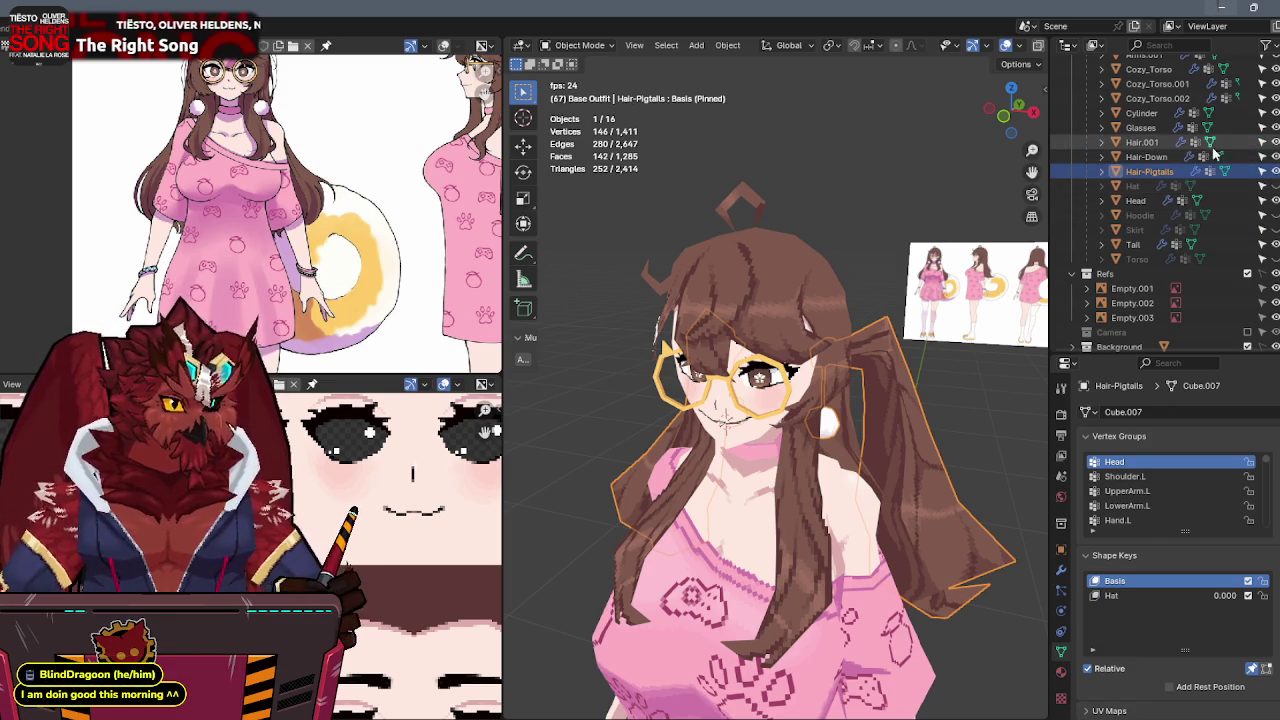
# Rename Hair.001 to Hair by deleting its .001 suffix.
pyautogui.click(1229, 143)
pyautogui.scroll(3, 1229, 147)
pyautogui.press('F2')
pyautogui.press('End')
pyautogui.press('BackSpace')
pyautogui.press('BackSpace')
pyautogui.press('BackSpace')
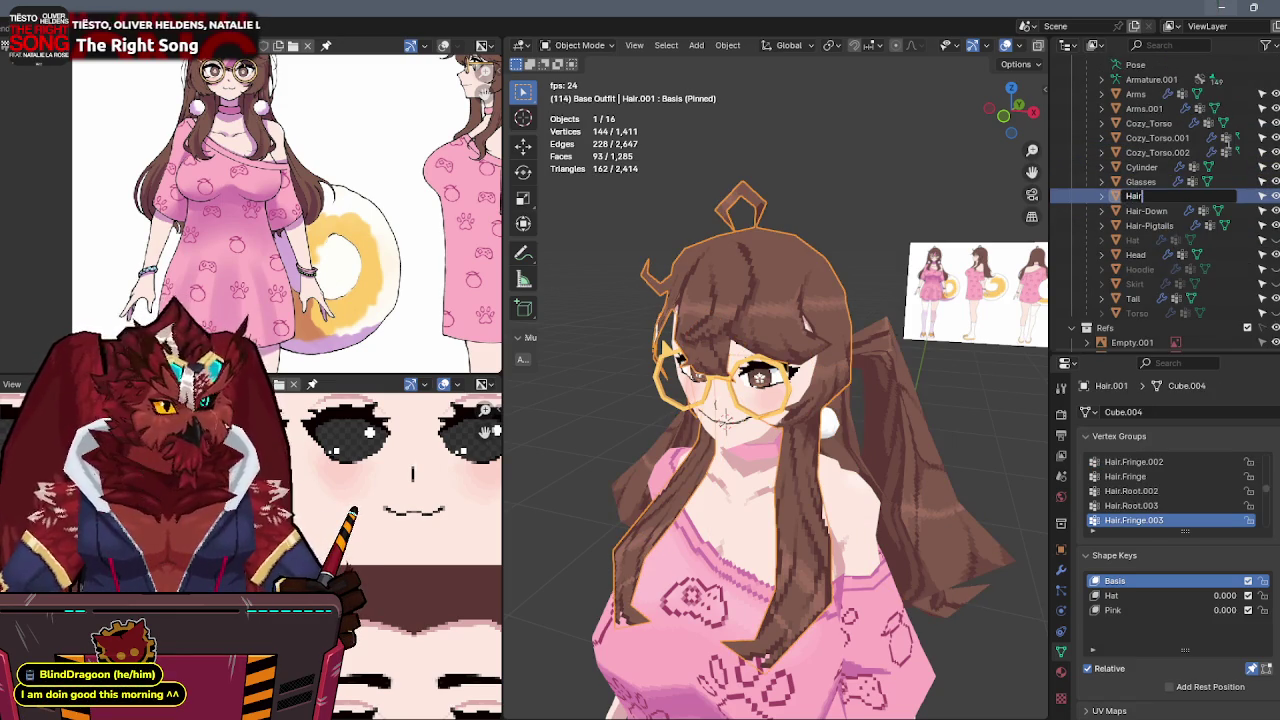
# Join the Cylinder into Cozy_Torso.001 with Ctrl+J.
pyautogui.press('Return')
pyautogui.moveTo(865, 303)
pyautogui.mouseDown(button='middle')
pyautogui.moveTo(896, 298)
pyautogui.moveTo(810, 305)
pyautogui.moveTo(933, 305)
pyautogui.mouseUp(button='middle')
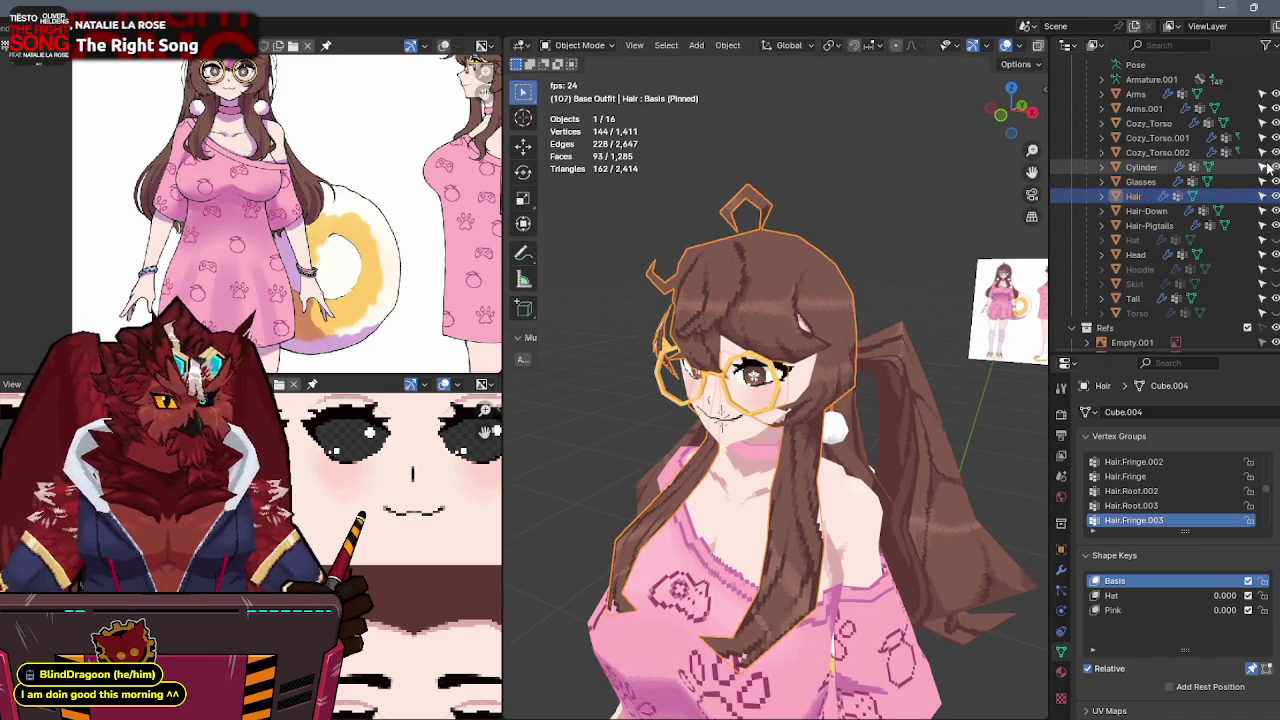
pyautogui.click(1141, 167)
pyautogui.scroll(-5, 767, 400)
pyautogui.moveTo(767, 400); pyautogui.dragTo(795, 293, button='middle')
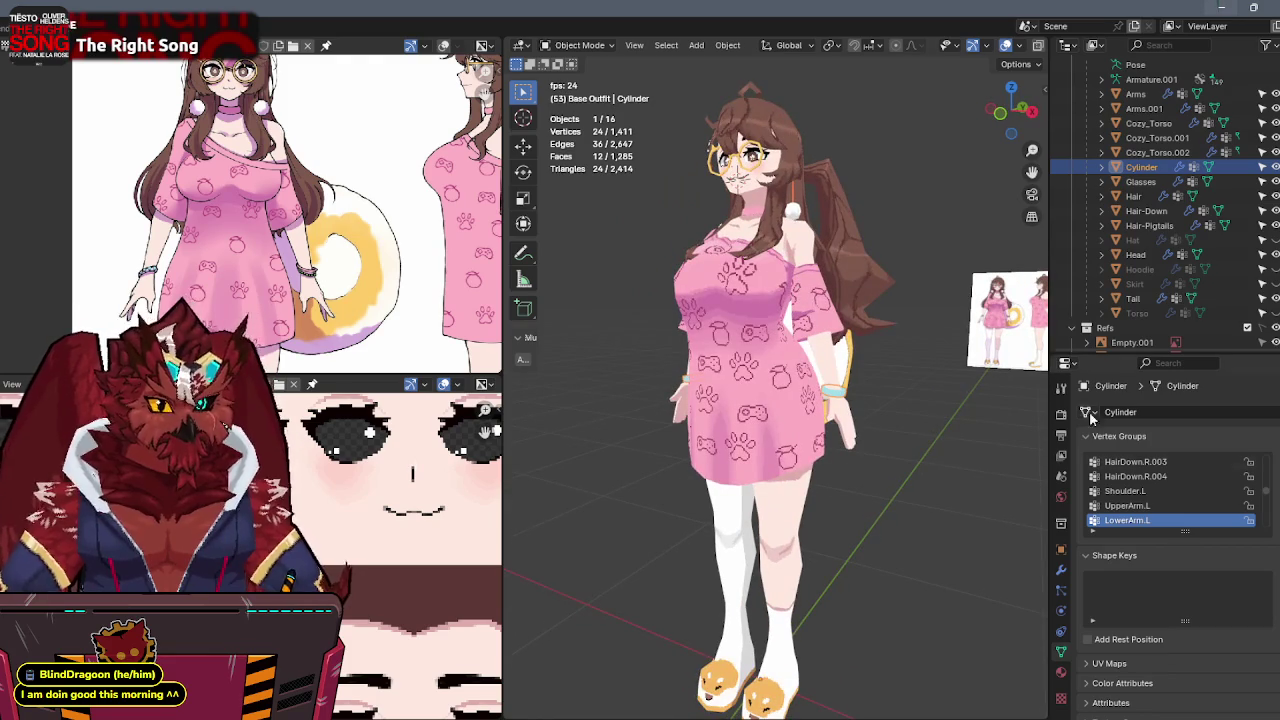
pyautogui.click(1063, 570)
pyautogui.keyDown('shift'); pyautogui.click(758, 438); pyautogui.keyUp('shift')
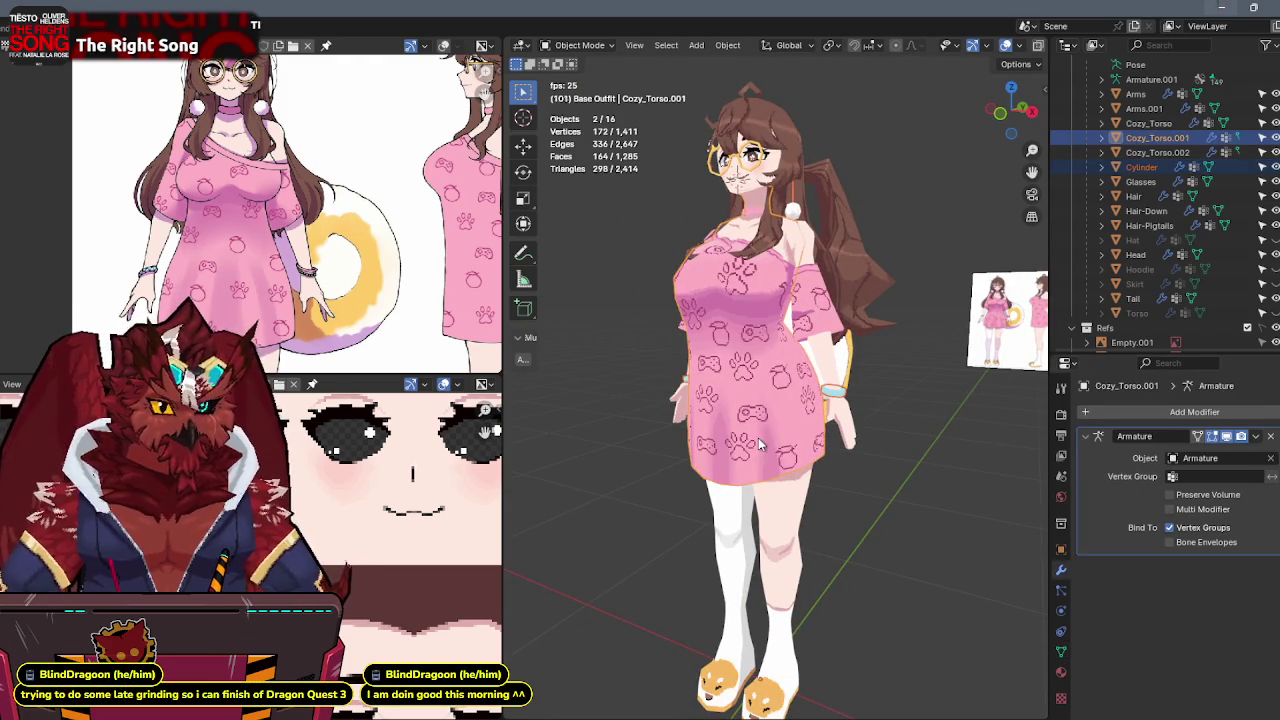
pyautogui.hotkey('ctrl', 'j')
# Join Arms.001 and the outfit's leg piece into the Cozy_Torso.001 dress.
pyautogui.keyDown('shift'); pyautogui.click(830, 338); pyautogui.keyUp('shift')
pyautogui.keyDown('shift'); pyautogui.click(752, 411); pyautogui.keyUp('shift')
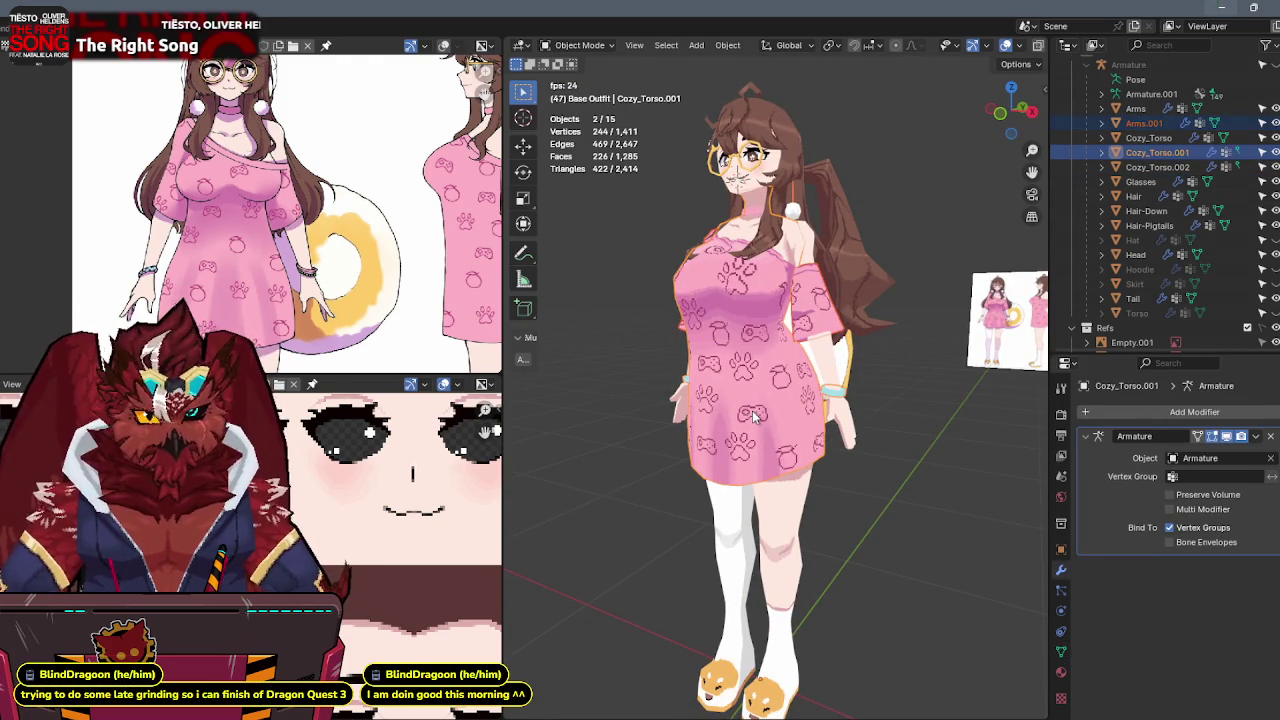
pyautogui.hotkey('ctrl', 'j')
pyautogui.click(780, 487)
pyautogui.moveTo(780, 487); pyautogui.dragTo(814, 490, button='middle')
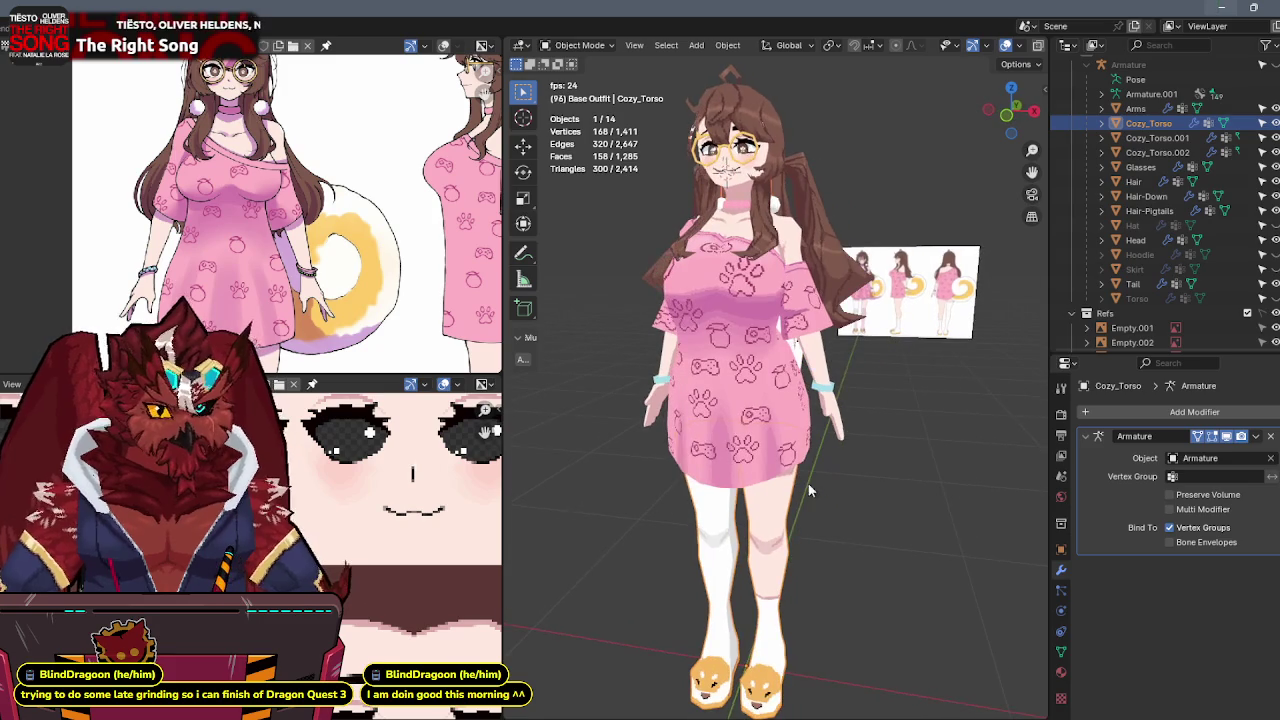
pyautogui.keyDown('shift'); pyautogui.click(784, 427); pyautogui.keyUp('shift')
pyautogui.hotkey('ctrl', 'j')
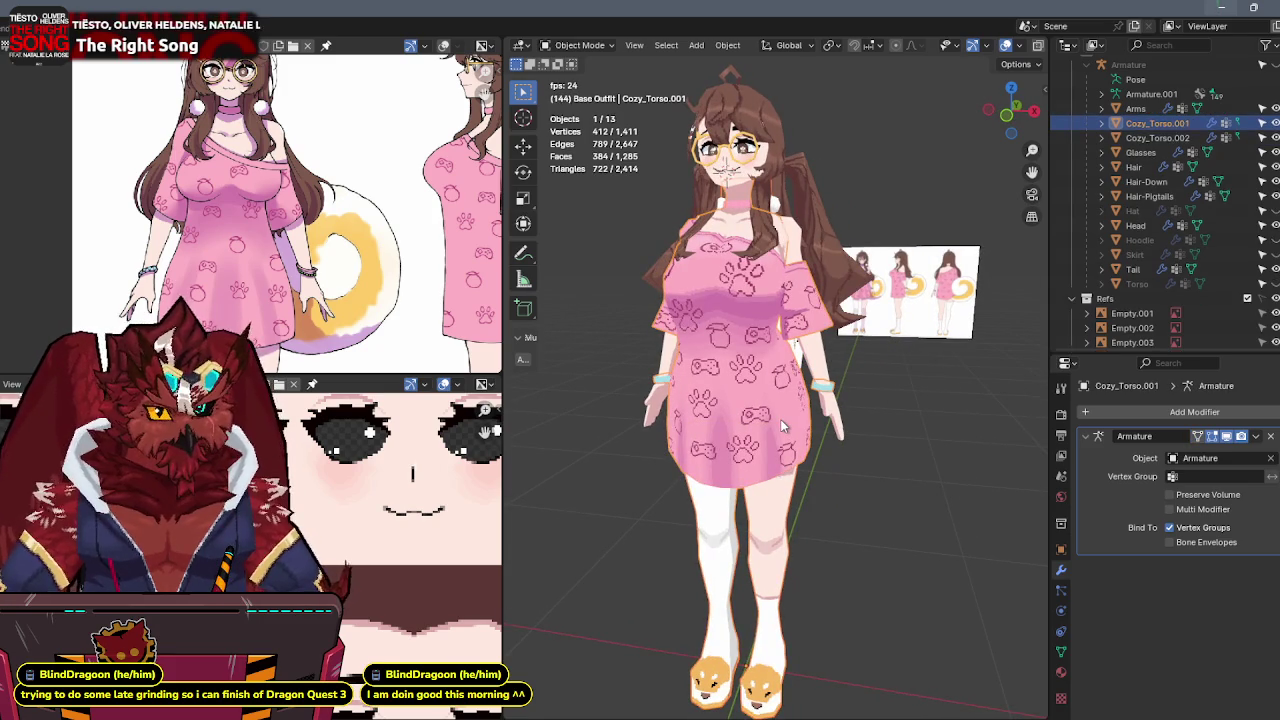
pyautogui.press('g')
pyautogui.rightClick(616, 479)
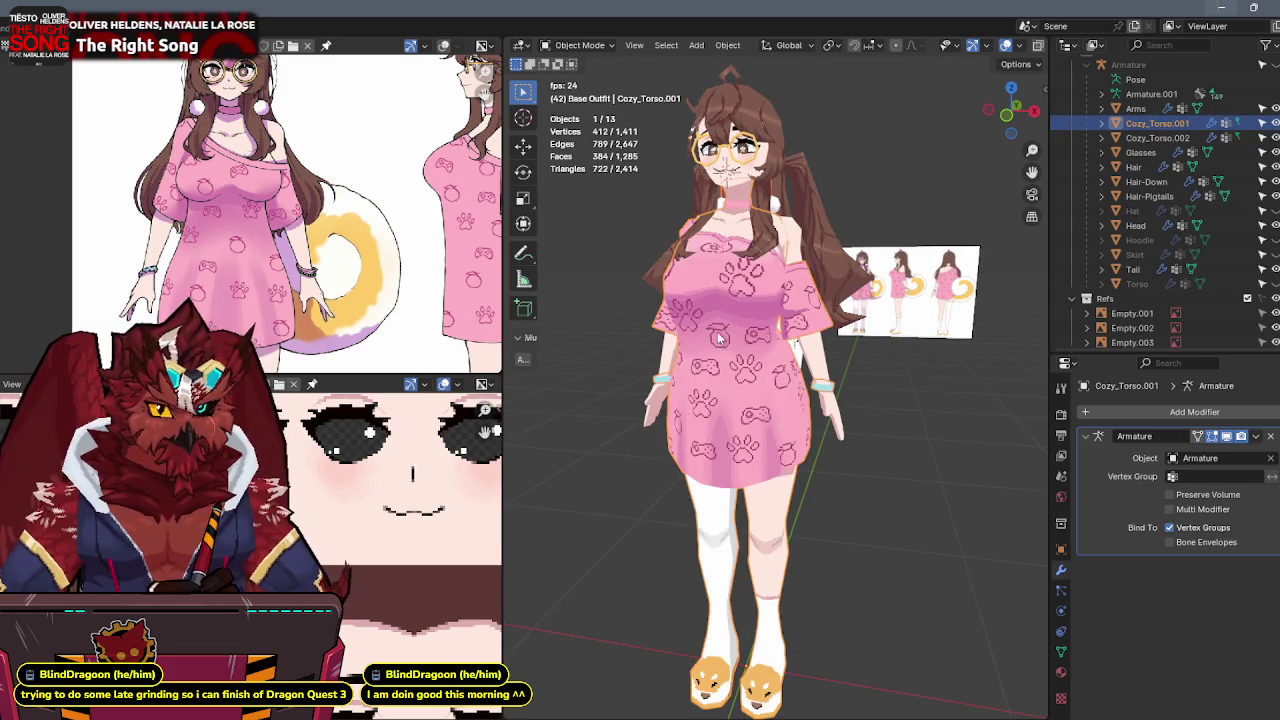
# Apply the Mirror modifier on Cozy_Torso.002 and join it into the dress.
pyautogui.click(745, 220)
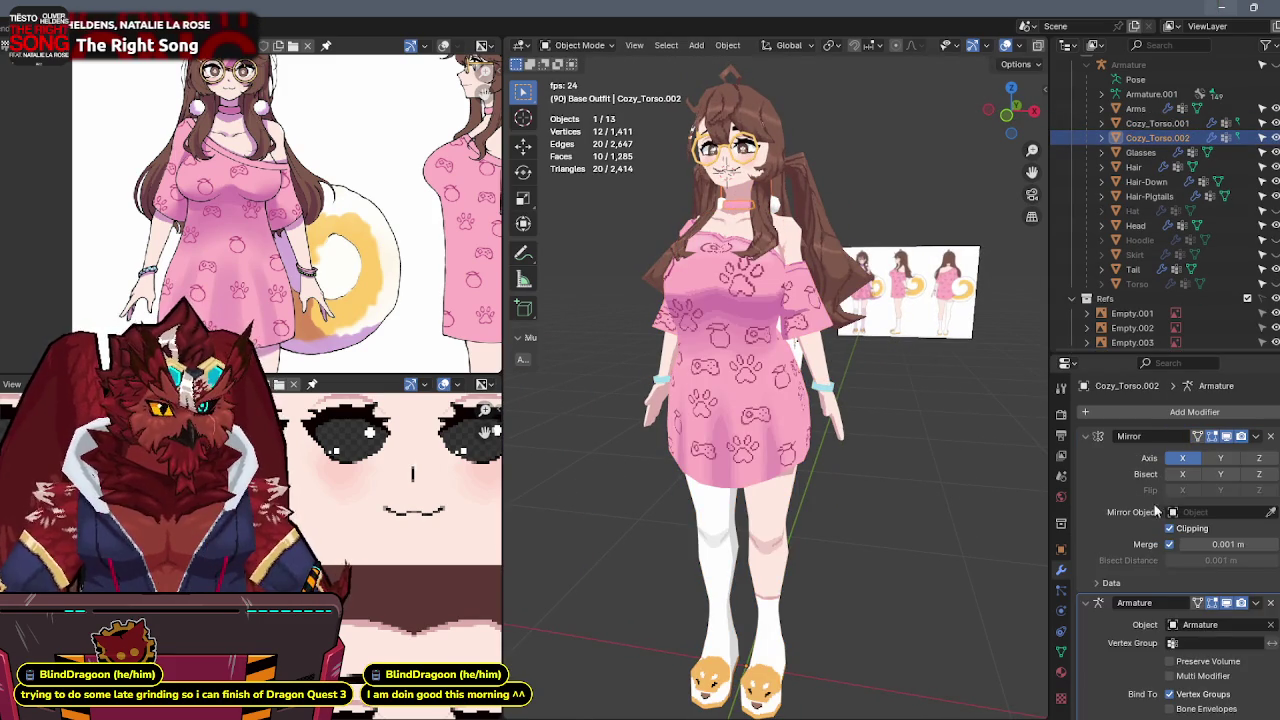
pyautogui.hotkey('ctrl', 'a')
pyautogui.keyDown('shift'); pyautogui.click(736, 453); pyautogui.keyUp('shift')
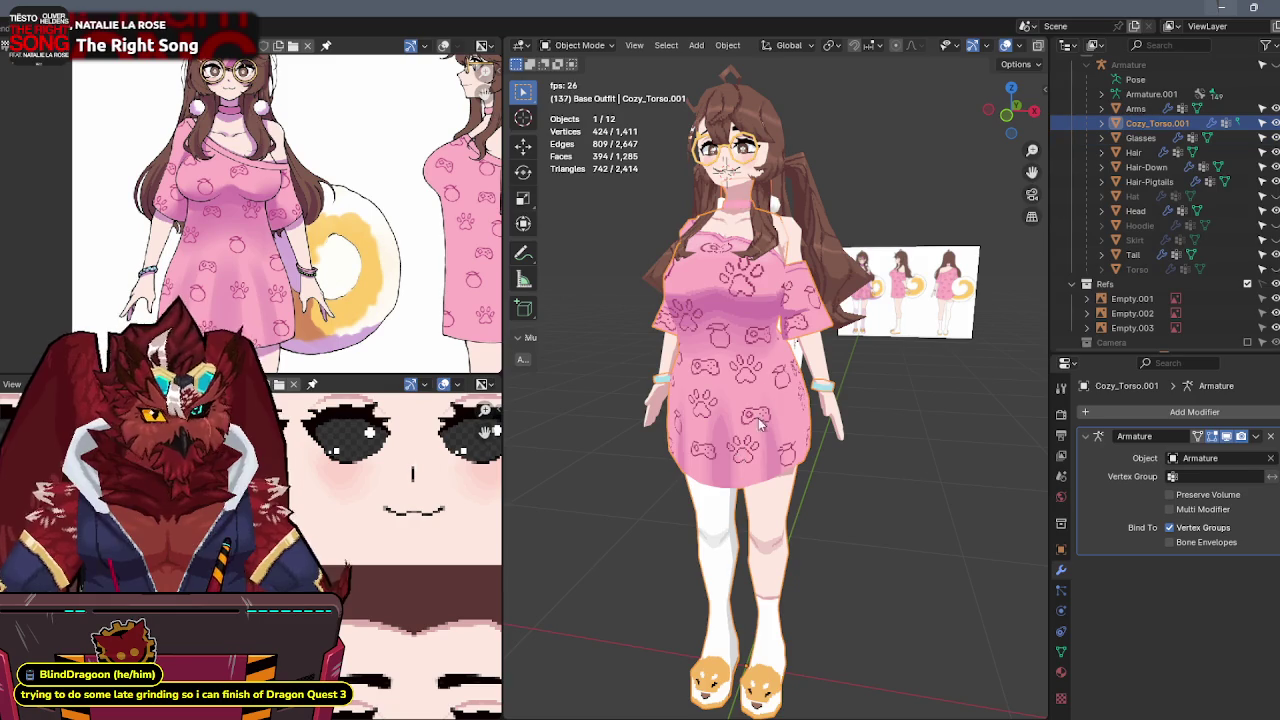
pyautogui.hotkey('ctrl', 'j')
pyautogui.press('g')
pyautogui.rightClick(669, 460)
pyautogui.moveTo(669, 460)
pyautogui.mouseDown(button='middle')
pyautogui.moveTo(836, 326)
pyautogui.moveTo(867, 331)
pyautogui.mouseUp(button='middle')
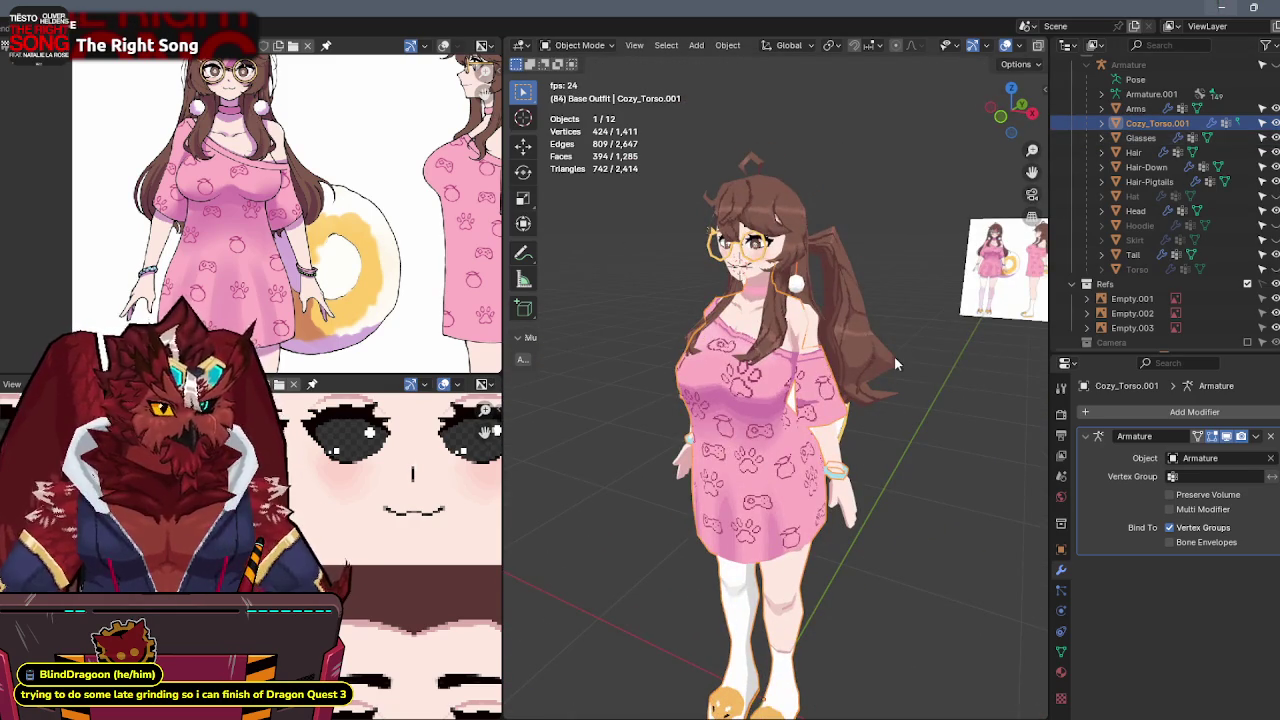
# Rename the merged outfit to Cozy-Outfit and hide it.
pyautogui.press('F2')
pyautogui.write('Cozy-Outfi')
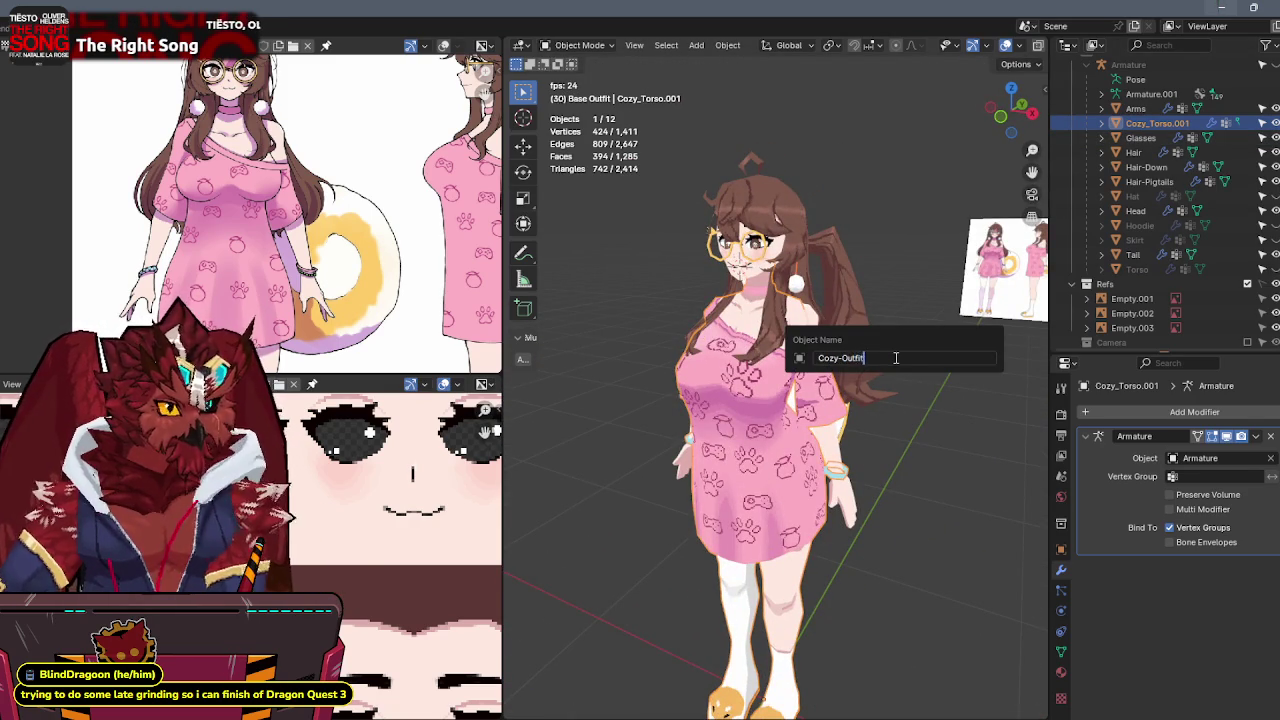
pyautogui.write('t')
pyautogui.press('Return')
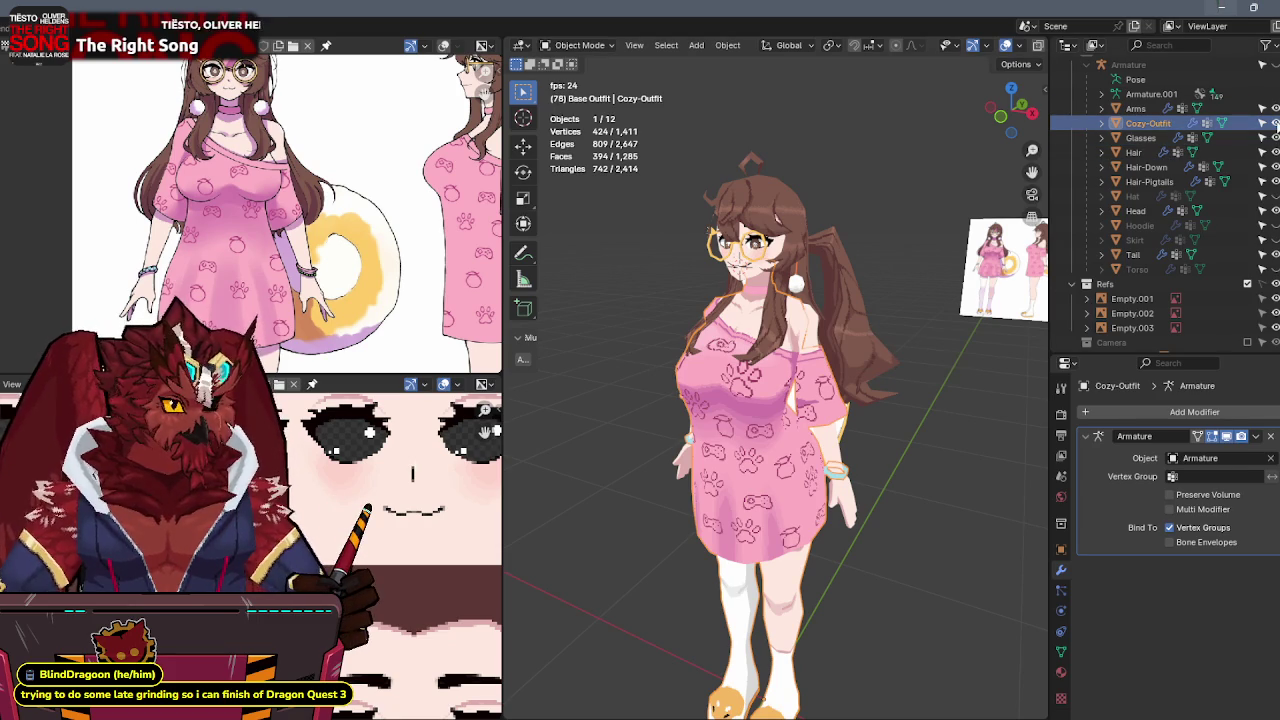
pyautogui.click(1275, 123)
# Hide the Glasses and unhide the Hoodie, Skirt and Torso in the outliner.
pyautogui.click(1275, 138)
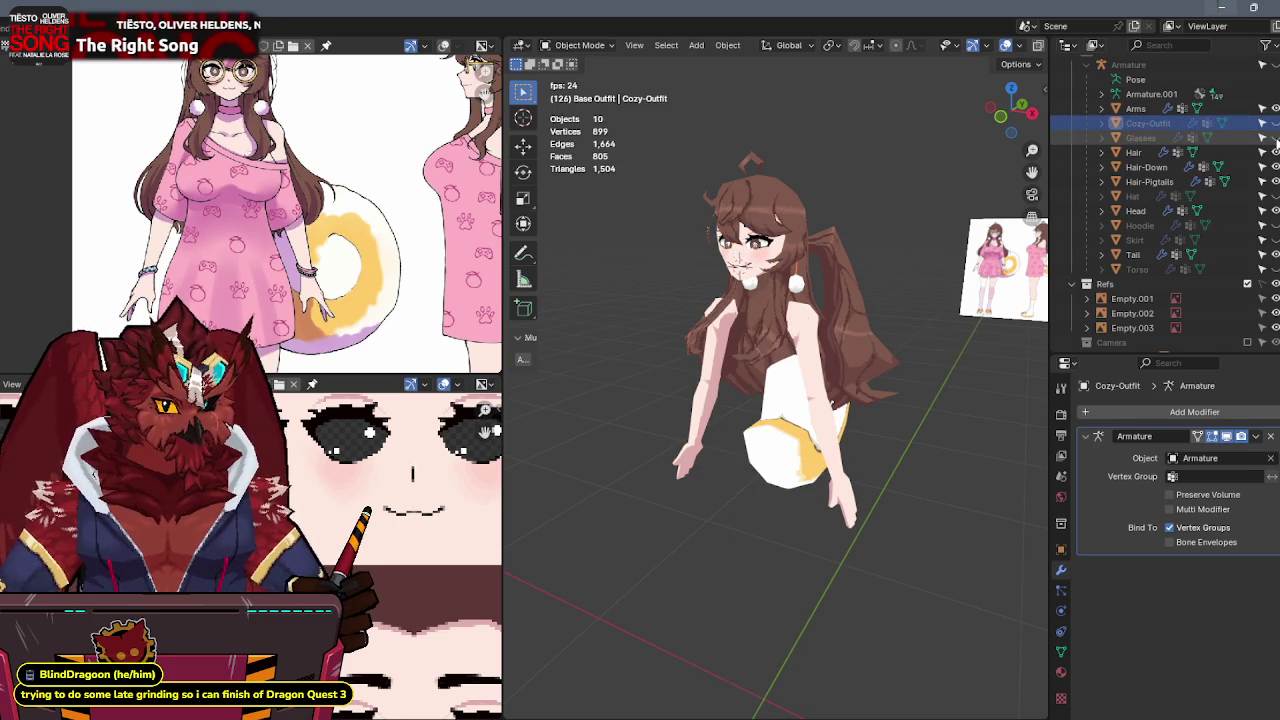
pyautogui.click(1275, 196)
pyautogui.click(1275, 196)
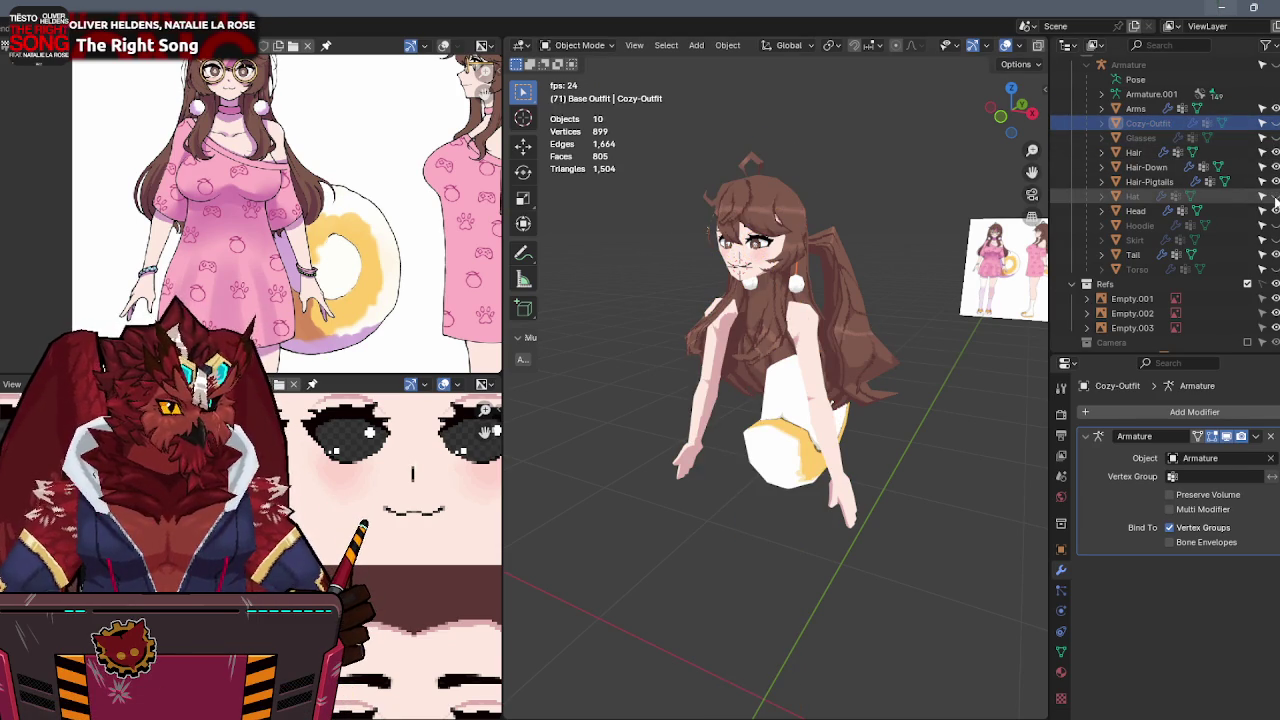
pyautogui.click(1275, 225)
pyautogui.click(1275, 240)
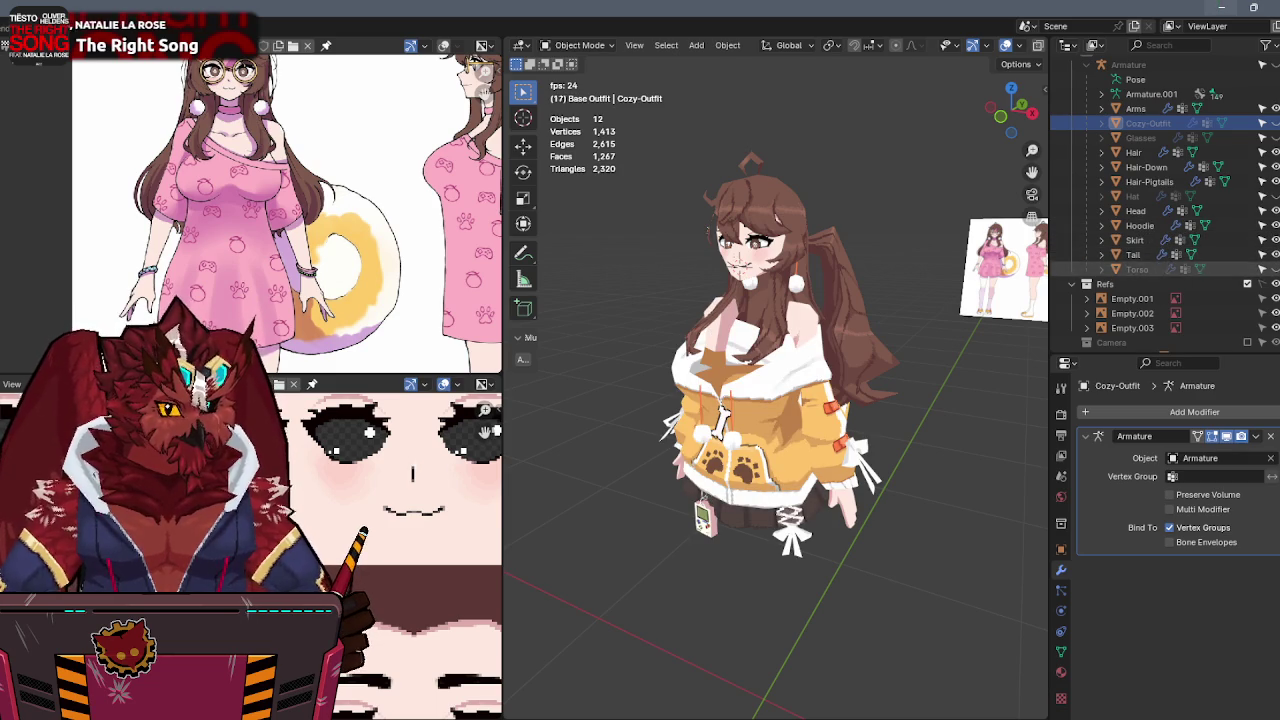
pyautogui.click(1275, 269)
# Join the Skirt into the Torso and check the result from the front.
pyautogui.click(757, 533)
pyautogui.keyDown('shift'); pyautogui.click(793, 620); pyautogui.keyUp('shift')
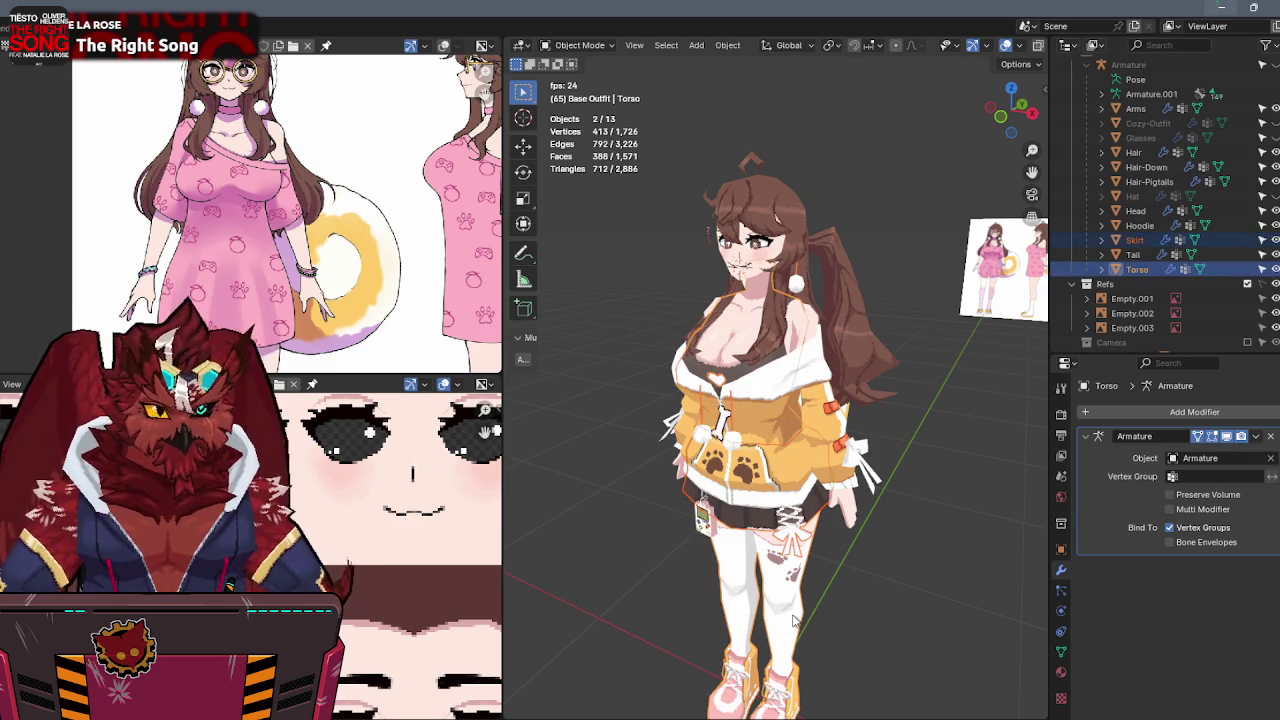
pyautogui.hotkey('ctrl', 'j')
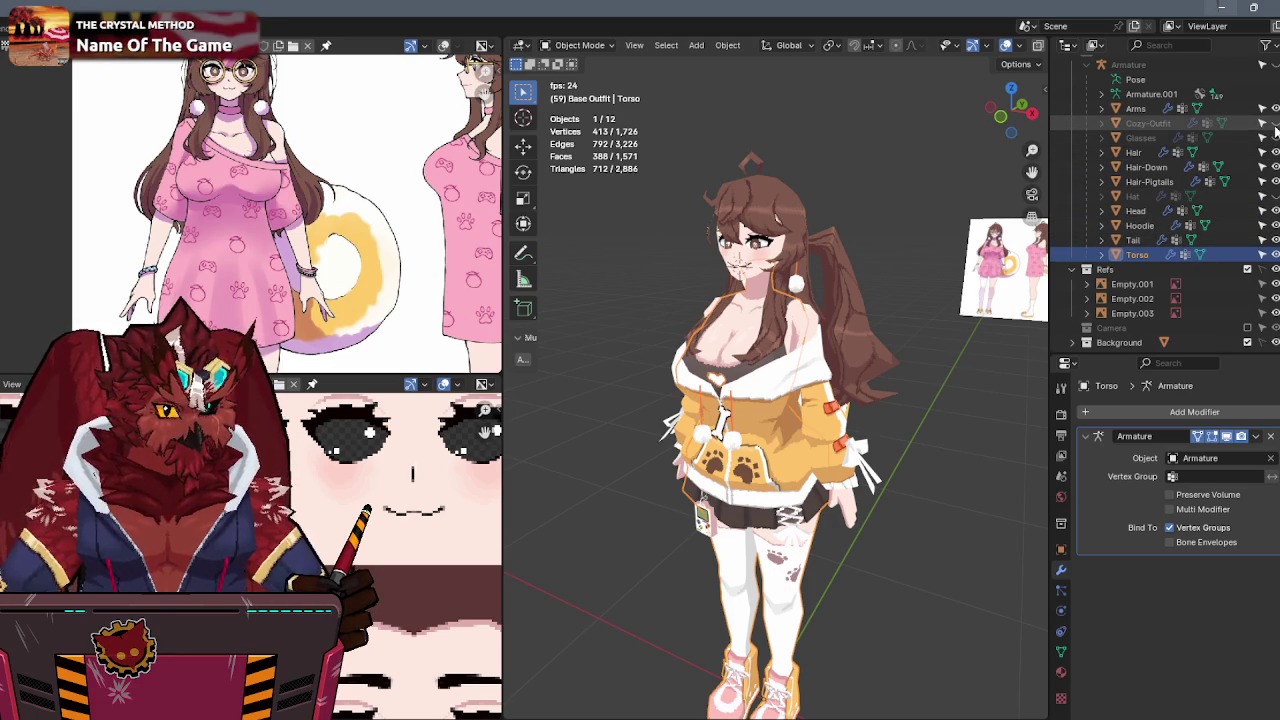
pyautogui.moveTo(980, 210); pyautogui.dragTo(891, 276, button='middle')
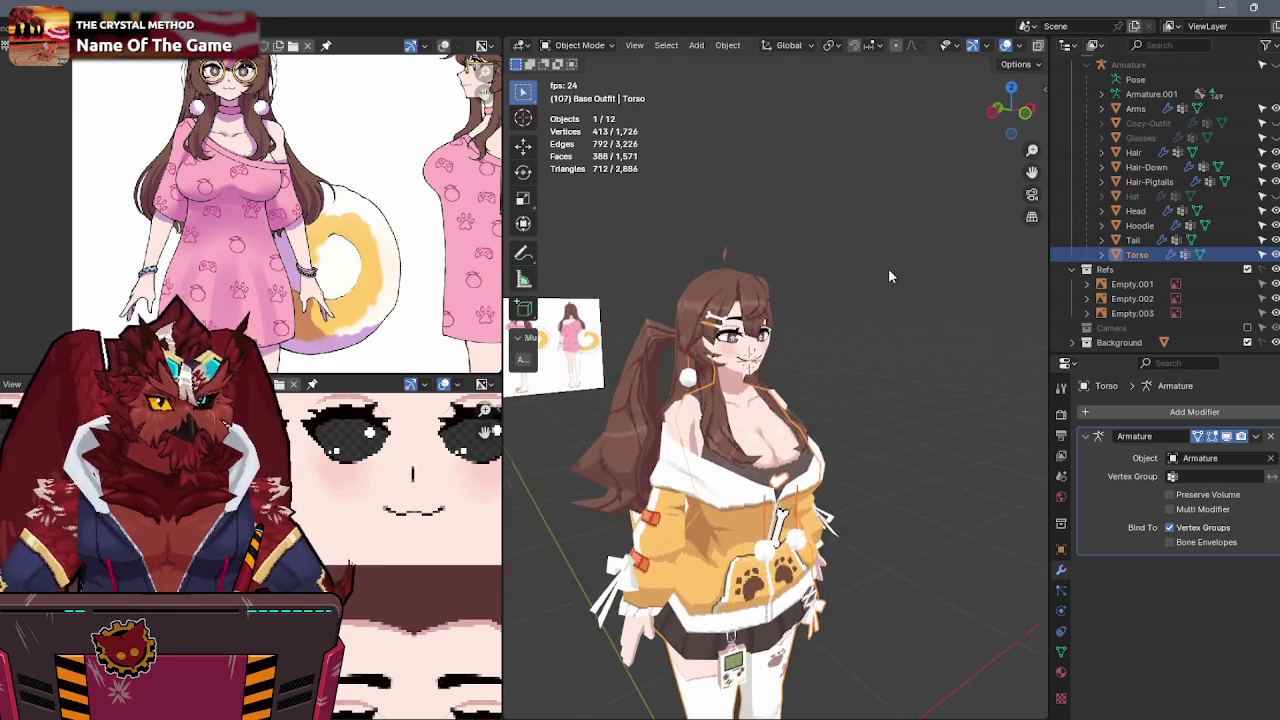
pyautogui.press('KP_1')
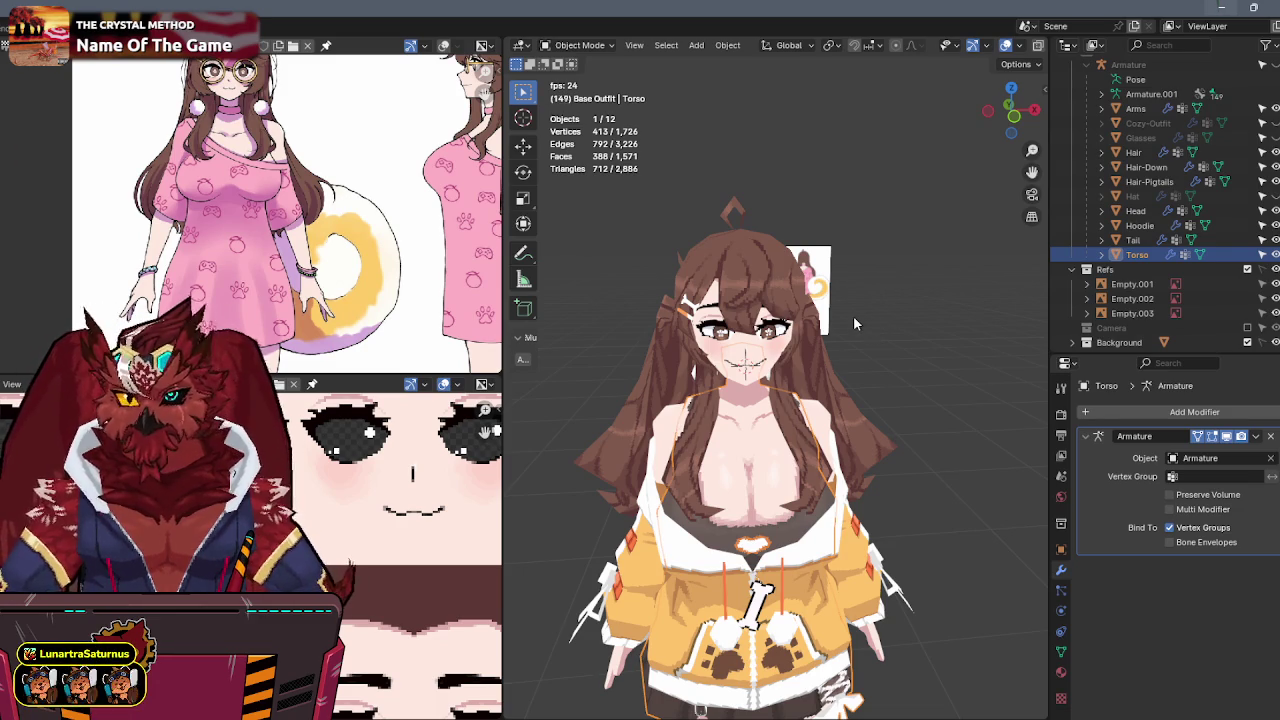
pyautogui.moveTo(853, 315); pyautogui.dragTo(900, 330, button='middle')
pyautogui.moveTo(797, 323); pyautogui.dragTo(930, 310, button='middle')
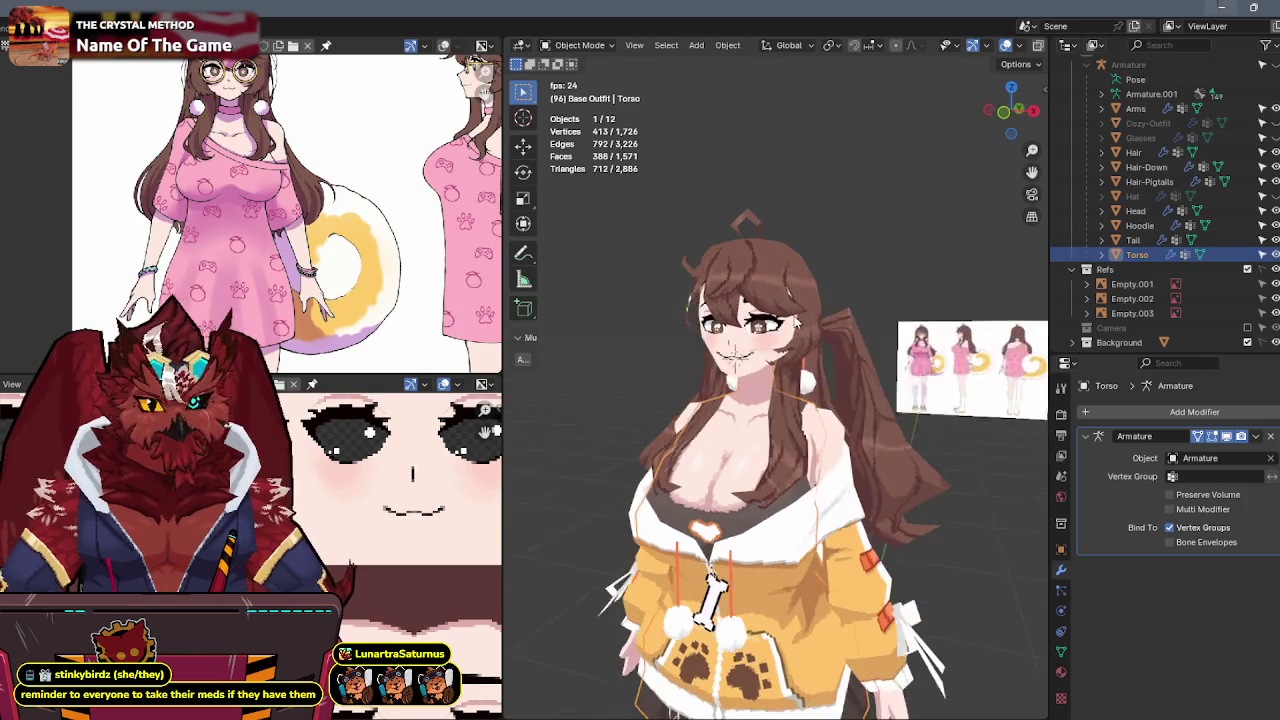
# Toggle Hair-Pigtails off and on to compare, then show the cat Hat.
pyautogui.click(1262, 181)
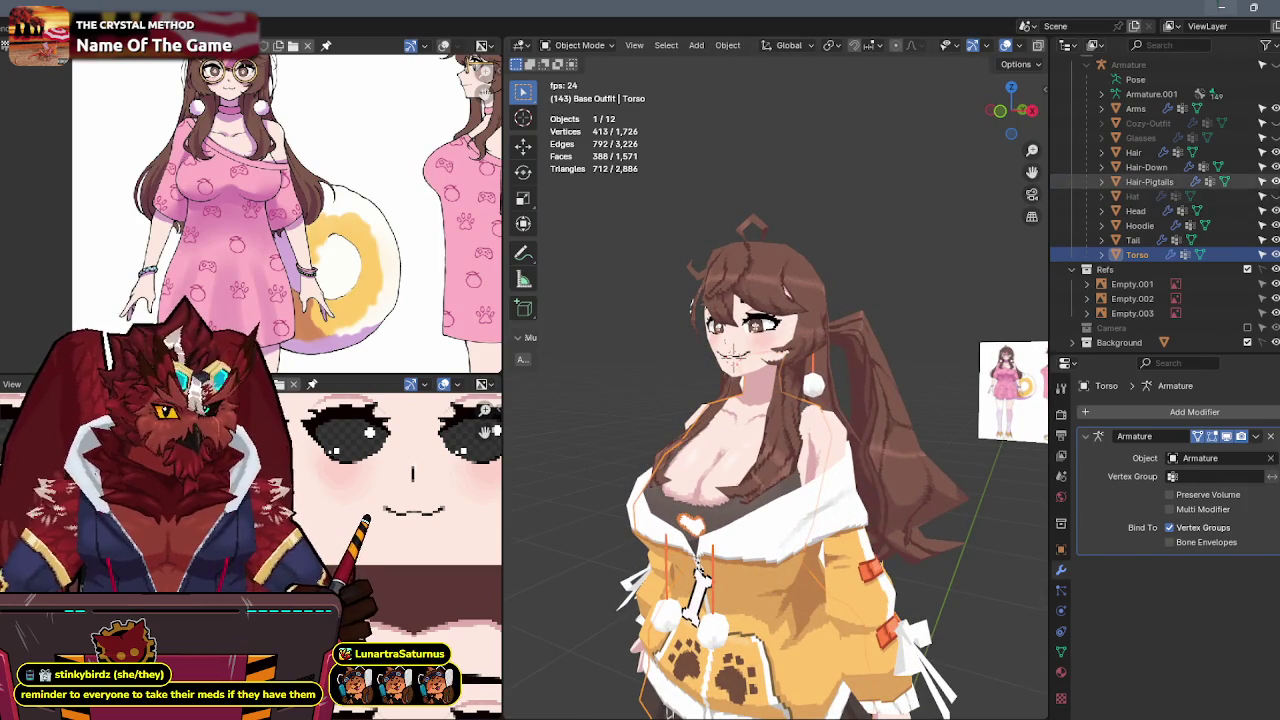
pyautogui.click(1262, 181)
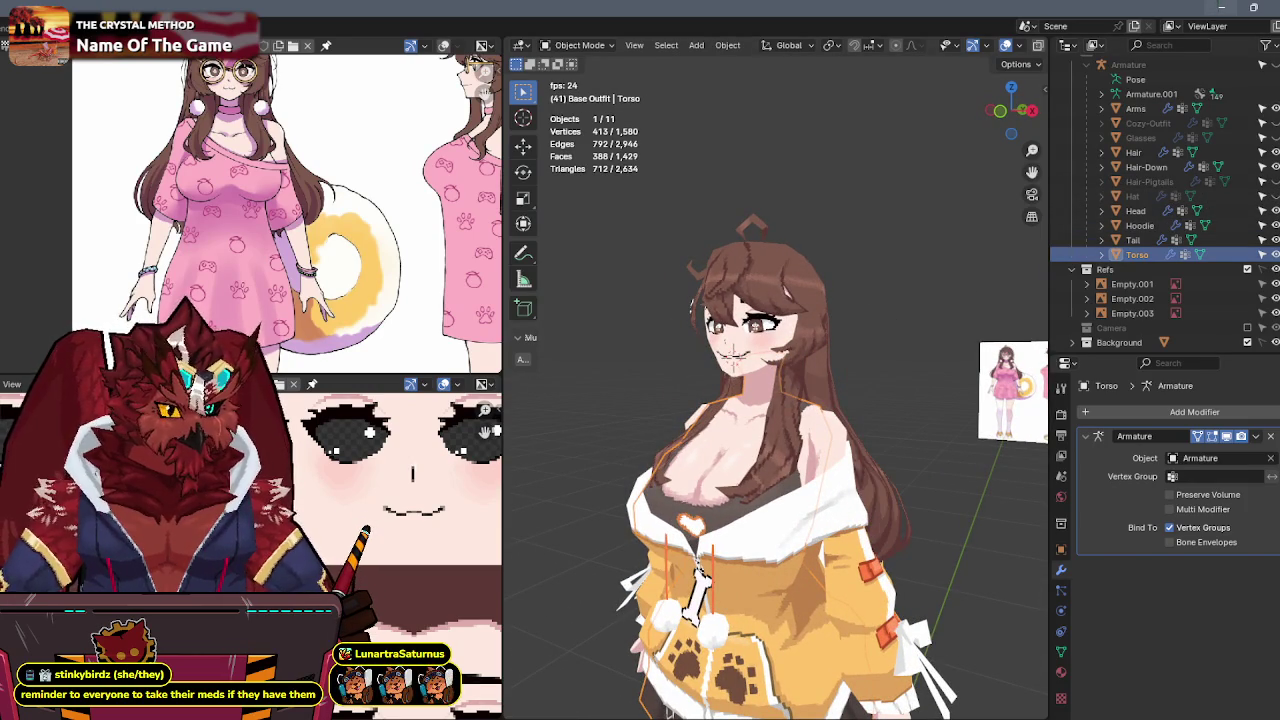
pyautogui.moveTo(930, 300)
pyautogui.mouseDown(button='middle')
pyautogui.moveTo(887, 301)
pyautogui.moveTo(1060, 245)
pyautogui.mouseUp(button='middle')
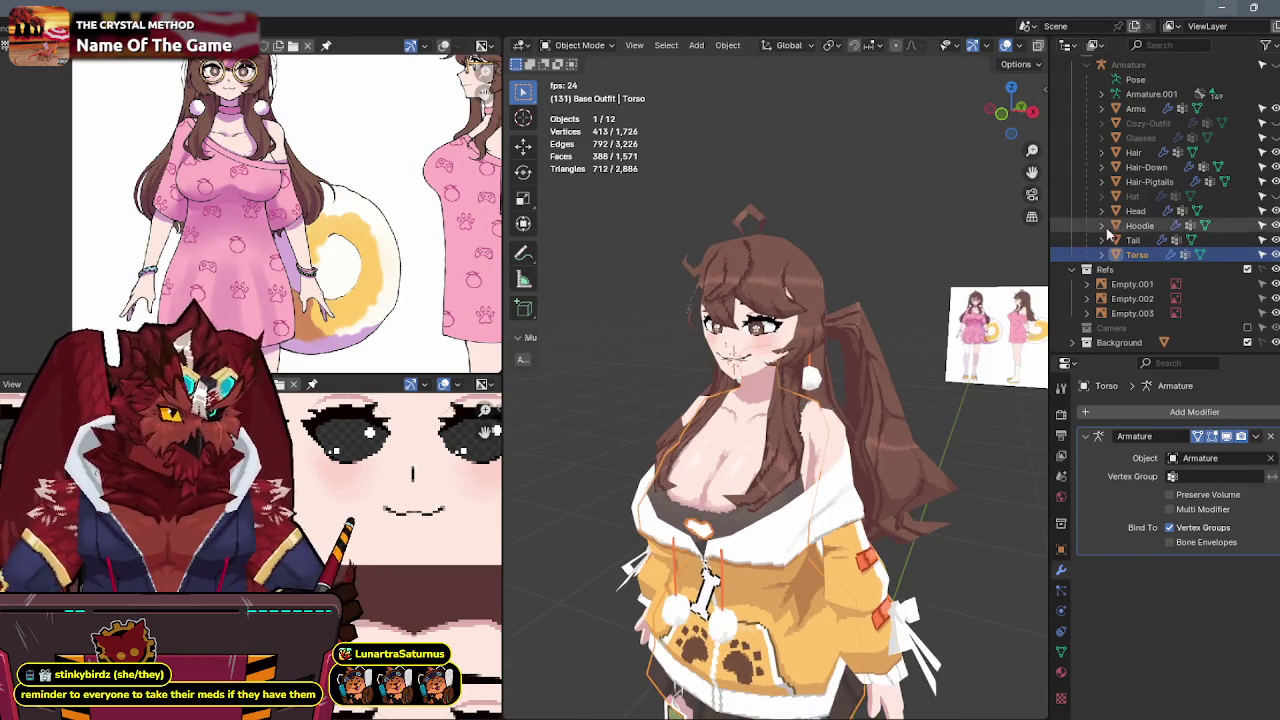
pyautogui.click(1262, 196)
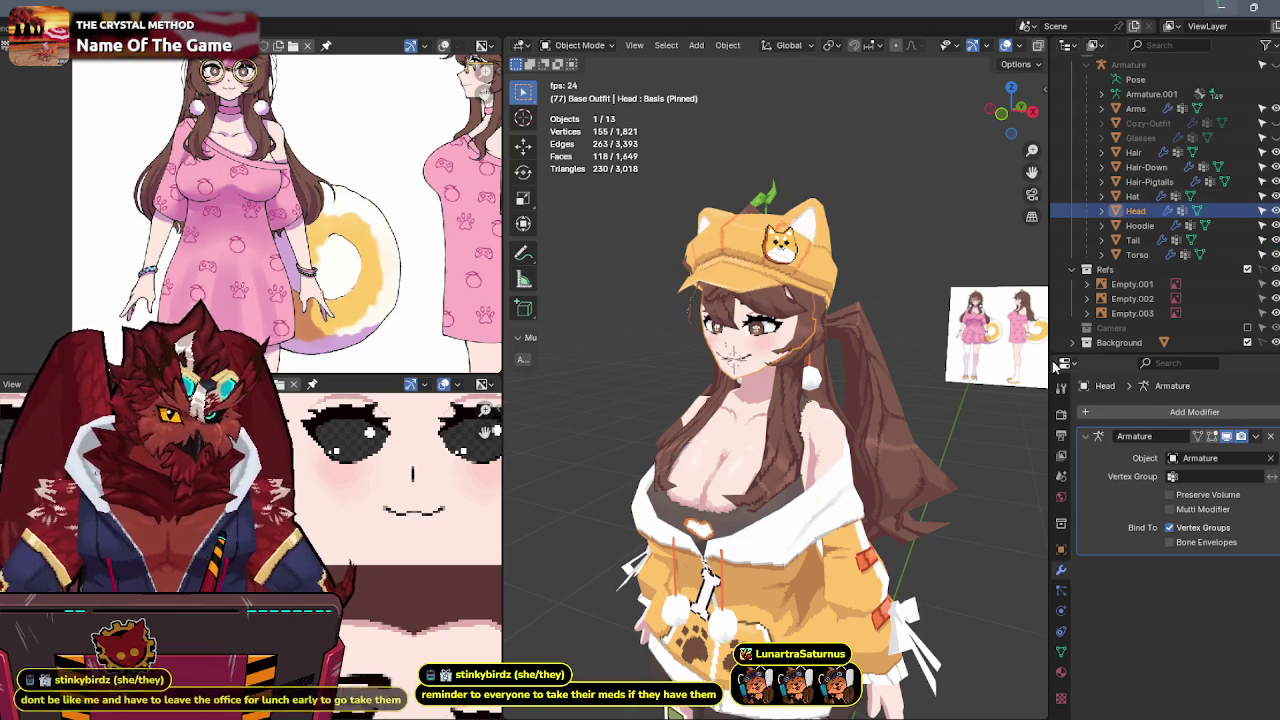
# Select Hair, inspect its Hat and Pink shape keys in Object Data, then select Head.
pyautogui.click(767, 307)
pyautogui.moveTo(776, 303); pyautogui.dragTo(888, 284, button='middle')
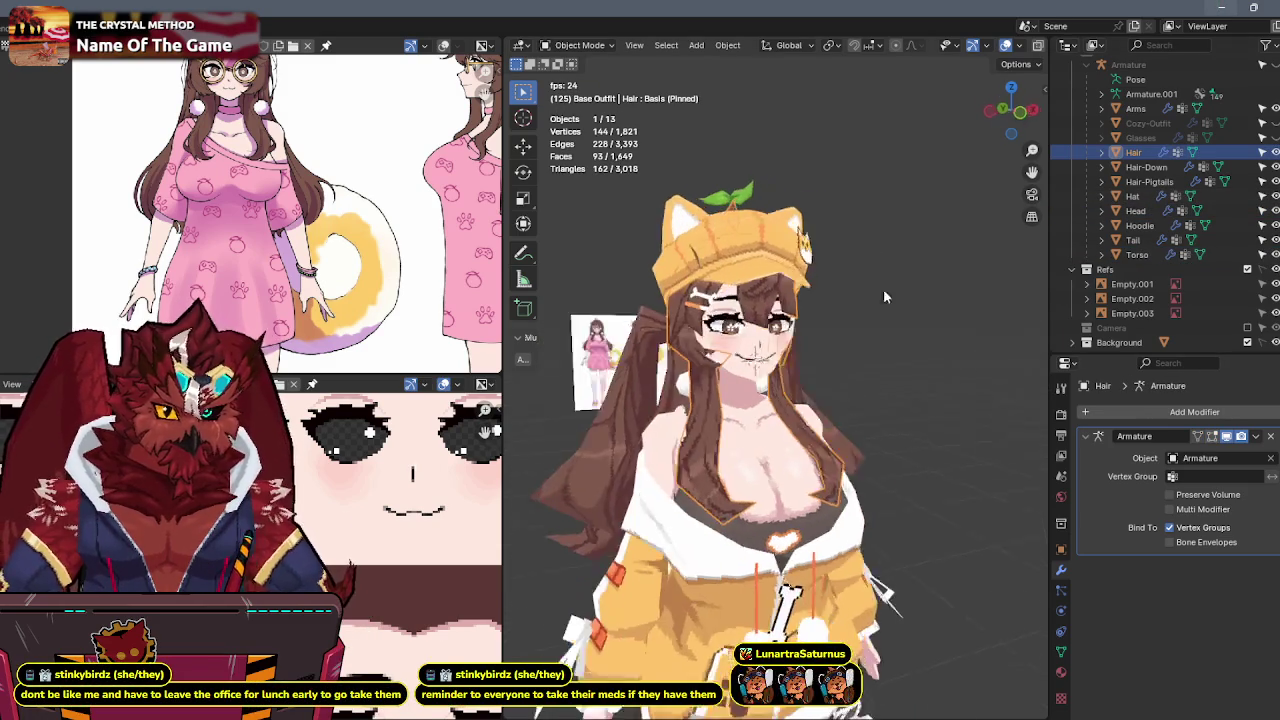
pyautogui.click(1062, 652)
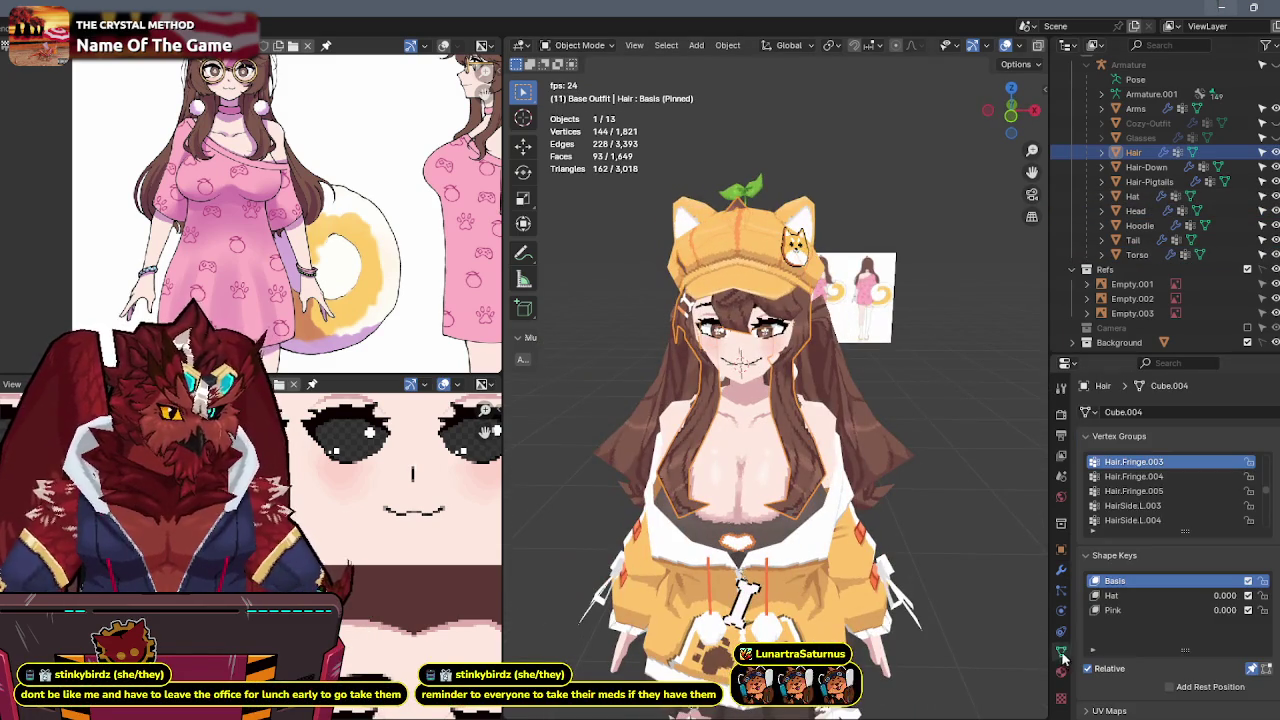
pyautogui.click(1168, 596)
pyautogui.moveTo(909, 395); pyautogui.dragTo(826, 397, button='middle')
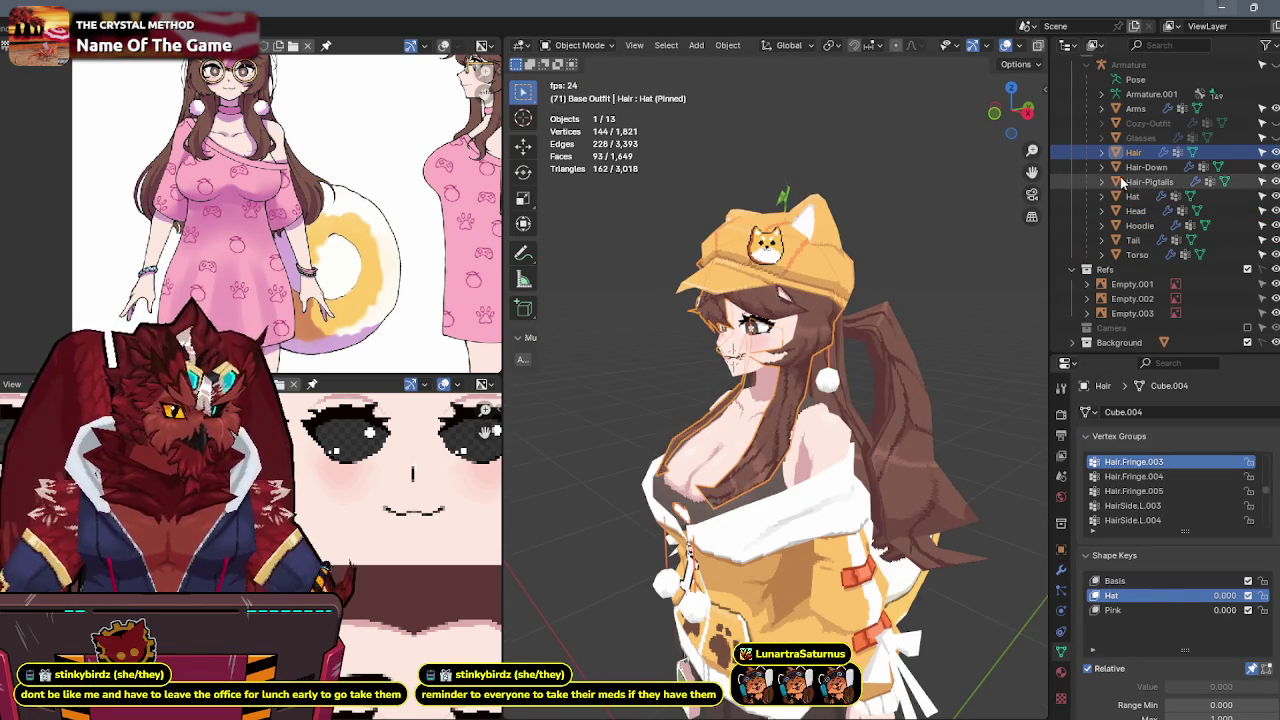
pyautogui.click(1127, 611)
pyautogui.click(1136, 594)
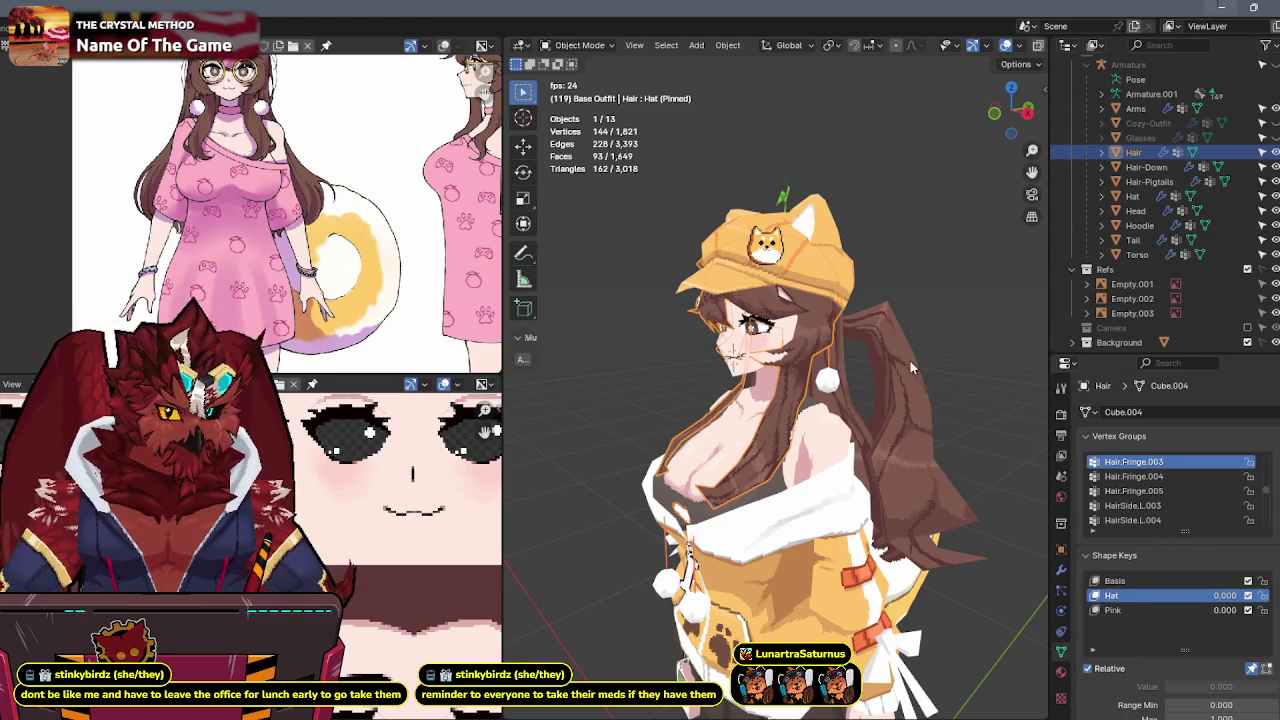
pyautogui.moveTo(990, 444); pyautogui.dragTo(1040, 444, button='middle')
pyautogui.moveTo(867, 274)
pyautogui.mouseDown(button='middle')
pyautogui.moveTo(742, 364)
pyautogui.moveTo(861, 343)
pyautogui.mouseUp(button='middle')
pyautogui.click(745, 330)
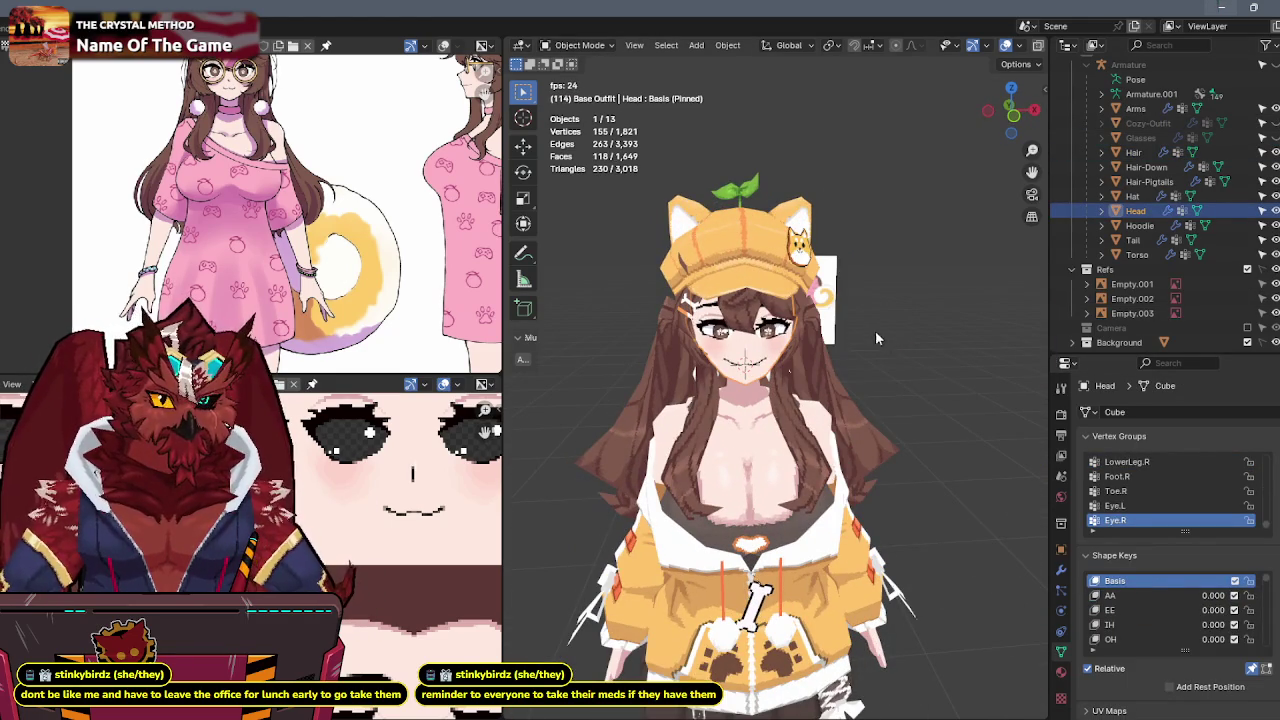
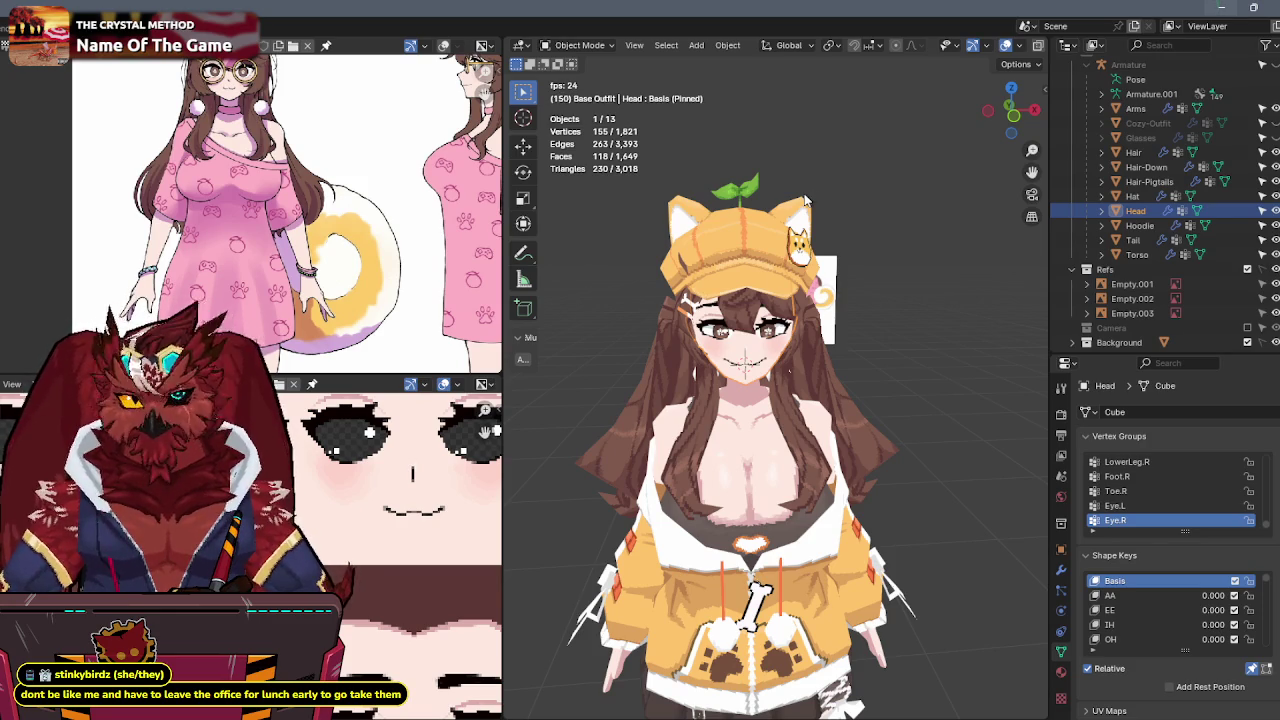
# Orbit around the avatar and enlarge the face texture and reference sheet views.
pyautogui.moveTo(790, 258); pyautogui.dragTo(713, 266, button='middle')
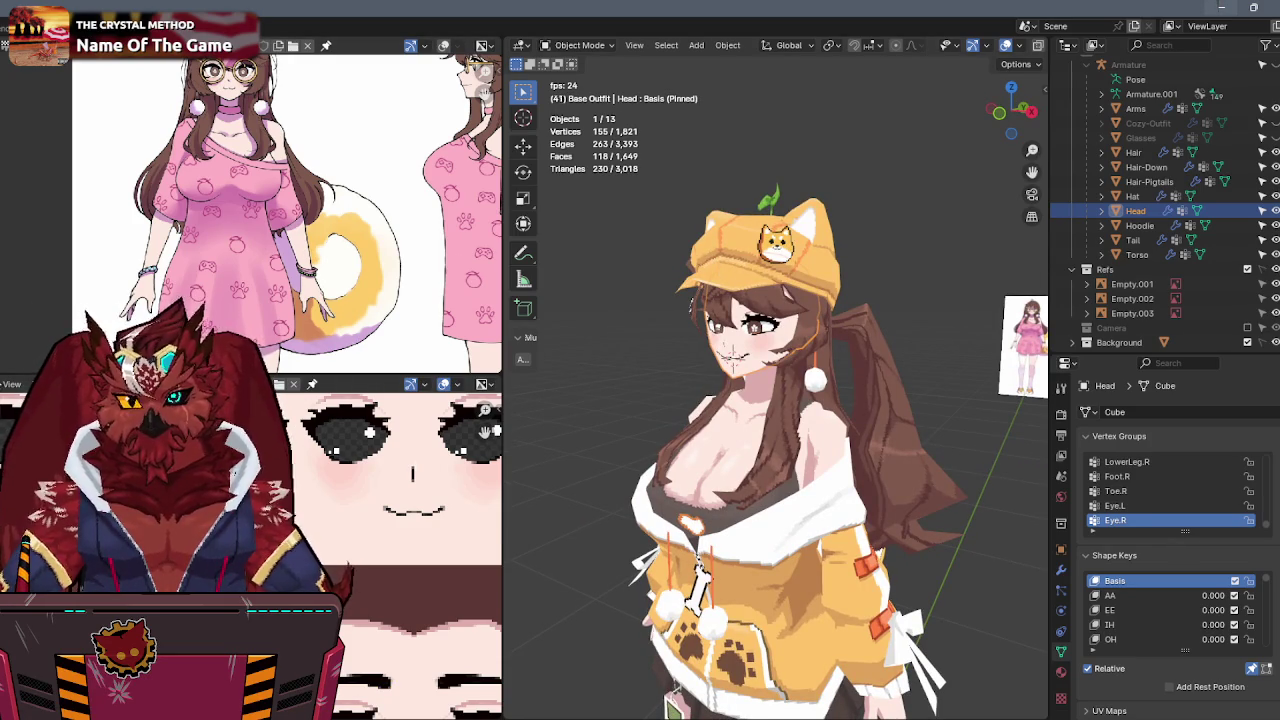
pyautogui.moveTo(75, 380); pyautogui.dragTo(75, 143)
pyautogui.moveTo(333, 143); pyautogui.dragTo(333, 384)
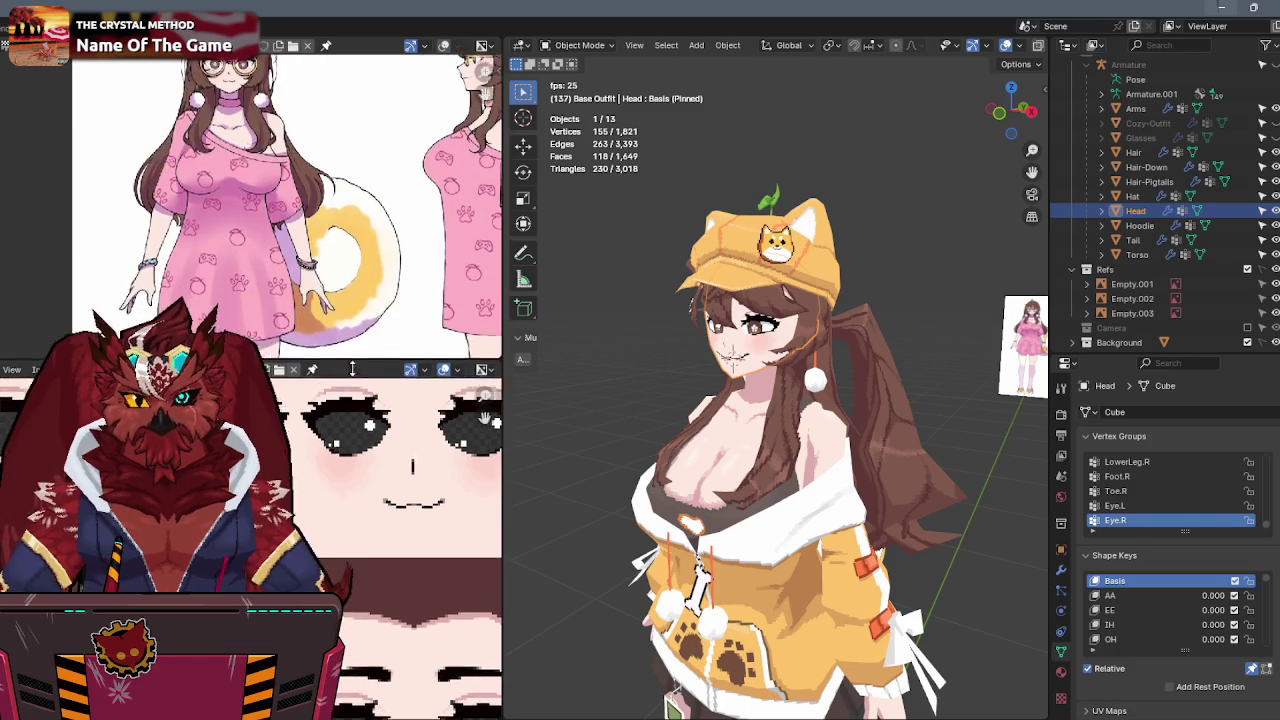
pyautogui.scroll(2, 250, 215)
pyautogui.scroll(2, 250, 215)
pyautogui.moveTo(980, 310)
pyautogui.mouseDown(button='middle')
pyautogui.moveTo(866, 314)
pyautogui.moveTo(998, 311)
pyautogui.moveTo(865, 408)
pyautogui.mouseUp(button='middle')
pyautogui.scroll(-5, 879, 309)
# Test-move the hoodie and torso meshes aside, cancelling each move.
pyautogui.click(845, 405)
pyautogui.press('g')
pyautogui.press('Escape')
pyautogui.click(753, 553)
pyautogui.press('g')
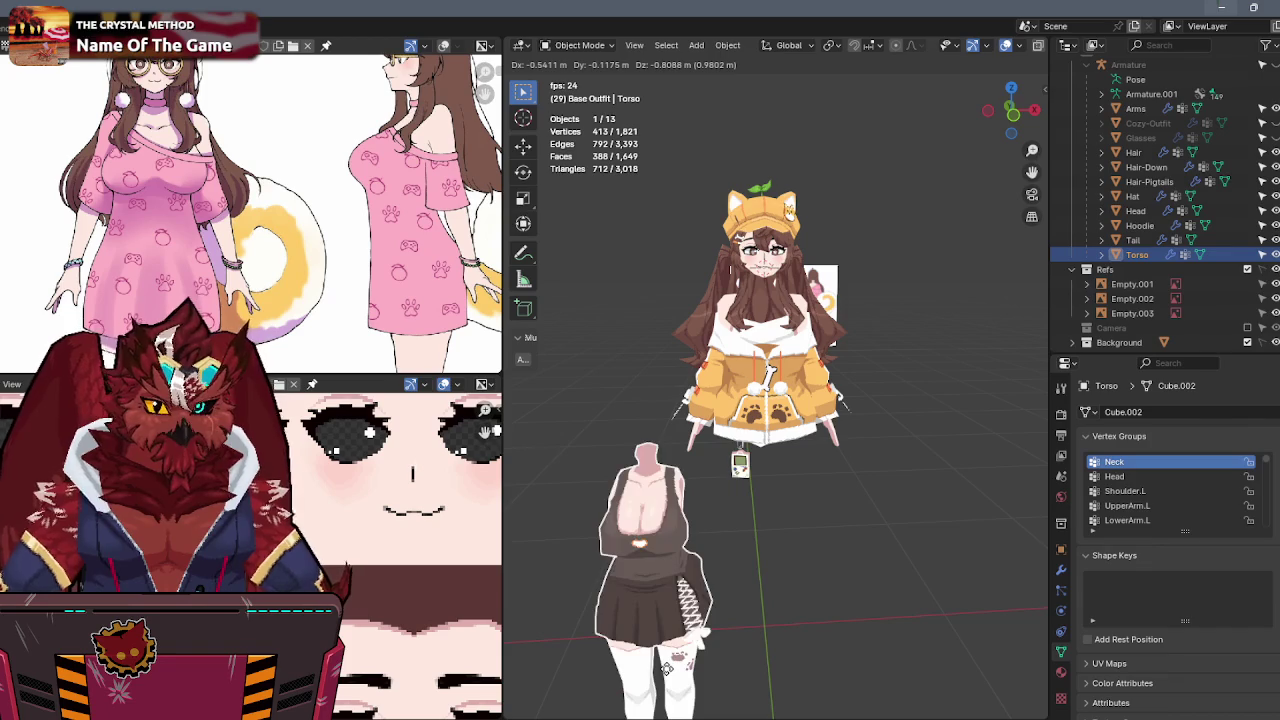
pyautogui.press('Escape')
# From a three-quarter view, select the Arms mesh to show its Basis and Sleeves shape keys.
pyautogui.moveTo(665, 671)
pyautogui.mouseDown(button='middle')
pyautogui.moveTo(869, 443)
pyautogui.moveTo(889, 312)
pyautogui.moveTo(843, 450)
pyautogui.mouseUp(button='middle')
pyautogui.scroll(2, 889, 312)
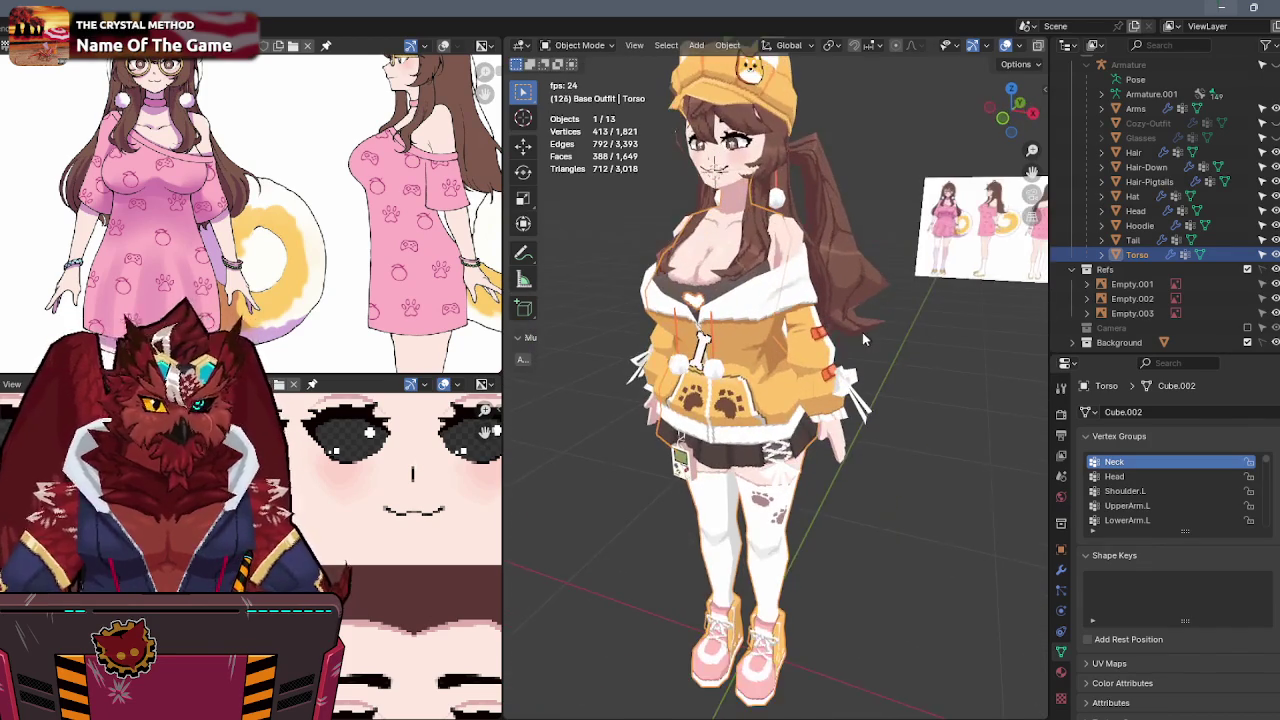
pyautogui.click(843, 450)
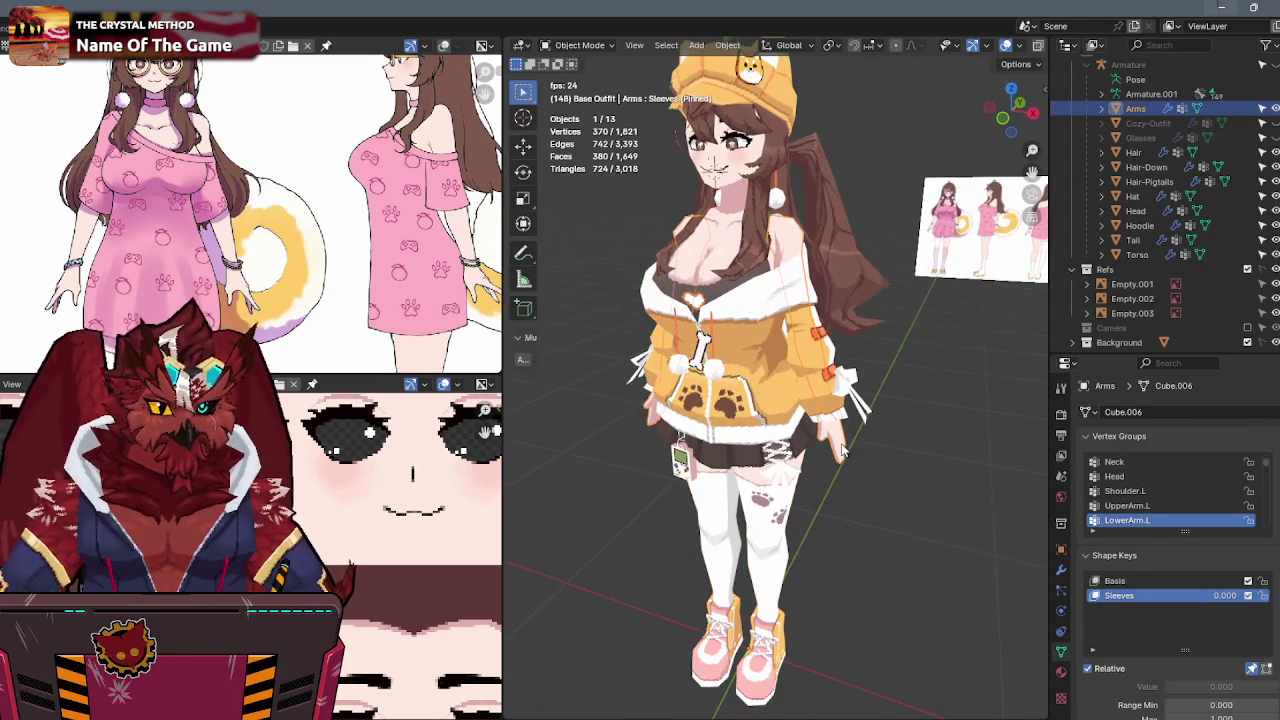
pyautogui.click(1133, 581)
pyautogui.click(1134, 596)
pyautogui.moveTo(1000, 520); pyautogui.dragTo(1036, 477, button='middle')
pyautogui.click(1120, 582)
pyautogui.click(1122, 596)
pyautogui.scroll(3, 895, 381)
pyautogui.press('Tab')
pyautogui.hotkey('alt', 'z')
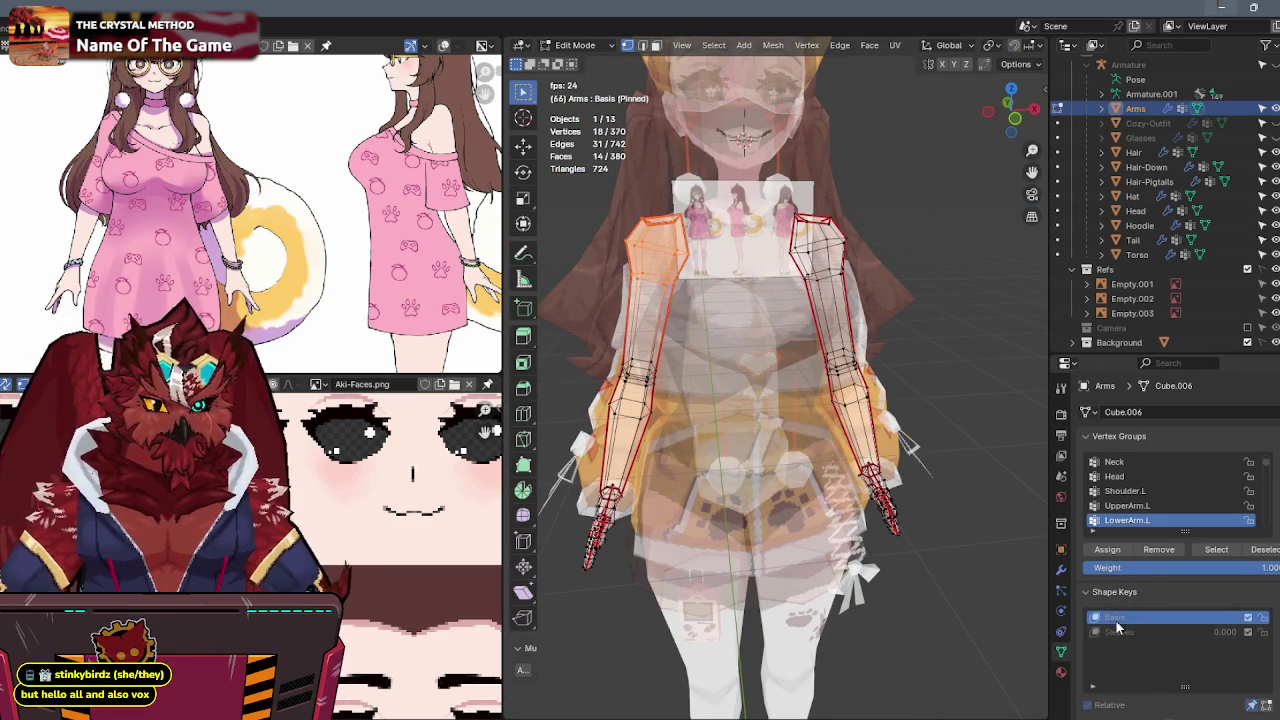
pyautogui.moveTo(929, 277); pyautogui.dragTo(924, 236, button='middle')
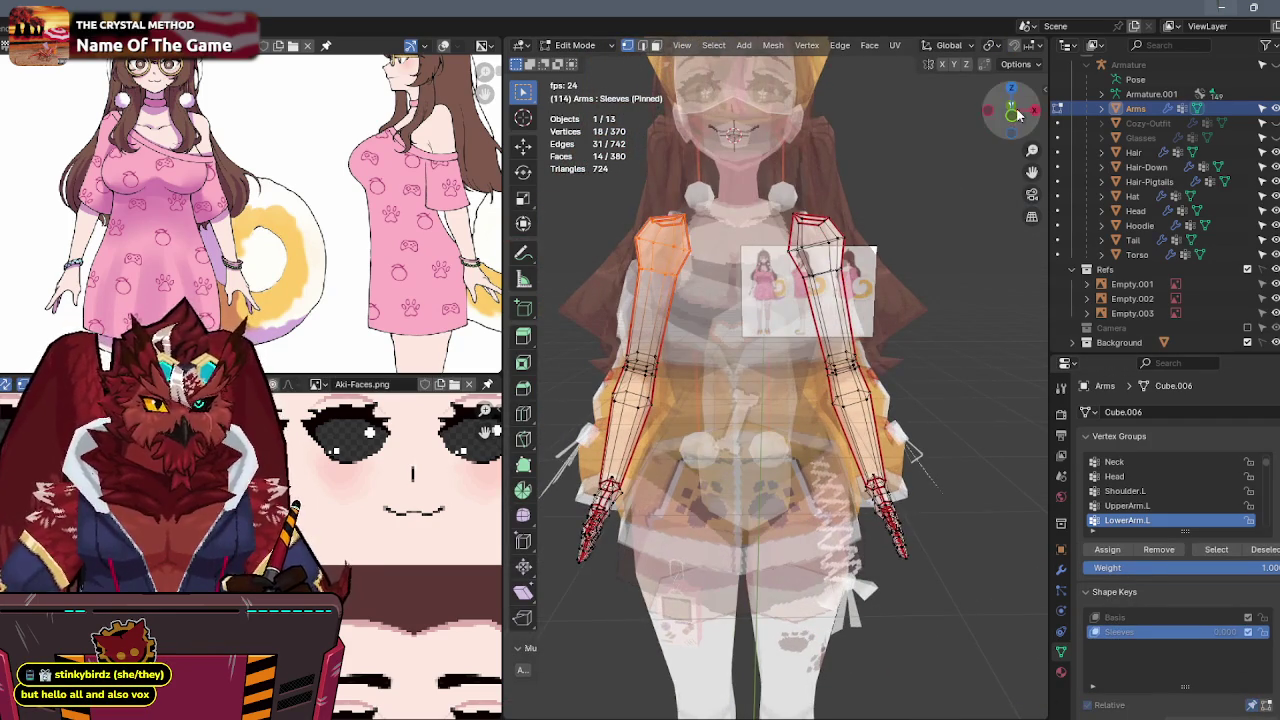
pyautogui.click(1011, 115)
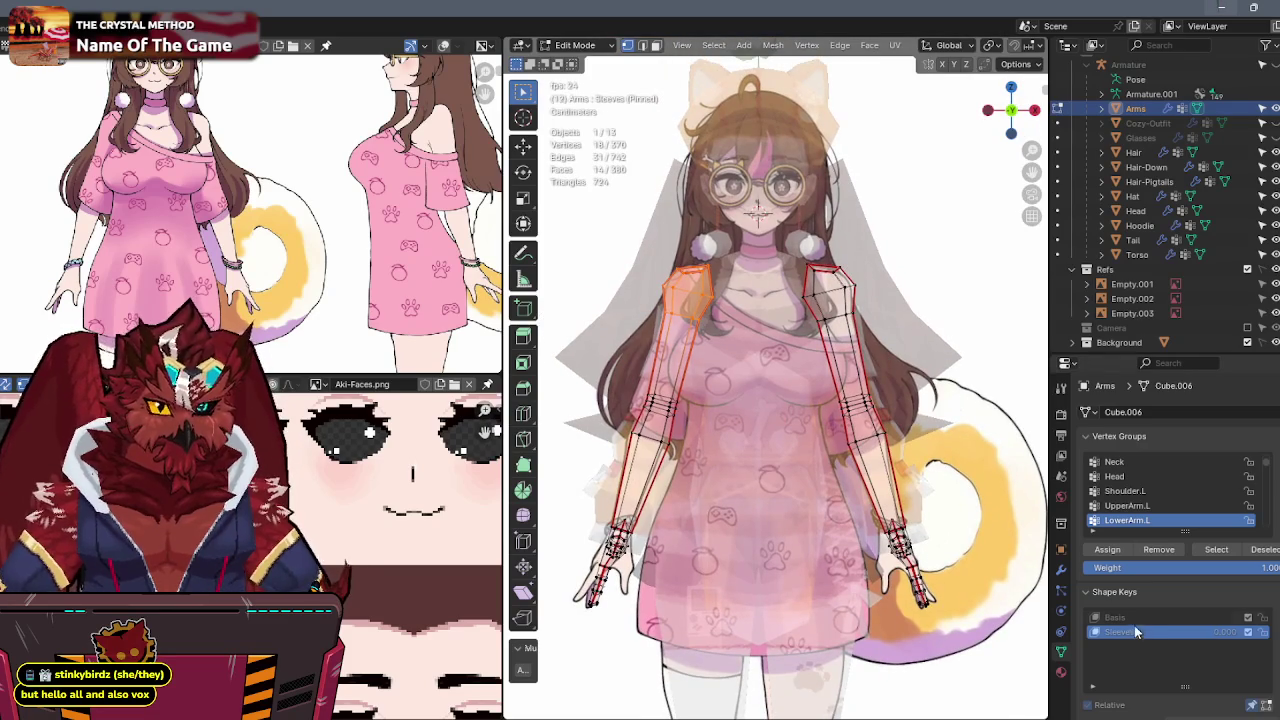
pyautogui.click(1137, 619)
pyautogui.press('Tab')
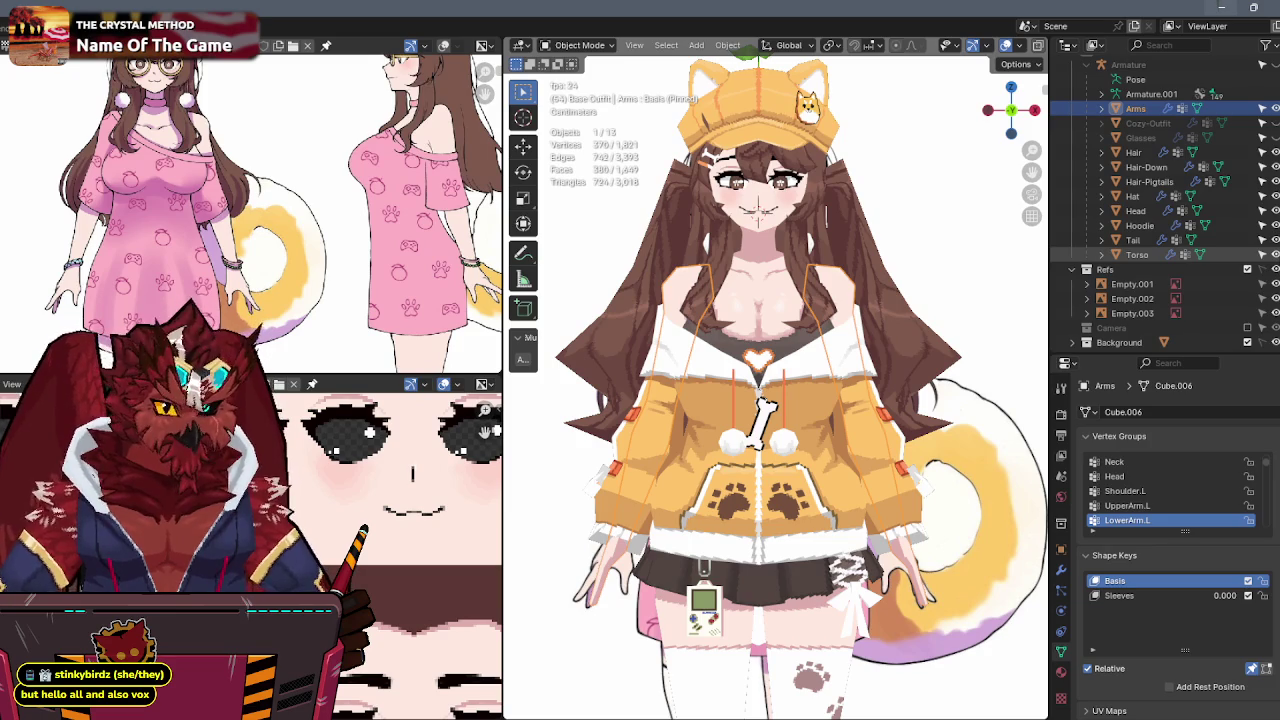
# Rename the torso mesh to 'Base-Outfit'.
pyautogui.click(743, 297)
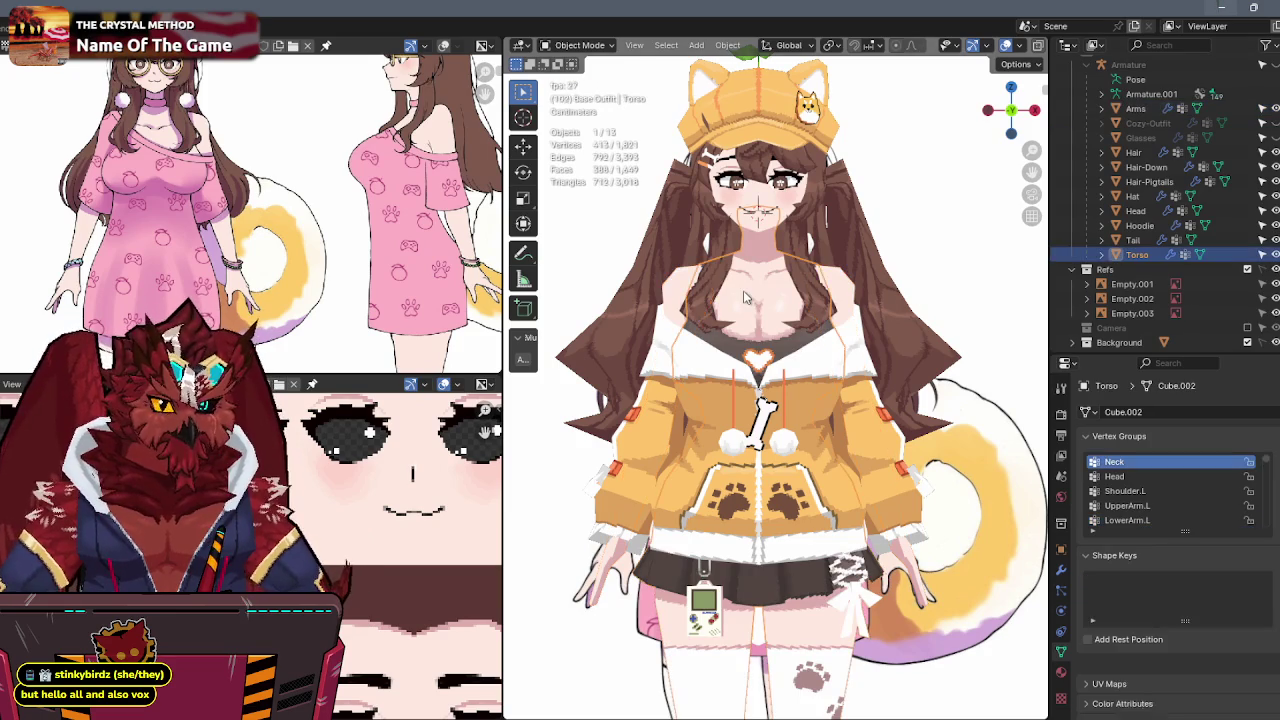
pyautogui.press('F2')
pyautogui.write('Base-Outfit')
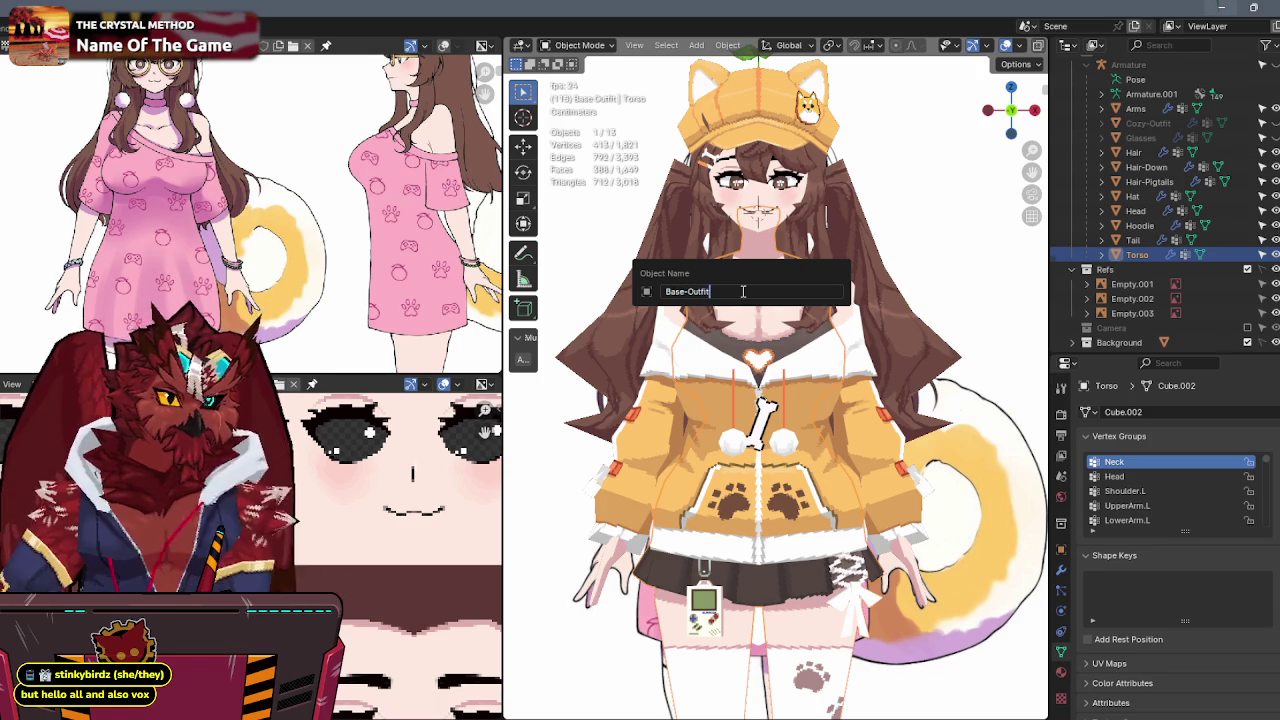
pyautogui.press('Return')
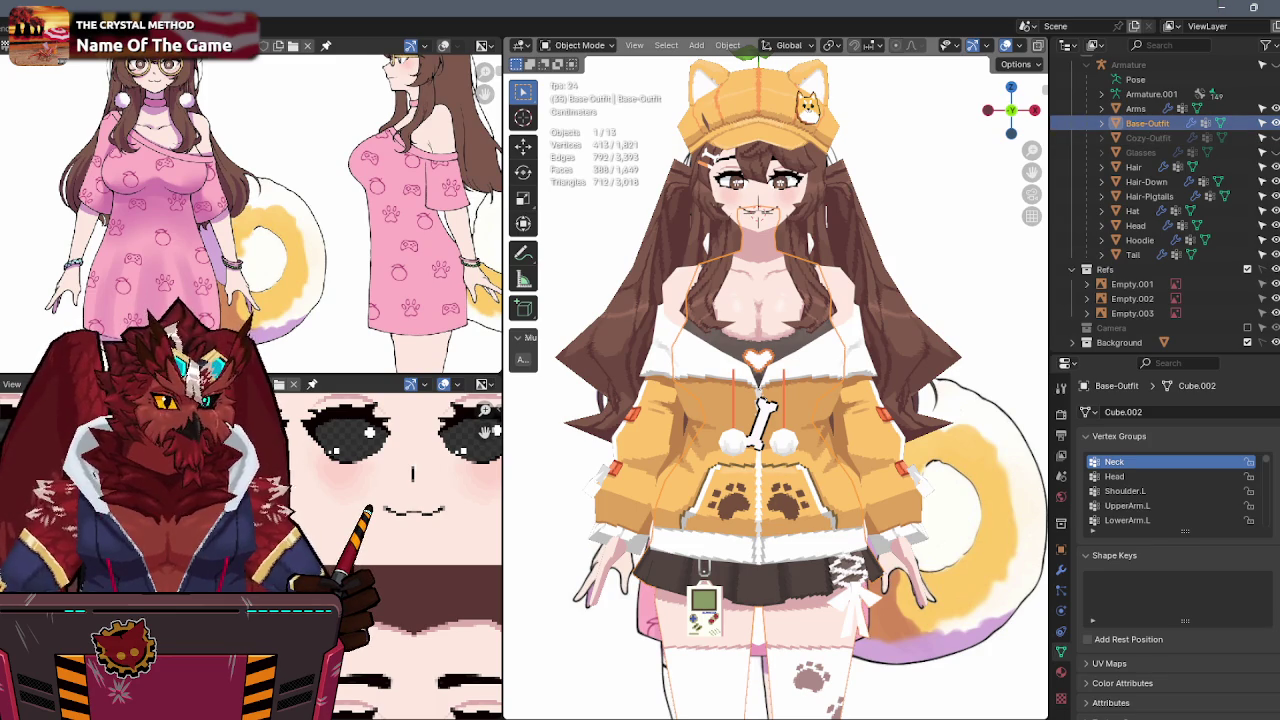
# Show the Cozy-Outfit dress and hide Base-Outfit and the Hoodie in the Outliner.
pyautogui.click(1263, 137)
pyautogui.click(1263, 123)
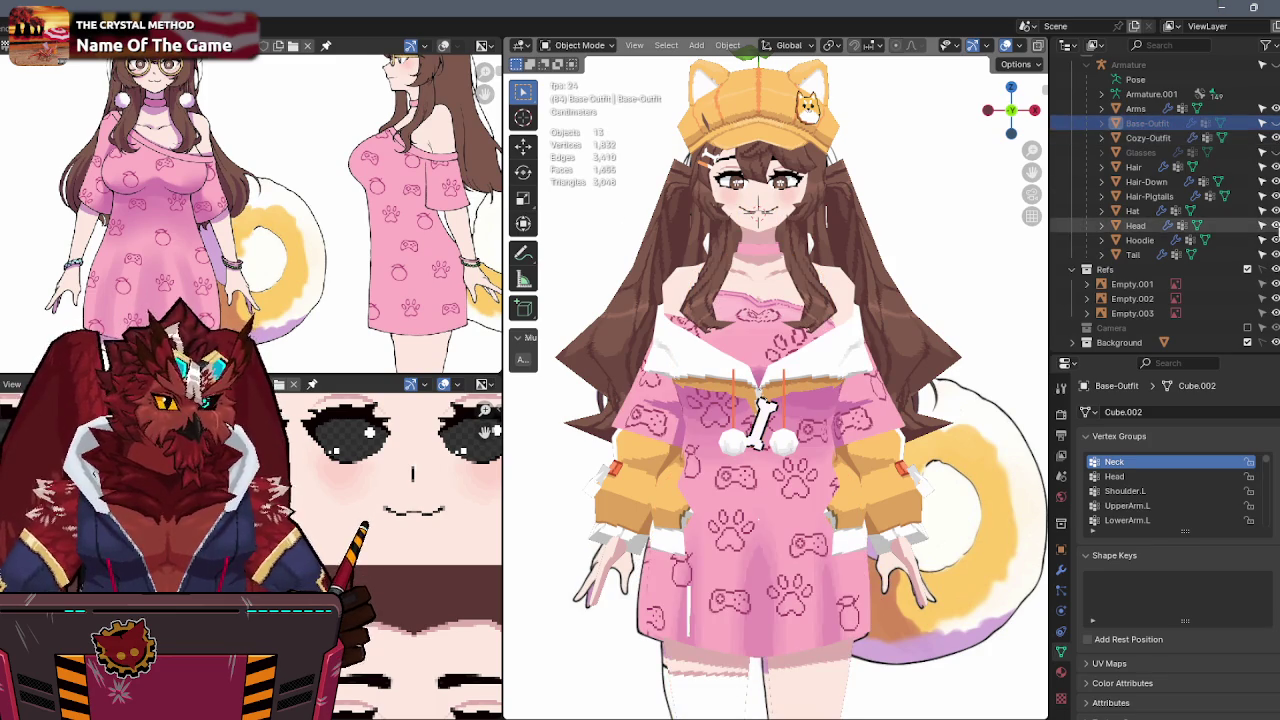
pyautogui.click(1263, 240)
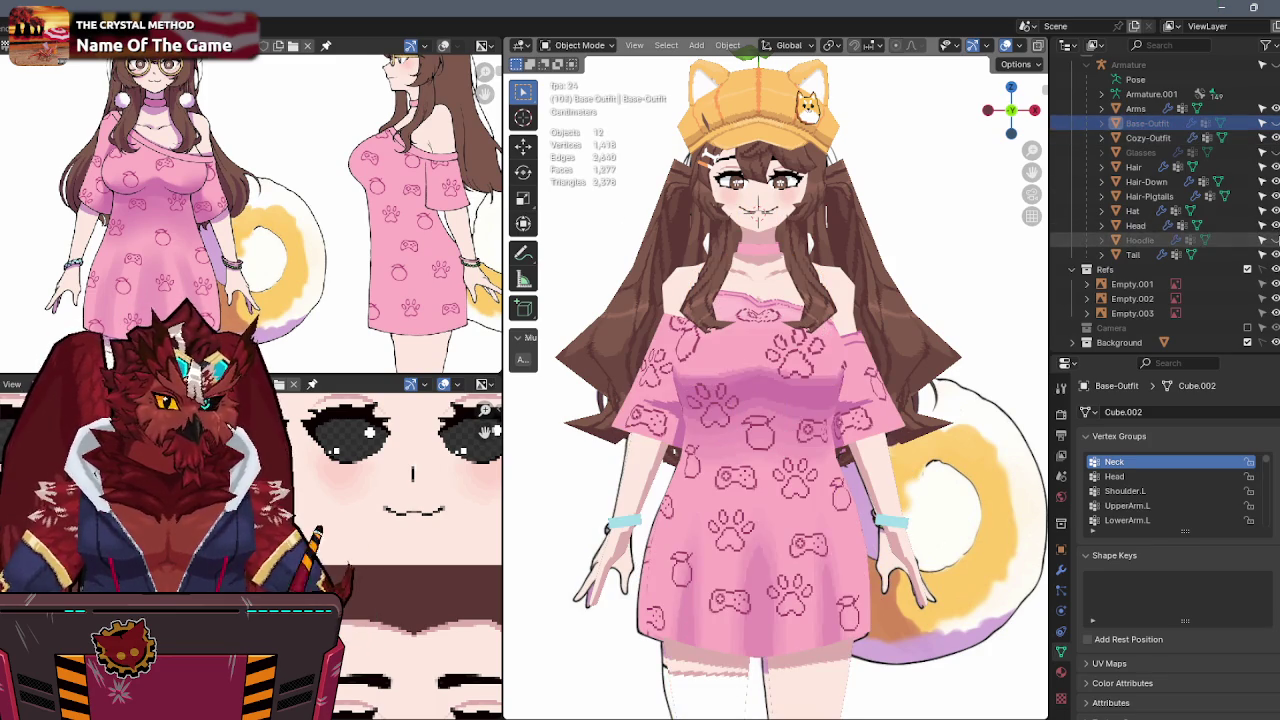
# Check the Arms mesh's Sleeves shape key in Edit Mode with X-ray from the front.
pyautogui.click(852, 316)
pyautogui.click(1141, 597)
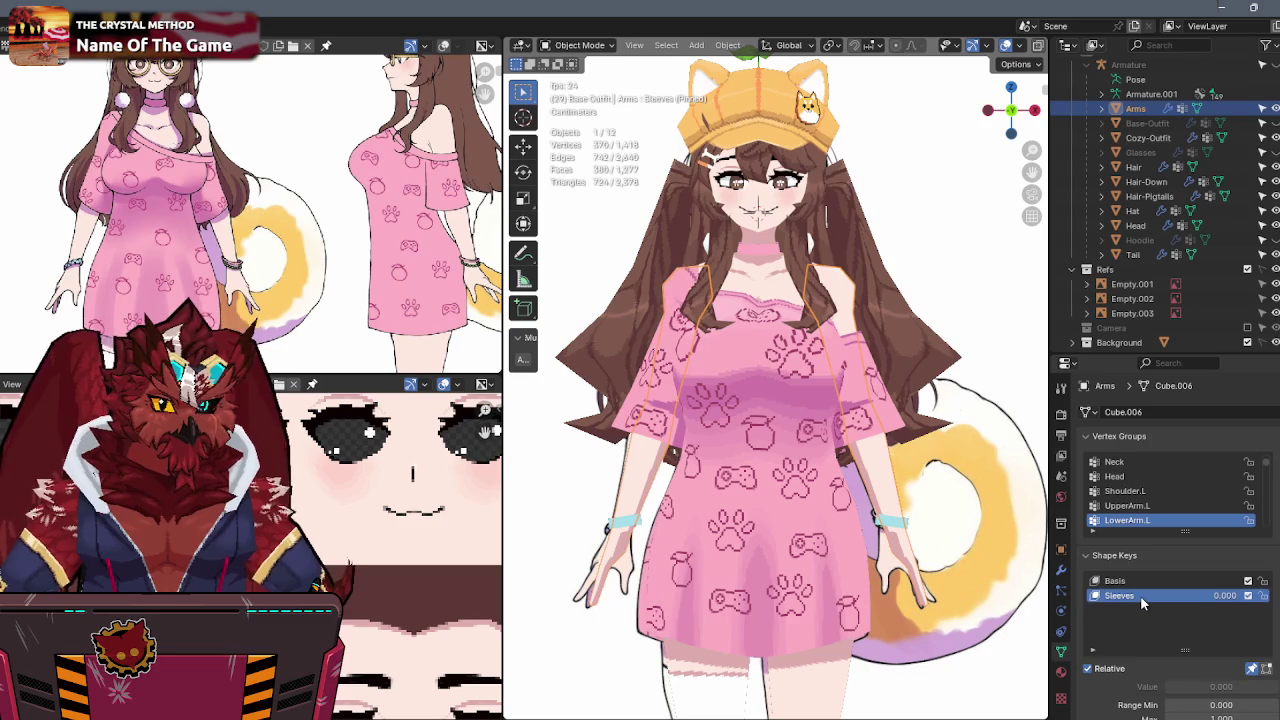
pyautogui.moveTo(821, 321); pyautogui.dragTo(697, 331, button='middle')
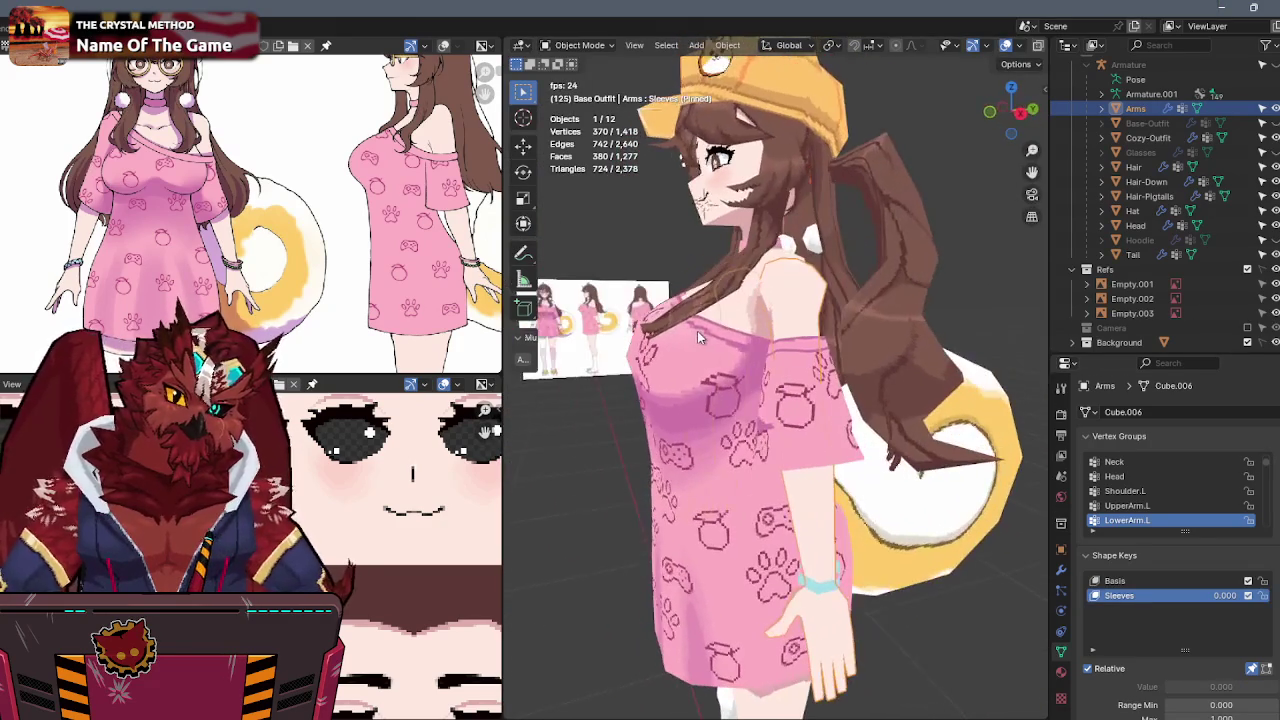
pyautogui.press('Tab')
pyautogui.hotkey('alt', 'z')
pyautogui.click(1010, 114)
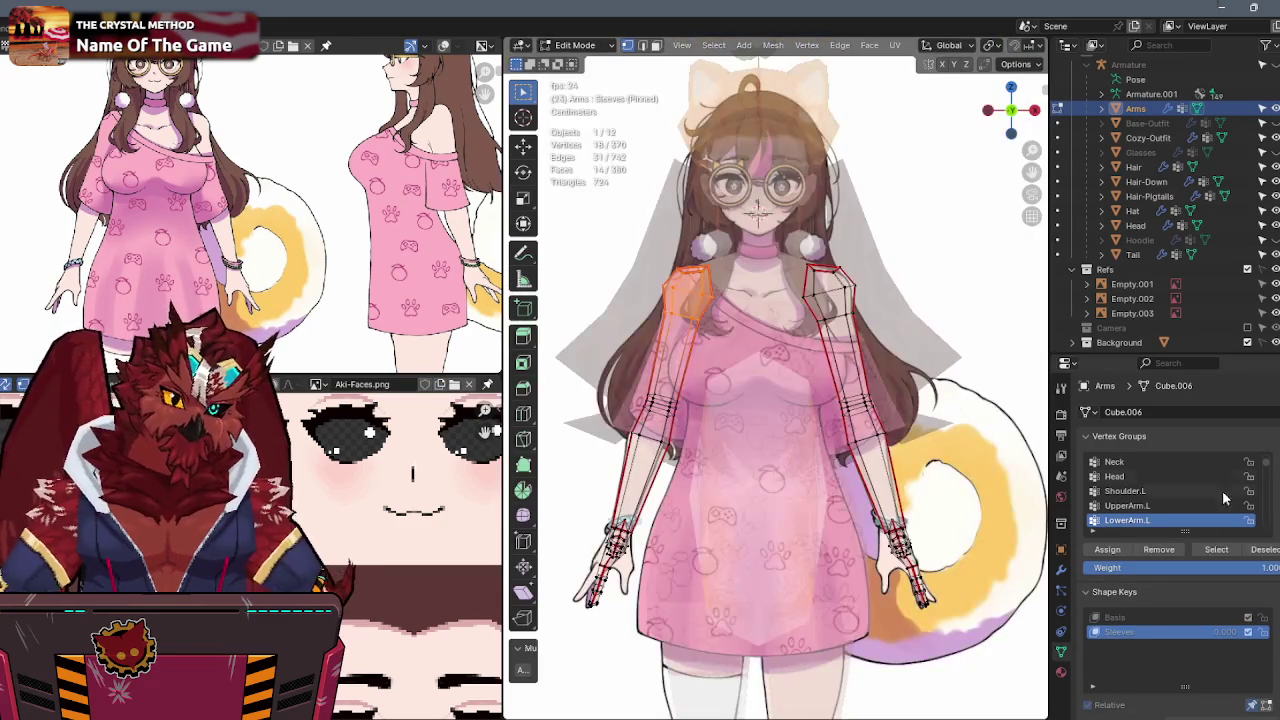
pyautogui.press('Tab')
pyautogui.hotkey('alt', 'z')
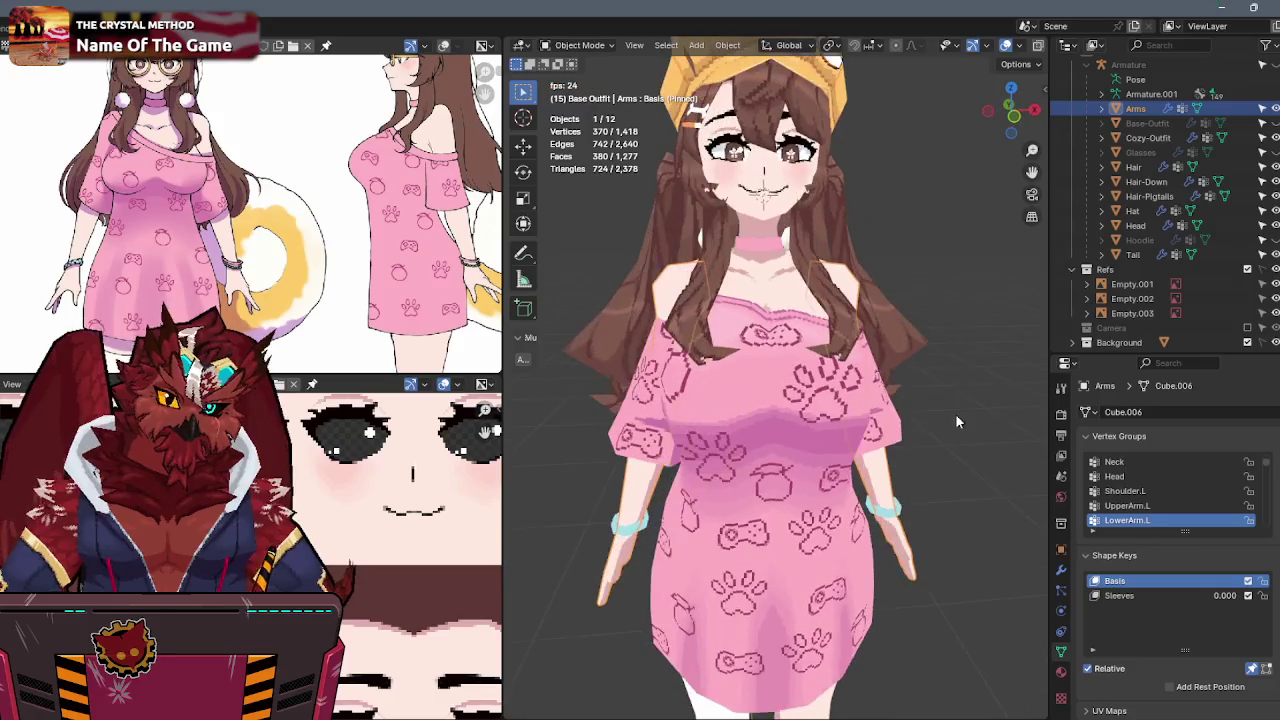
pyautogui.moveTo(965, 372); pyautogui.dragTo(1030, 360, button='middle')
# Hide Cozy-Outfit and show Base-Outfit and the Hoodie again.
pyautogui.click(1262, 138)
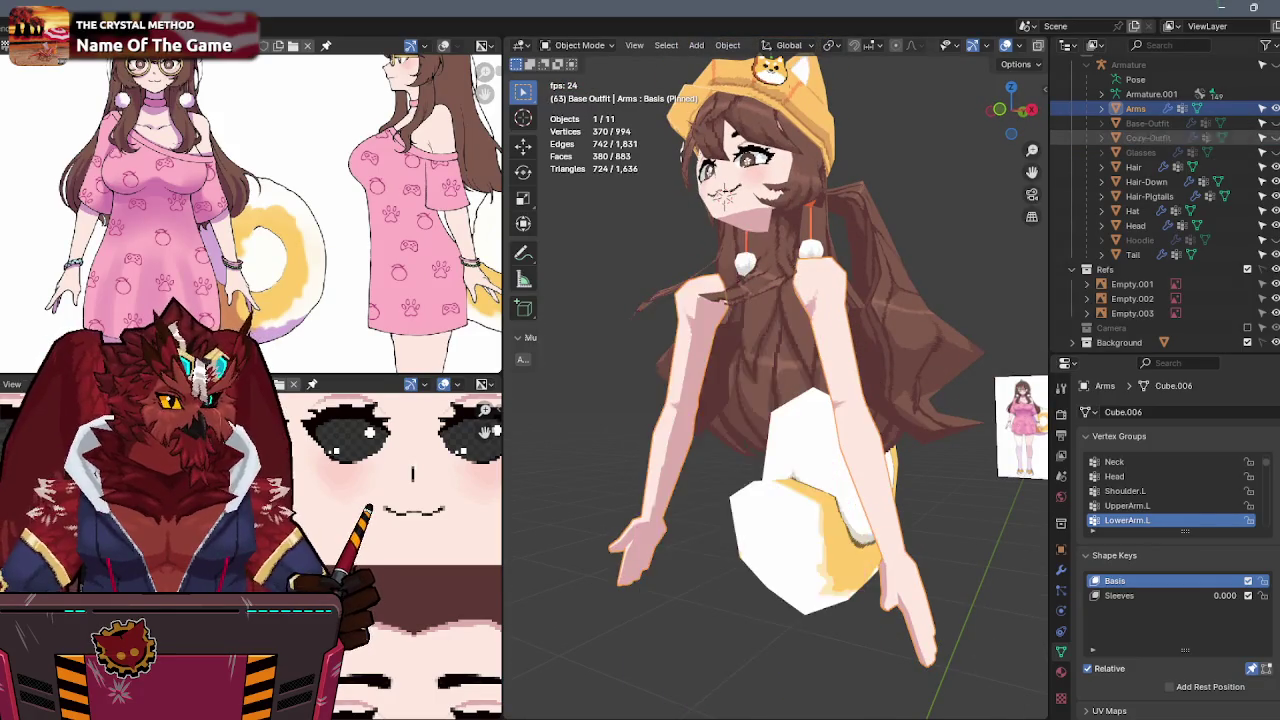
pyautogui.click(1262, 123)
pyautogui.moveTo(1000, 222); pyautogui.dragTo(863, 227, button='middle')
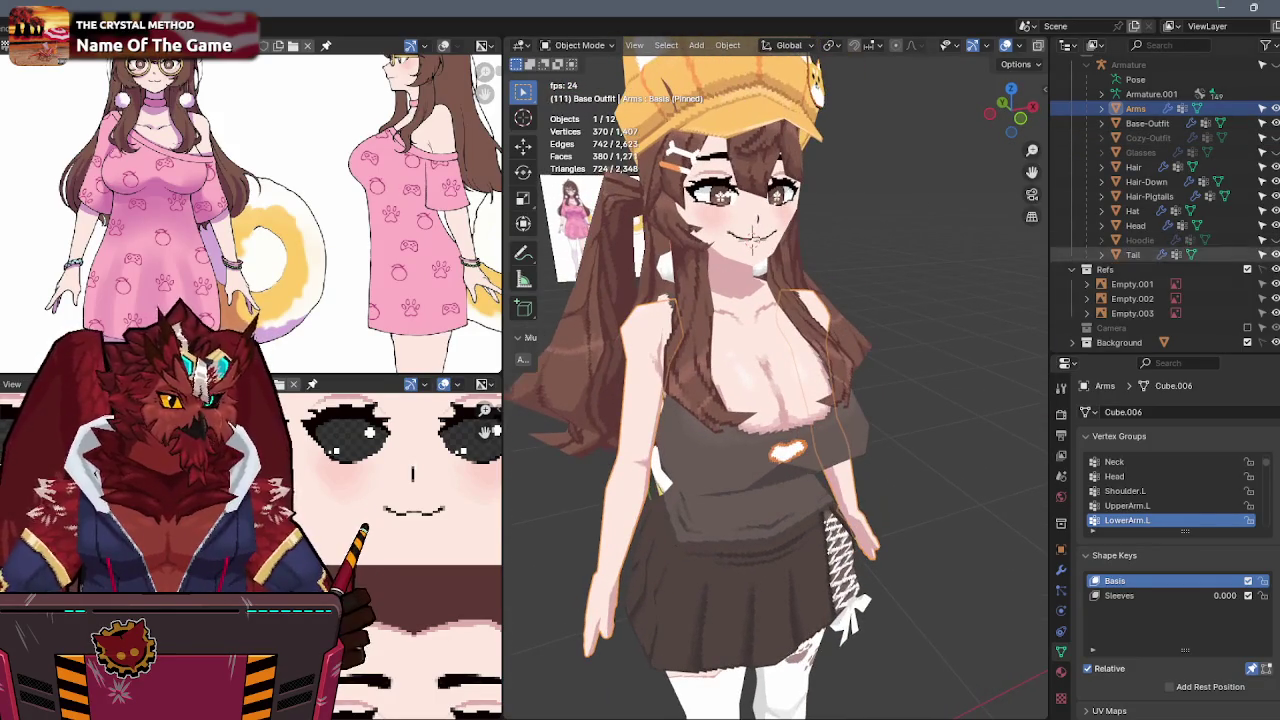
pyautogui.click(1262, 240)
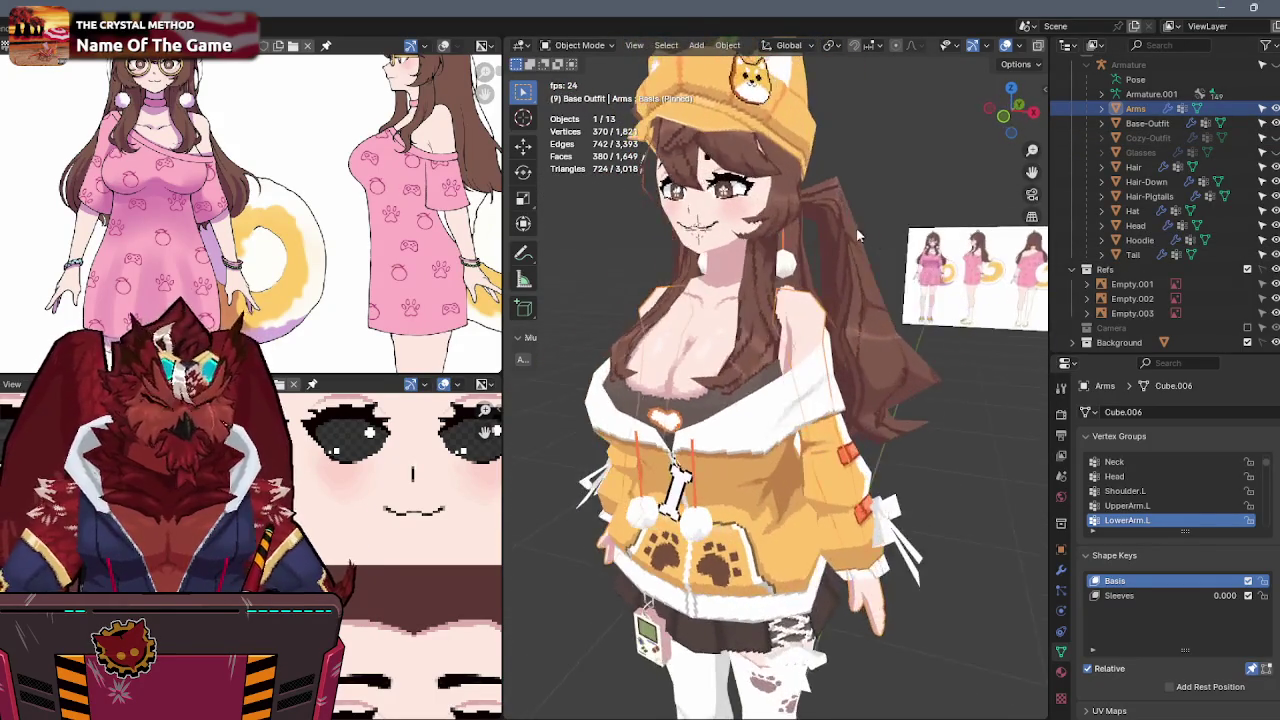
# Select the Head mesh and frame the view closely on the face.
pyautogui.click(825, 267)
pyautogui.press('KP_Decimal')
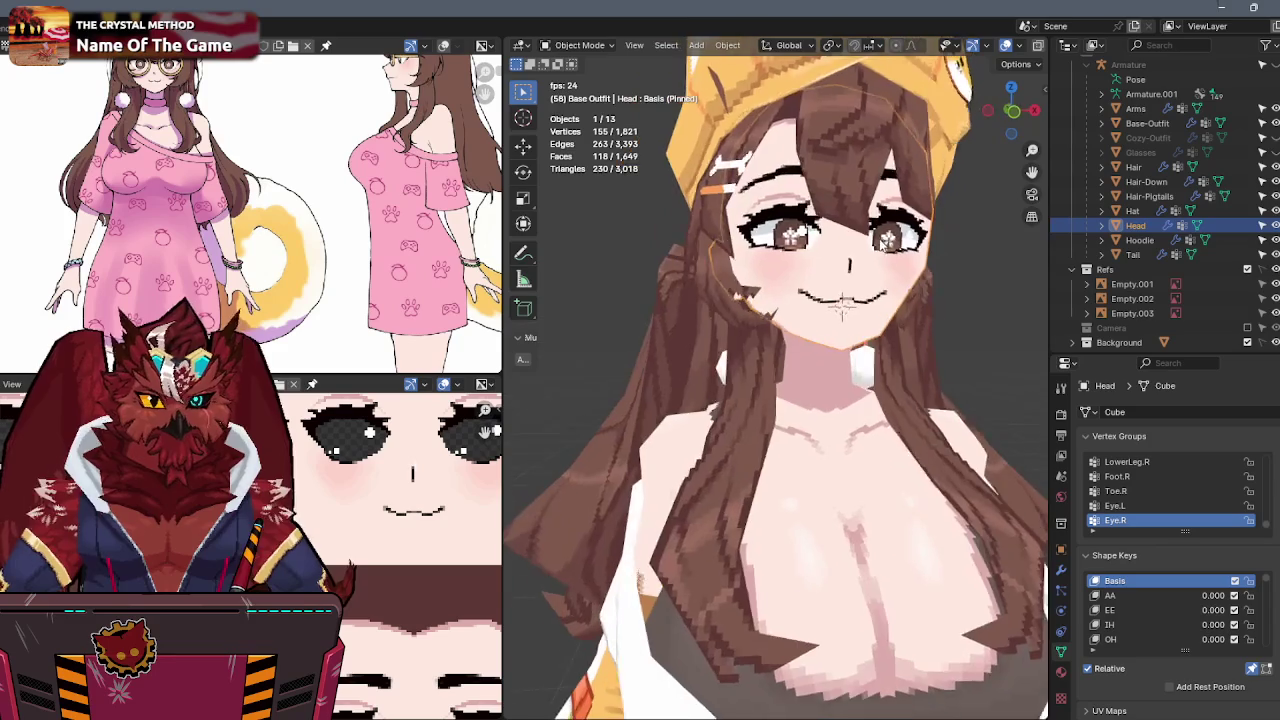
pyautogui.scroll(-2, 811, 281)
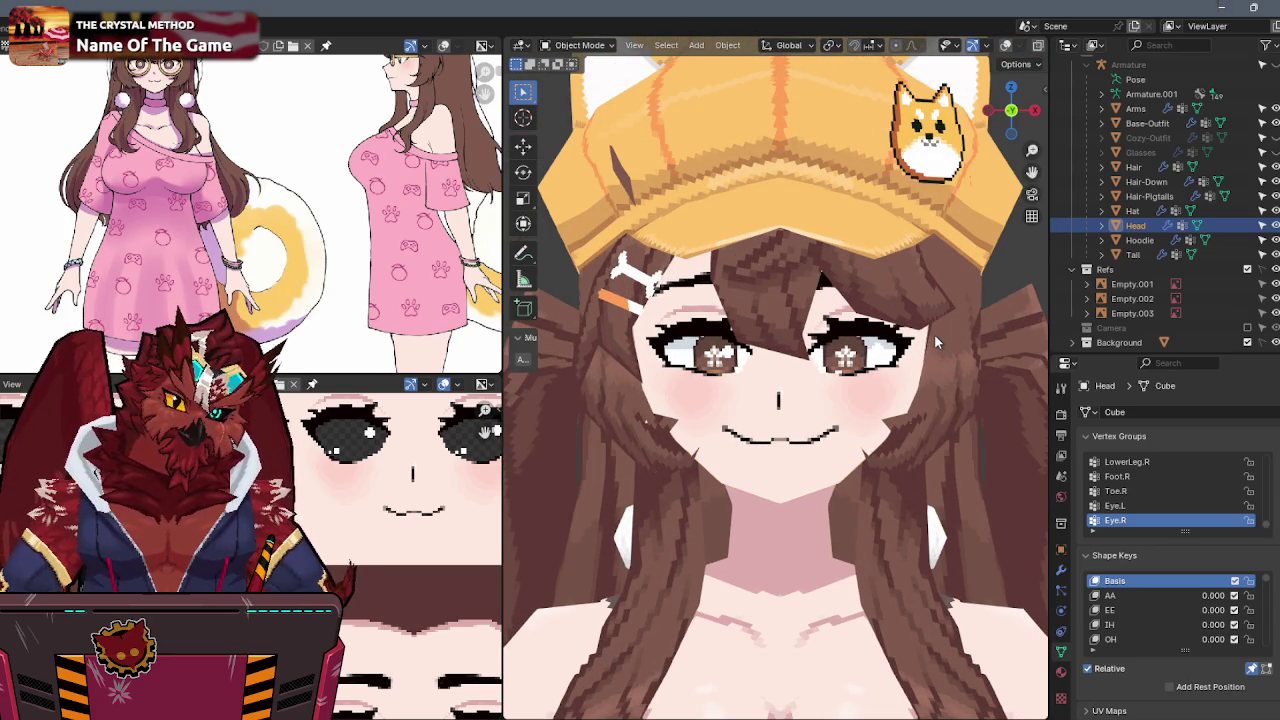
pyautogui.hotkey('alt', 'Tab')
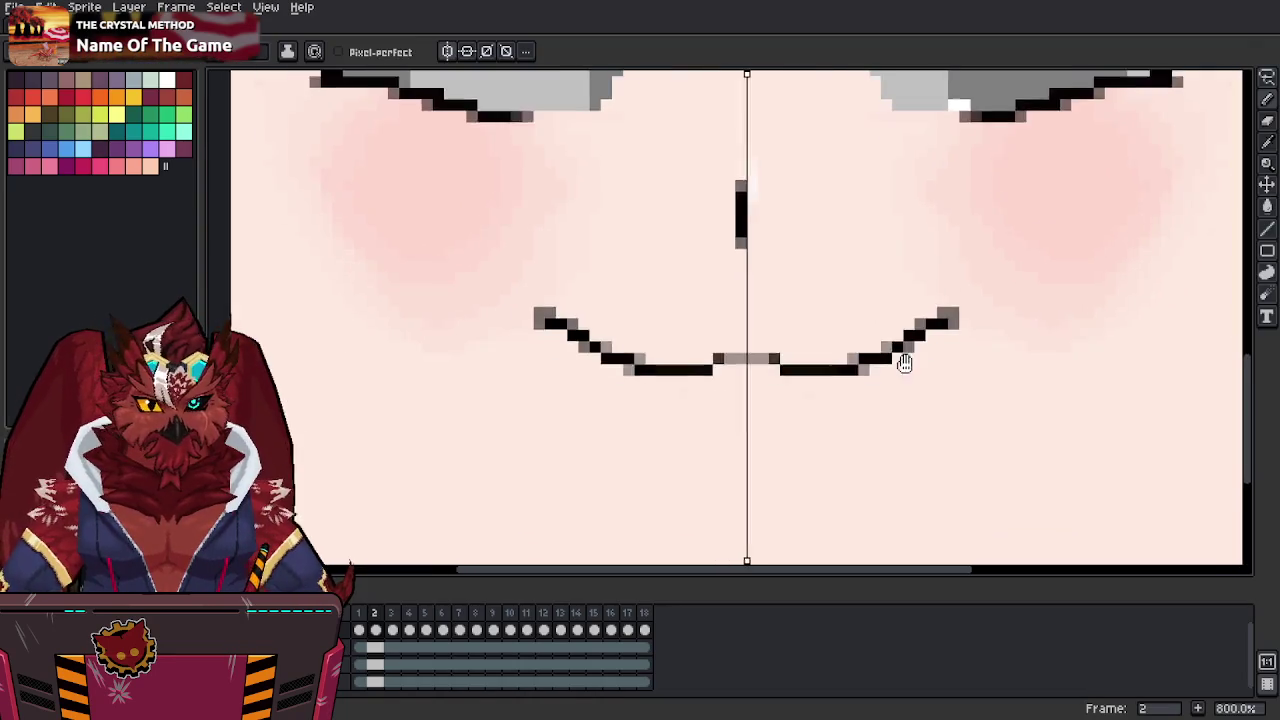
# Redraw the frame 2 mouth's lower line one pixel higher, mirrored.
pyautogui.scroll(-2, 898, 386)
pyautogui.moveTo(898, 386); pyautogui.dragTo(803, 378, button='middle')
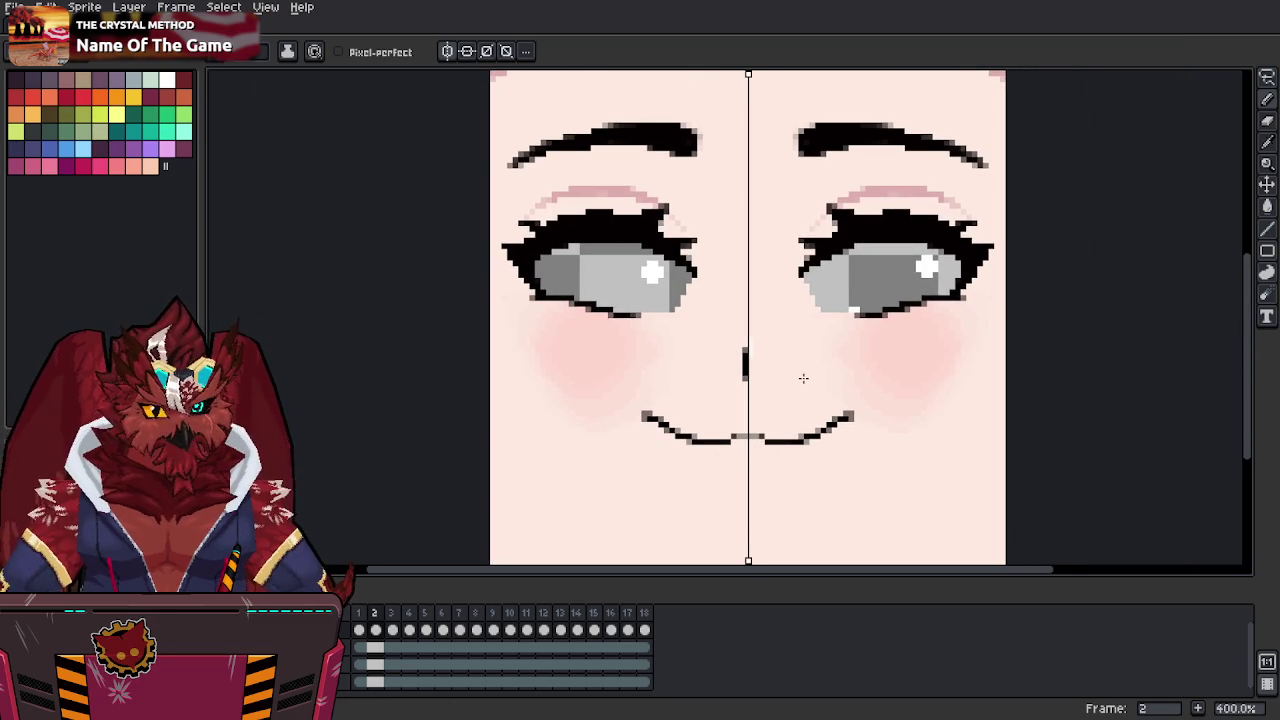
pyautogui.keyDown('ctrl'); pyautogui.scroll(-1, 737, 397); pyautogui.keyUp('ctrl')
pyautogui.scroll(1, 763, 363)
pyautogui.scroll(1, 763, 363)
pyautogui.moveTo(764, 388); pyautogui.dragTo(828, 388)
pyautogui.moveTo(816, 396); pyautogui.dragTo(764, 396, button='right')
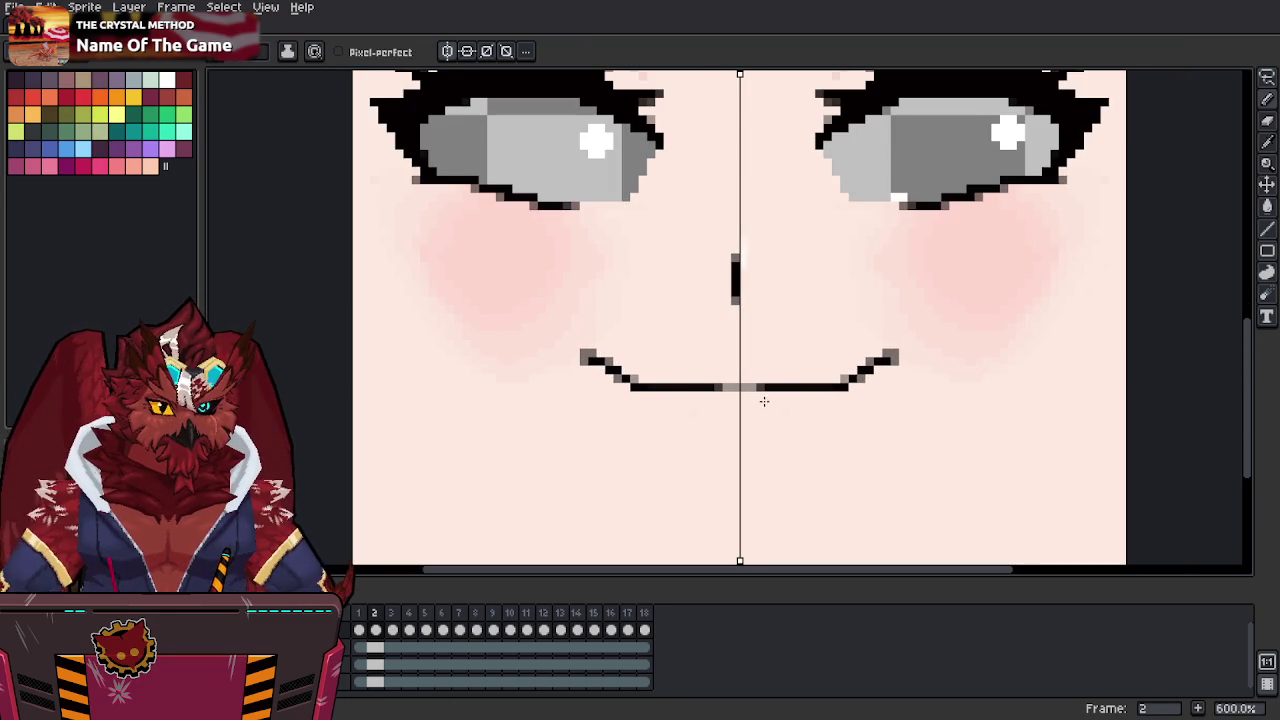
# Clean up the smile's end pixels with the sampled skin colour.
pyautogui.press('alt')
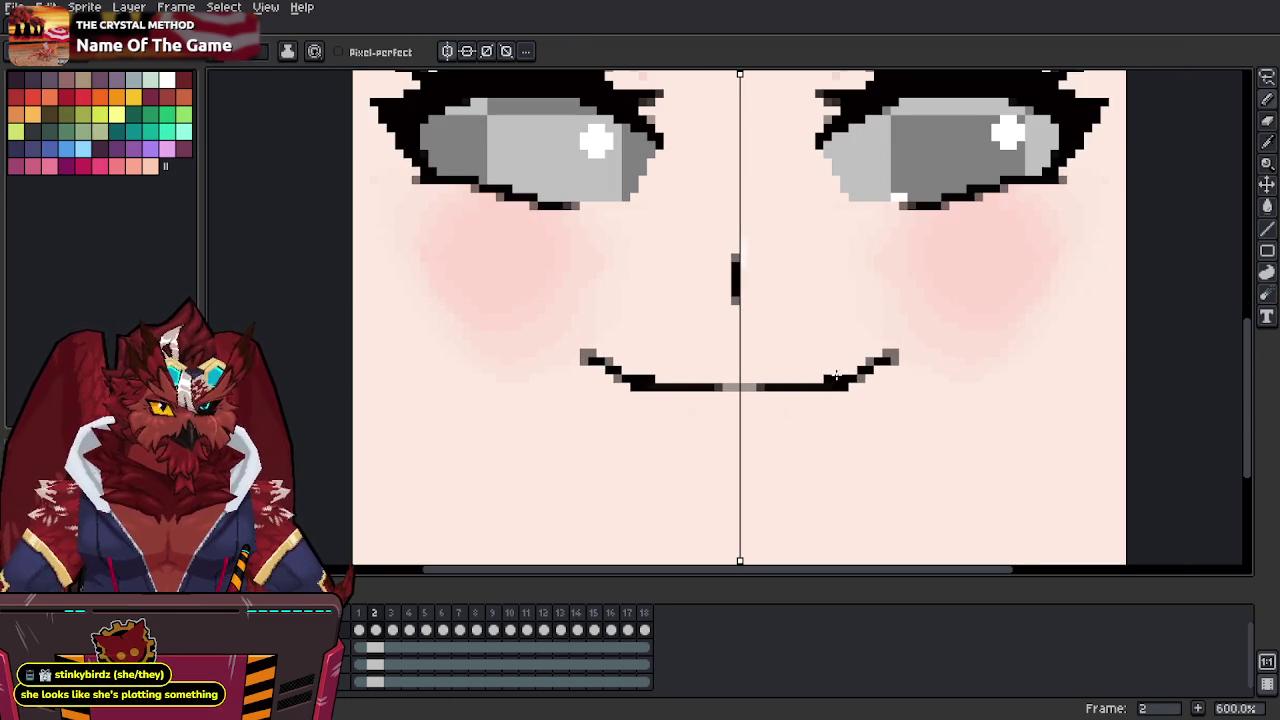
pyautogui.keyDown('alt'); pyautogui.click(850, 390); pyautogui.keyUp('alt')
pyautogui.click(834, 388)
pyautogui.click(821, 379)
pyautogui.rightClick(829, 387)
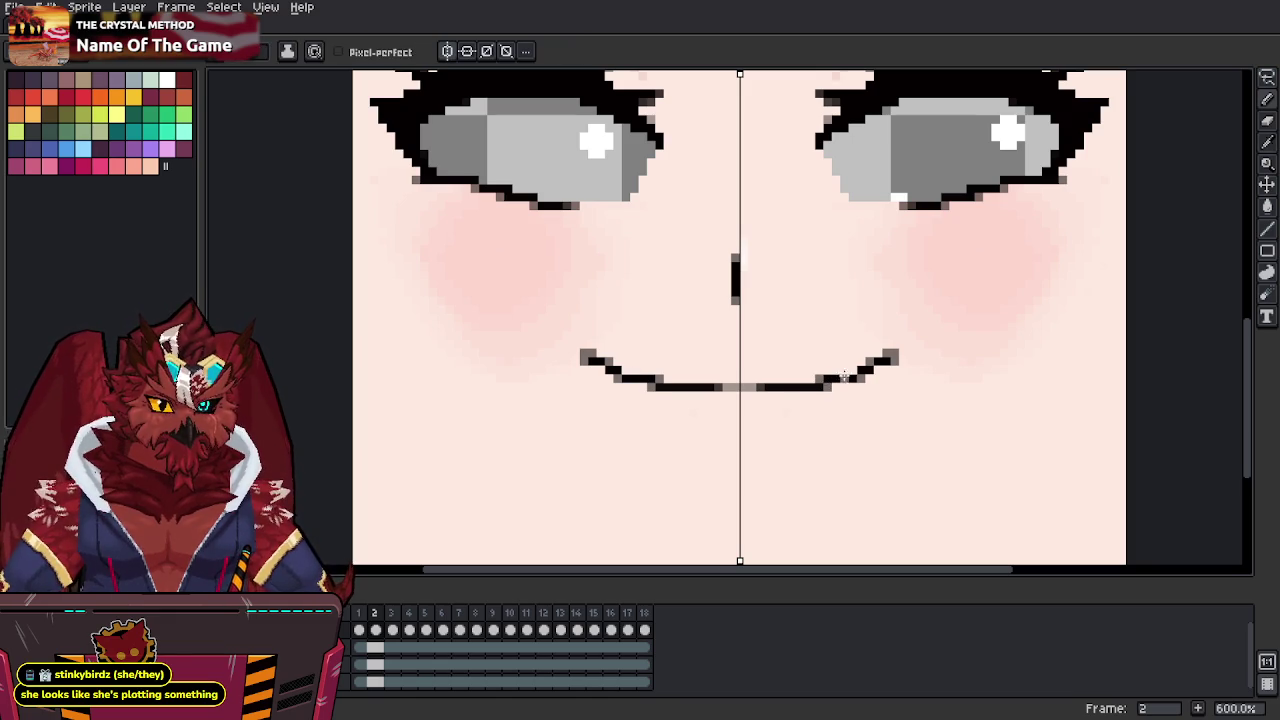
# Select both mirrored smile corners and nudge them up one pixel.
pyautogui.press('alt')
pyautogui.press('m')
pyautogui.moveTo(880, 345)
pyautogui.mouseDown()
pyautogui.moveTo(902, 368)
pyautogui.moveTo(893, 352)
pyautogui.mouseUp()
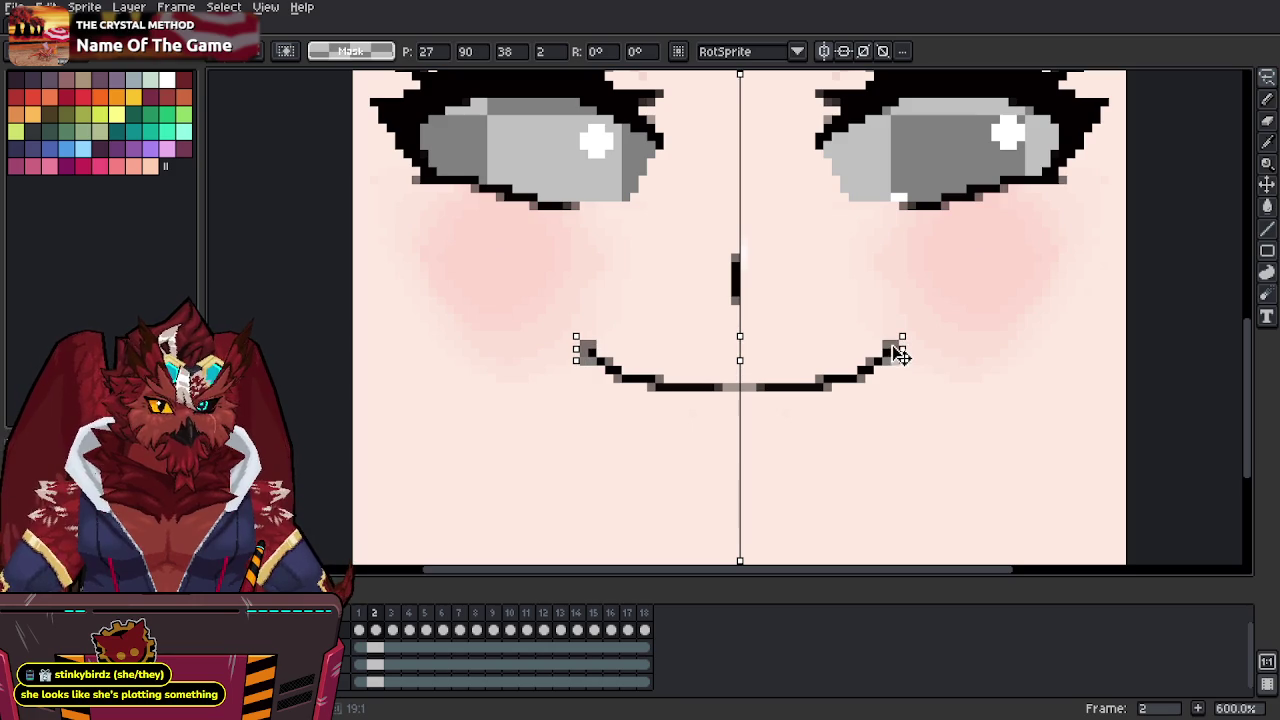
pyautogui.hotkey('ctrl', 'd')
pyautogui.press('b')
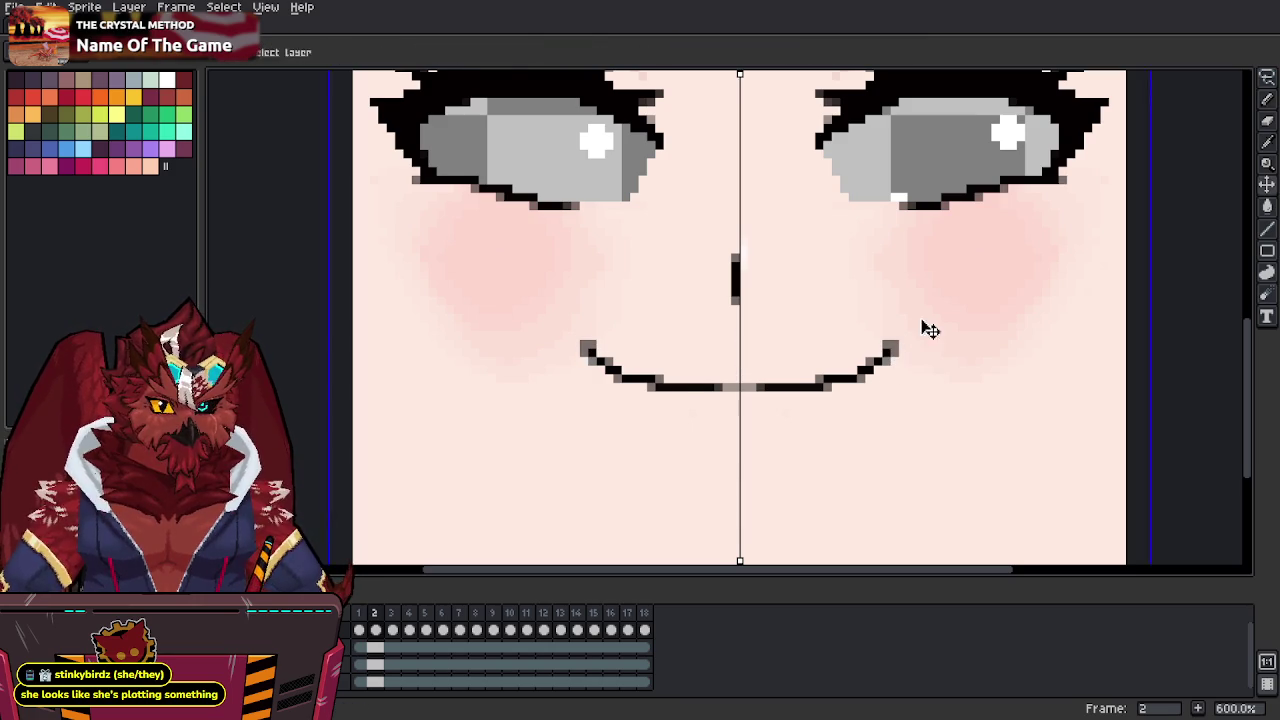
pyautogui.hotkey('ctrl', 'e')
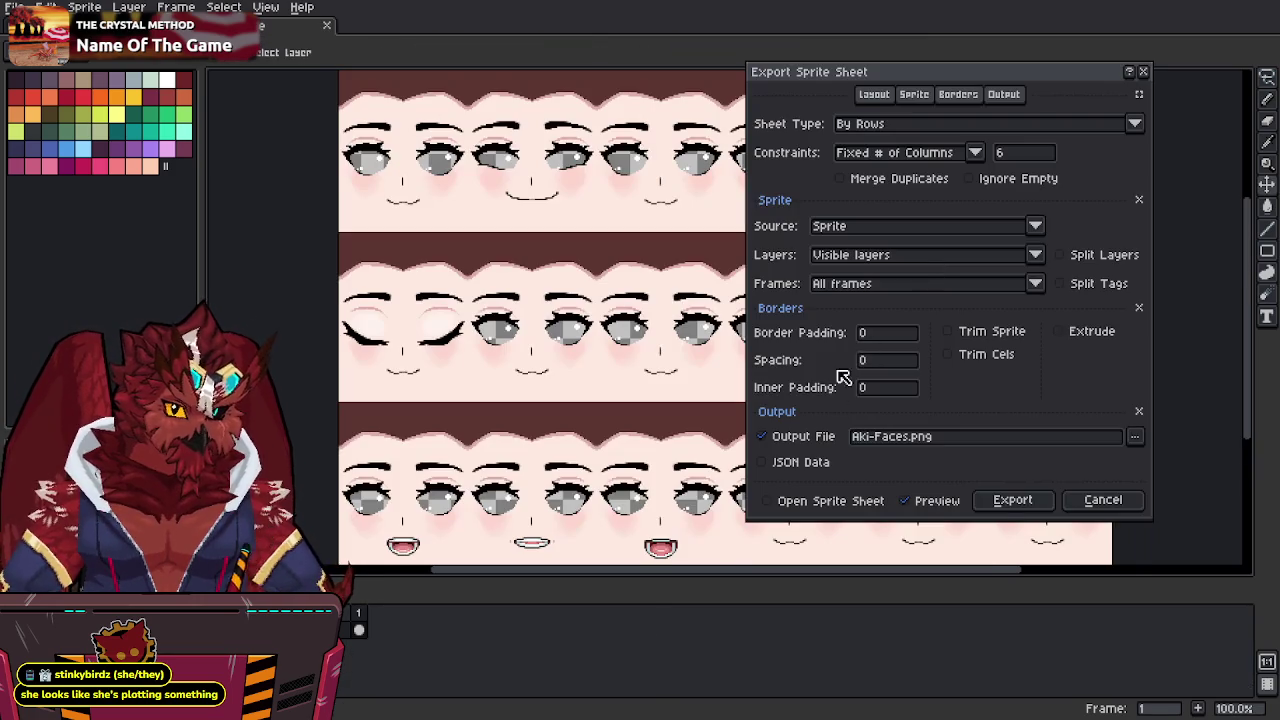
# Export the face frames as Aki-Faces.png in rows of 6 columns, then zoom out.
pyautogui.click(1008, 505)
pyautogui.press('i')
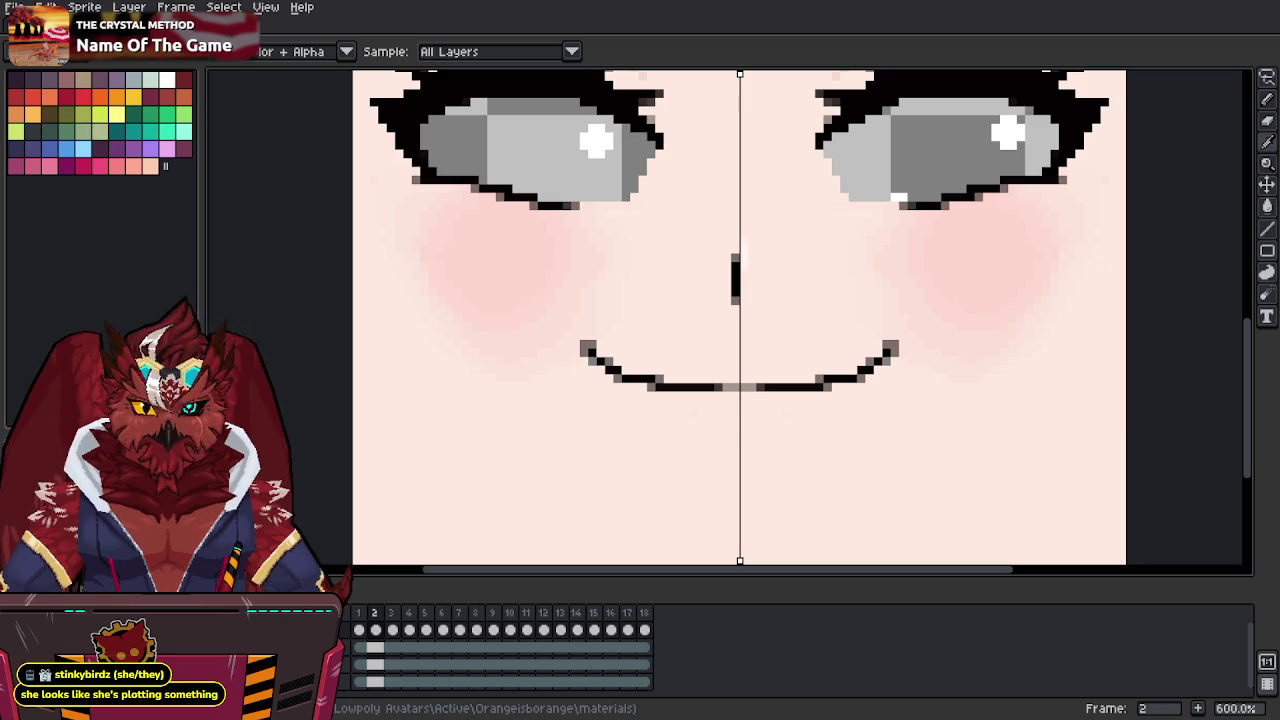
pyautogui.scroll(-4, 857, 329)
# Draw a wide open-mouth outline on frame 16 and an oval one on frame 17.
pyautogui.press('b')
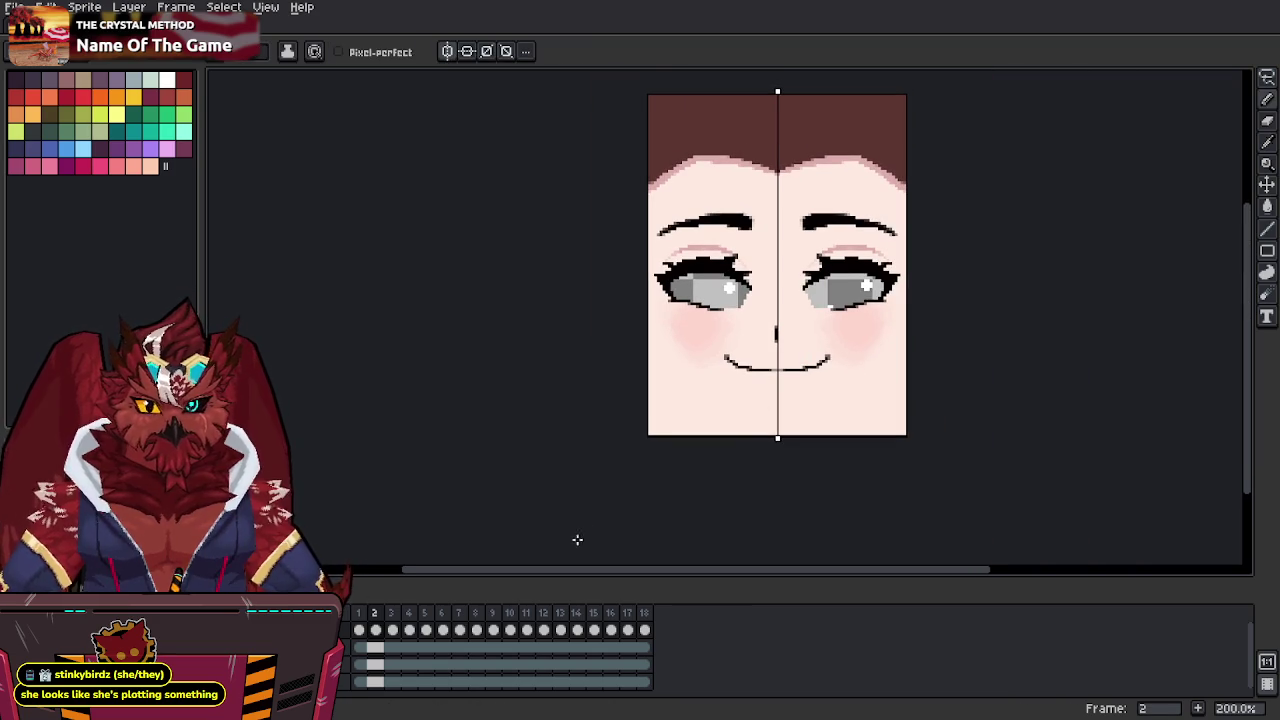
pyautogui.click(530, 613)
pyautogui.press('Return')
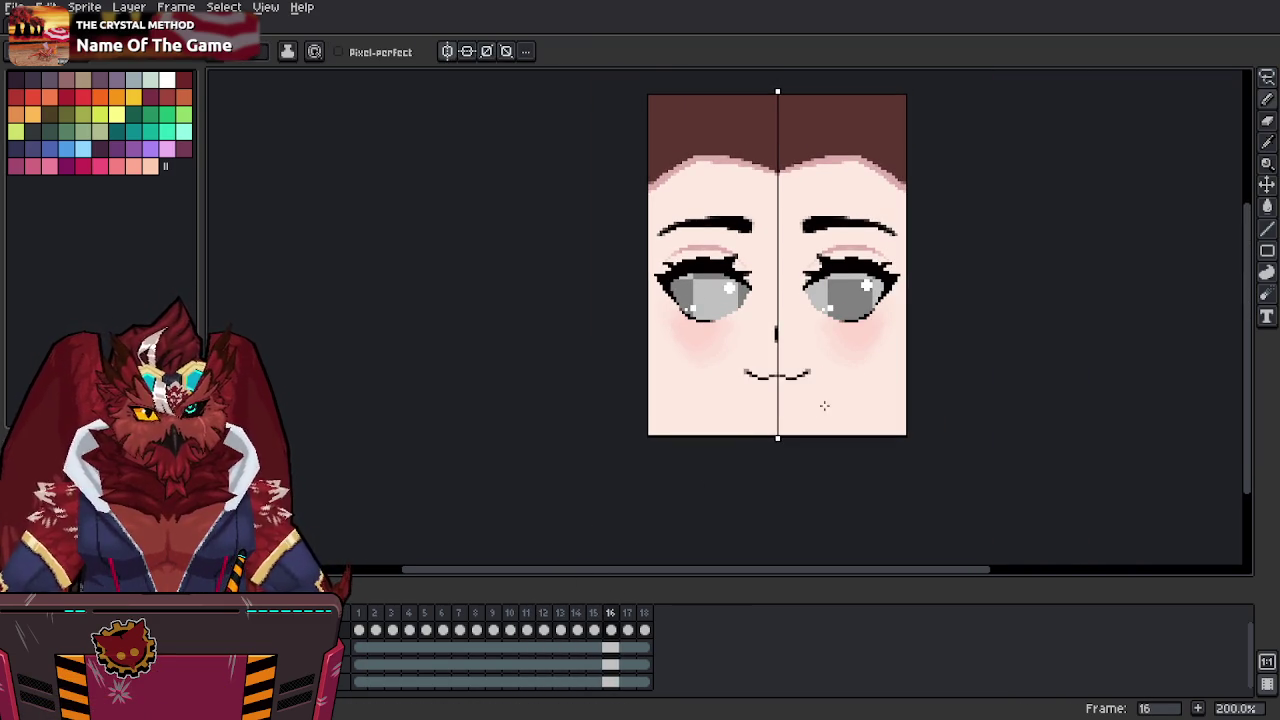
pyautogui.scroll(3, 823, 407)
pyautogui.moveTo(811, 390); pyautogui.dragTo(921, 368, button='middle')
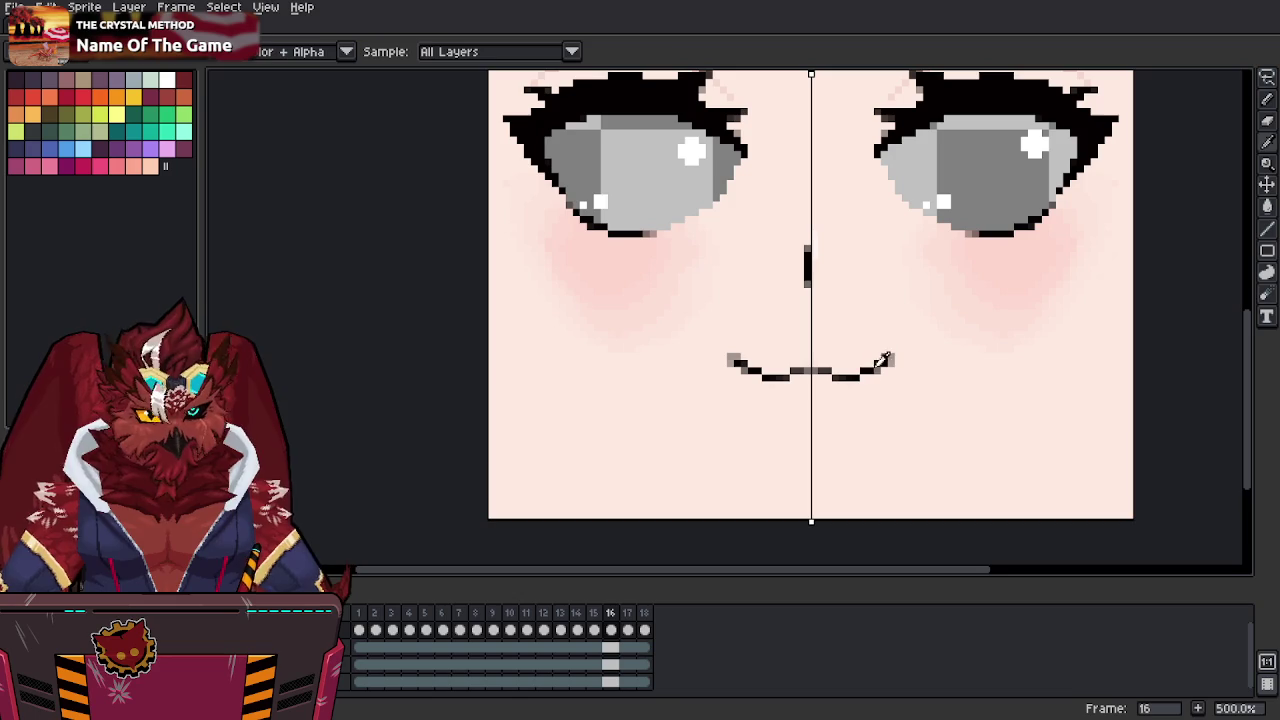
pyautogui.moveTo(847, 333); pyautogui.dragTo(831, 353, button='middle')
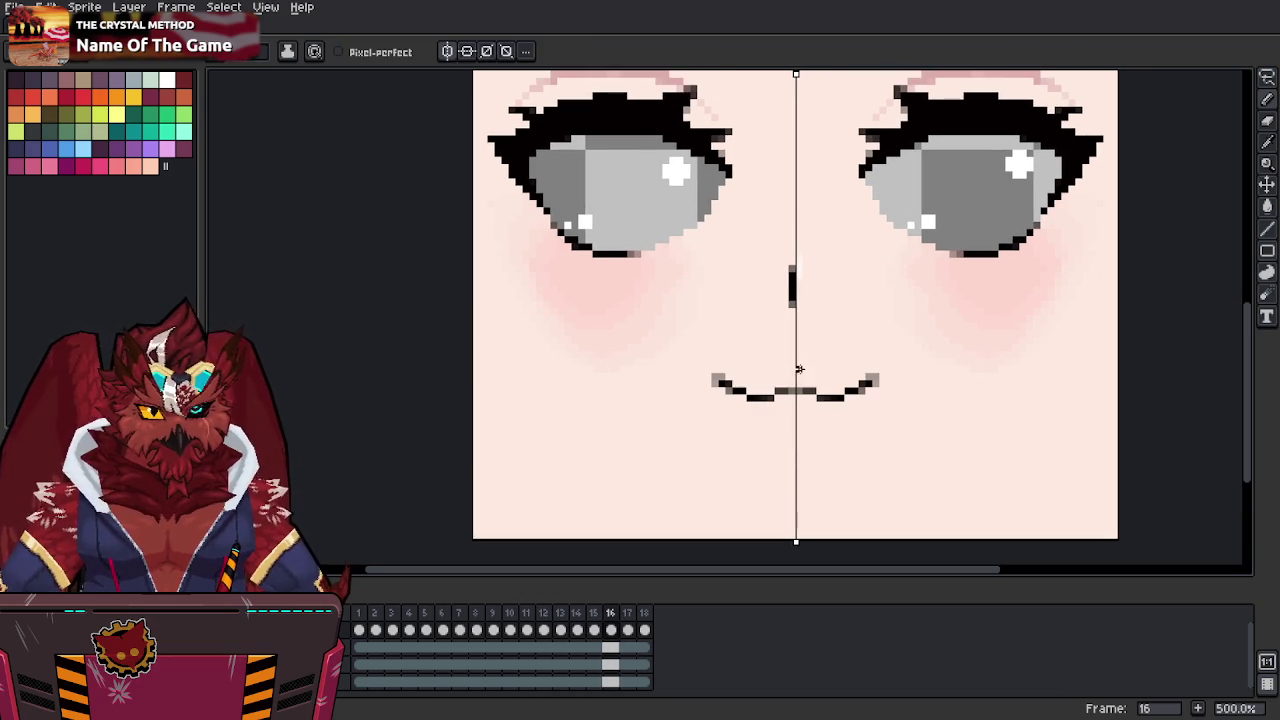
pyautogui.moveTo(798, 370)
pyautogui.mouseDown()
pyautogui.moveTo(846, 378)
pyautogui.moveTo(872, 412)
pyautogui.moveTo(861, 449)
pyautogui.moveTo(798, 466)
pyautogui.mouseUp()
pyautogui.press('Right')
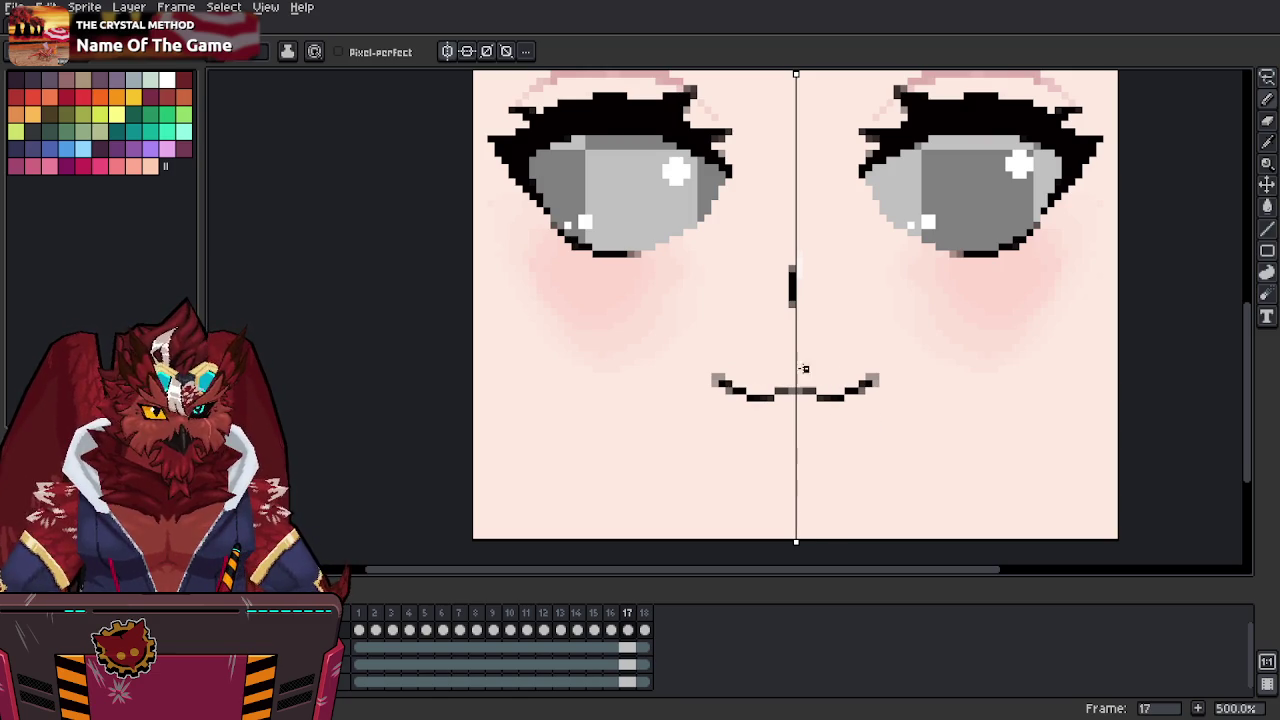
pyautogui.moveTo(798, 362)
pyautogui.mouseDown()
pyautogui.moveTo(830, 382)
pyautogui.moveTo(826, 440)
pyautogui.moveTo(798, 450)
pyautogui.mouseUp()
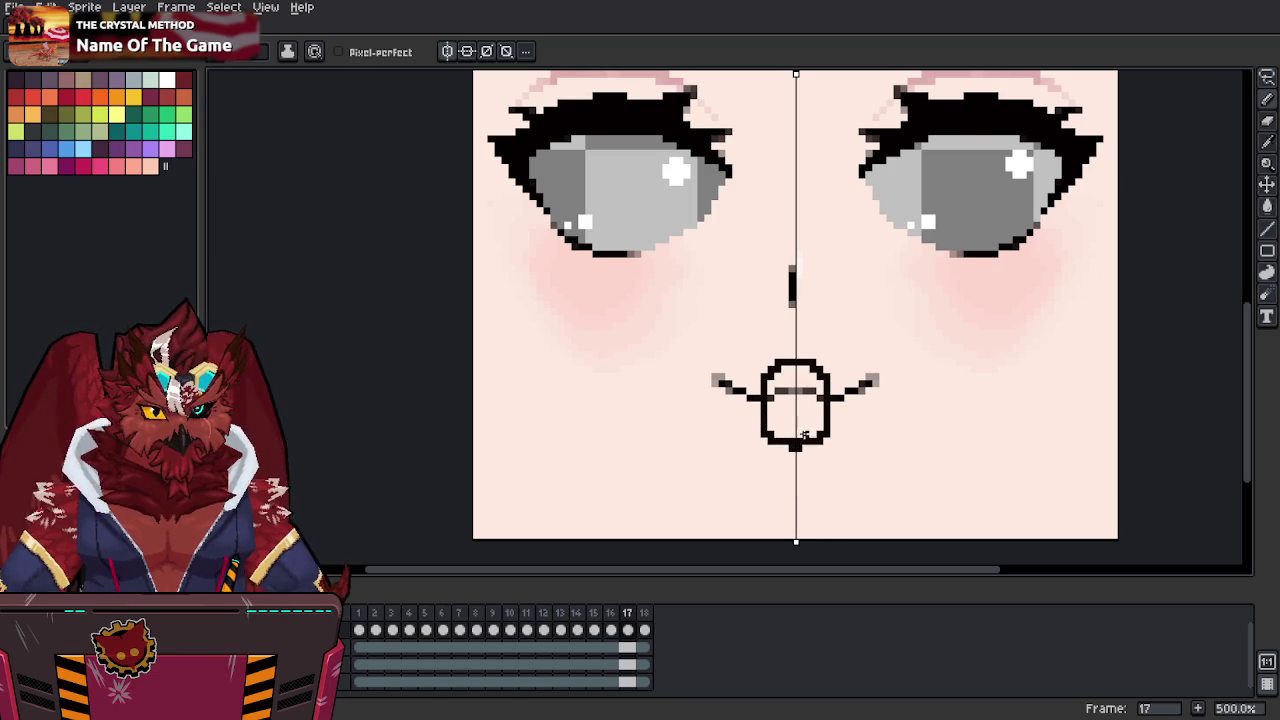
# Outline a grin with flat top and bottom lines on frame 18.
pyautogui.press('Left')
pyautogui.press('Left')
pyautogui.press('Left')
pyautogui.press('Right')
pyautogui.press('Left')
pyautogui.press('Right')
pyautogui.press('Right')
pyautogui.press('Right')
pyautogui.press('Right')
pyautogui.moveTo(878, 369); pyautogui.dragTo(797, 369)
pyautogui.moveTo(882, 373)
pyautogui.mouseDown()
pyautogui.moveTo(894, 384)
pyautogui.moveTo(797, 418)
pyautogui.mouseUp()
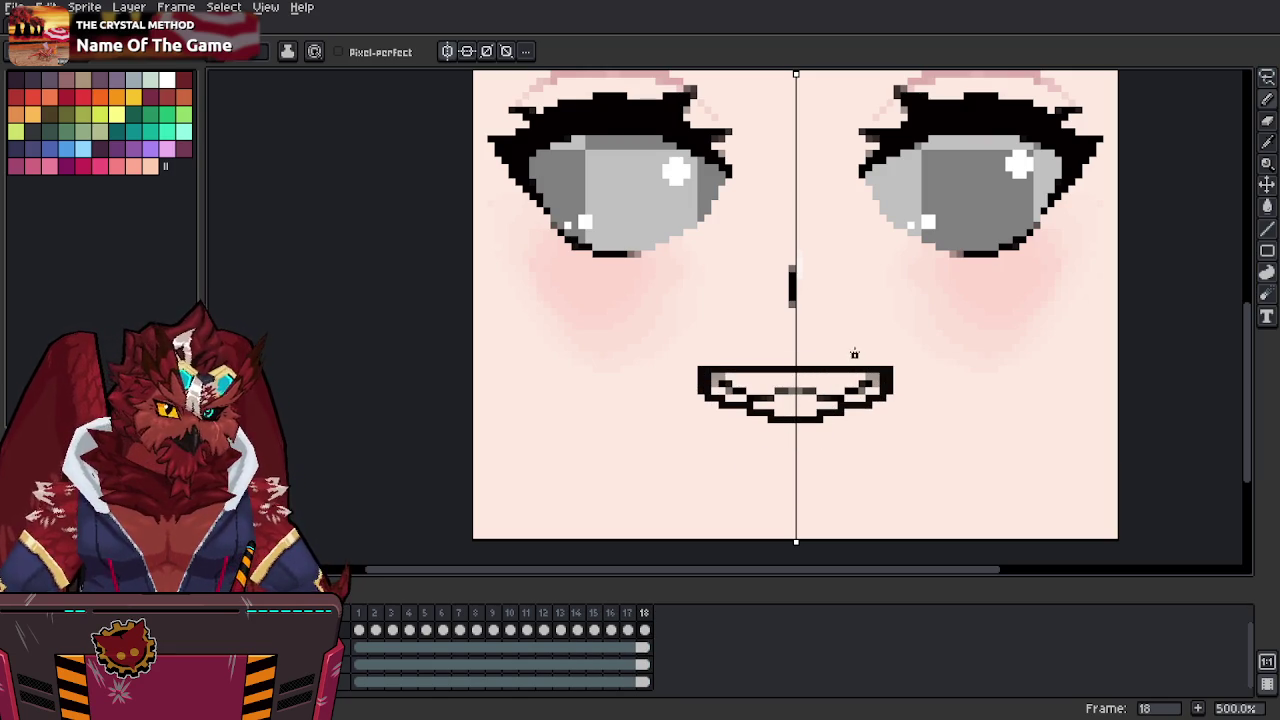
pyautogui.hotkey('ctrl', 'z')
pyautogui.moveTo(828, 411); pyautogui.dragTo(797, 411)
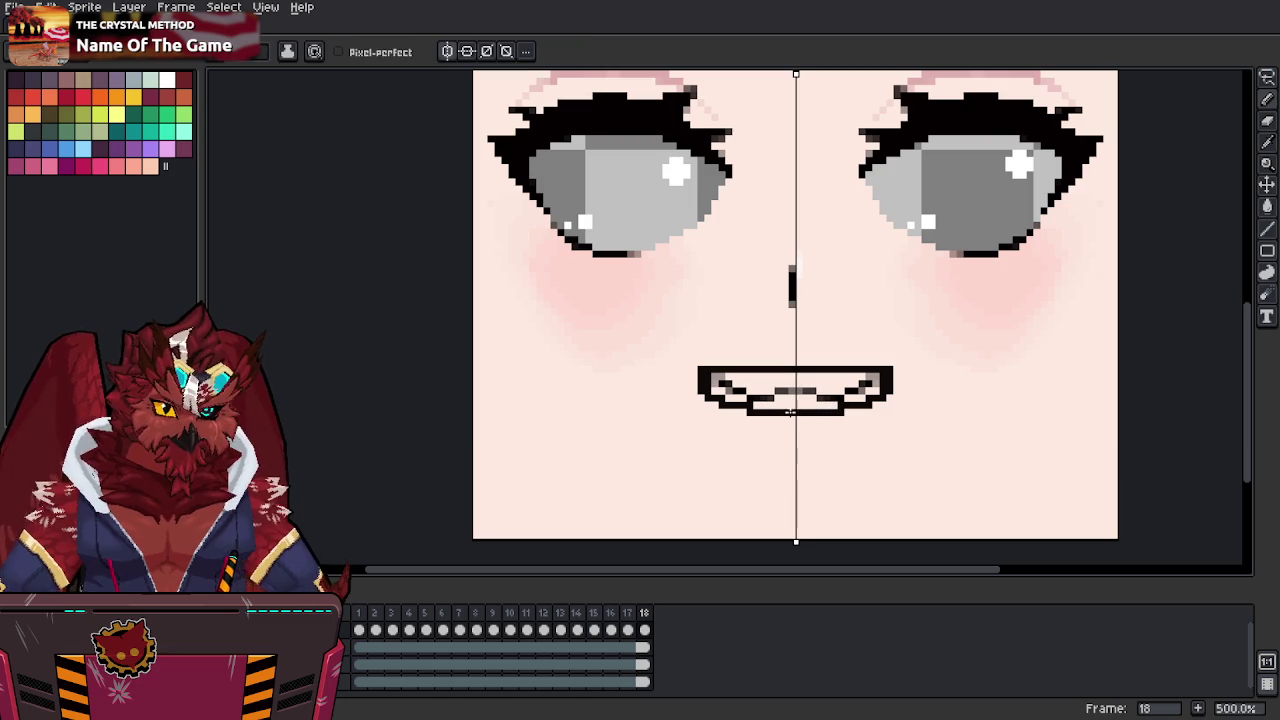
# Fill frame 18's grin with white teeth sampled from the eye highlight, then return to frame 16.
pyautogui.keyDown('alt'); pyautogui.click(928, 220); pyautogui.keyUp('alt')
pyautogui.moveTo(876, 377)
pyautogui.mouseDown()
pyautogui.moveTo(806, 378)
pyautogui.moveTo(790, 395)
pyautogui.moveTo(830, 405)
pyautogui.moveTo(870, 386)
pyautogui.moveTo(842, 384)
pyautogui.mouseUp()
pyautogui.press('Left')
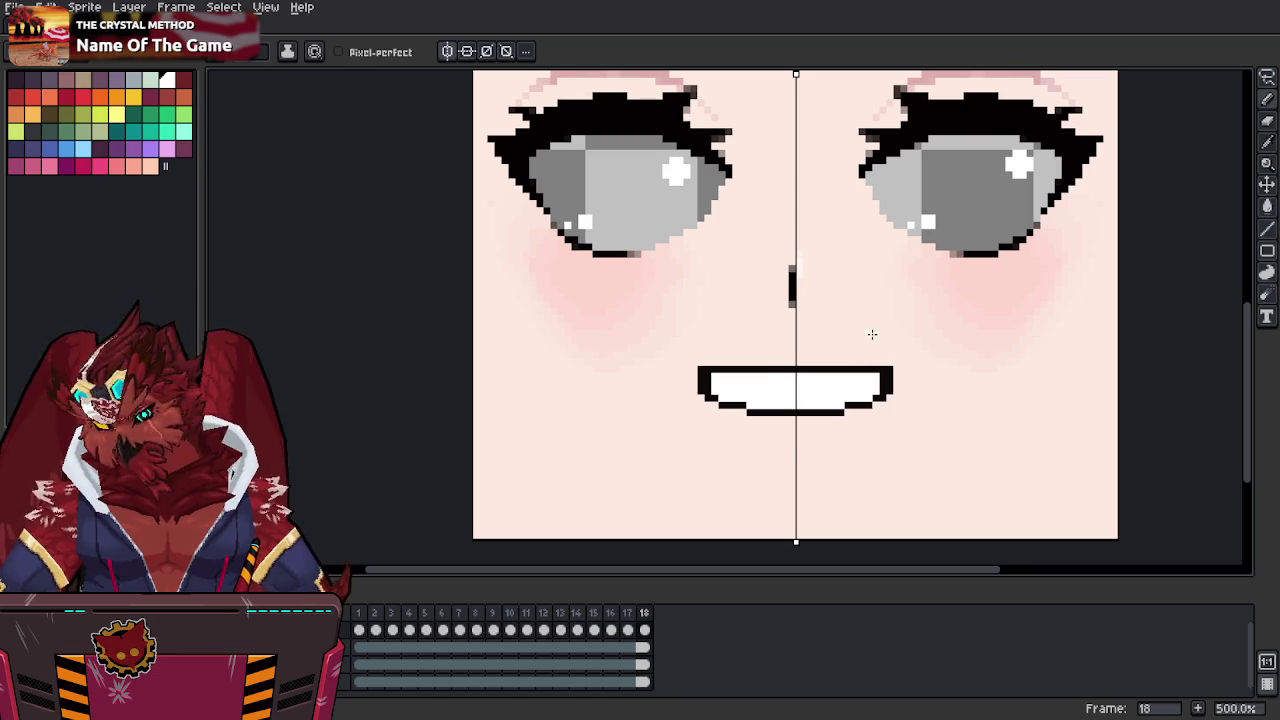
pyautogui.press('Left')
pyautogui.press('Left')
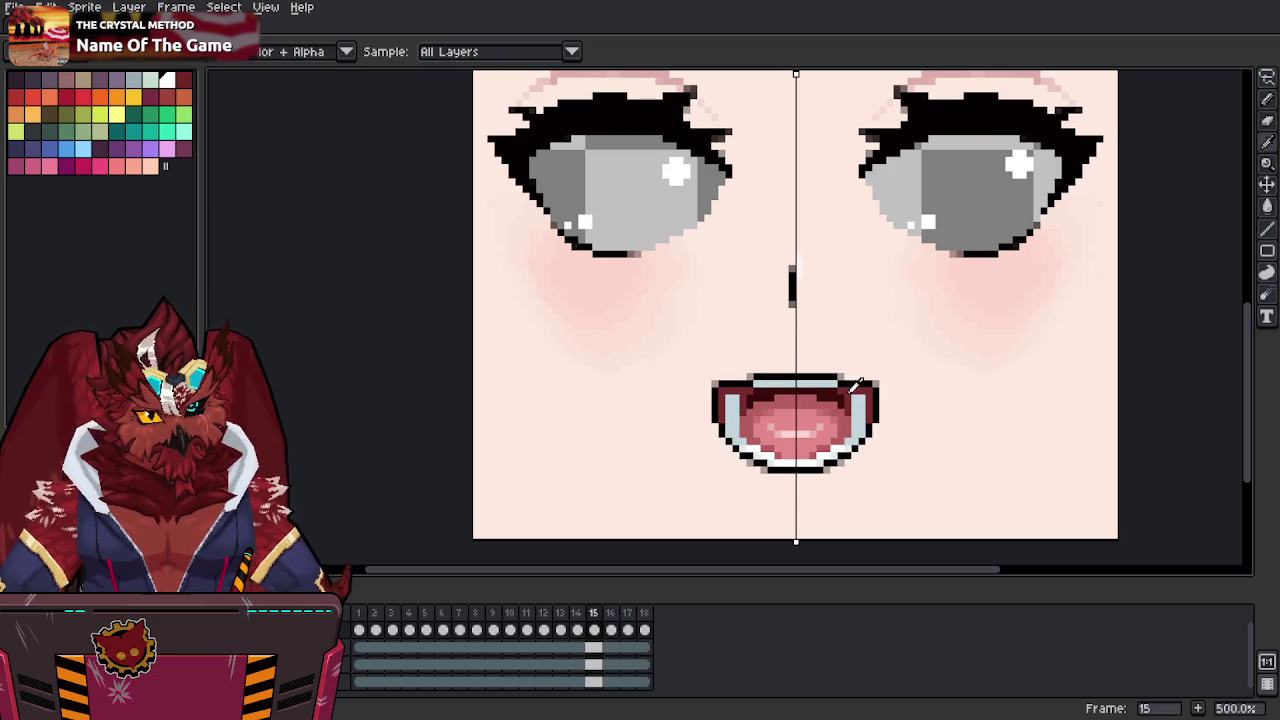
pyautogui.press('Right')
# Paint frame 16's mouth dark red and reshape its corners and lower edges.
pyautogui.moveTo(815, 376)
pyautogui.mouseDown()
pyautogui.moveTo(800, 406)
pyautogui.moveTo(828, 382)
pyautogui.moveTo(800, 384)
pyautogui.moveTo(858, 392)
pyautogui.moveTo(862, 440)
pyautogui.moveTo(822, 456)
pyautogui.moveTo(803, 410)
pyautogui.moveTo(840, 450)
pyautogui.moveTo(855, 432)
pyautogui.moveTo(824, 440)
pyautogui.moveTo(872, 377)
pyautogui.mouseUp()
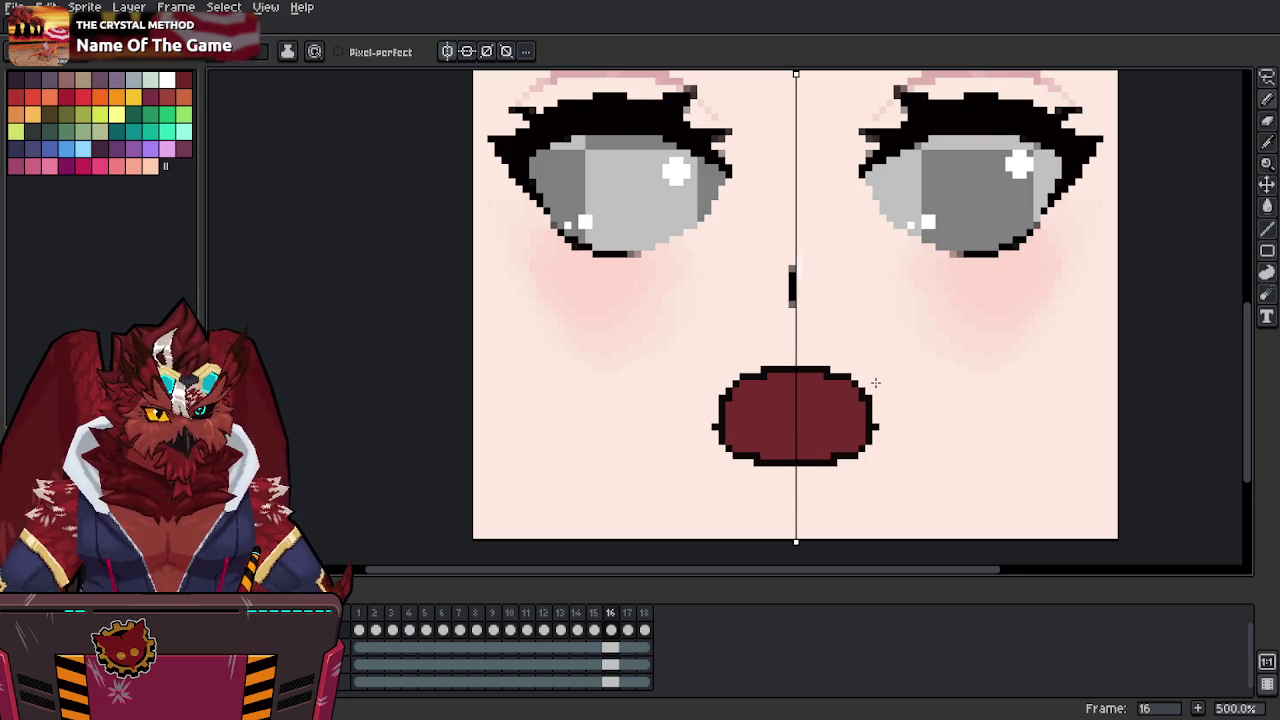
pyautogui.moveTo(833, 364); pyautogui.dragTo(838, 371)
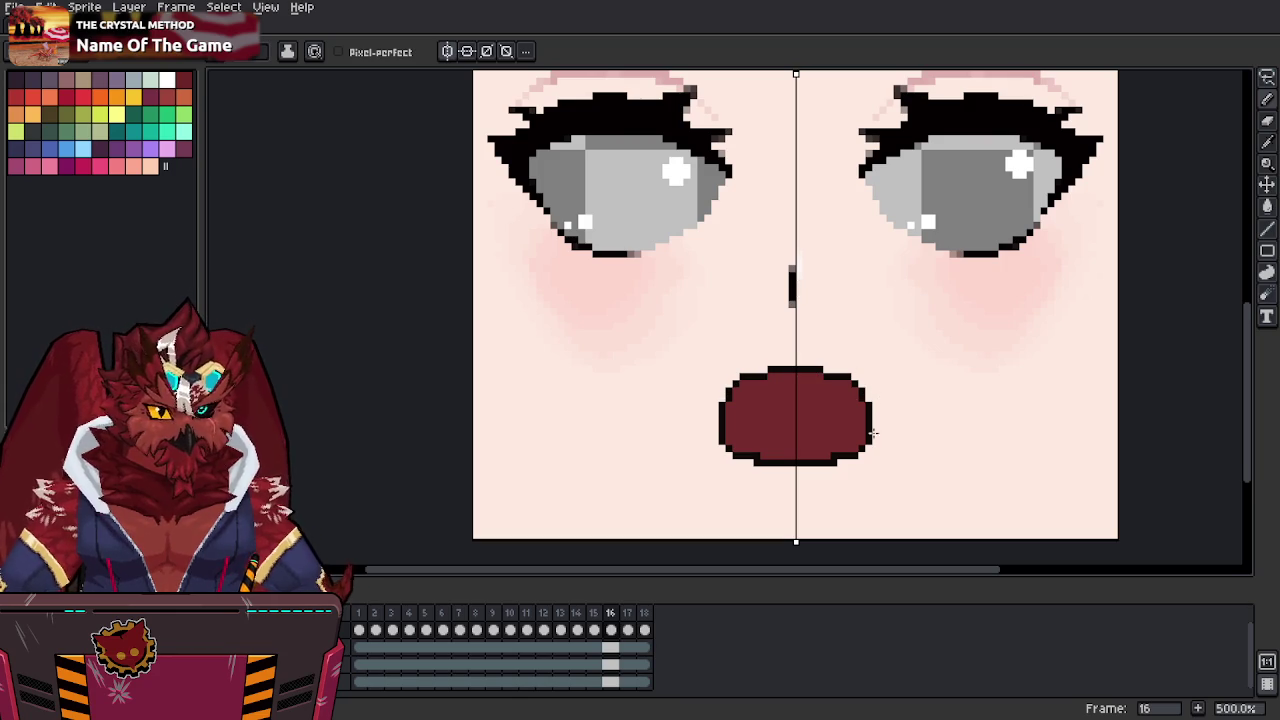
pyautogui.keyDown('alt'); pyautogui.click(840, 452); pyautogui.keyUp('alt')
pyautogui.click(835, 455)
pyautogui.keyDown('alt'); pyautogui.click(845, 455); pyautogui.keyUp('alt')
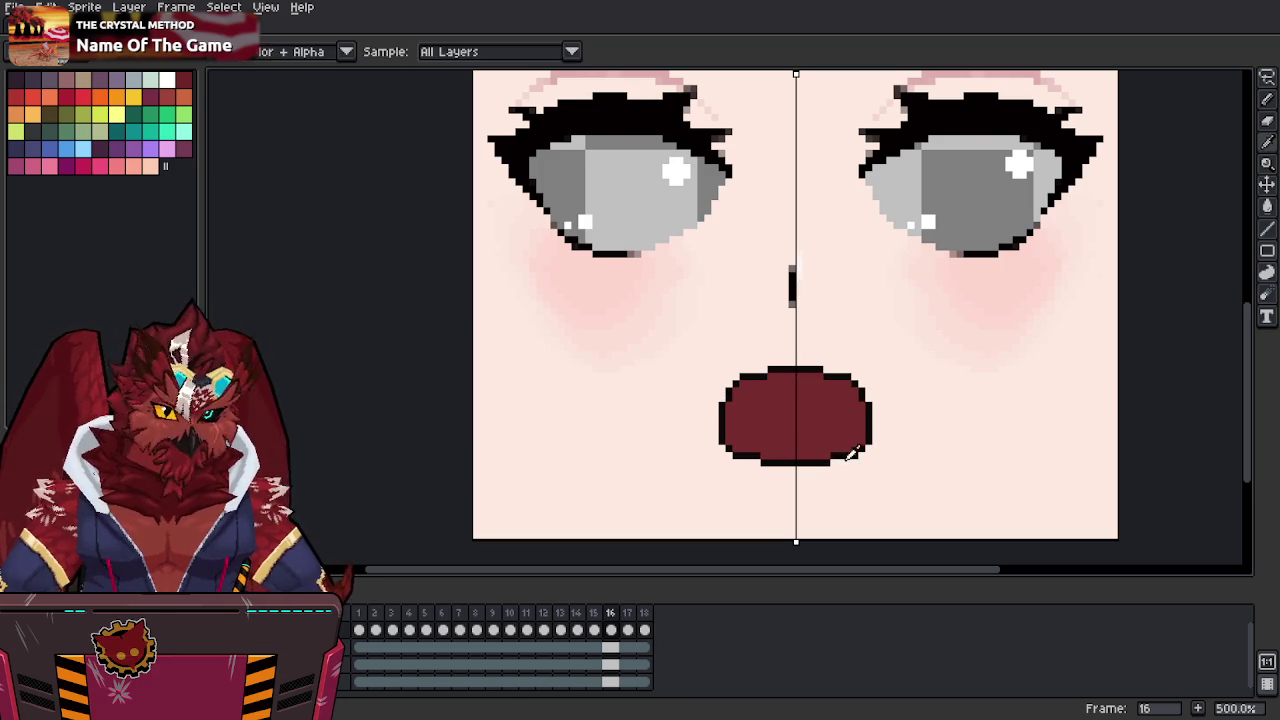
pyautogui.click(855, 447)
pyautogui.click(861, 435)
pyautogui.keyDown('alt'); pyautogui.click(871, 449); pyautogui.keyUp('alt')
pyautogui.click(872, 435)
pyautogui.keyDown('alt'); pyautogui.click(862, 440); pyautogui.keyUp('alt')
pyautogui.click(856, 448)
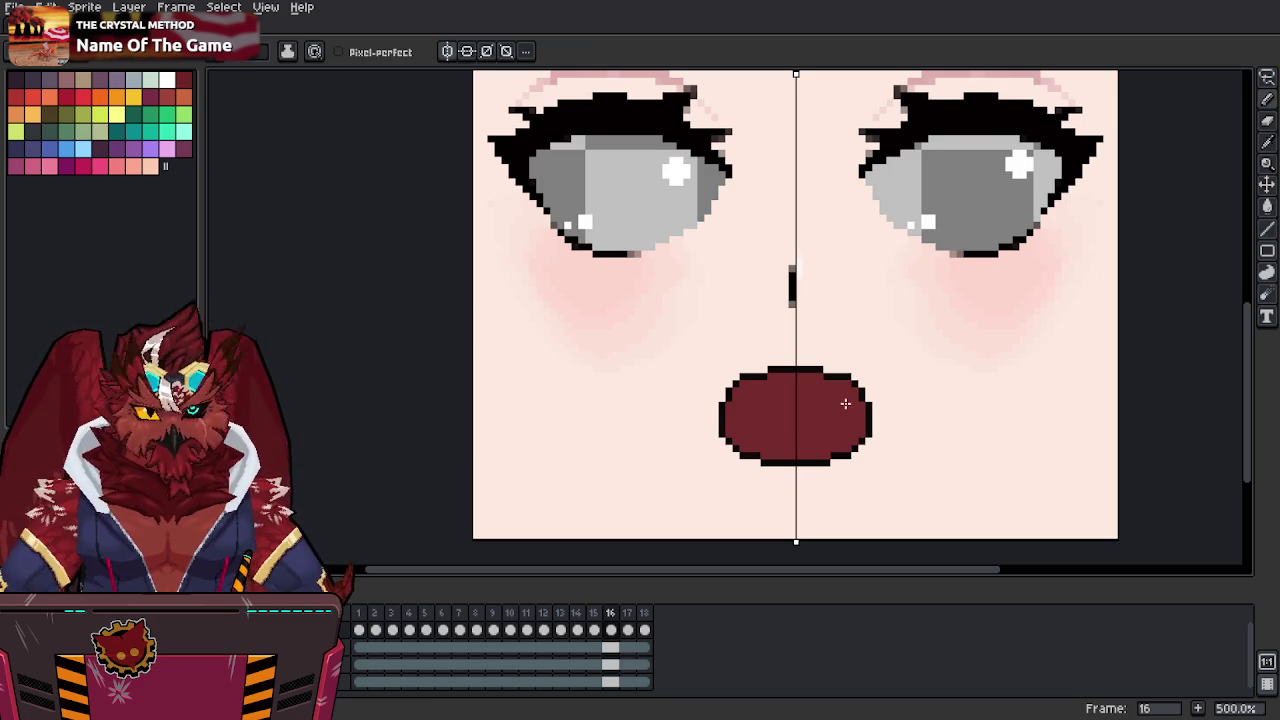
# Outline a darker throat inside the mouth and bucket-fill it dark red.
pyautogui.press(',')
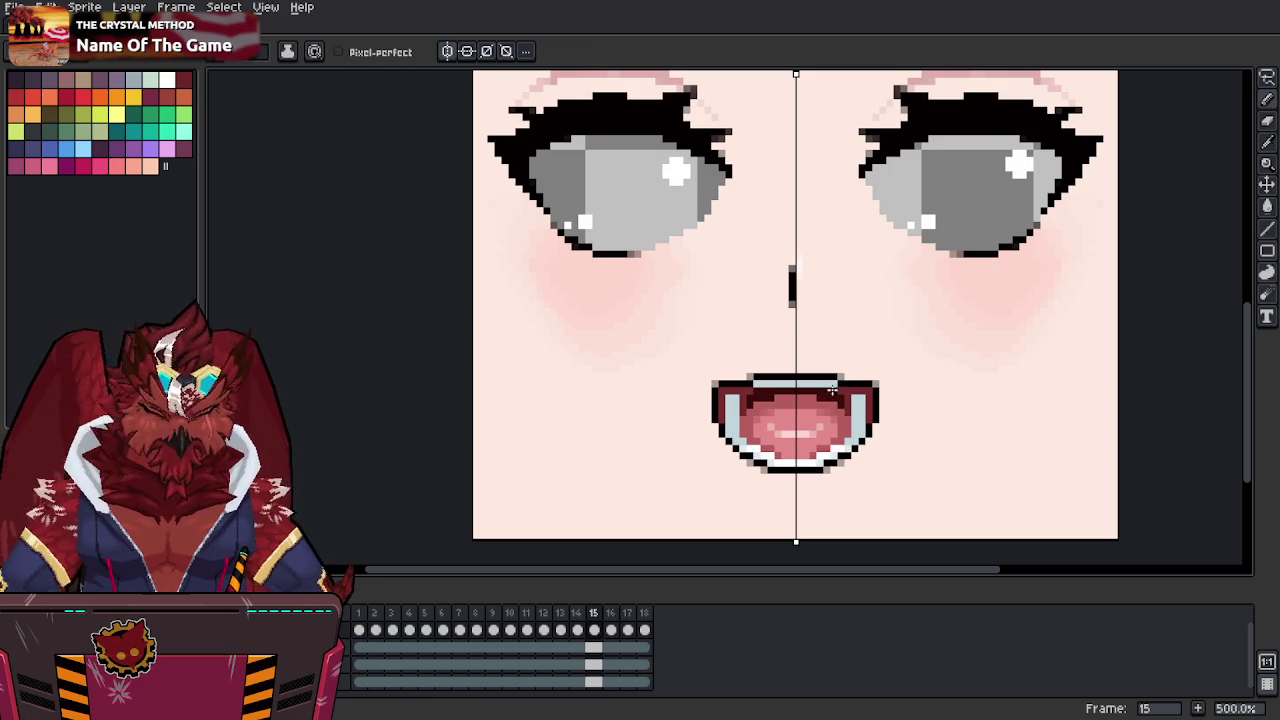
pyautogui.press('.')
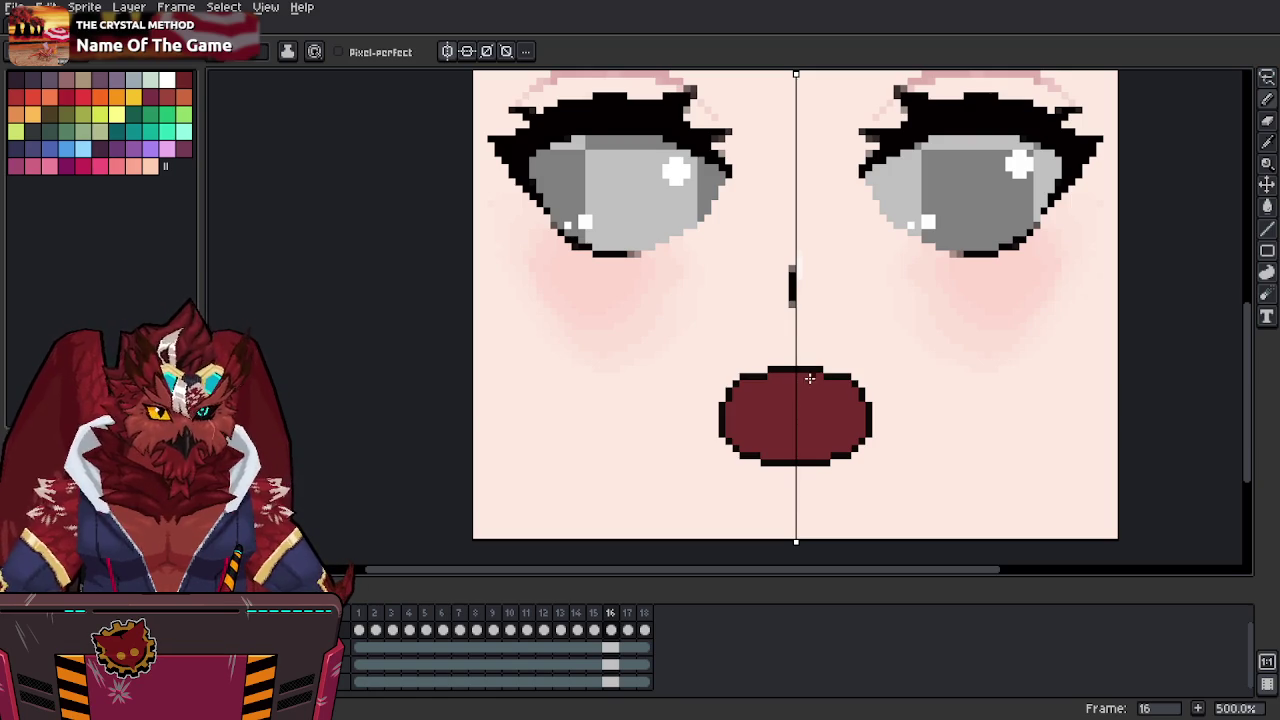
pyautogui.press(',')
pyautogui.press('.')
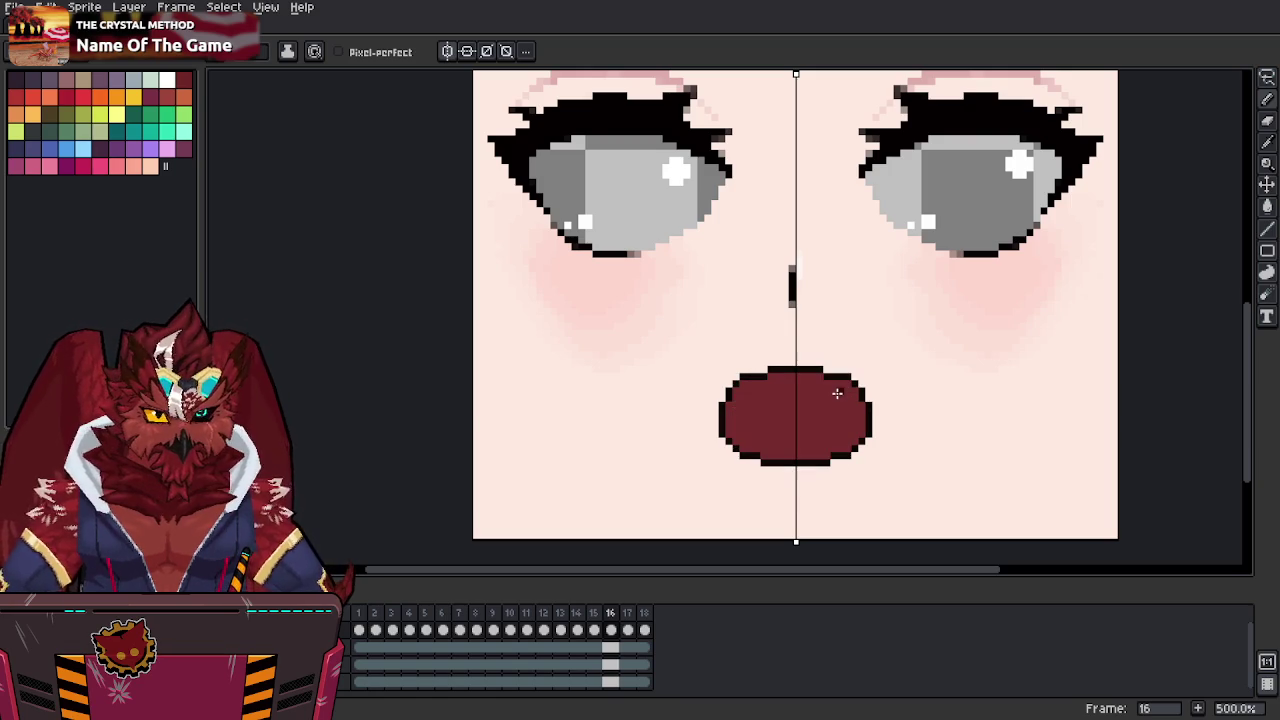
pyautogui.moveTo(813, 374)
pyautogui.mouseDown()
pyautogui.moveTo(829, 432)
pyautogui.moveTo(790, 445)
pyautogui.mouseUp()
pyautogui.press('g')
pyautogui.click(814, 415)
pyautogui.press('b')
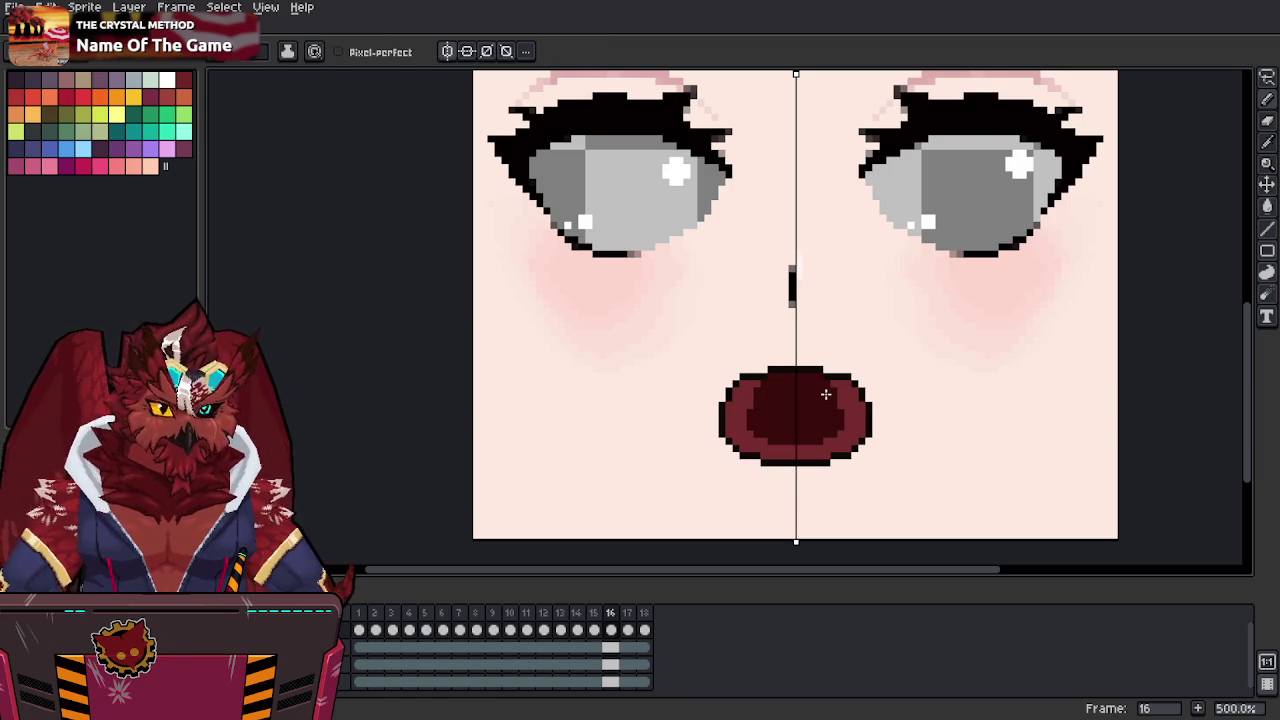
# Draw a pink tongue arch inside the mouth, comparing against frame 15.
pyautogui.press(',')
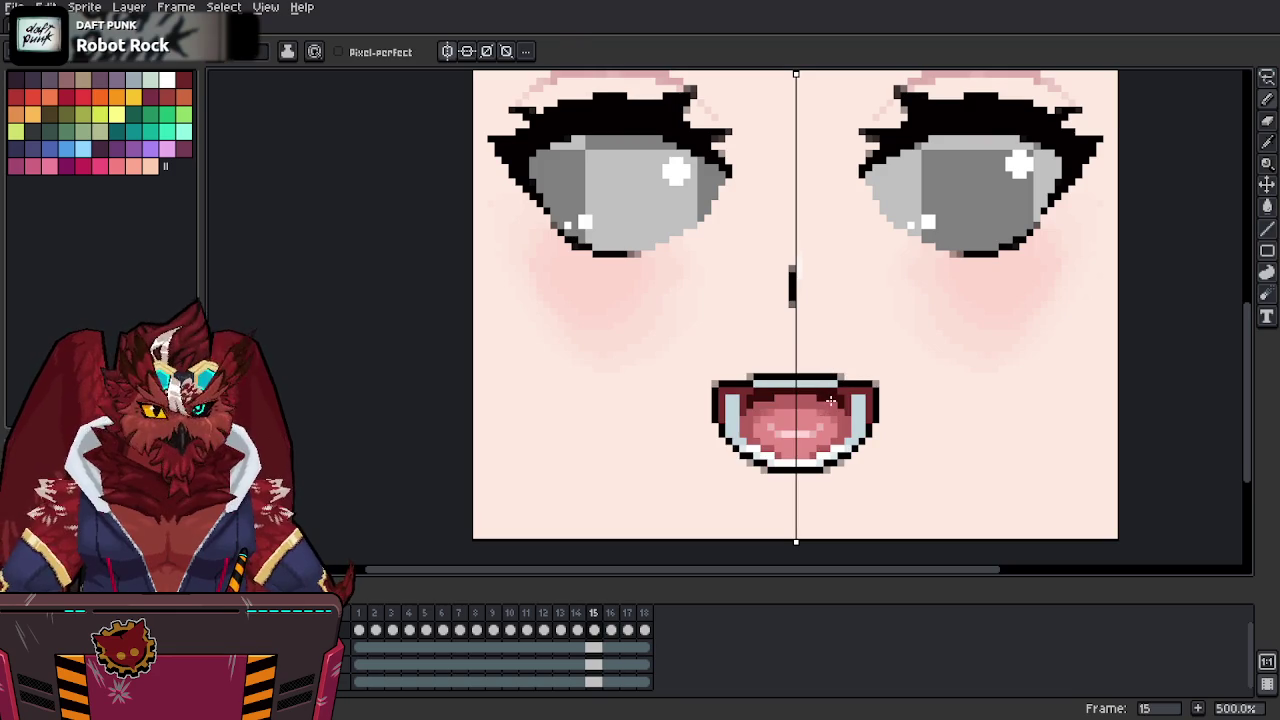
pyautogui.press('.')
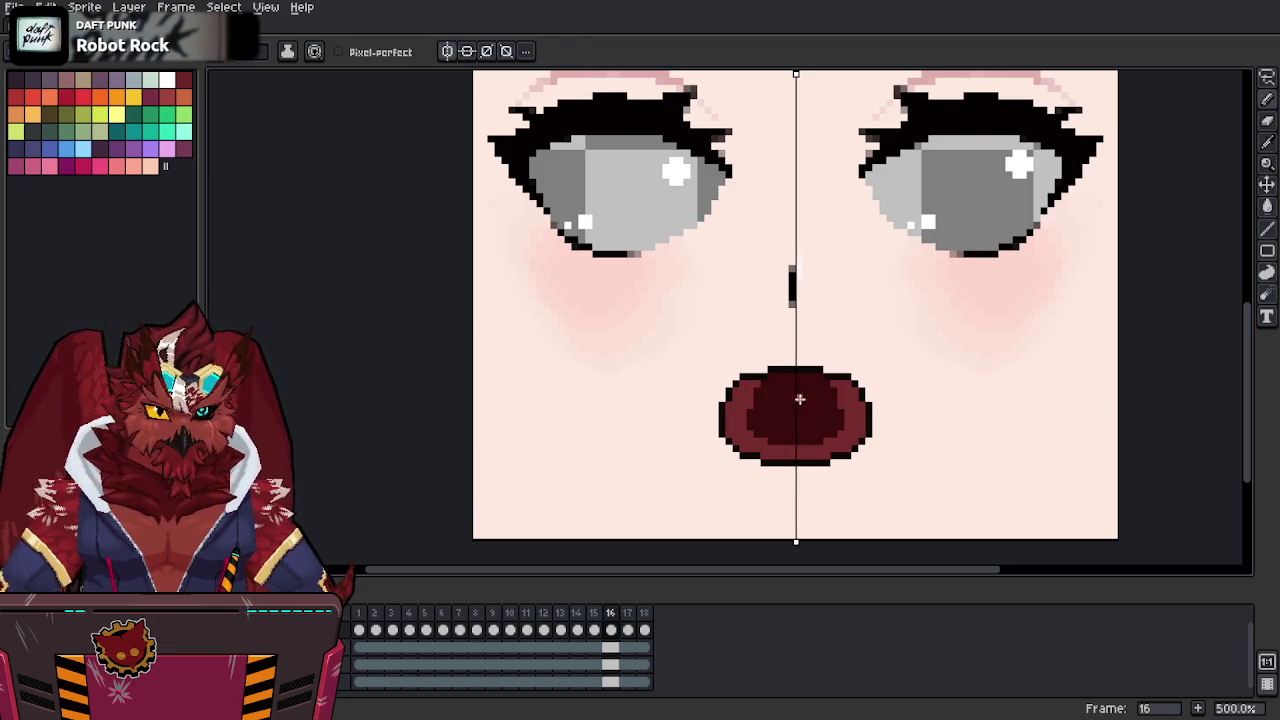
pyautogui.moveTo(796, 399)
pyautogui.mouseDown()
pyautogui.moveTo(844, 447)
pyautogui.moveTo(821, 401)
pyautogui.moveTo(841, 428)
pyautogui.mouseUp()
pyautogui.press(',')
pyautogui.press('.')
pyautogui.press(',')
pyautogui.press('.')
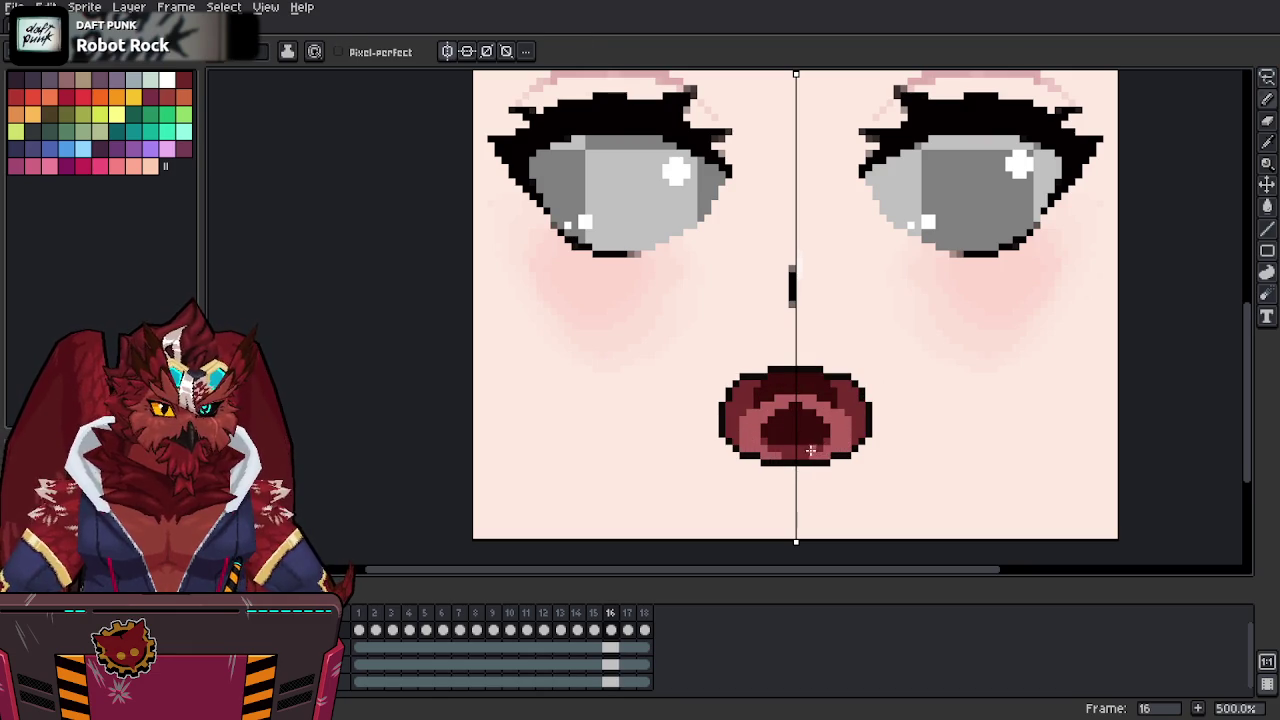
# Fill the mouth interior pink and add light pixels at both mouth corners.
pyautogui.press('g')
pyautogui.click(815, 440)
pyautogui.press('b')
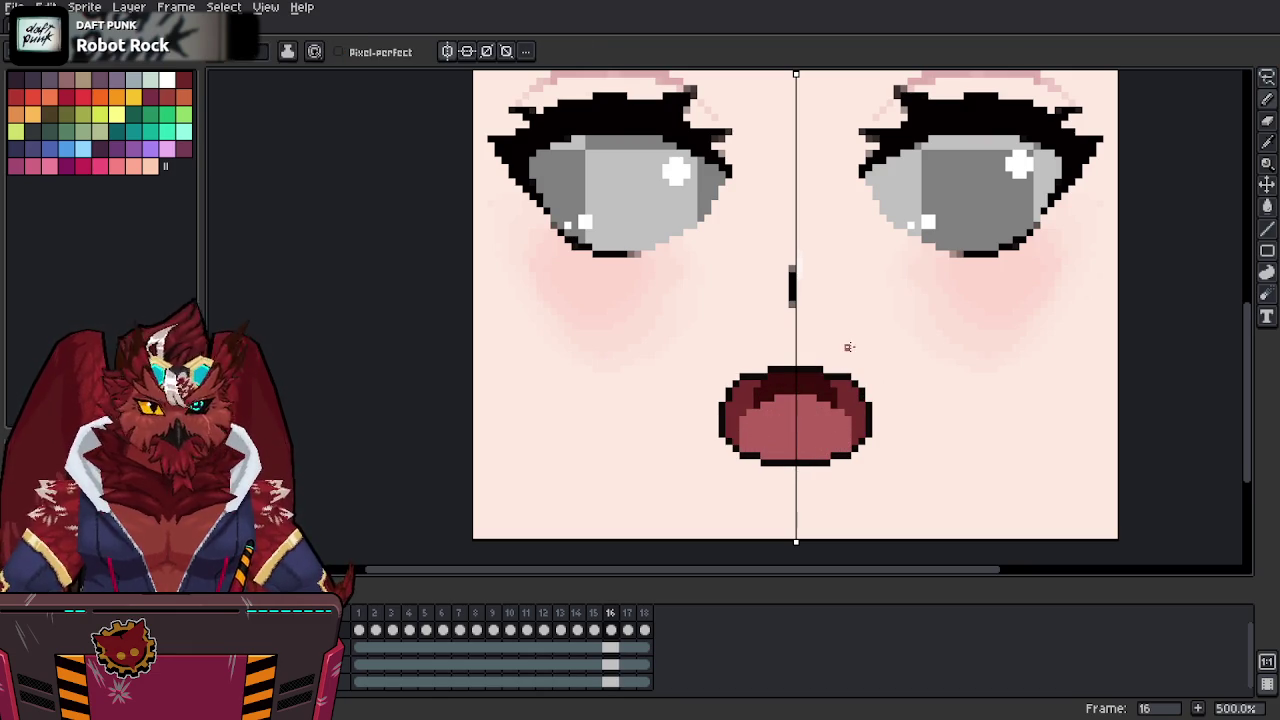
pyautogui.press(',')
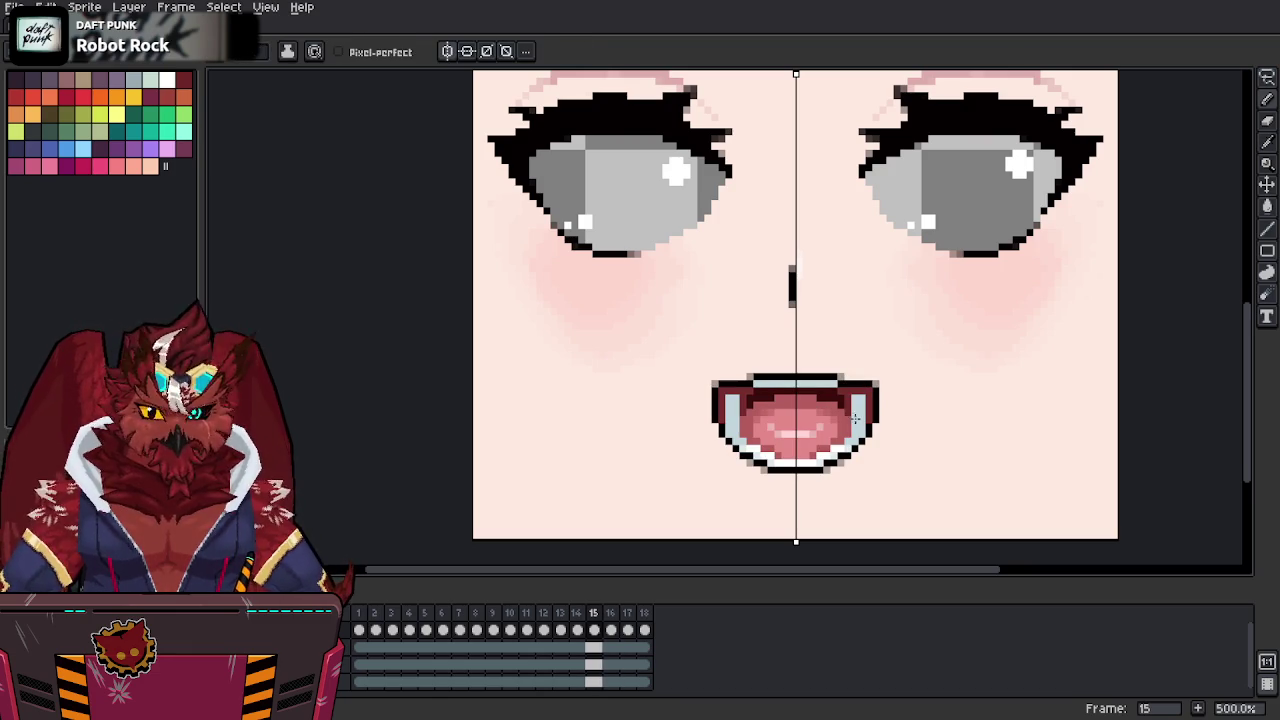
pyautogui.press('.')
pyautogui.moveTo(853, 404)
pyautogui.mouseDown()
pyautogui.moveTo(858, 418)
pyautogui.moveTo(824, 455)
pyautogui.moveTo(807, 447)
pyautogui.mouseUp()
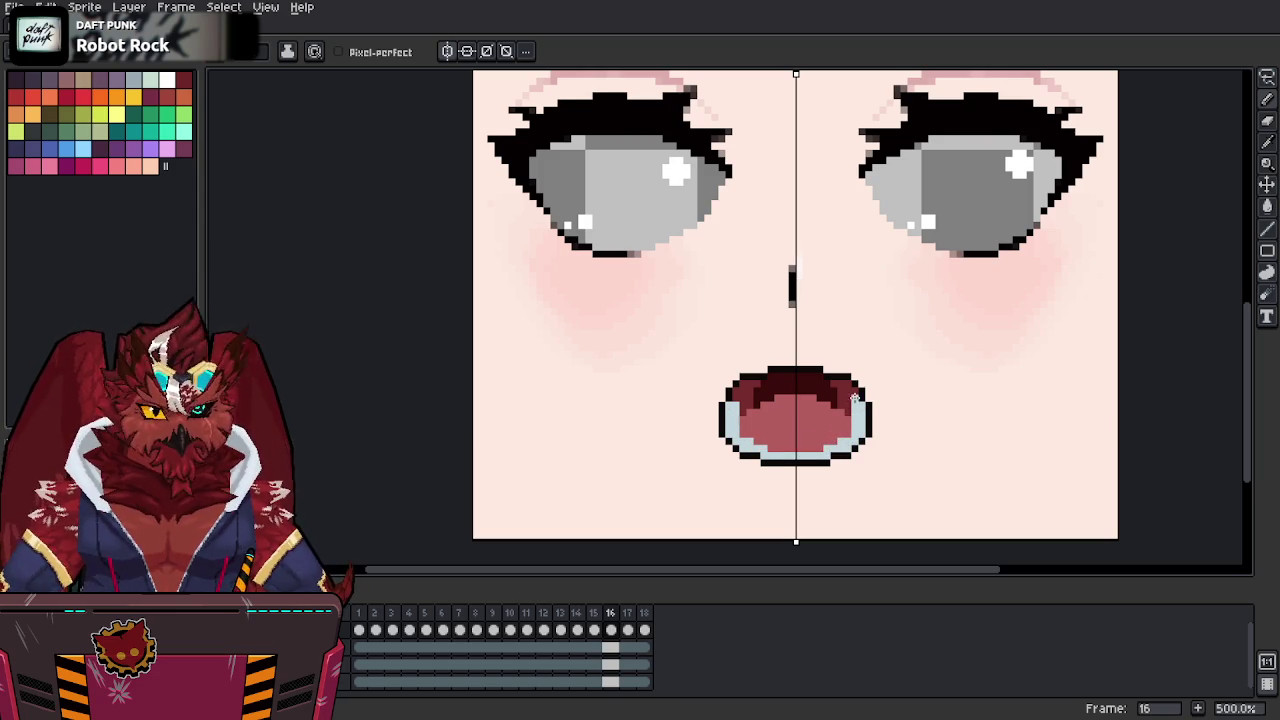
# Pencil a near-white teeth line along the mouth's bottom inner edge.
pyautogui.press(',')
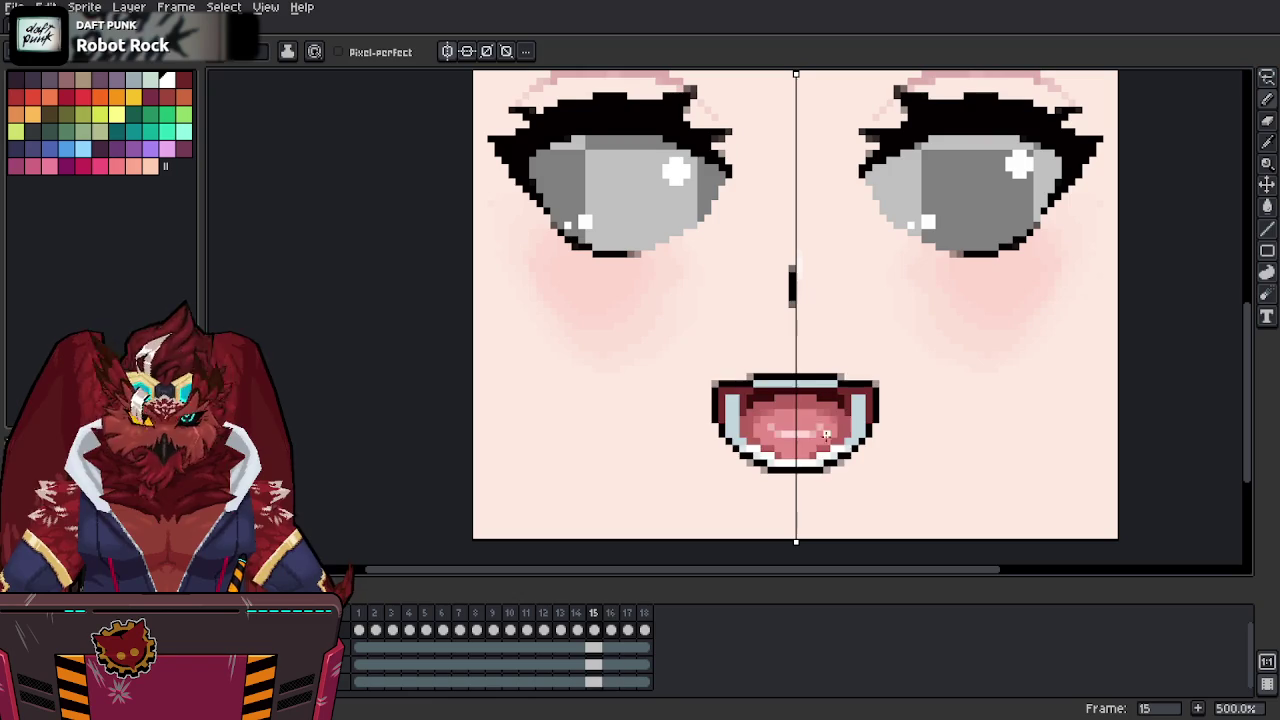
pyautogui.press('.')
pyautogui.moveTo(816, 453); pyautogui.dragTo(842, 449)
pyautogui.press(',')
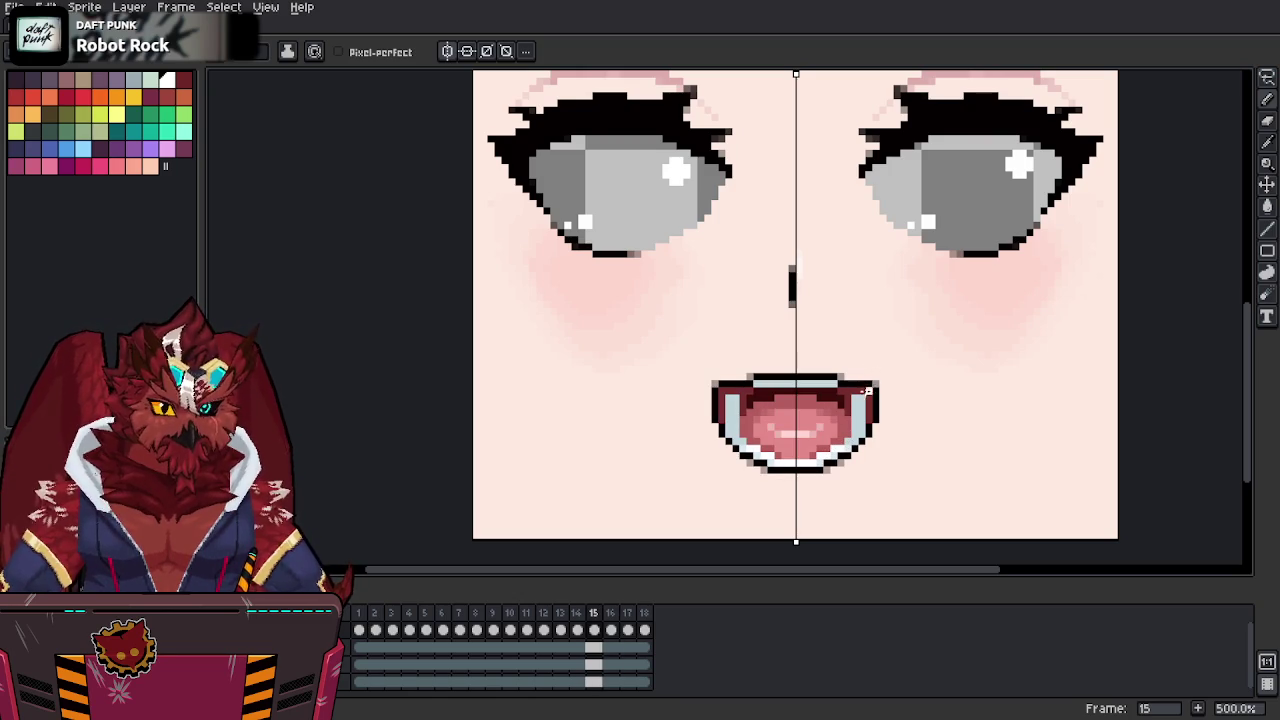
pyautogui.press('.')
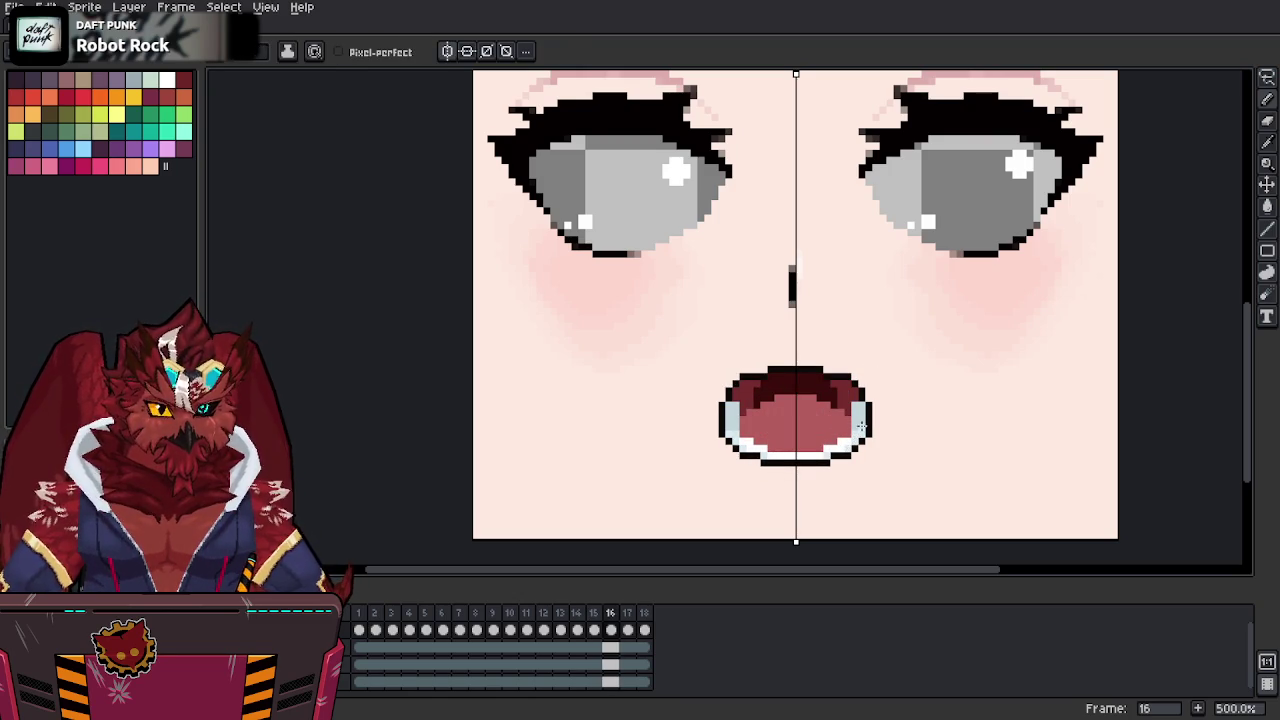
# After comparing with frame 15, redraw the mouth outline narrower on both sides.
pyautogui.press(',')
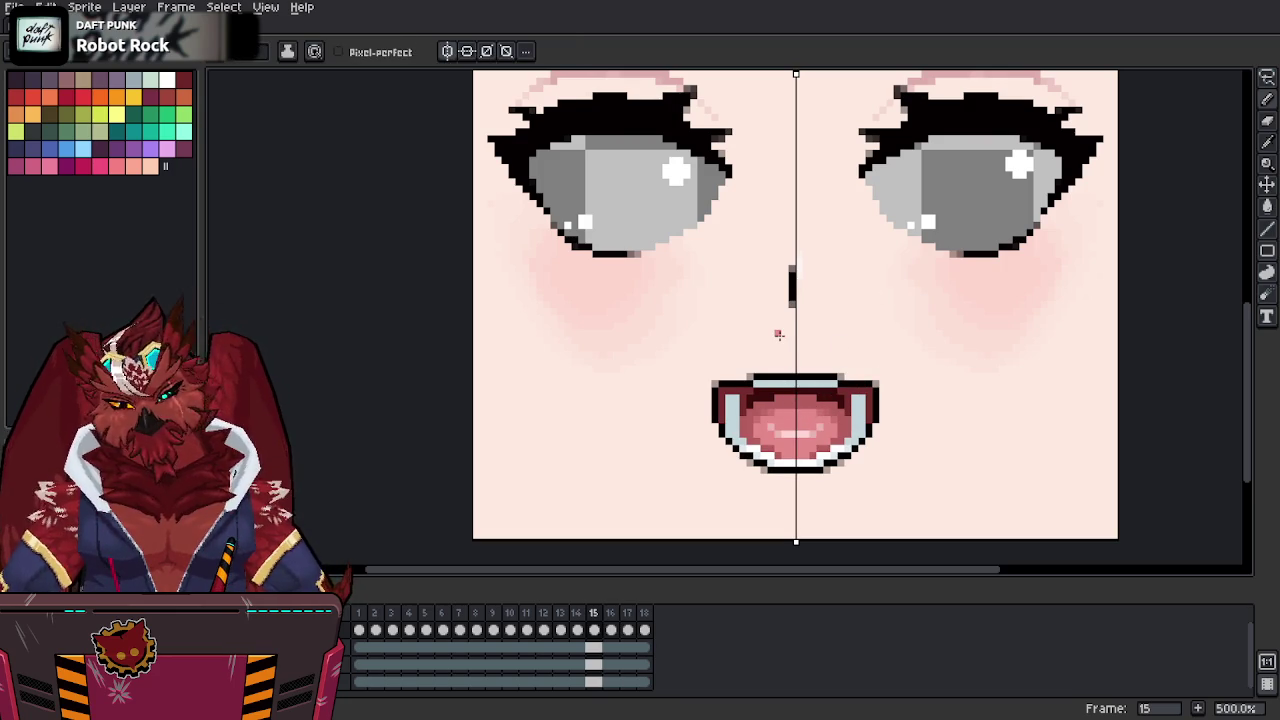
pyautogui.press('.')
pyautogui.press(',')
pyautogui.press('.')
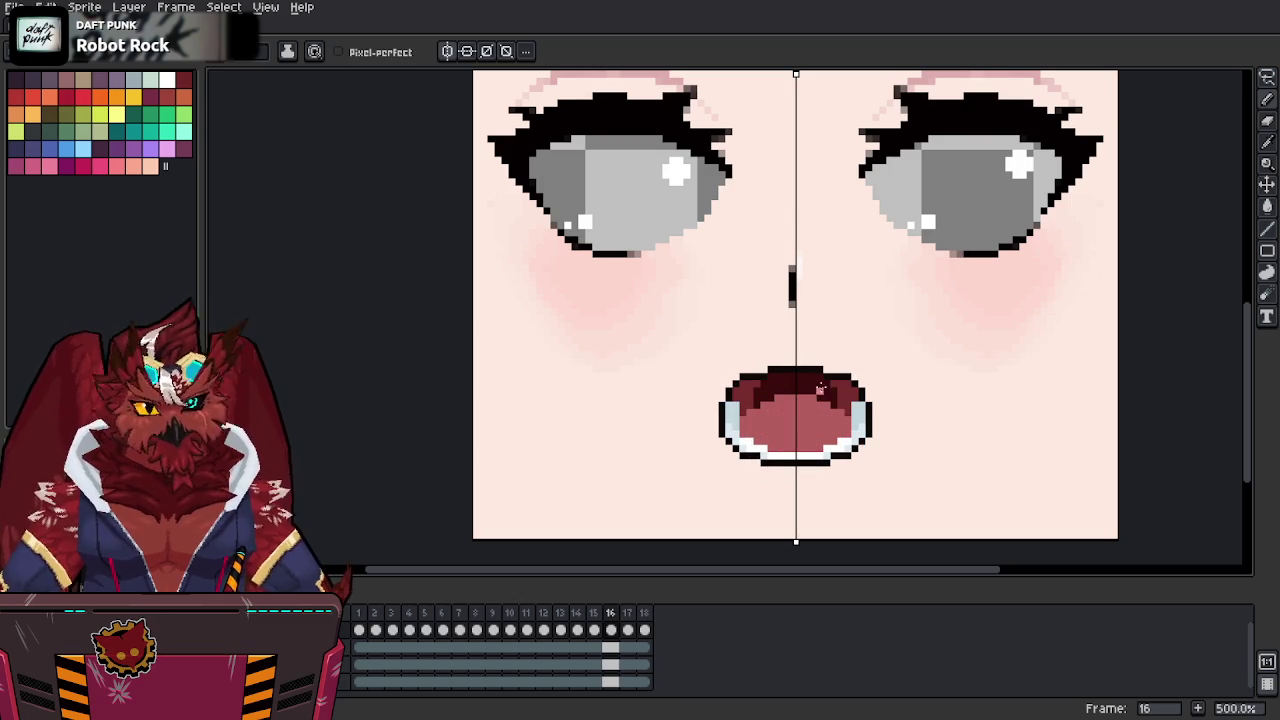
pyautogui.press(',')
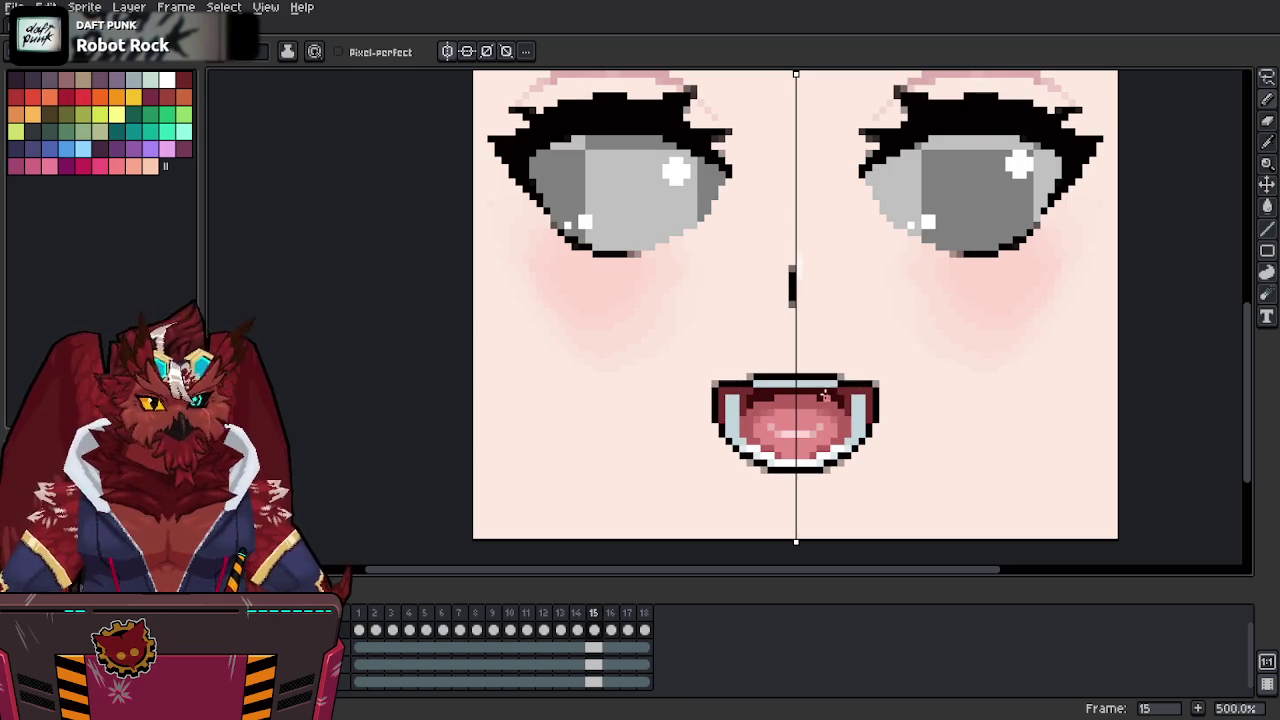
pyautogui.press('.')
pyautogui.keyDown('alt'); pyautogui.click(718, 410); pyautogui.keyUp('alt')
pyautogui.moveTo(728, 398)
pyautogui.mouseDown()
pyautogui.moveTo(728, 442)
pyautogui.moveTo(720, 427)
pyautogui.mouseUp()
# Redraw frame 16's mouth outline narrower and touch up its top corners, comparing with frame 15.
pyautogui.keyDown('alt'); pyautogui.click(718, 405); pyautogui.keyUp('alt')
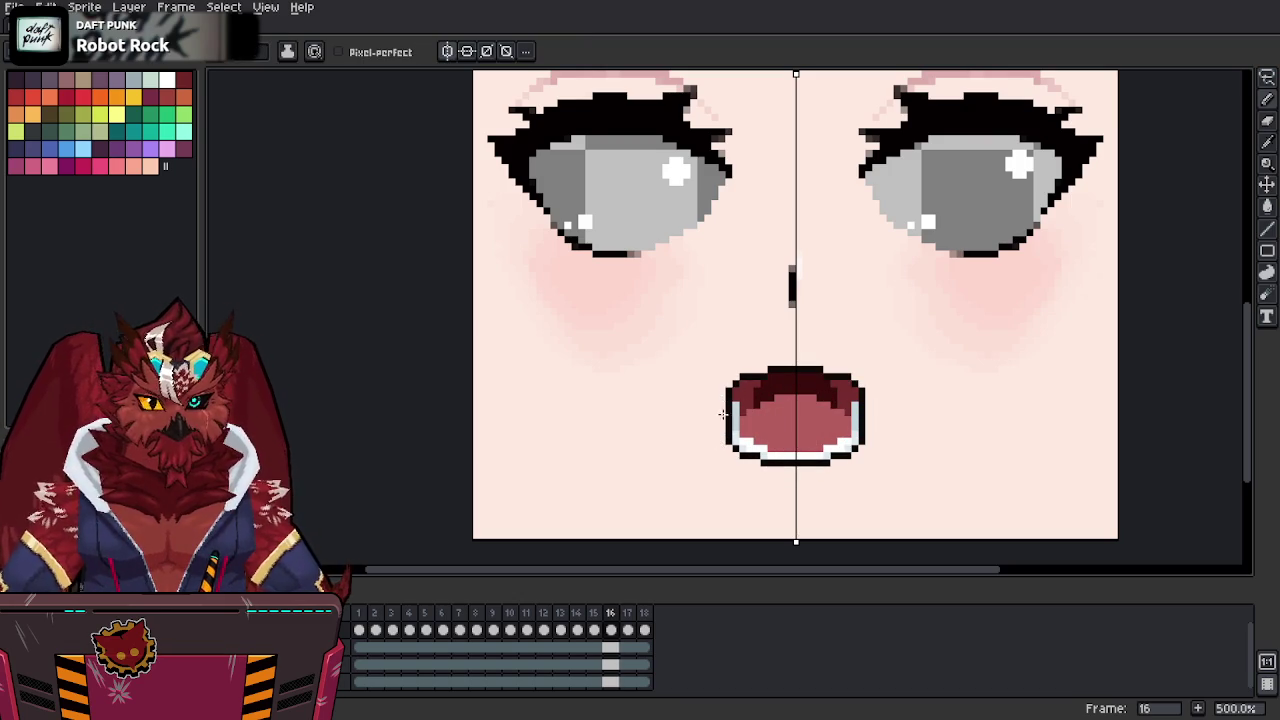
pyautogui.keyDown('alt'); pyautogui.click(730, 390); pyautogui.keyUp('alt')
pyautogui.click(744, 384)
pyautogui.keyDown('alt'); pyautogui.click(741, 374); pyautogui.keyUp('alt')
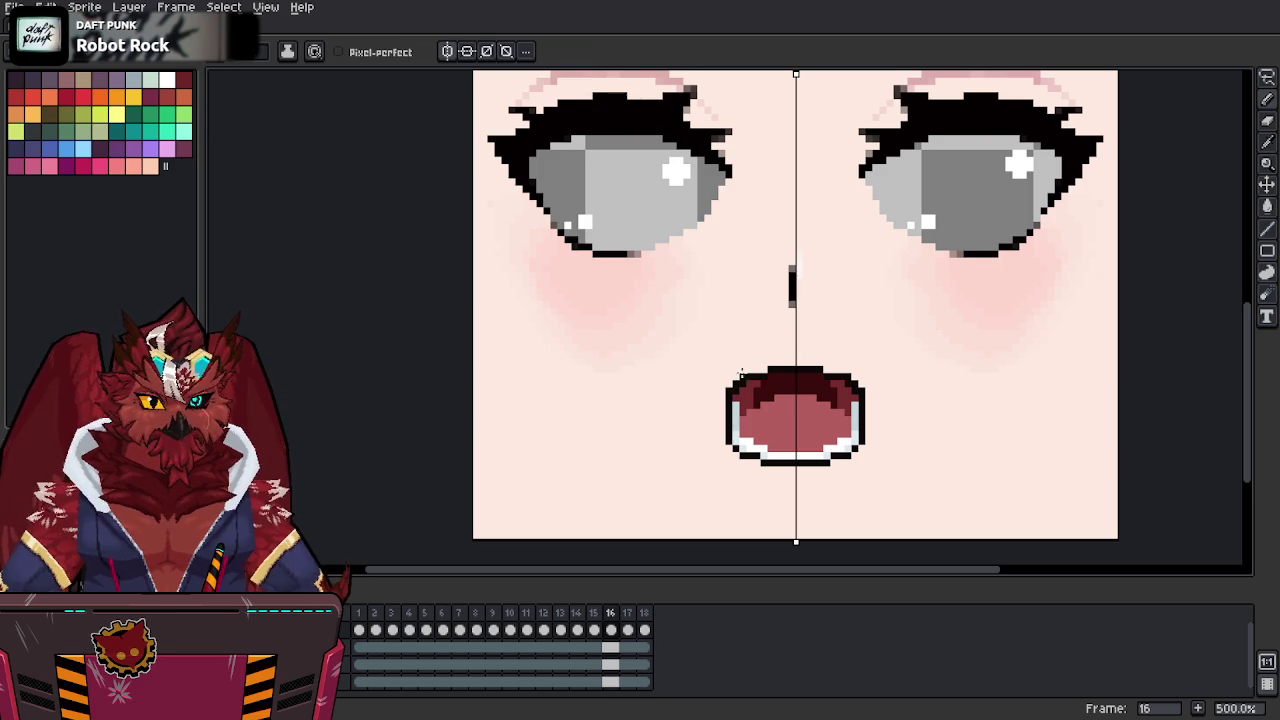
pyautogui.keyDown('alt'); pyautogui.click(770, 420); pyautogui.keyUp('alt')
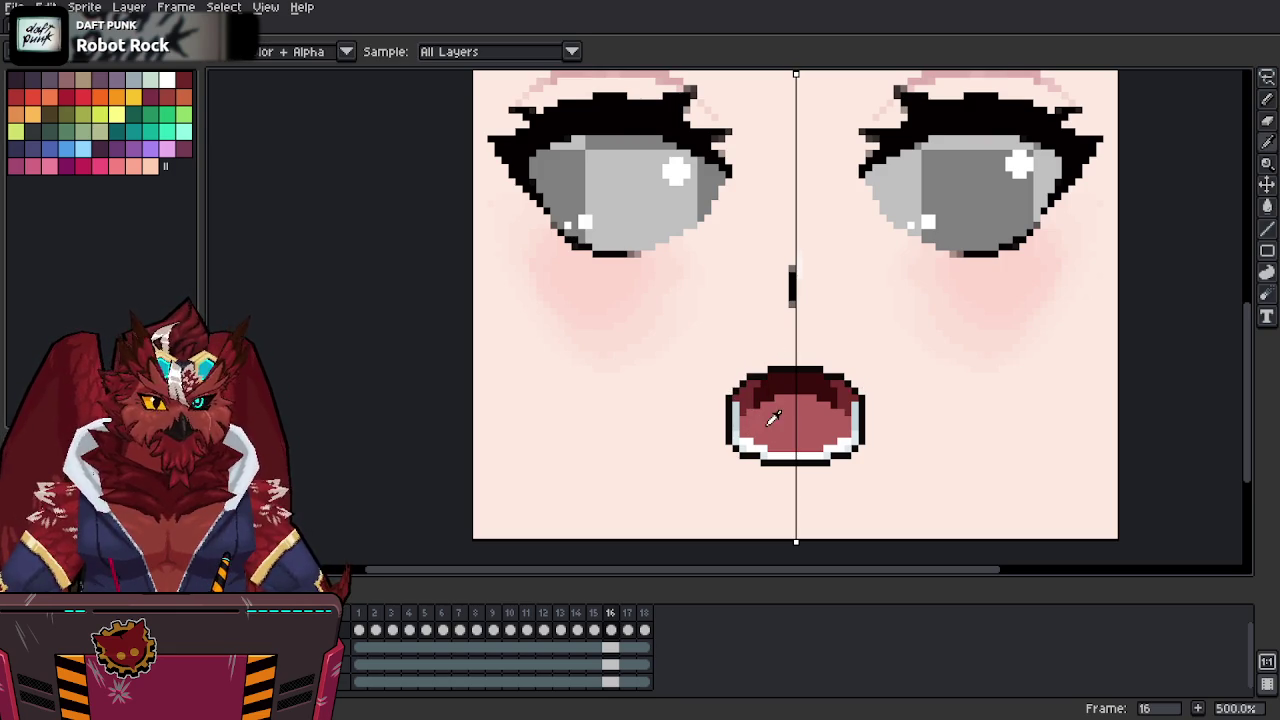
pyautogui.press('Left')
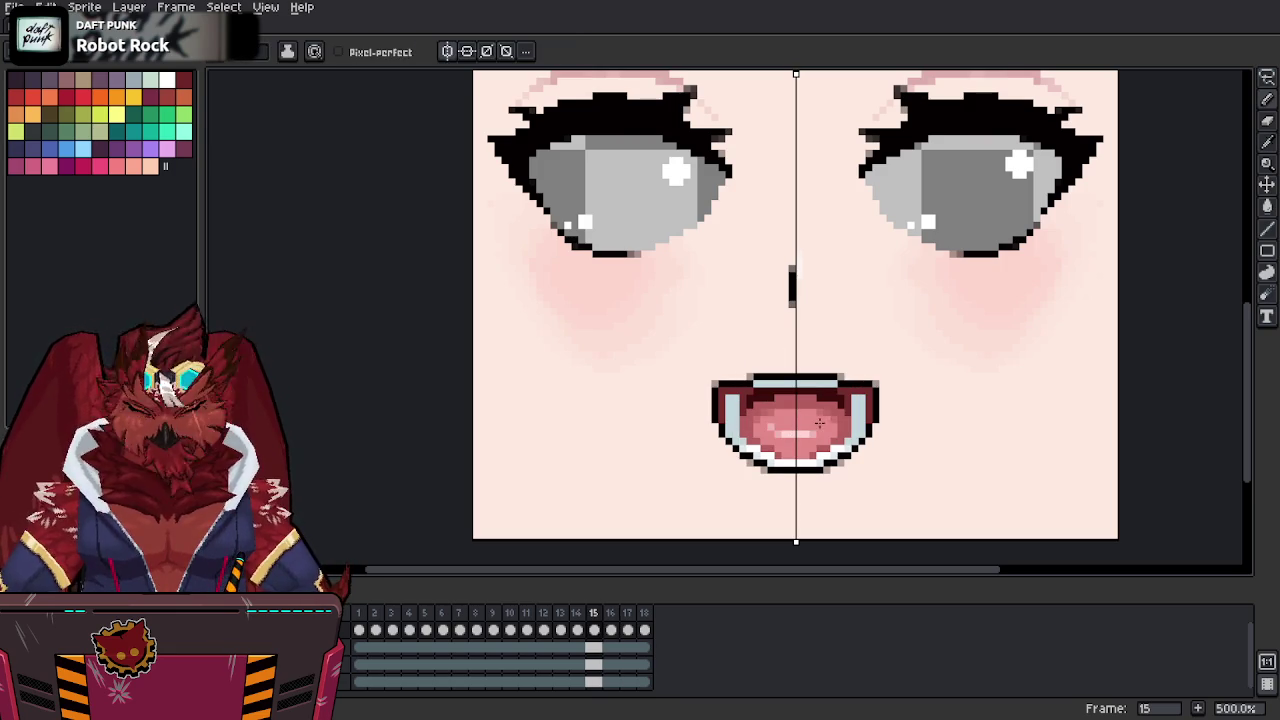
pyautogui.press('Right')
pyautogui.press('Left')
pyautogui.press('Right')
pyautogui.press('Left')
pyautogui.press('Right')
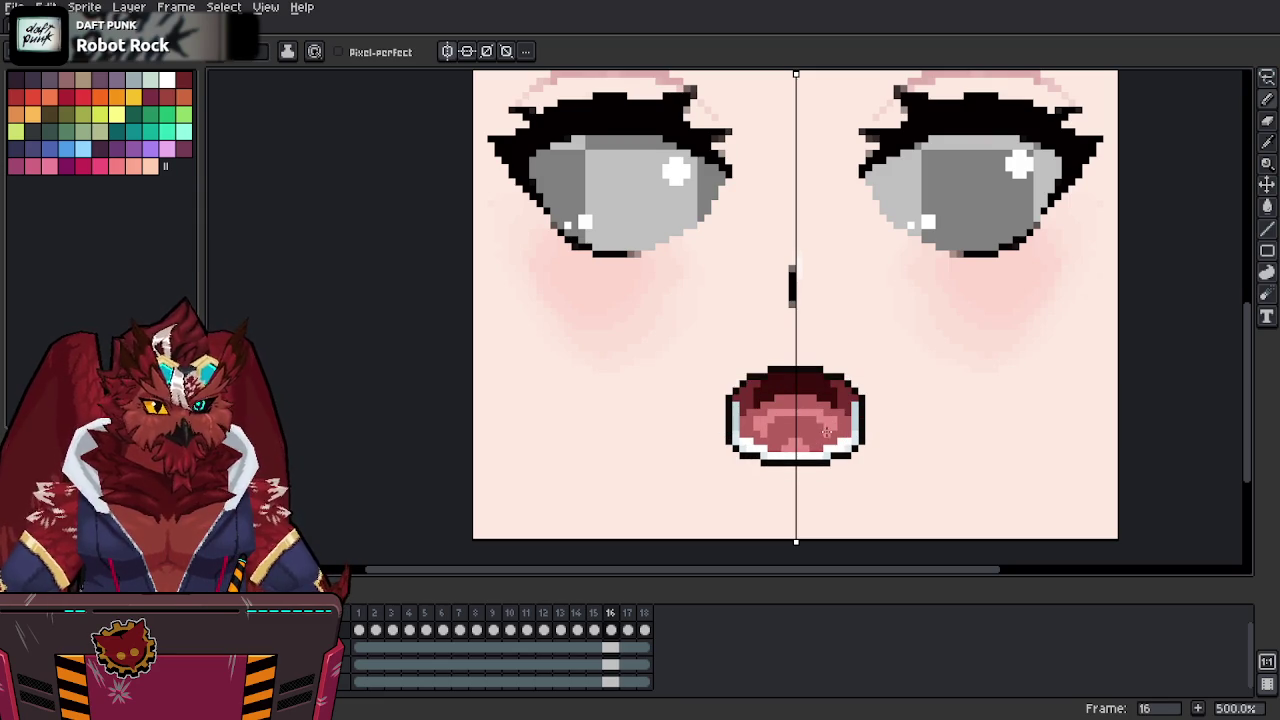
# Repaint frame 16's mouth interior an even lighter pink, sampling the tongue colour from frame 15.
pyautogui.moveTo(829, 429)
pyautogui.mouseDown()
pyautogui.moveTo(815, 445)
pyautogui.moveTo(785, 438)
pyautogui.moveTo(817, 417)
pyautogui.mouseUp()
pyautogui.press('Left')
pyautogui.press('Right')
pyautogui.press('Left')
pyautogui.keyDown('alt'); pyautogui.click(818, 411); pyautogui.keyUp('alt')
pyautogui.press('Right')
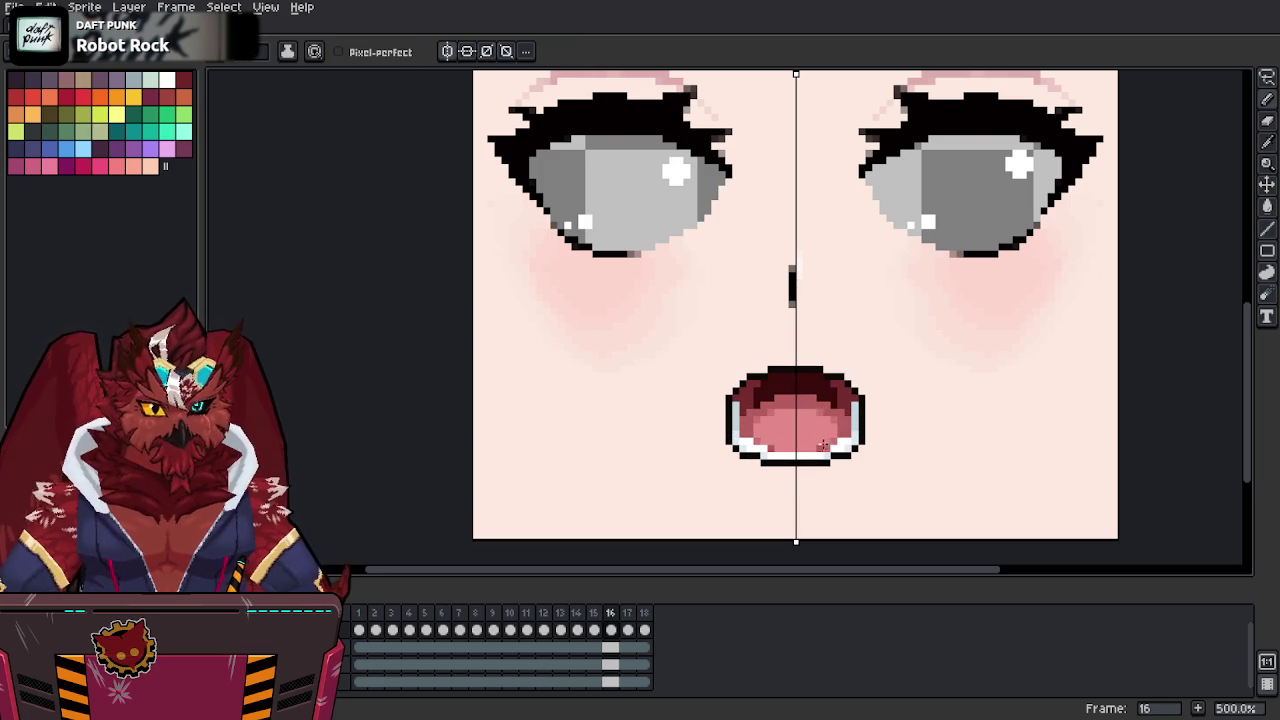
pyautogui.press(',')
pyautogui.press('alt')
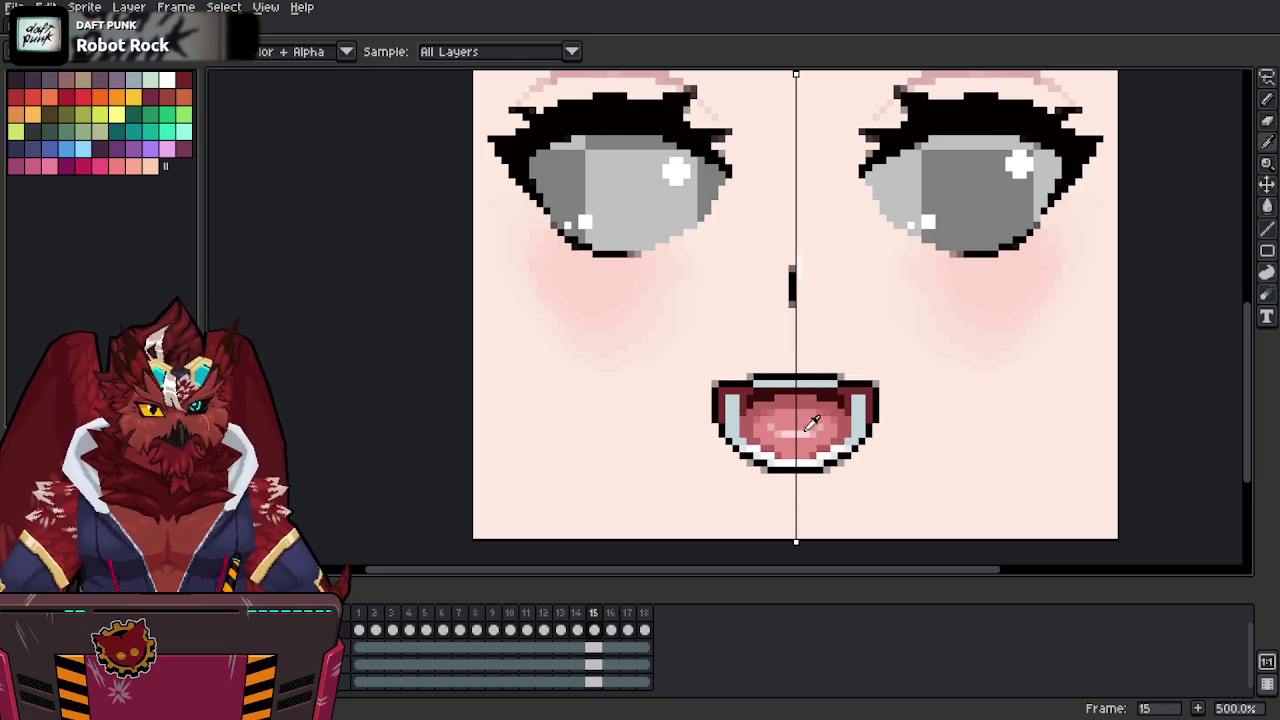
pyautogui.press('.')
# Add a lighter pink highlight across frame 16's tongue and check it against frame 15.
pyautogui.moveTo(782, 441); pyautogui.dragTo(804, 438)
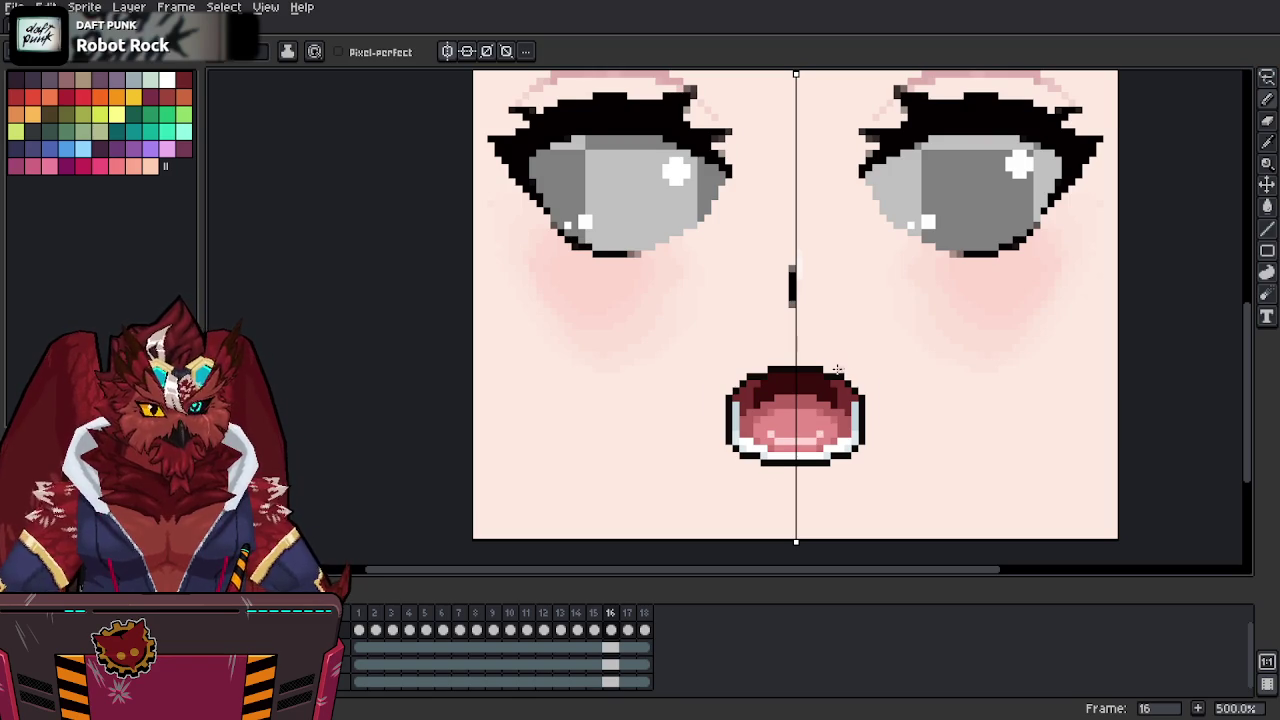
pyautogui.press(',')
pyautogui.press('alt')
pyautogui.press('.')
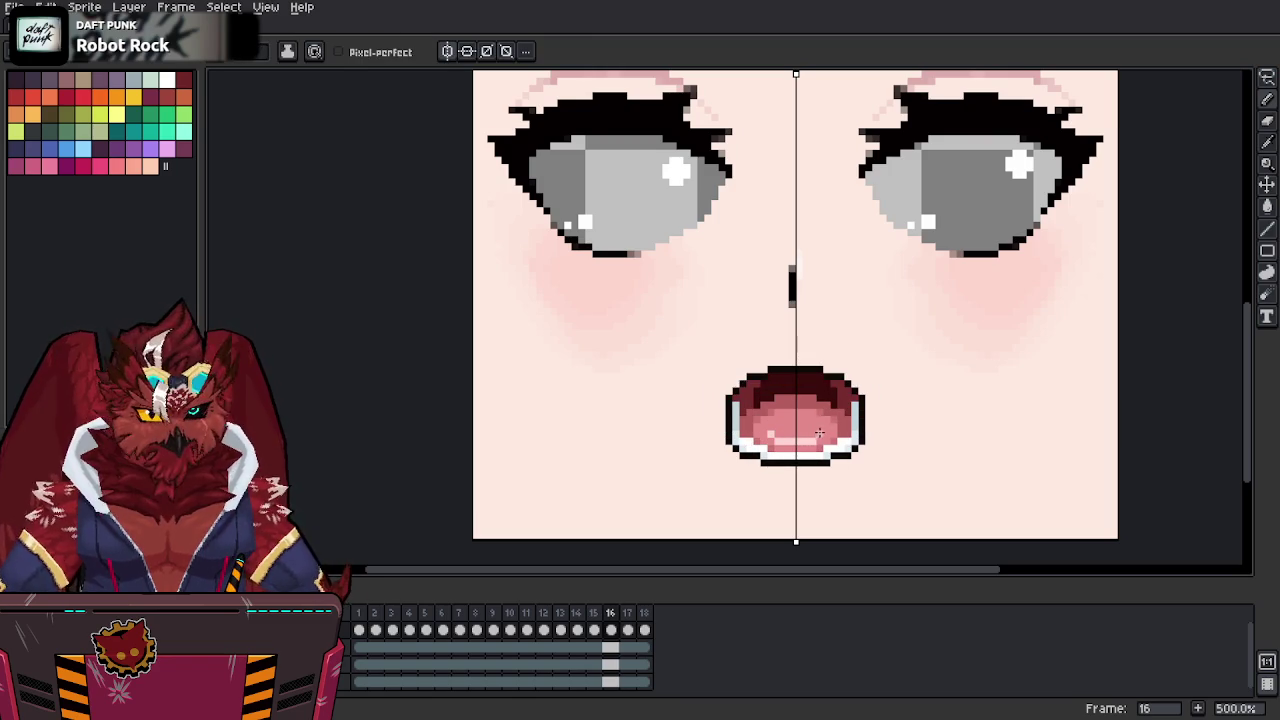
pyautogui.press(',')
pyautogui.press('.')
pyautogui.press(',')
pyautogui.press('.')
pyautogui.press(',')
pyautogui.press('.')
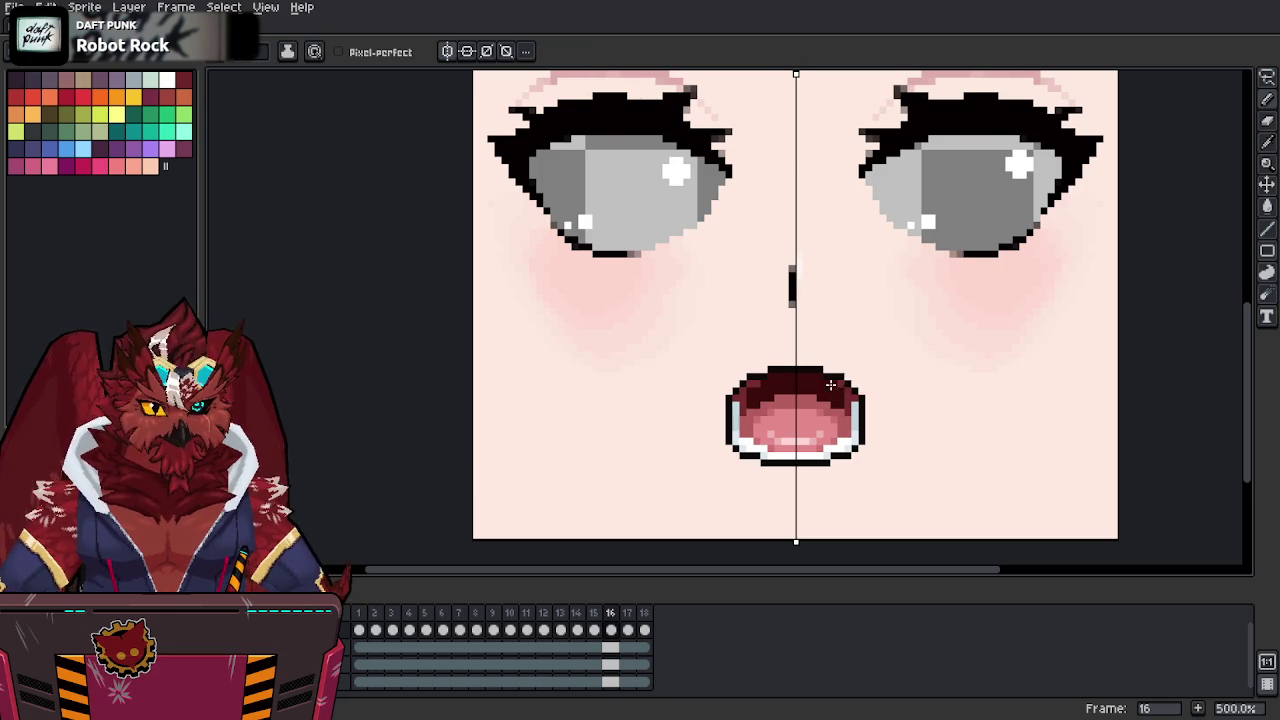
pyautogui.press(',')
pyautogui.press('.')
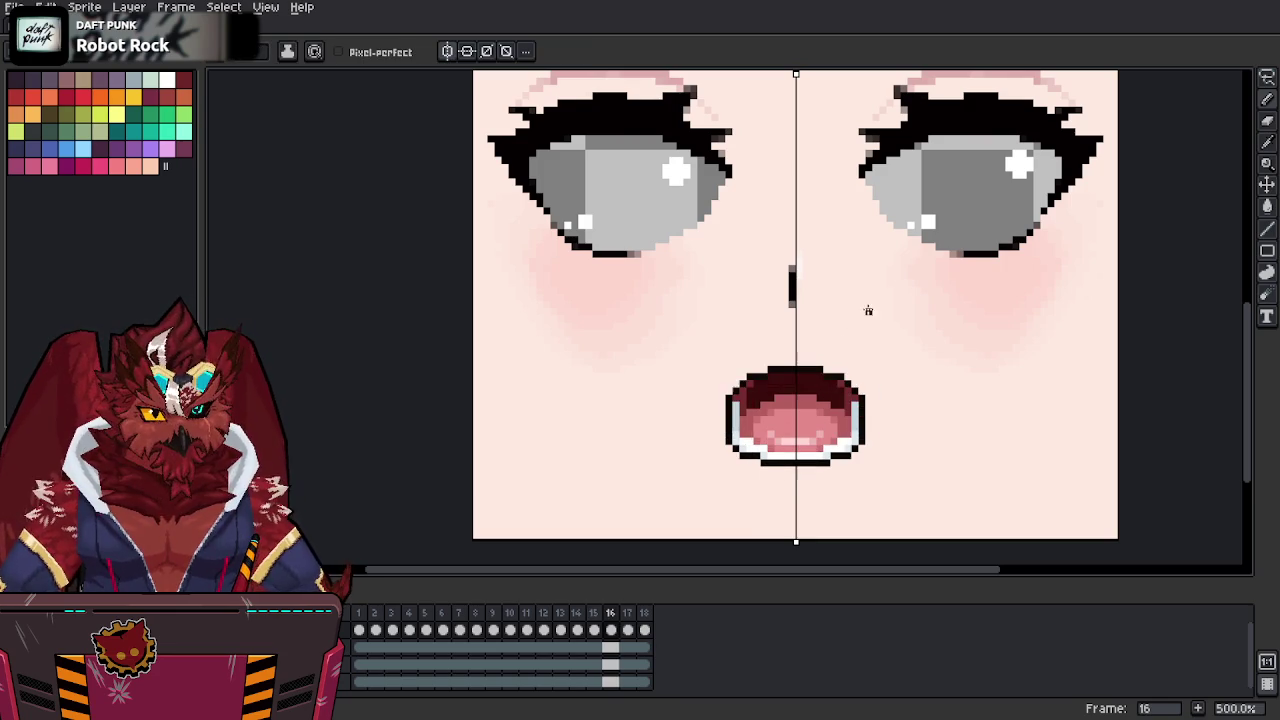
pyautogui.press(',')
pyautogui.press('.')
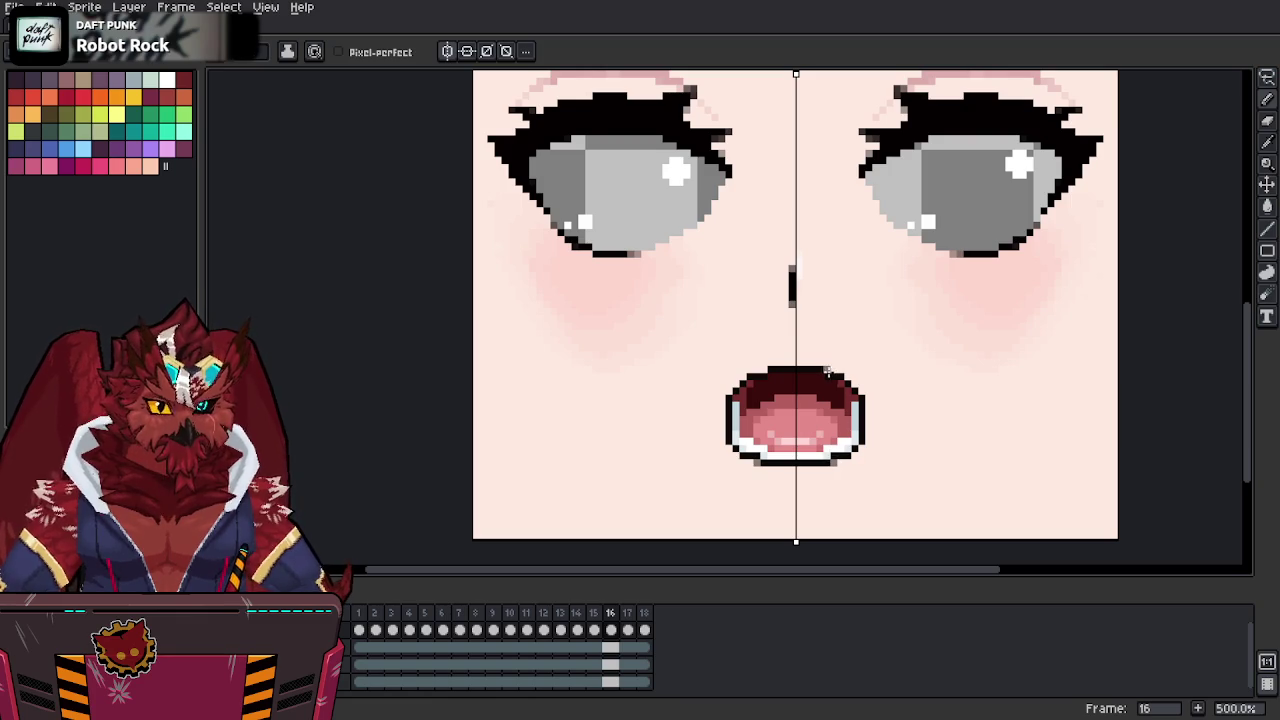
# Try lightening the mouth outline edges on frames 16 and 15, then undo the frame 15 strokes.
pyautogui.moveTo(866, 354); pyautogui.dragTo(868, 372, button='middle')
pyautogui.press('alt')
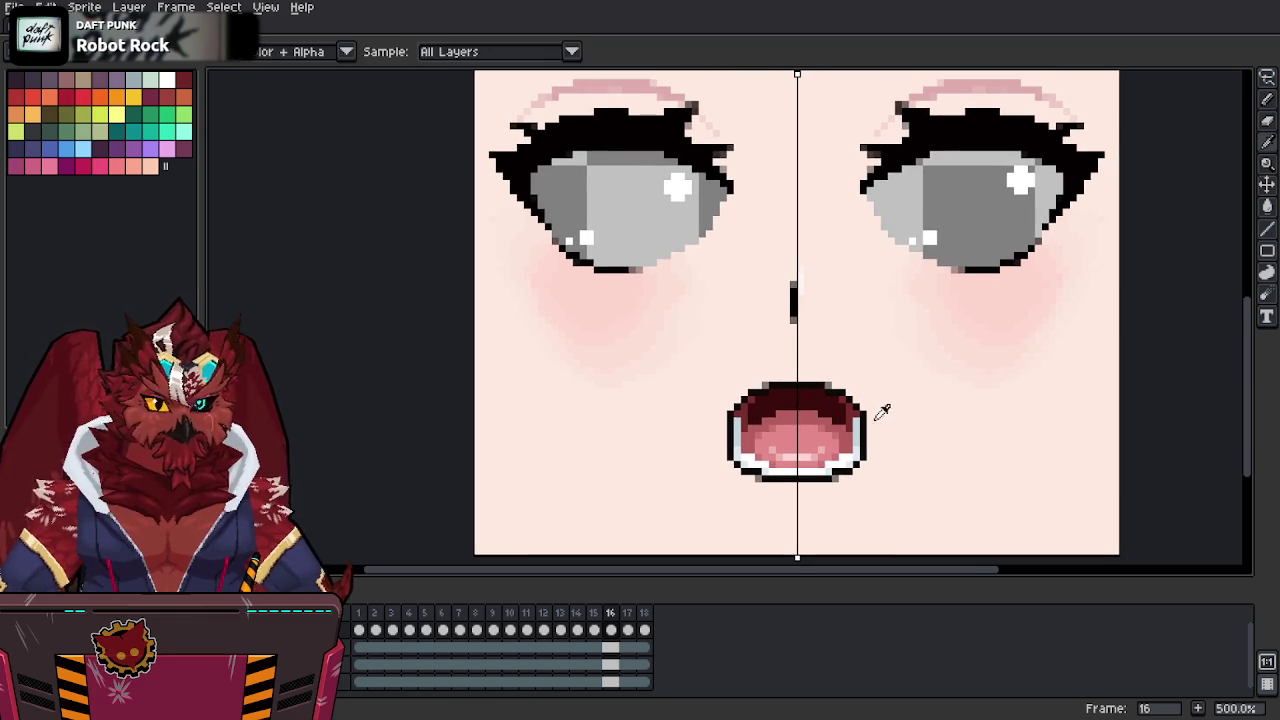
pyautogui.moveTo(864, 408); pyautogui.dragTo(864, 458)
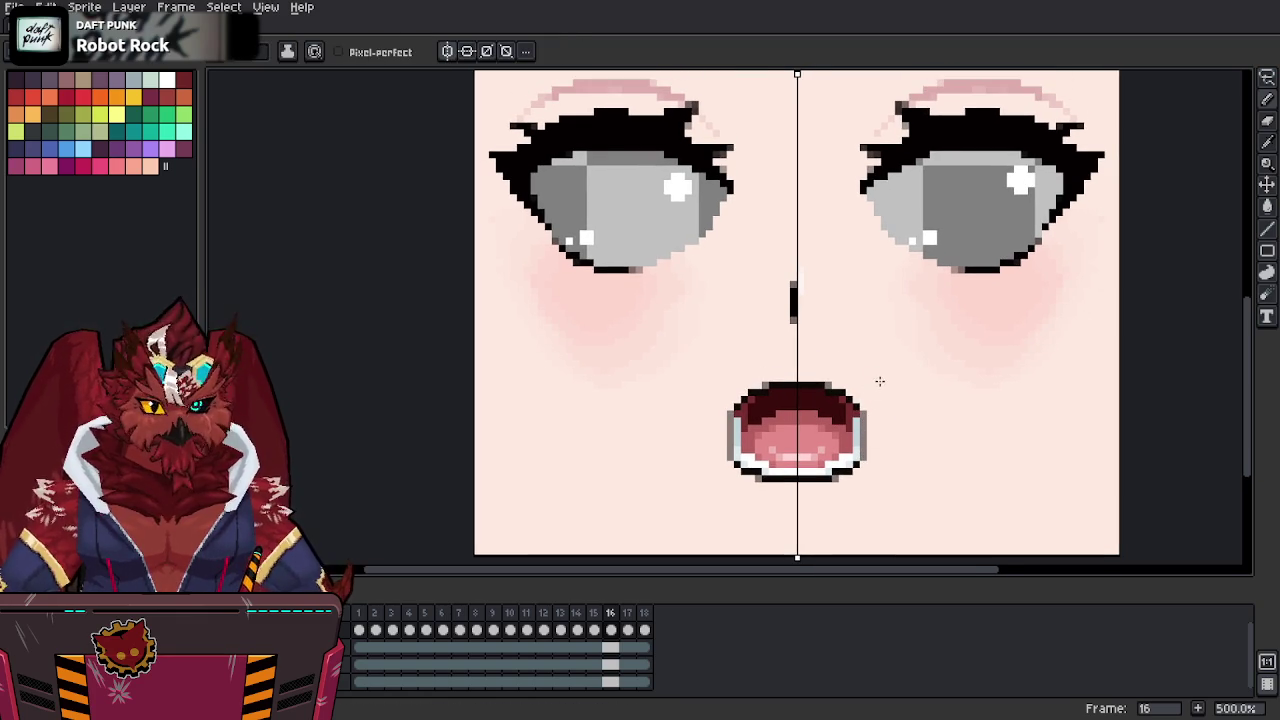
pyautogui.press(',')
pyautogui.moveTo(878, 404); pyautogui.dragTo(874, 438)
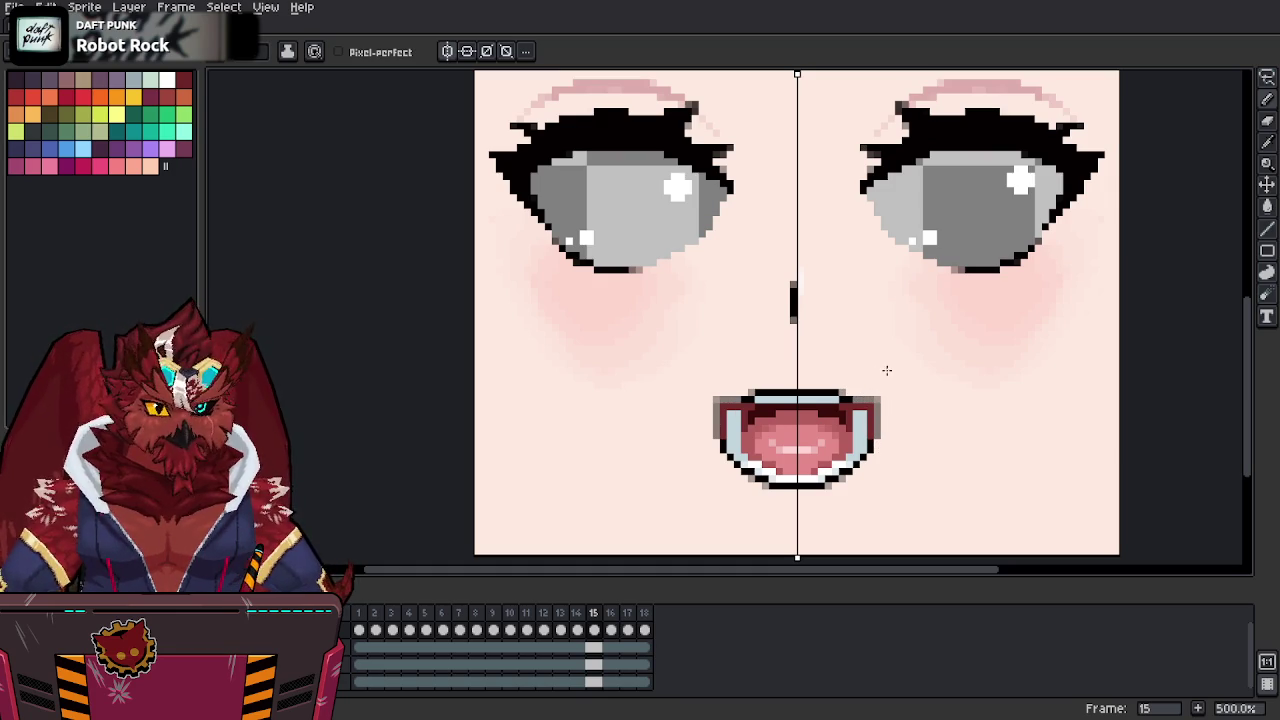
pyautogui.hotkey('ctrl', 'z')
pyautogui.hotkey('ctrl', 'z')
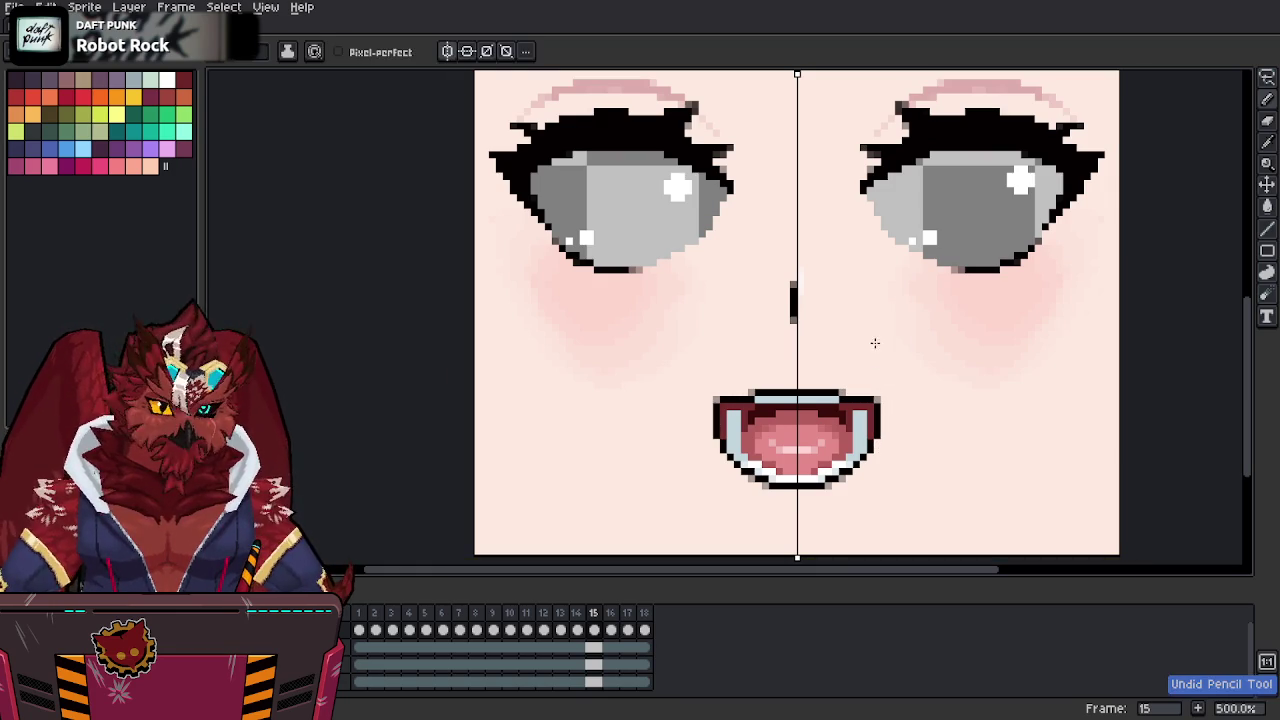
pyautogui.hotkey('ctrl', 'z')
# Save, export all frames as the 6-column Aki-Faces.png sheet, then paint frame 17's mouth top dark red.
pyautogui.hotkey('ctrl', 's')
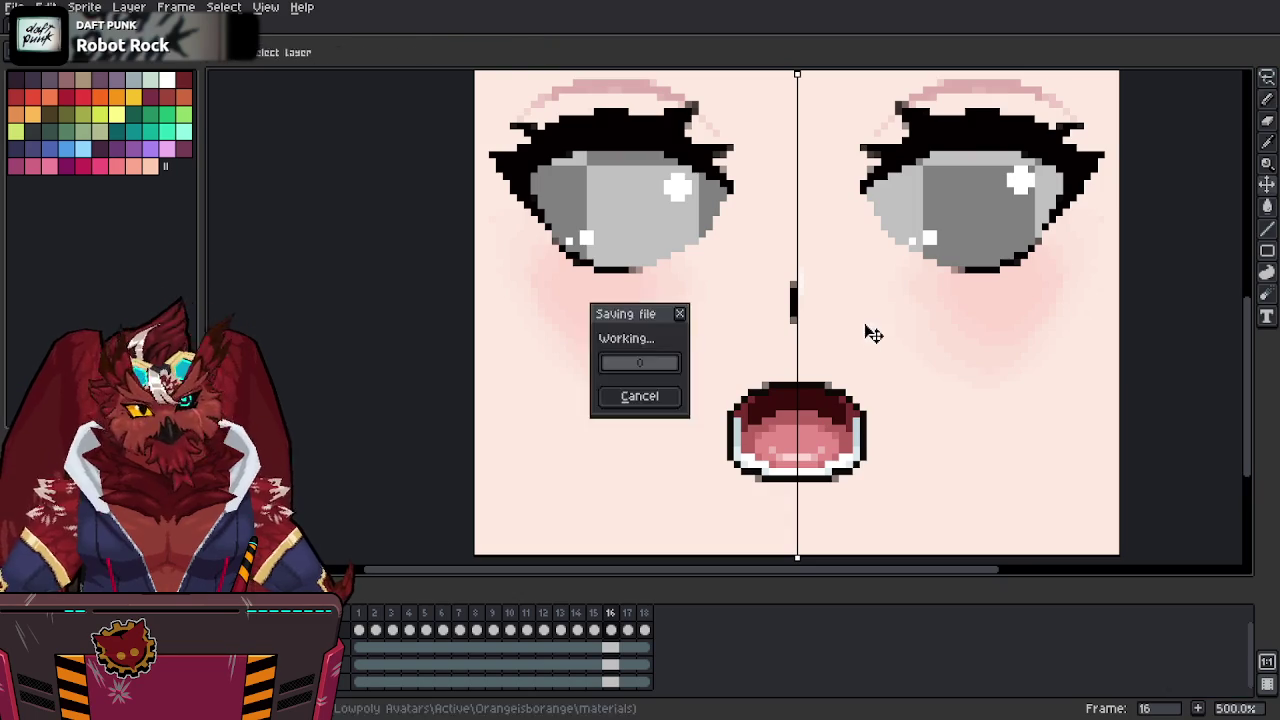
pyautogui.hotkey('ctrl', 'e')
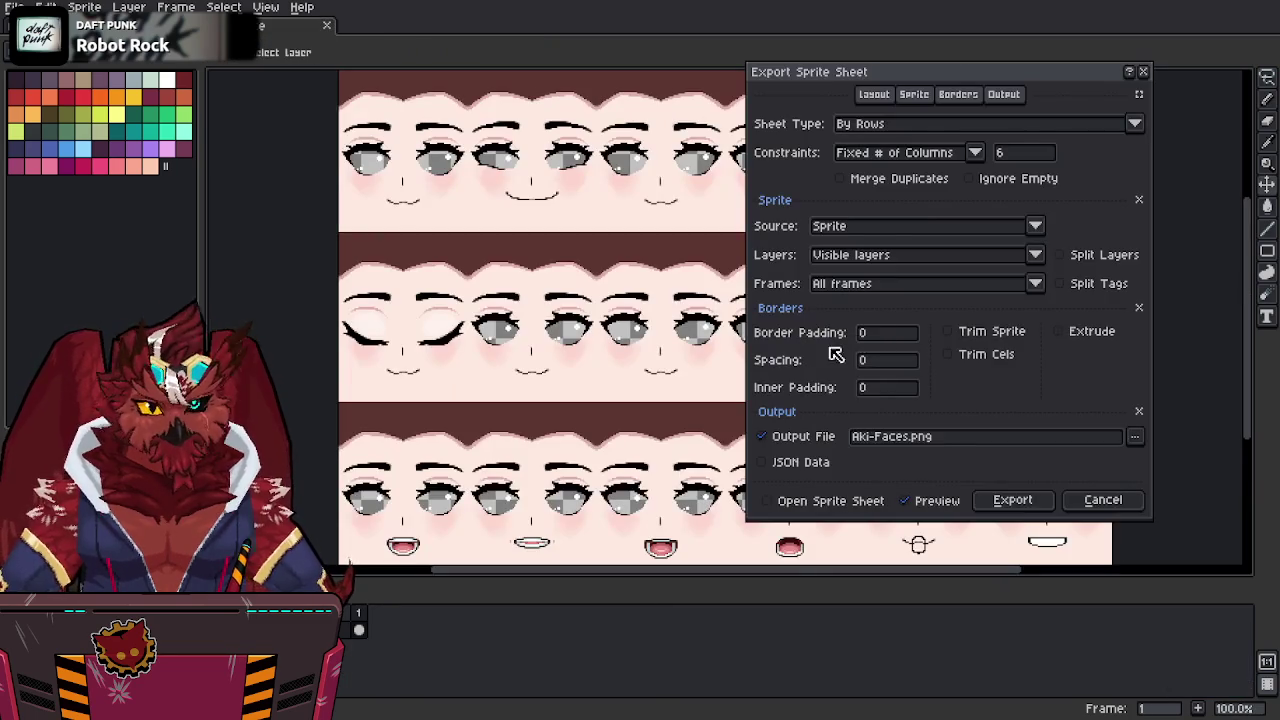
pyautogui.click(1010, 500)
pyautogui.press('Return')
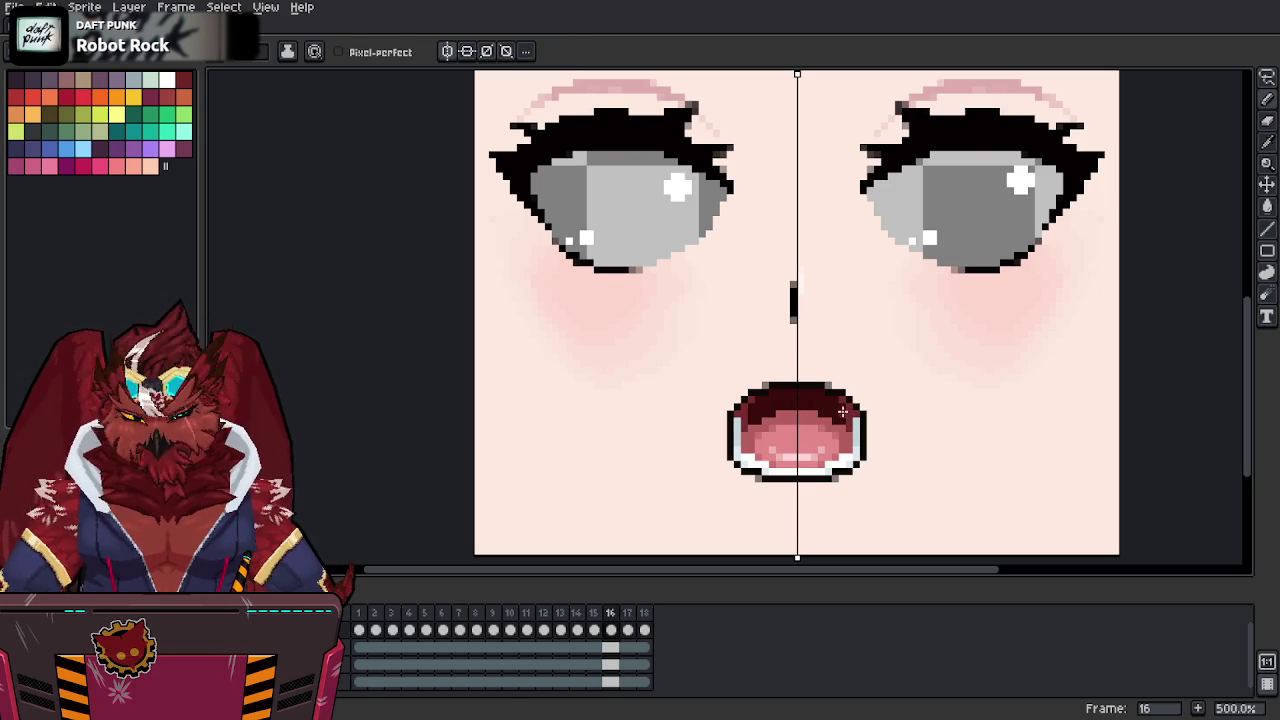
pyautogui.moveTo(796, 389)
pyautogui.mouseDown()
pyautogui.moveTo(814, 387)
pyautogui.moveTo(818, 430)
pyautogui.moveTo(815, 450)
pyautogui.moveTo(793, 456)
pyautogui.moveTo(816, 426)
pyautogui.moveTo(810, 410)
pyautogui.moveTo(795, 440)
pyautogui.moveTo(812, 392)
pyautogui.moveTo(816, 422)
pyautogui.moveTo(878, 394)
pyautogui.mouseUp()
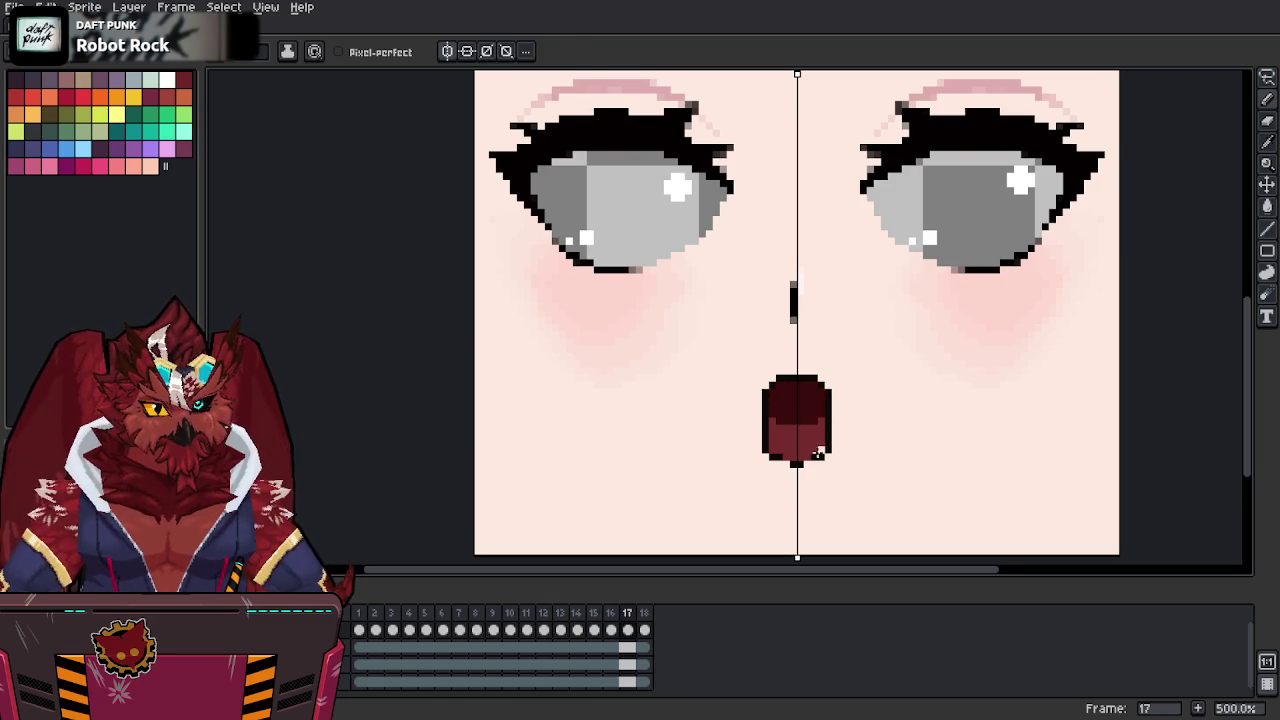
# Lower frame 17's bottom mouth outline and fill its lower half with a lighter pink tongue, comparing against frame 16.
pyautogui.moveTo(816, 462); pyautogui.dragTo(804, 463)
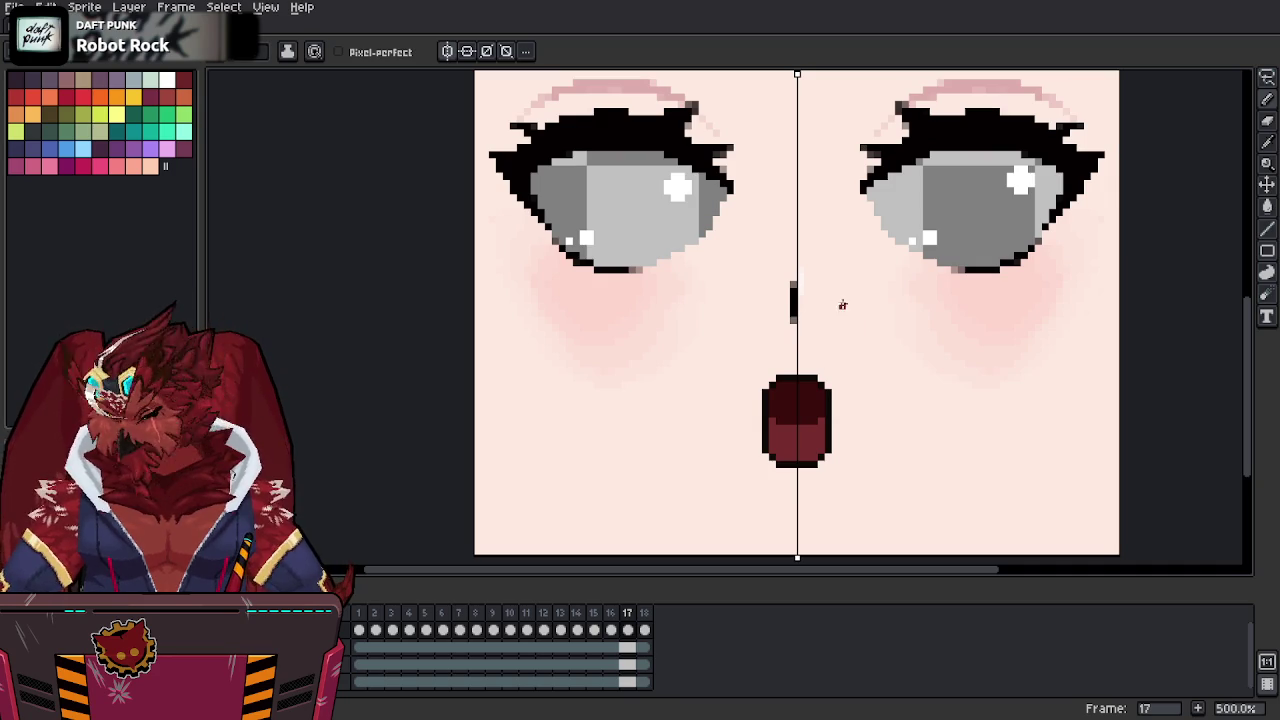
pyautogui.press('Left')
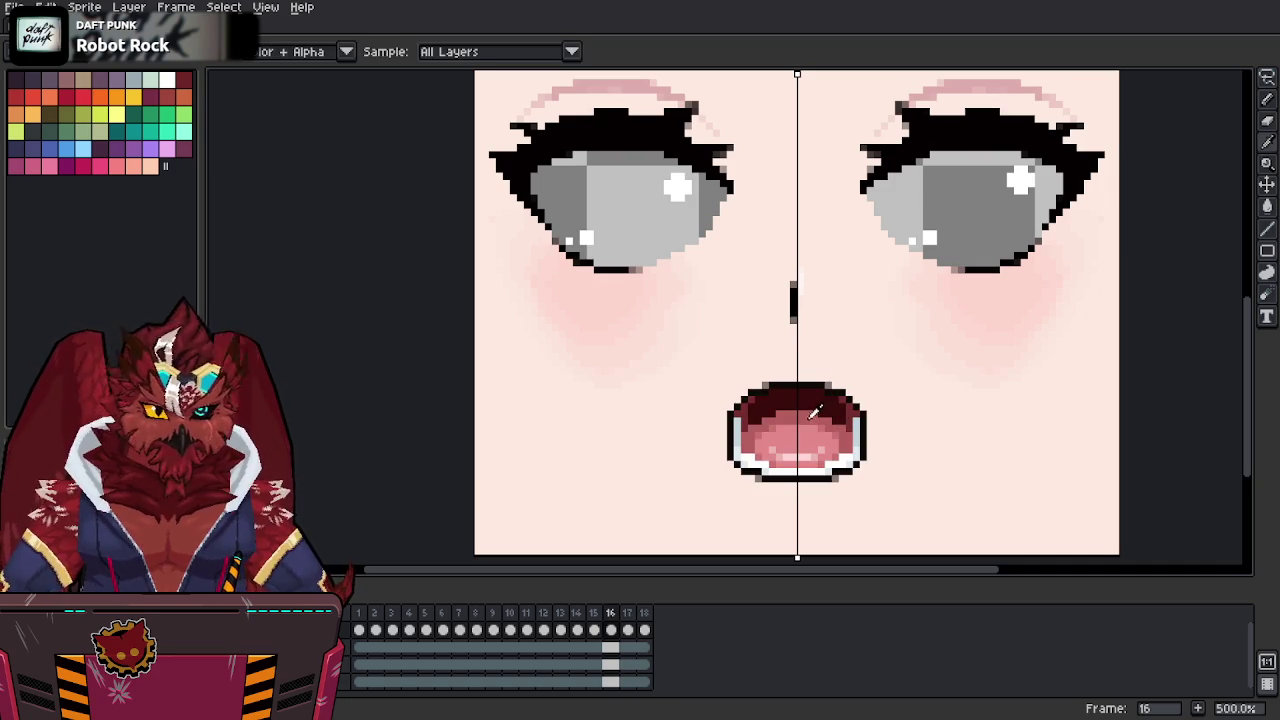
pyautogui.press('Right')
pyautogui.moveTo(788, 418); pyautogui.dragTo(797, 453)
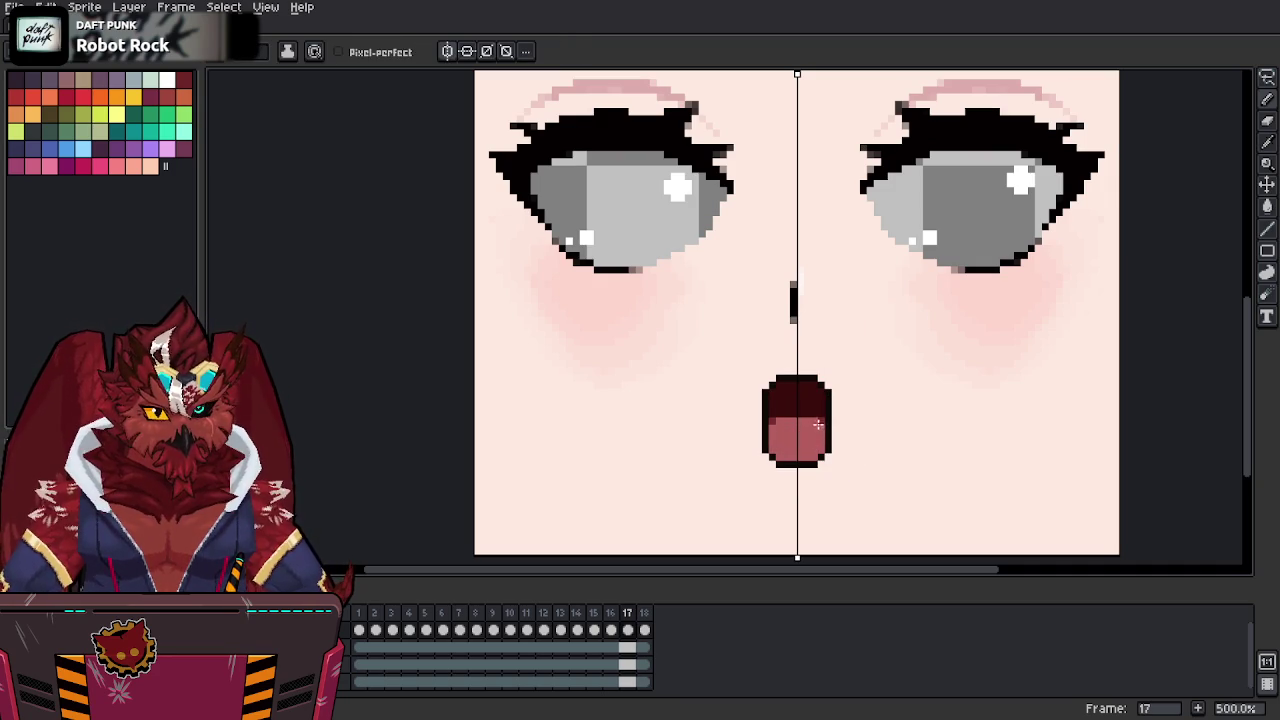
pyautogui.keyDown('alt'); pyautogui.click(820, 410); pyautogui.keyUp('alt')
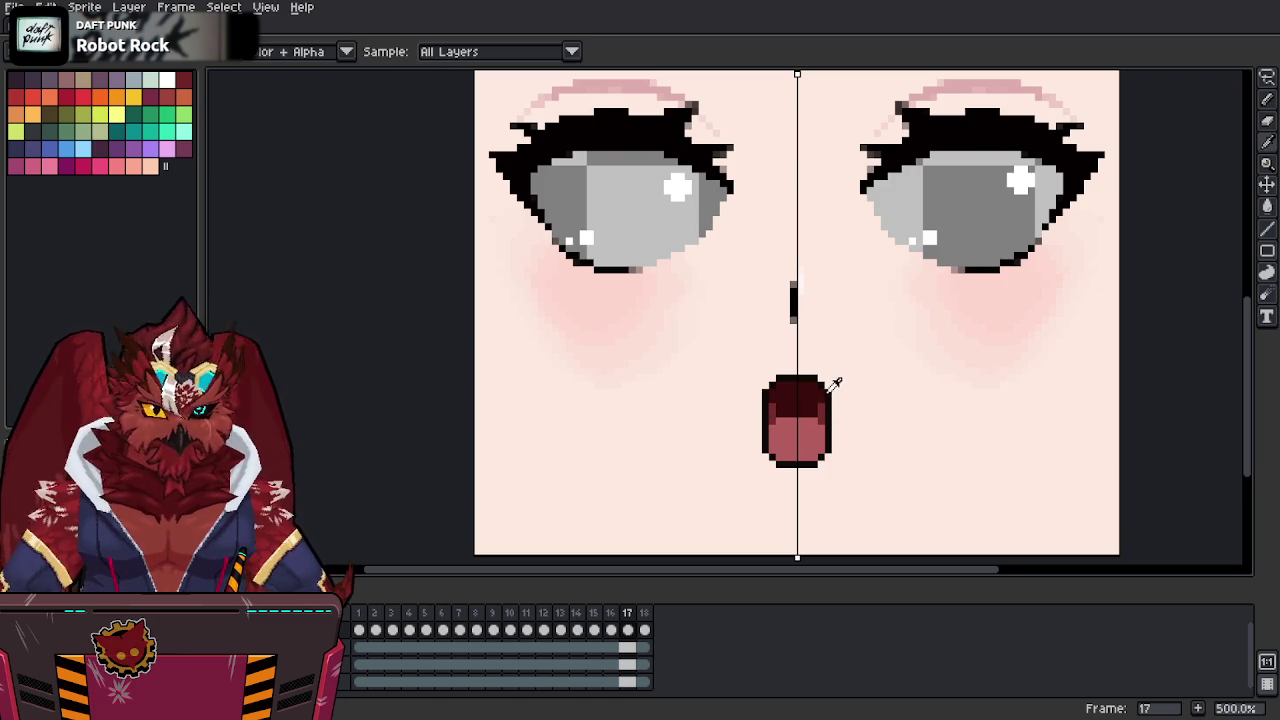
pyautogui.keyDown('alt'); pyautogui.click(835, 380); pyautogui.keyUp('alt')
pyautogui.press(',')
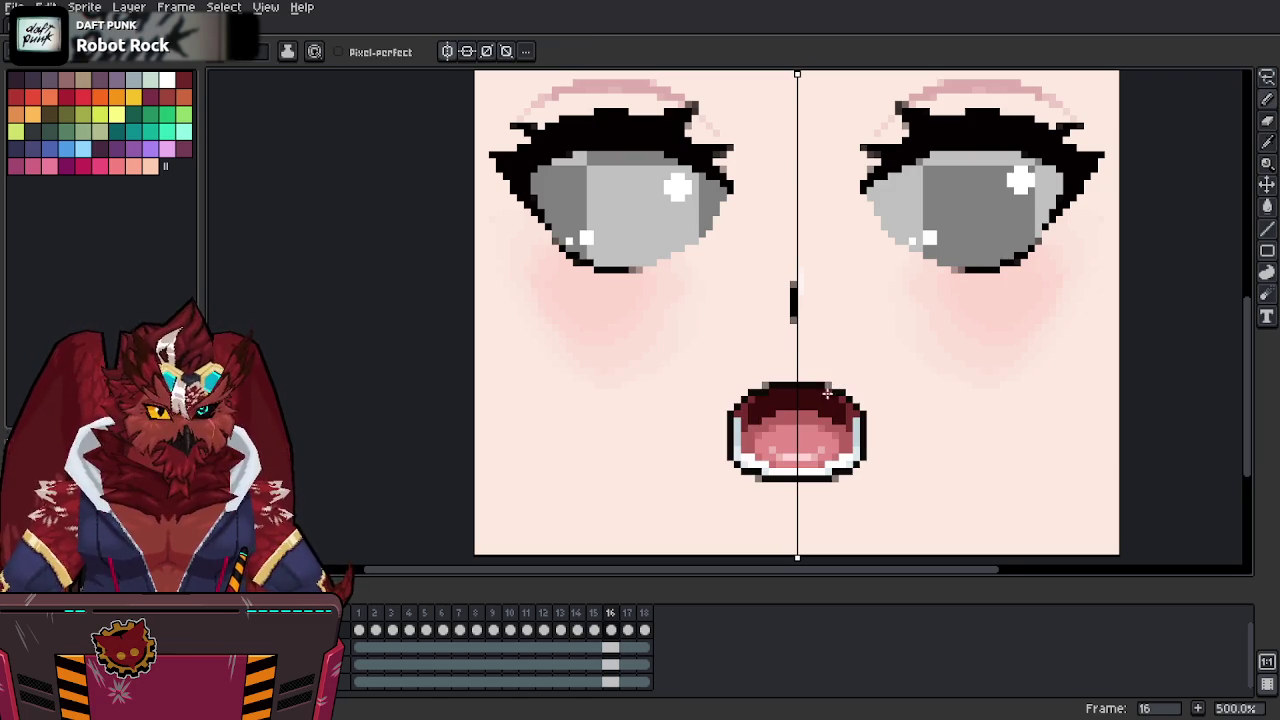
pyautogui.press('.')
pyautogui.press(',')
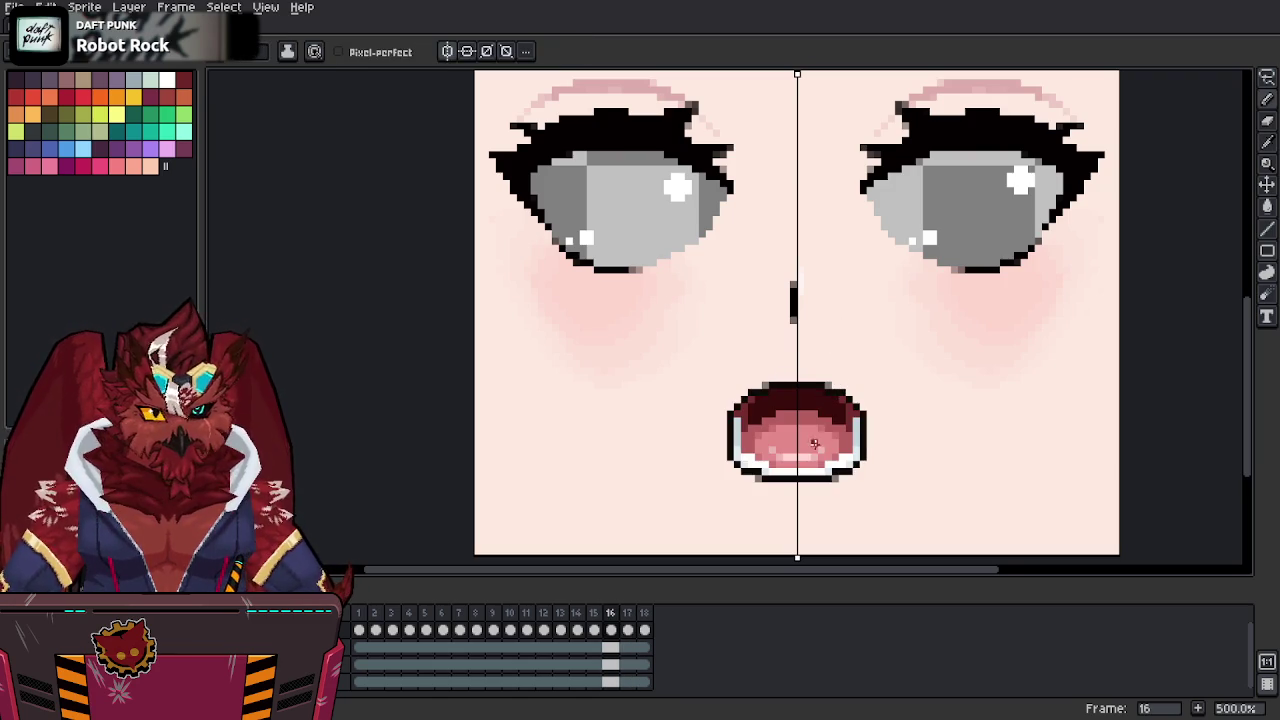
pyautogui.press('.')
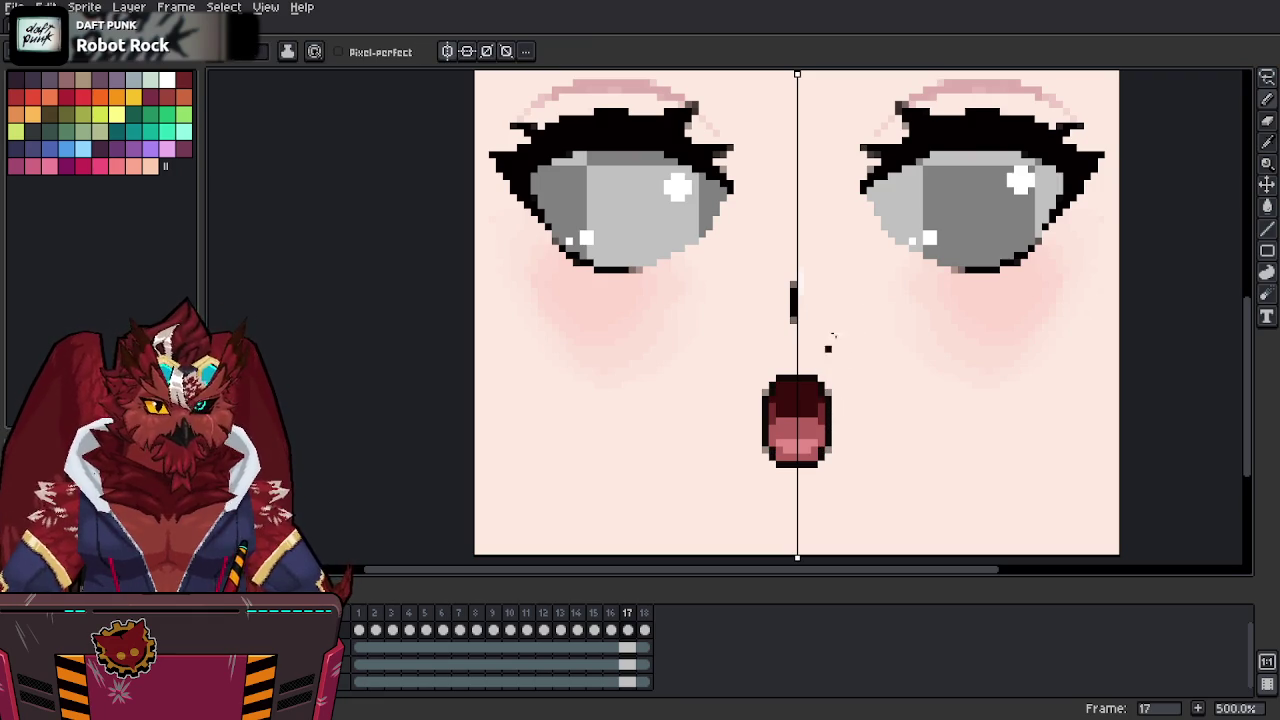
pyautogui.moveTo(855, 342); pyautogui.dragTo(837, 366, button='middle')
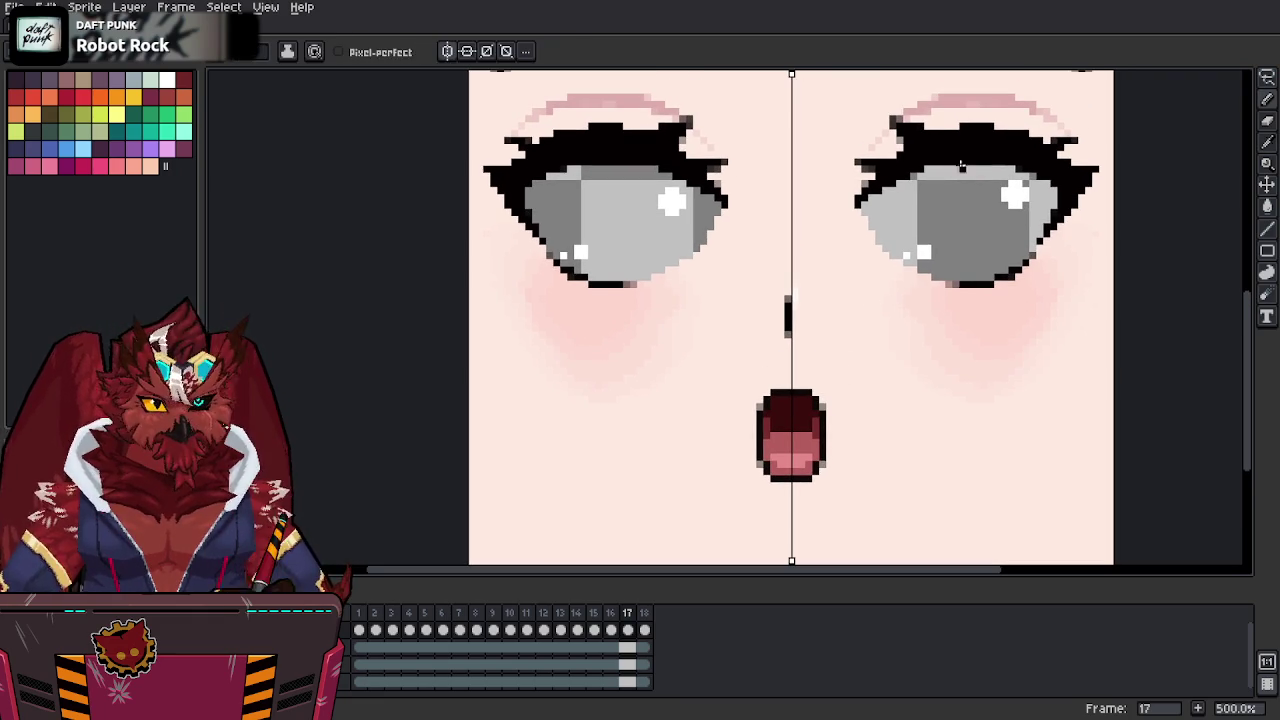
# Paint a mirrored light-pink lip shadow beneath frame 17's mouth.
pyautogui.keyDown('alt'); pyautogui.click(962, 96); pyautogui.keyUp('alt')
pyautogui.moveTo(809, 494); pyautogui.dragTo(786, 386, button='middle')
pyautogui.moveTo(768, 398); pyautogui.dragTo(802, 399)
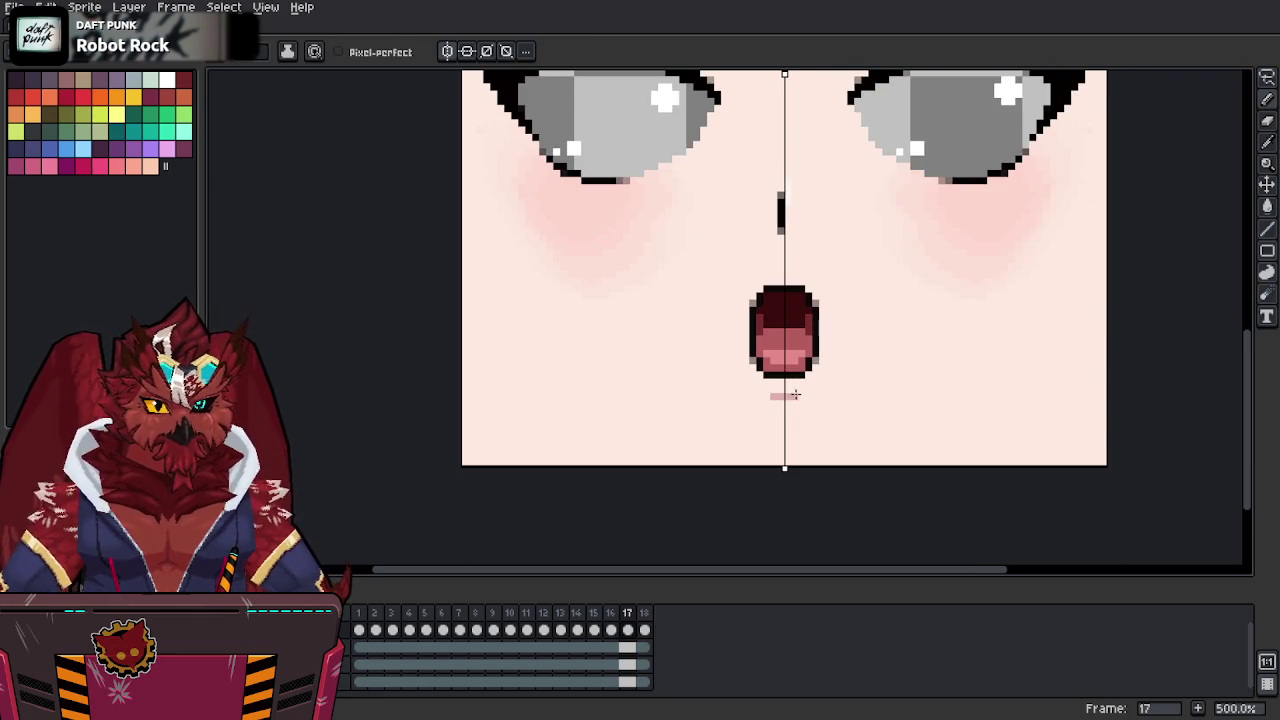
pyautogui.moveTo(812, 352); pyautogui.dragTo(810, 392, button='middle')
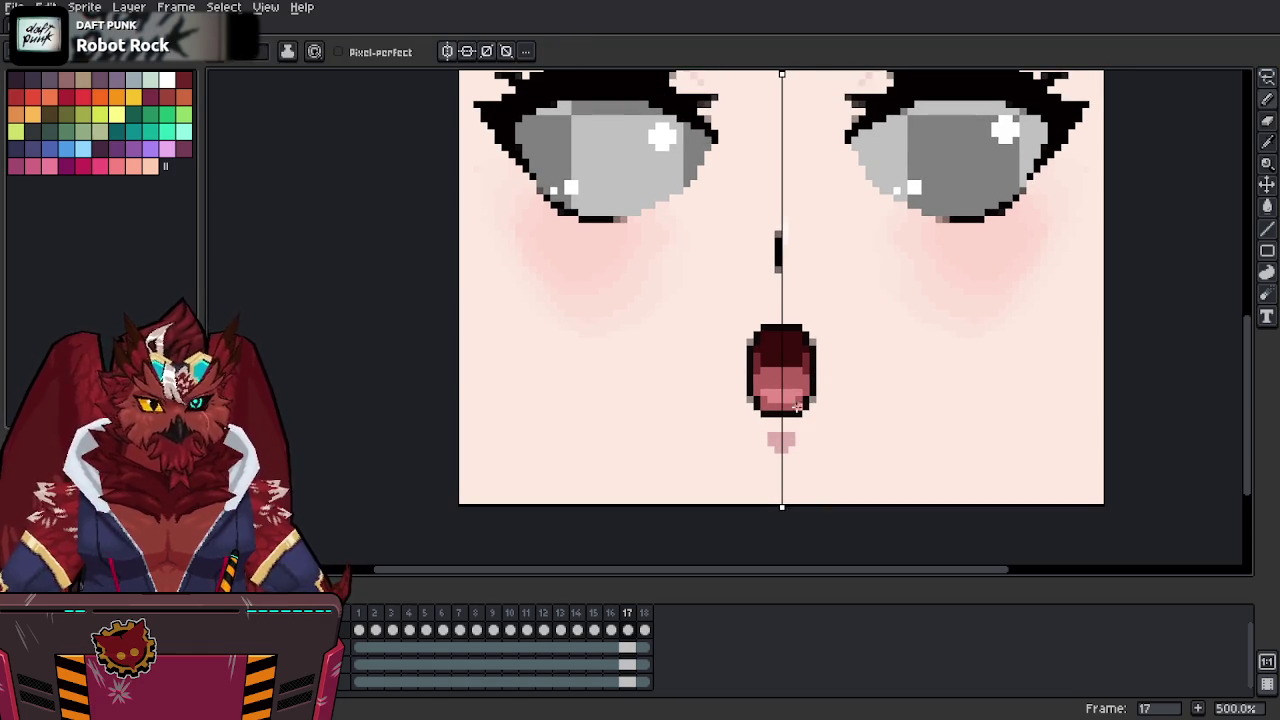
# Step back through the earlier mouth frames and add a matching light-pink lip shadow below one.
pyautogui.press(',')
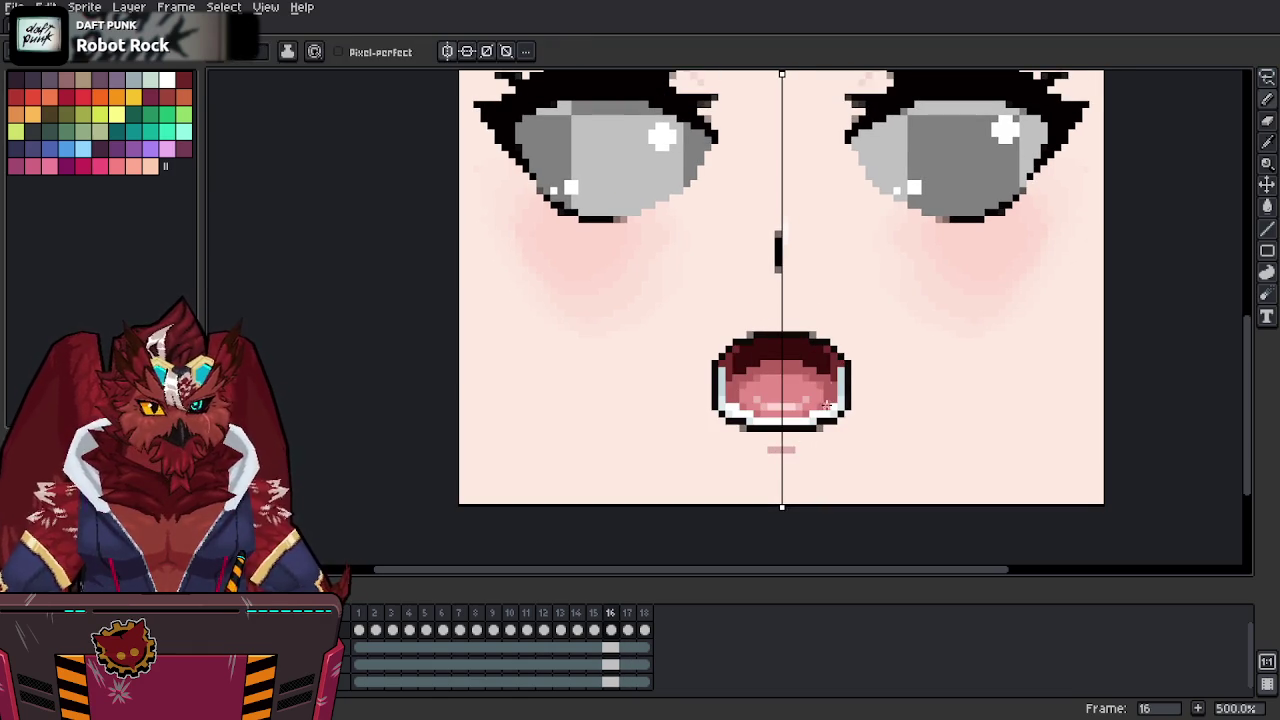
pyautogui.press(',')
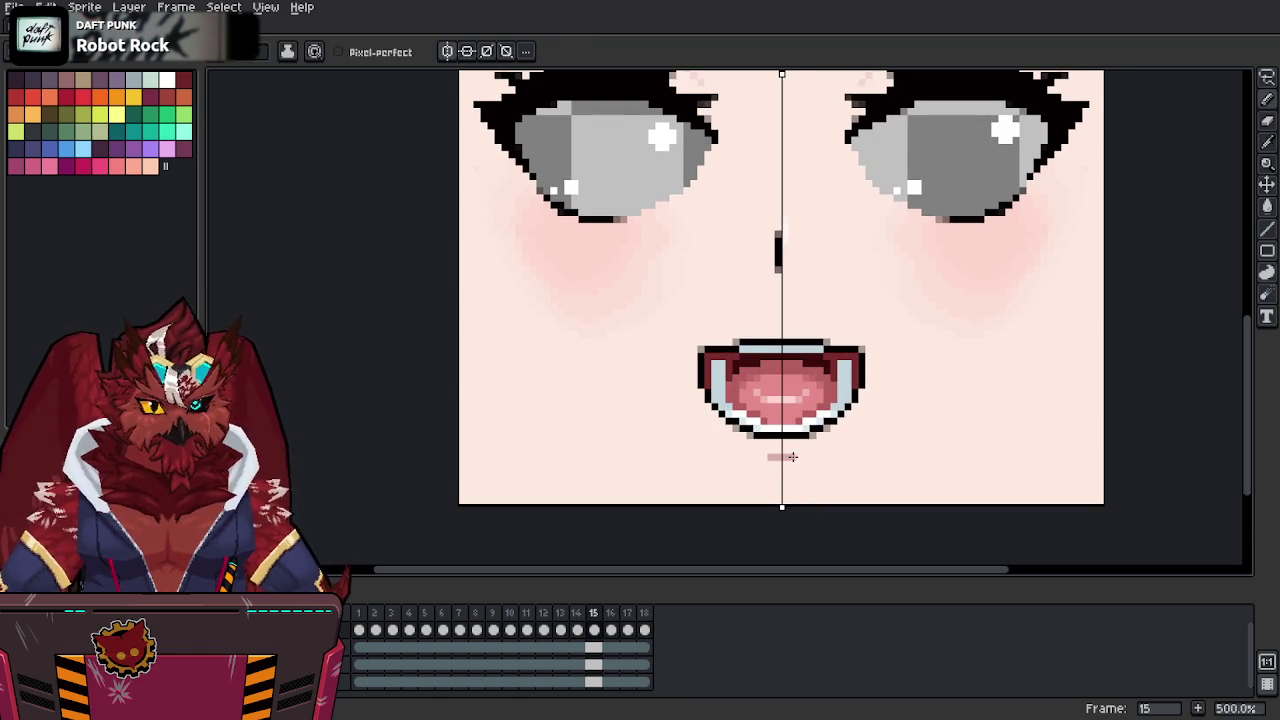
pyautogui.press(',')
pyautogui.press(',')
pyautogui.moveTo(782, 436); pyautogui.dragTo(813, 436)
pyautogui.press('Return')
pyautogui.press(',')
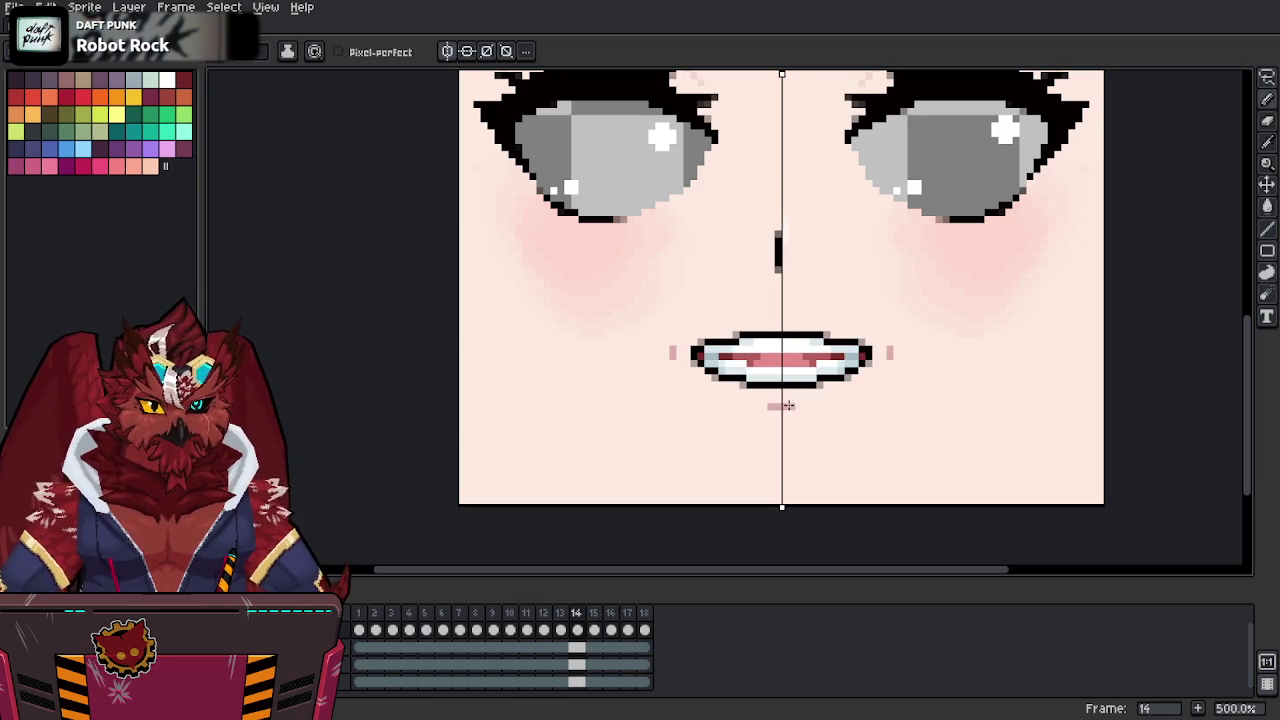
# Enlarge the light-pink lip shadow under frame 16's rounder open mouth.
pyautogui.press('.')
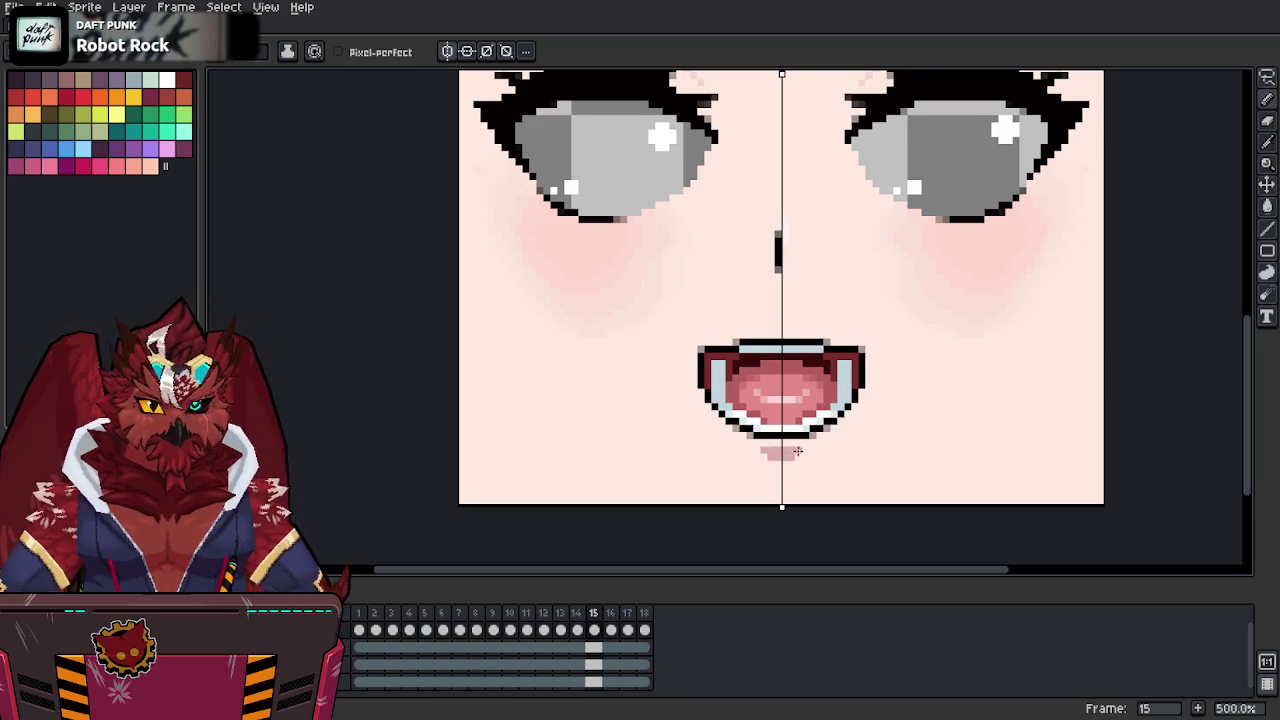
pyautogui.press('.')
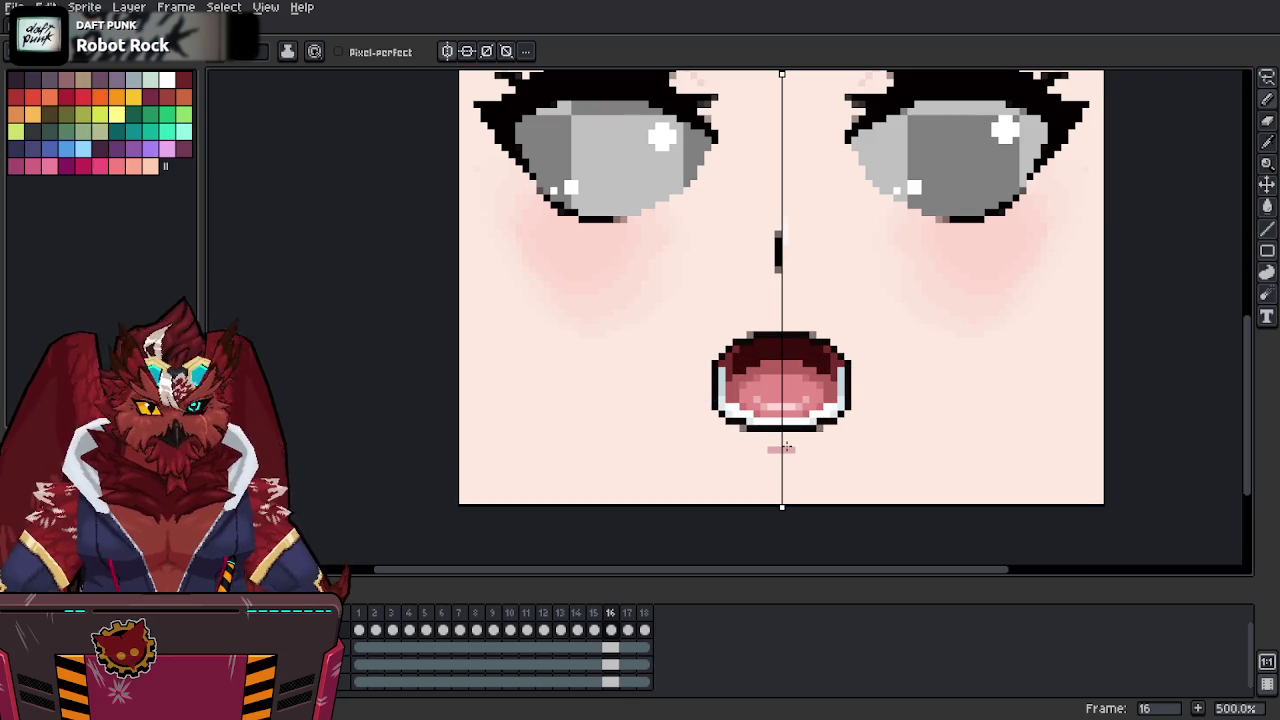
pyautogui.moveTo(786, 446); pyautogui.dragTo(801, 443)
pyautogui.press('.')
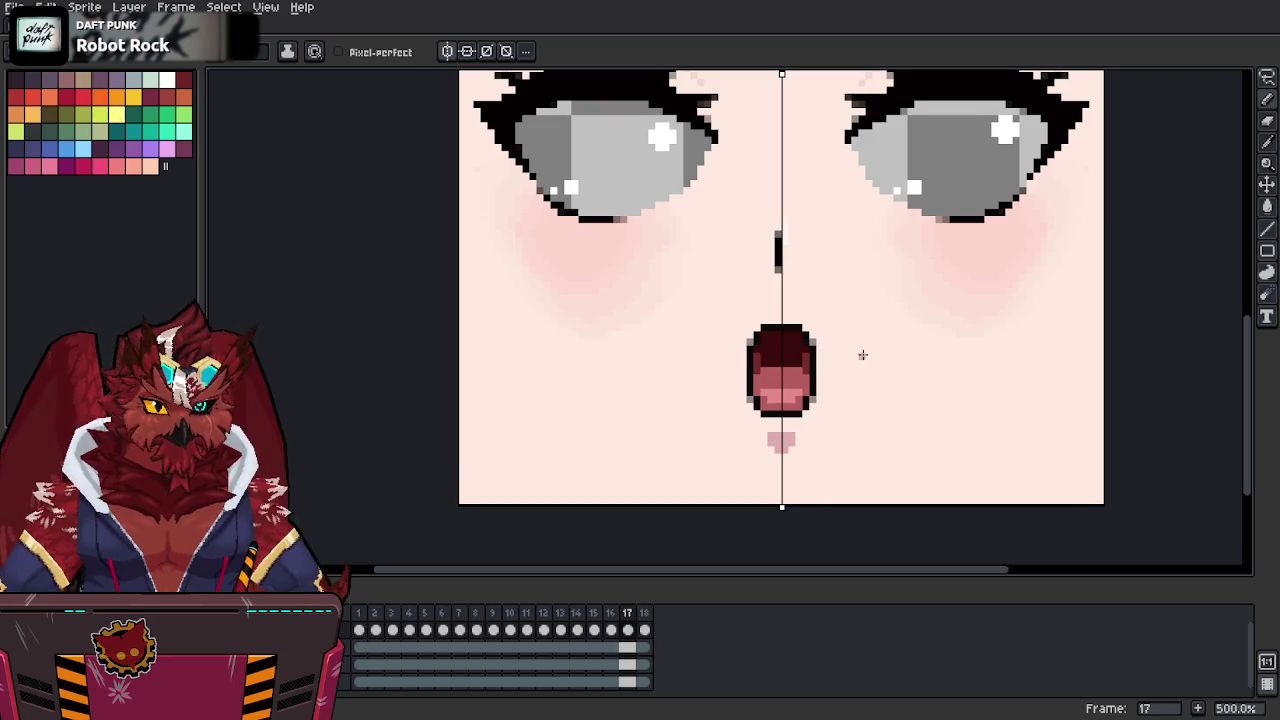
pyautogui.press('.')
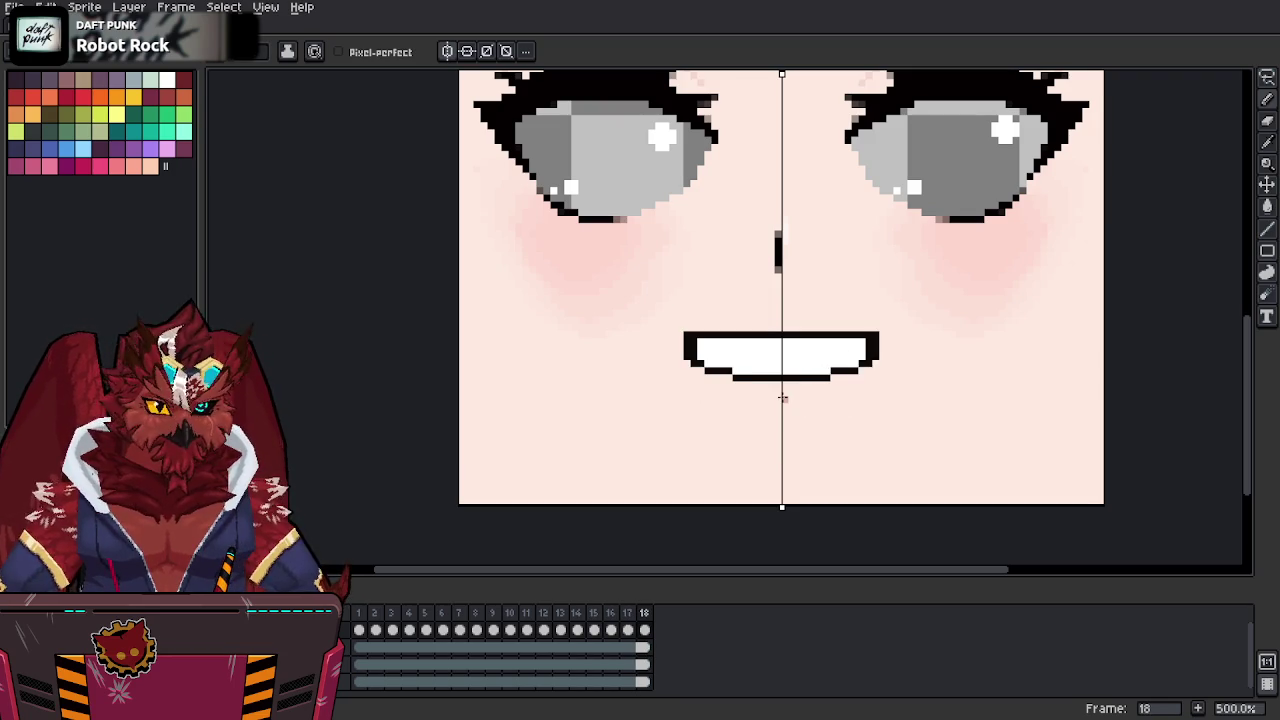
# Draw a short pink lip line under frame 18's grin and shade the teeth with a light-blue line.
pyautogui.moveTo(783, 399); pyautogui.dragTo(801, 399)
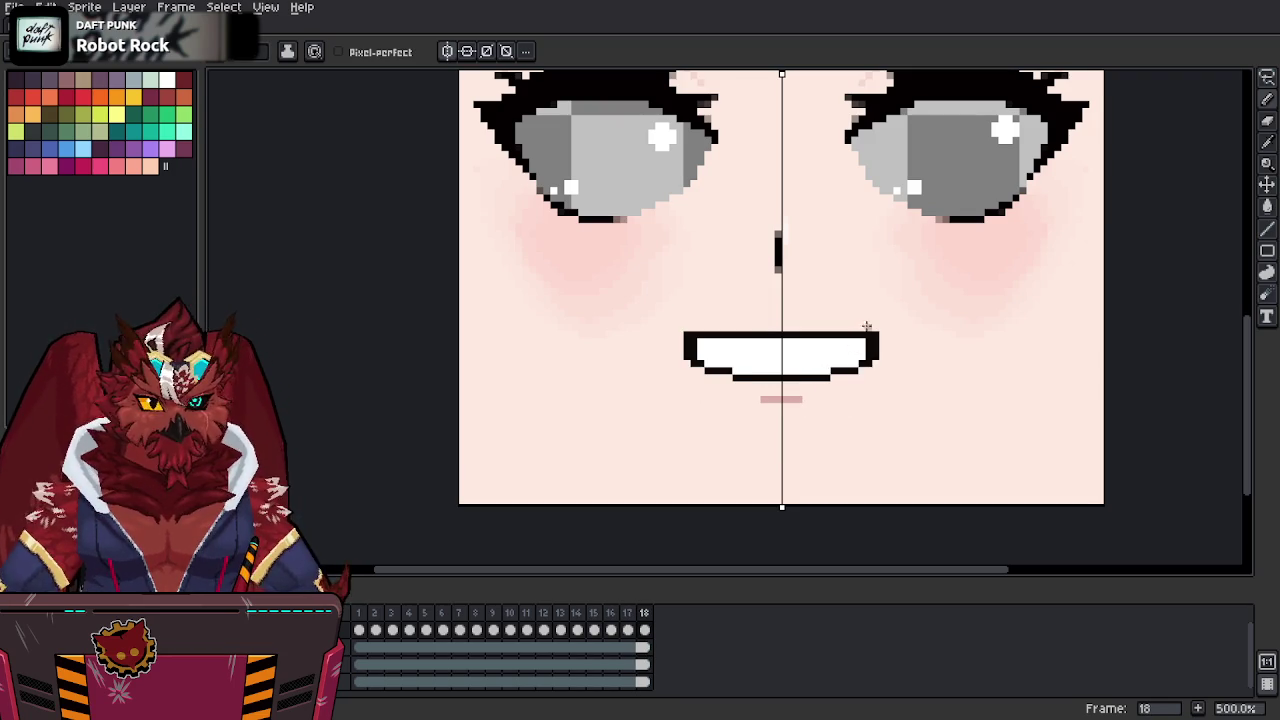
pyautogui.press(',')
pyautogui.press(',')
pyautogui.press(',')
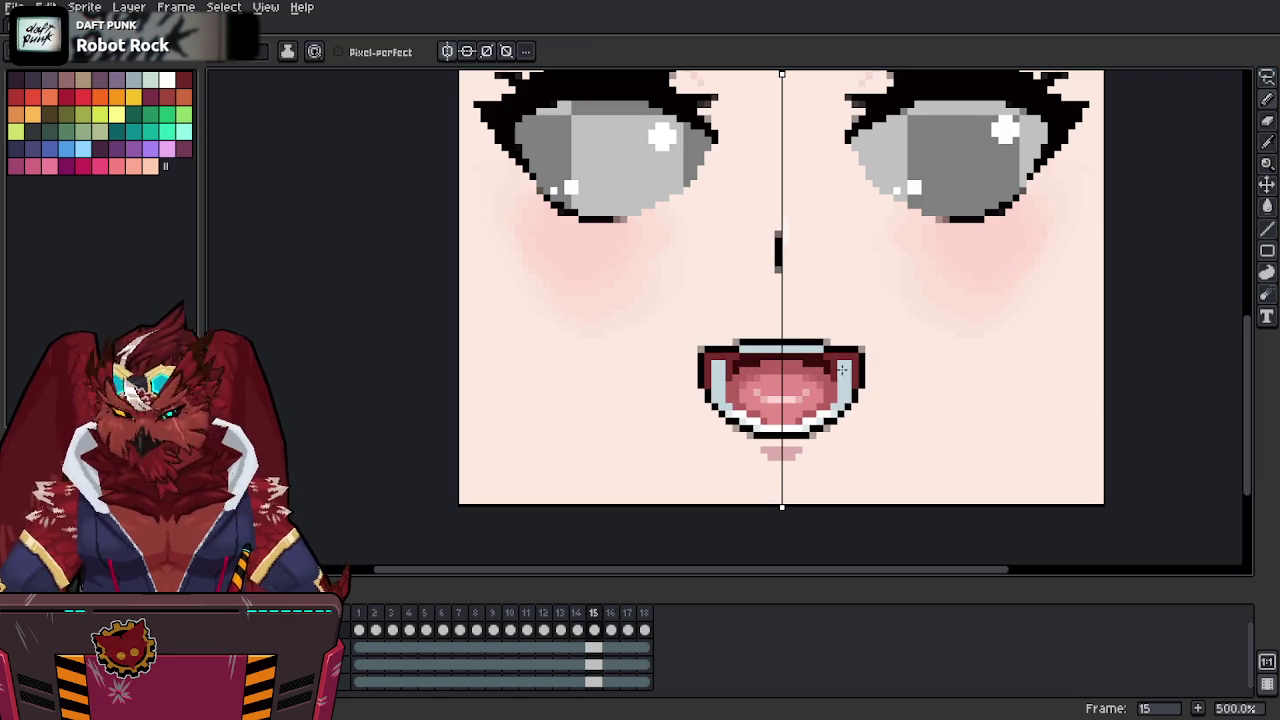
pyautogui.press('.')
pyautogui.press('.')
pyautogui.press('.')
pyautogui.moveTo(783, 357); pyautogui.dragTo(848, 362)
pyautogui.press(',')
pyautogui.press(',')
pyautogui.press(',')
pyautogui.press(',')
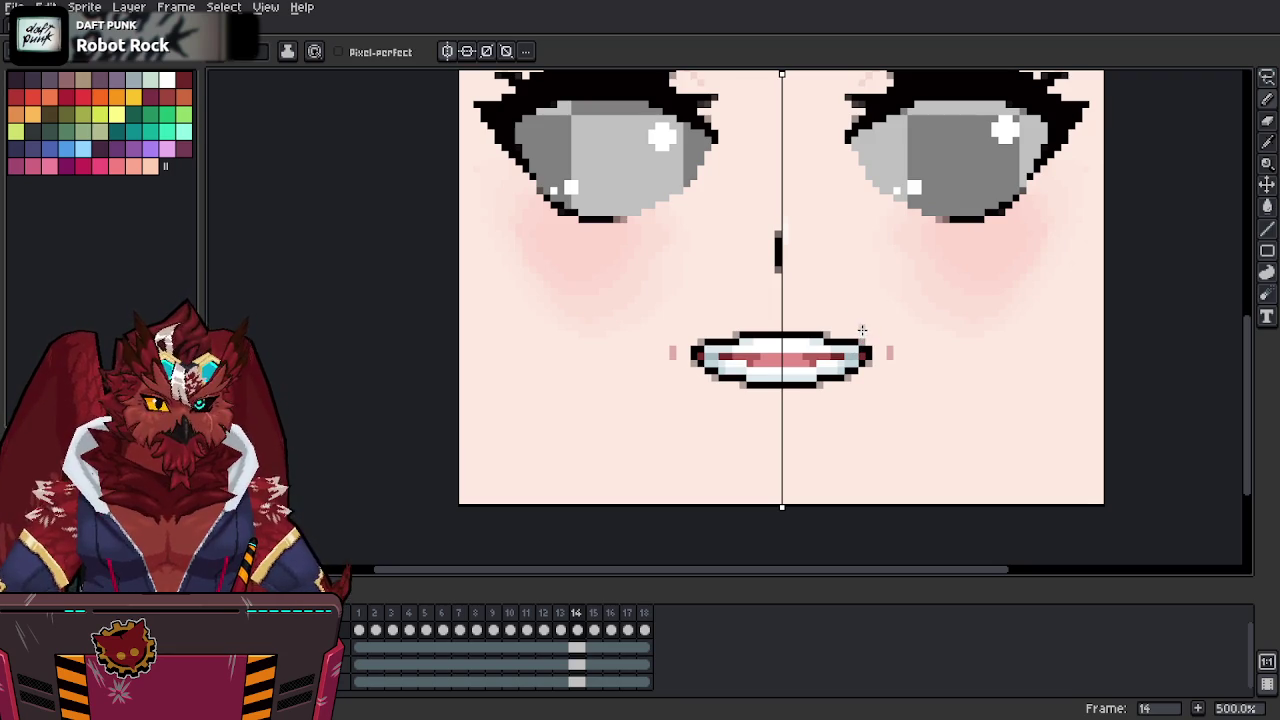
pyautogui.press('.')
pyautogui.press('.')
pyautogui.press('.')
pyautogui.press('.')
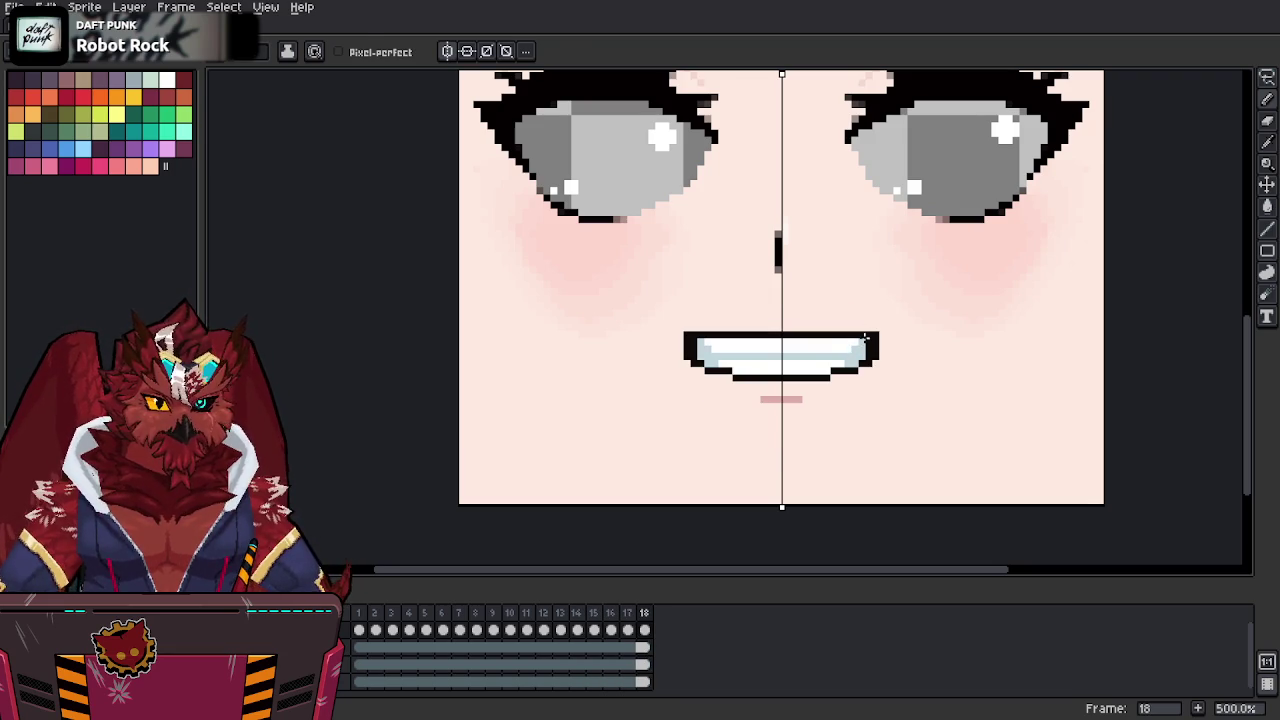
# Brighten the grin's teeth with a lighter sampled colour.
pyautogui.keyDown('alt'); pyautogui.click(860, 340); pyautogui.keyUp('alt')
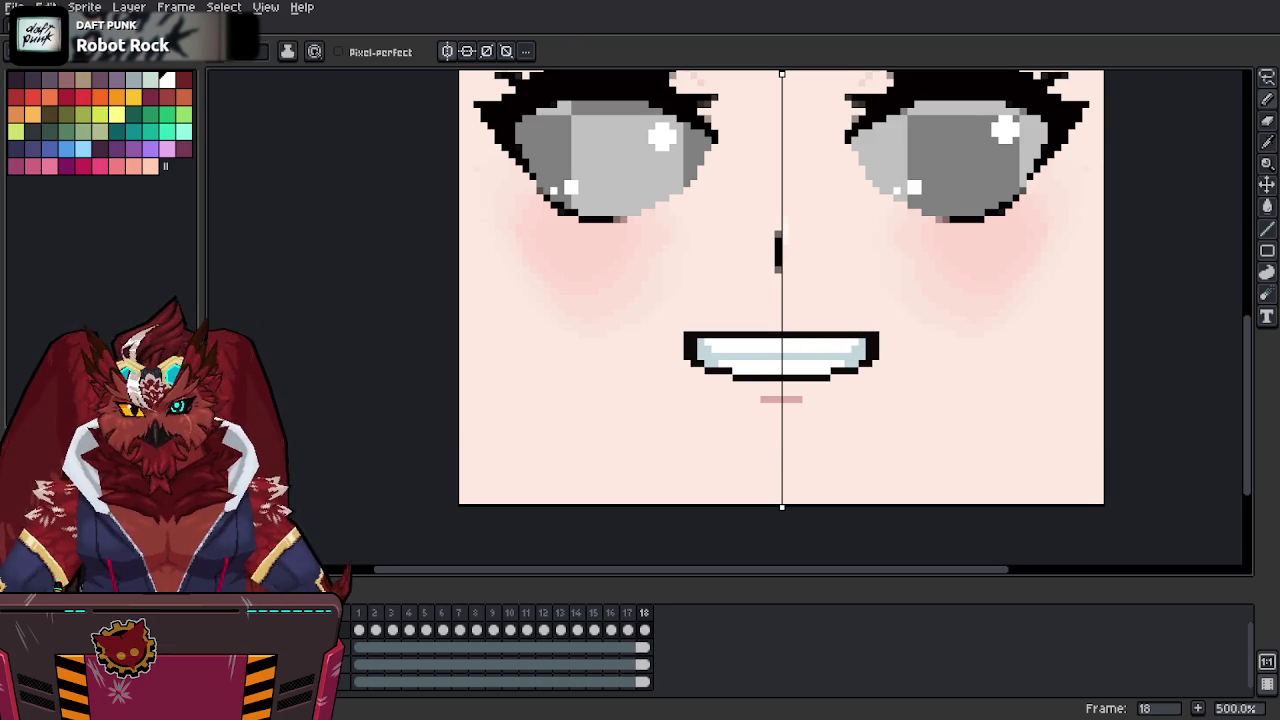
pyautogui.moveTo(832, 354); pyautogui.dragTo(836, 342)
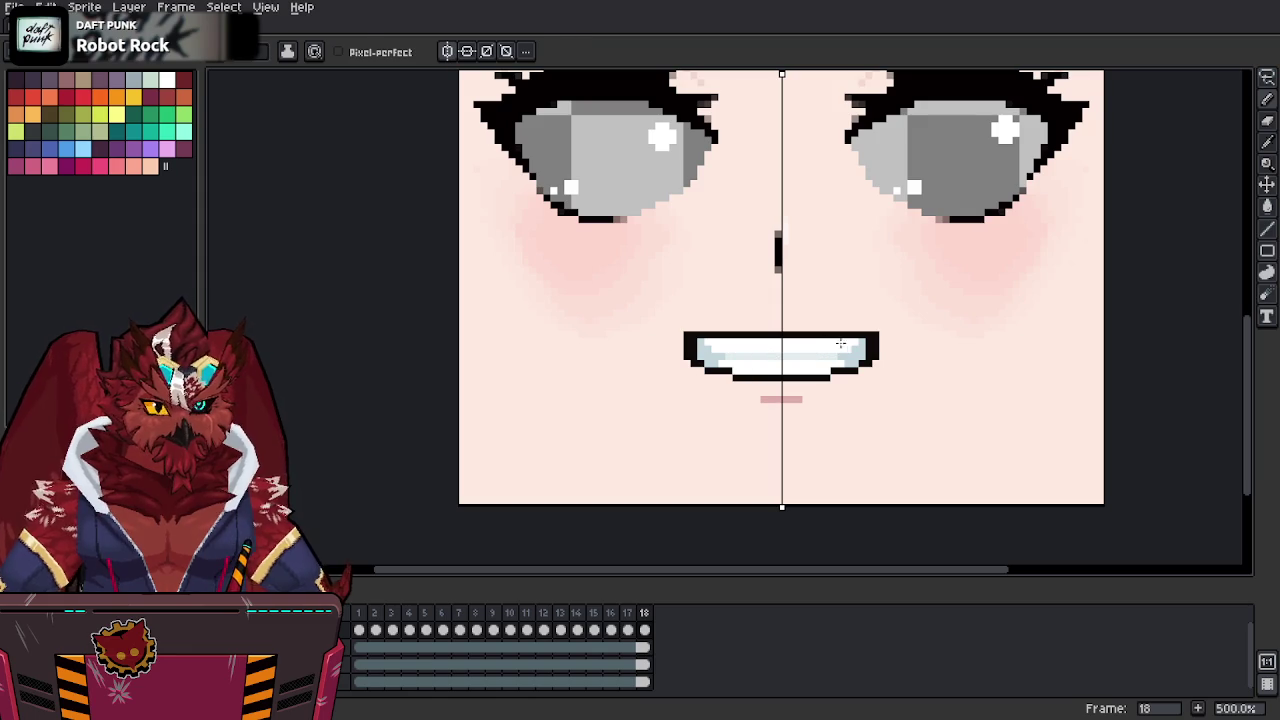
pyautogui.keyDown('alt'); pyautogui.click(837, 343); pyautogui.keyUp('alt')
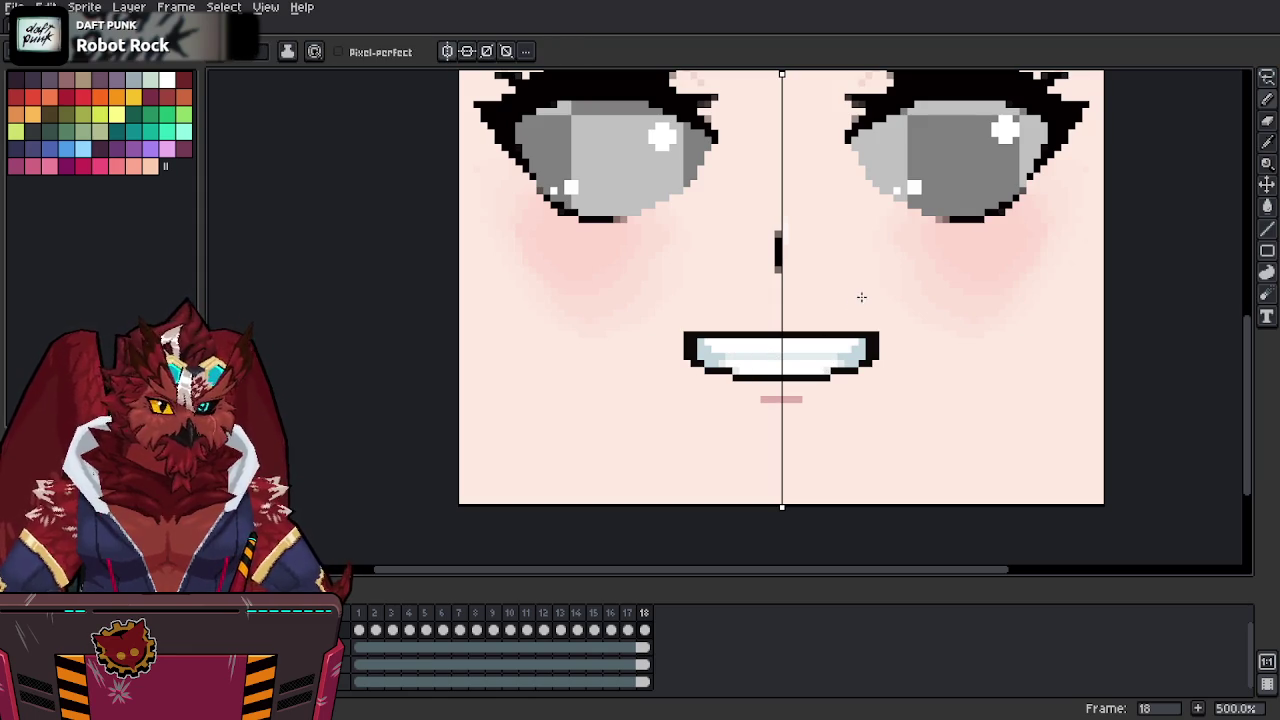
pyautogui.keyDown('alt'); pyautogui.click(840, 366); pyautogui.keyUp('alt')
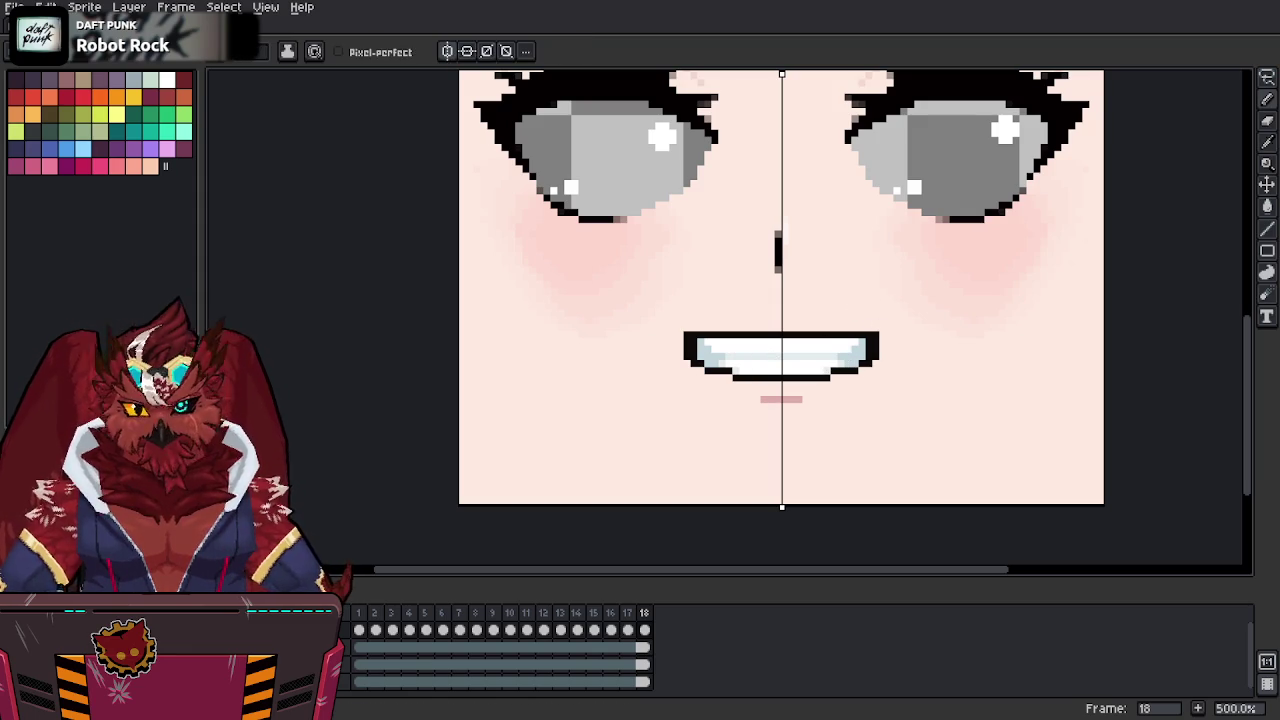
# Add dark pixels at both corners of the grin's teeth.
pyautogui.click(832, 379)
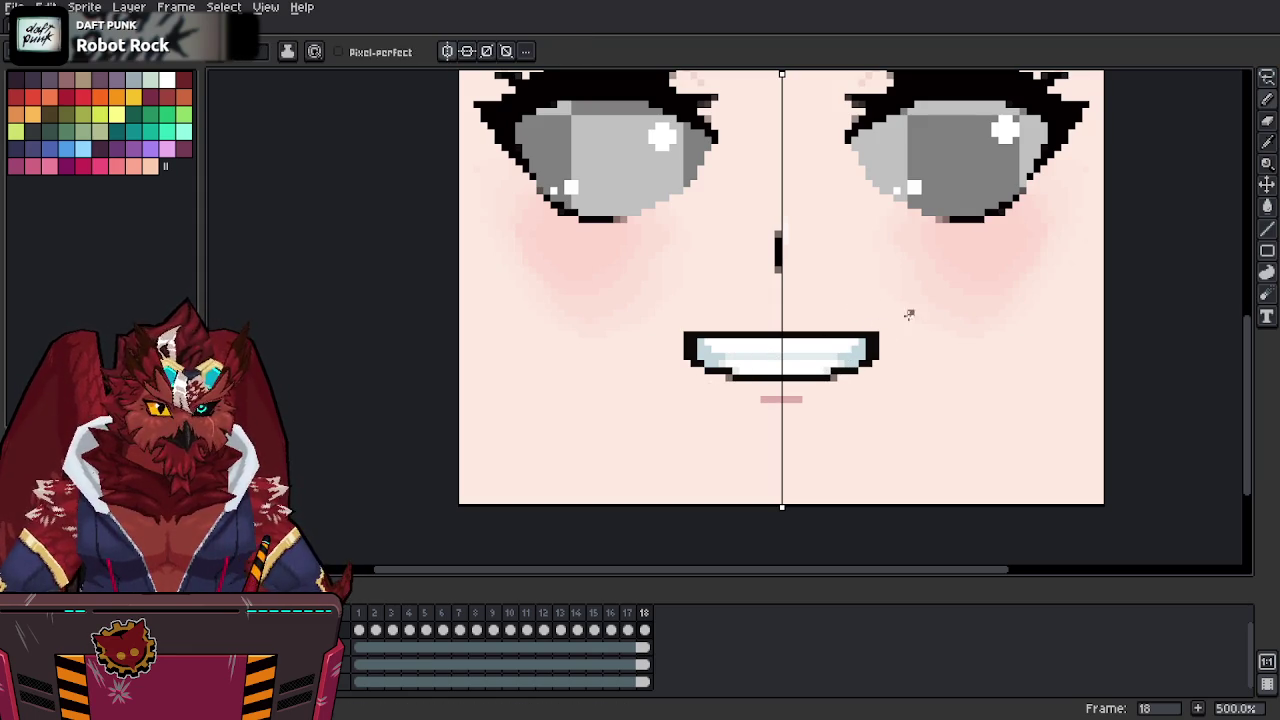
pyautogui.press('Left')
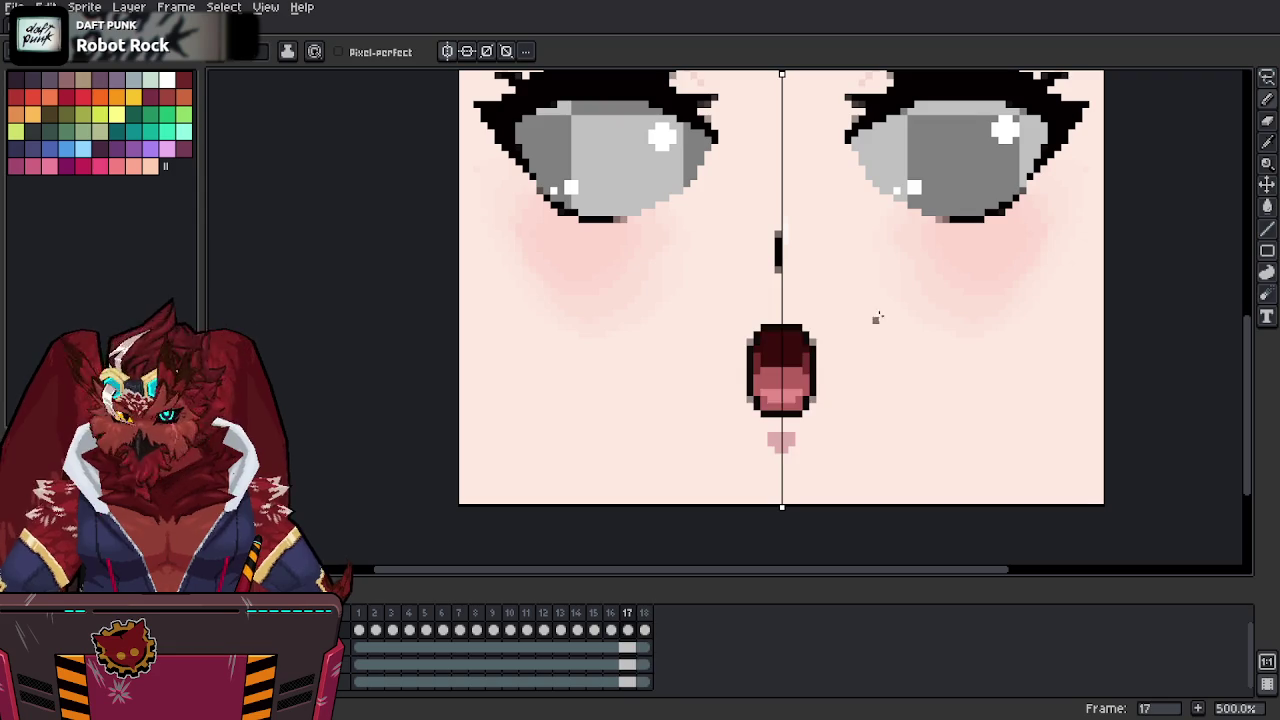
pyautogui.press('Right')
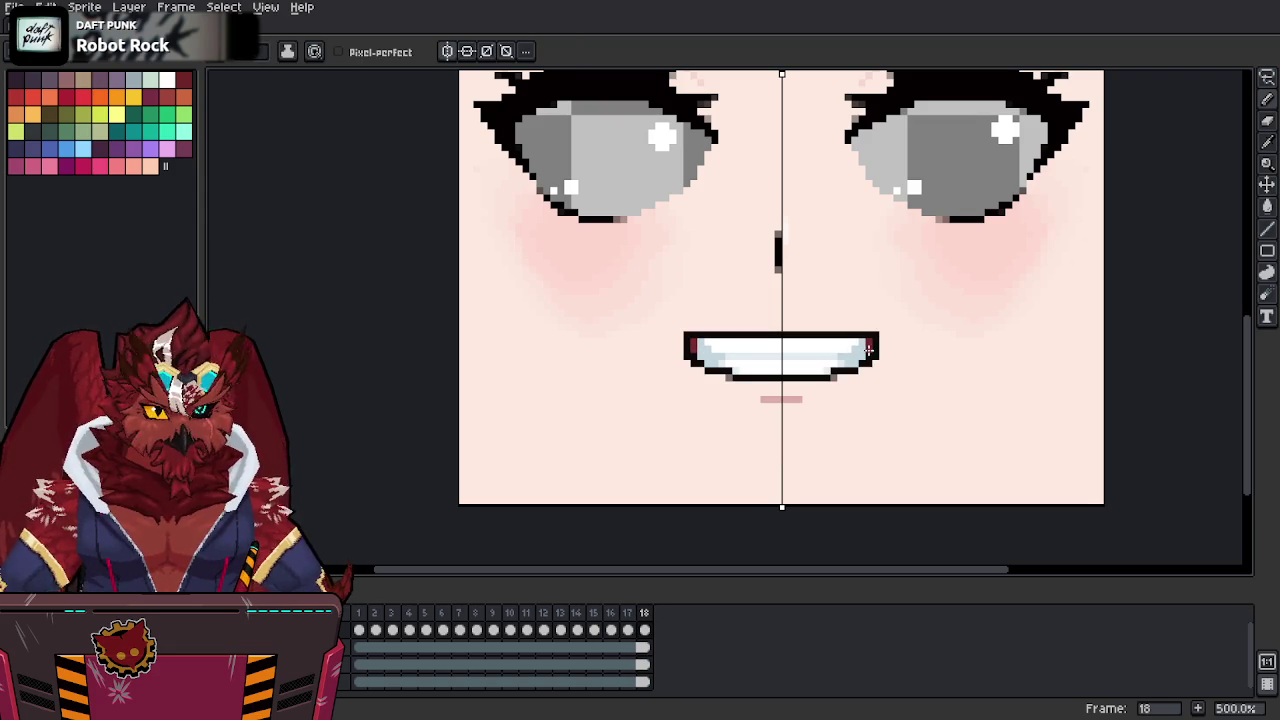
pyautogui.keyDown('alt'); pyautogui.click(847, 352); pyautogui.keyUp('alt')
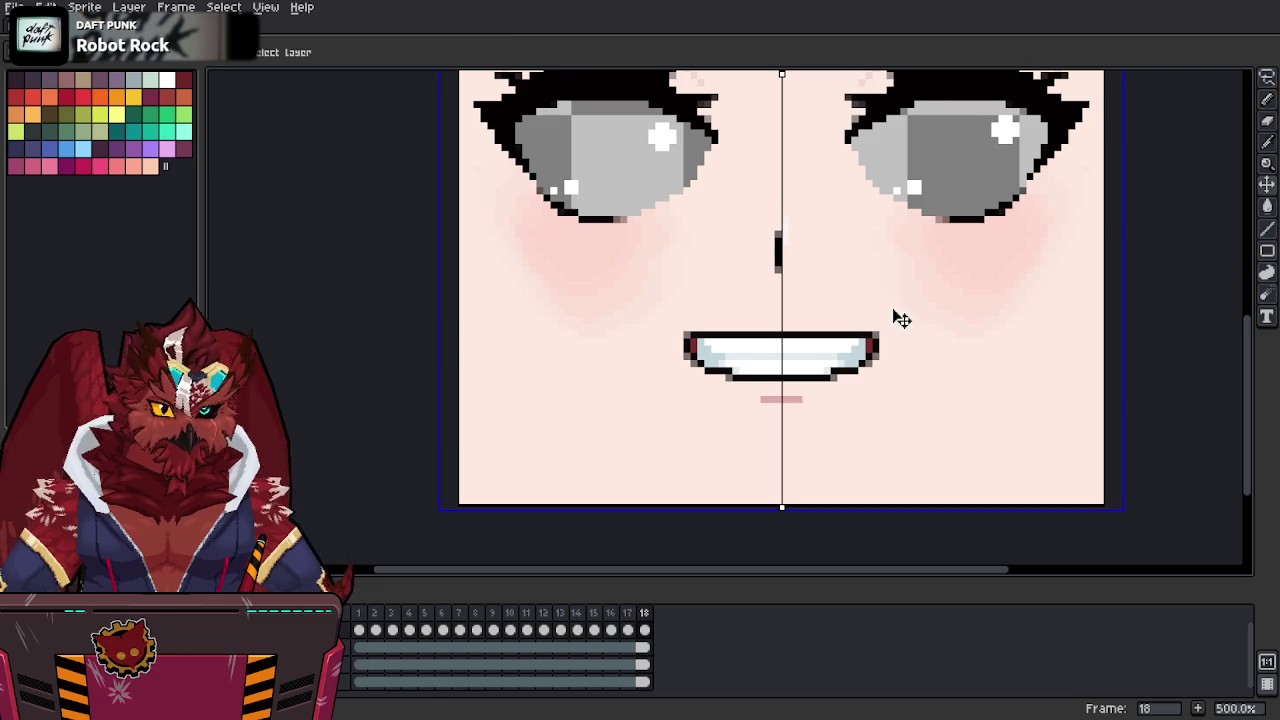
pyautogui.moveTo(880, 311); pyautogui.dragTo(859, 344)
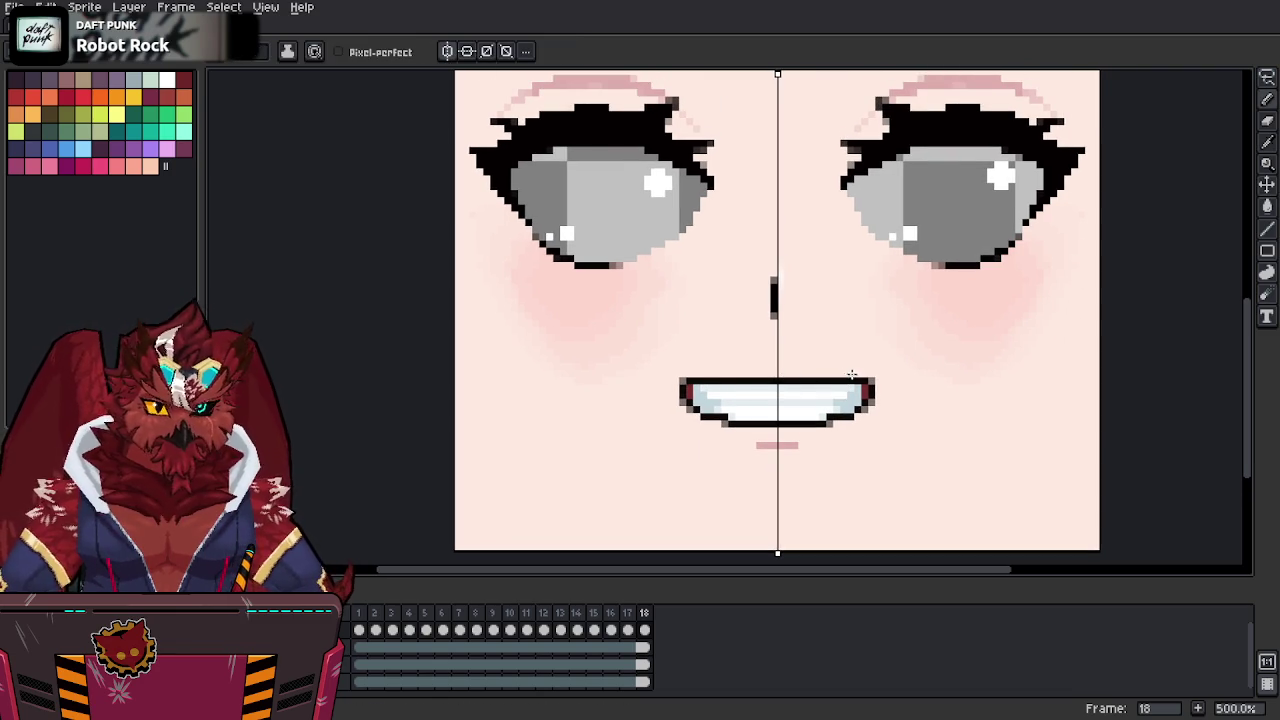
# Save the sprite, export Aki-Faces.png again via Export Sprite Sheet, and return to Blender.
pyautogui.hotkey('ctrl', 's')
pyautogui.hotkey('ctrl', 'e')
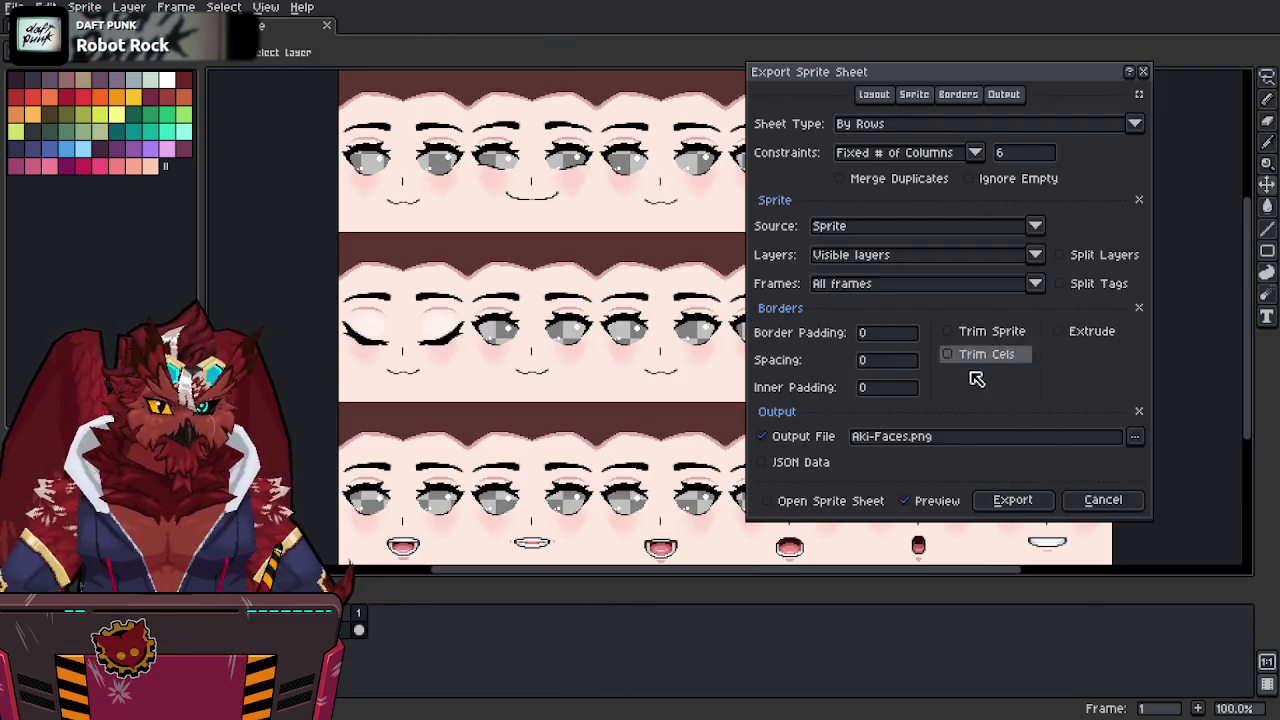
pyautogui.click(1005, 500)
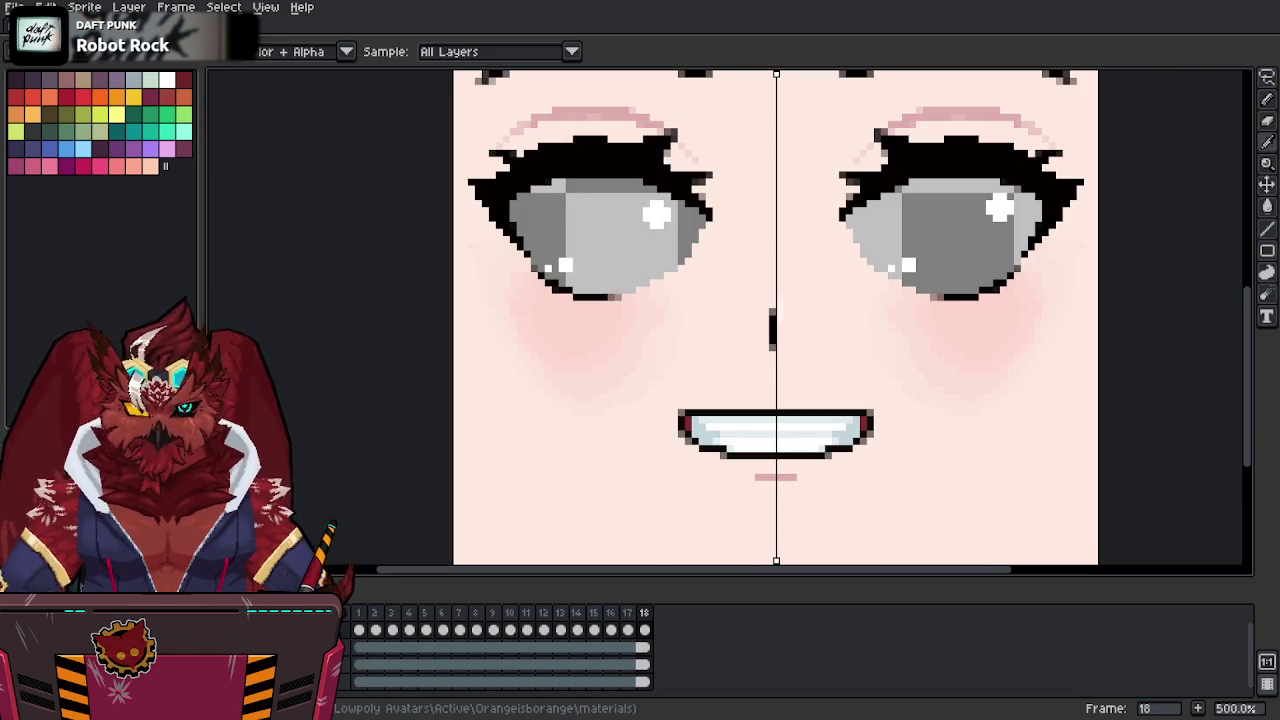
pyautogui.hotkey('alt', 'Tab')
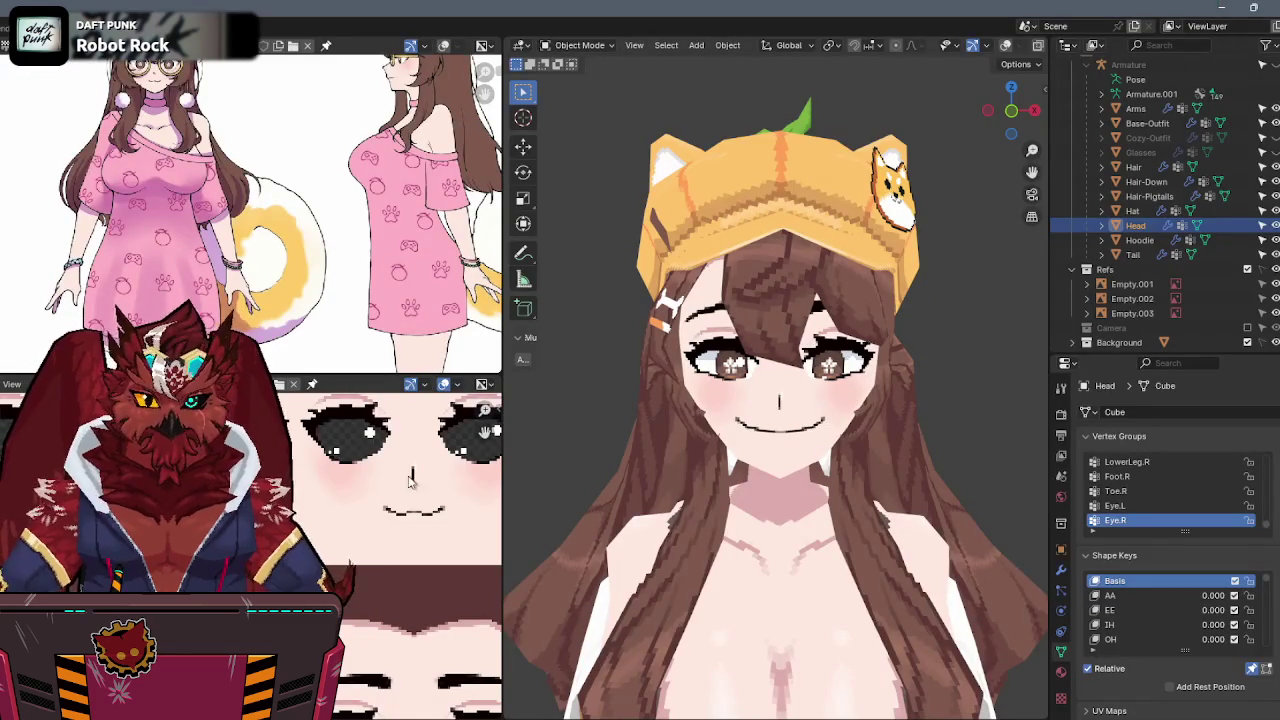
# Zoom out and orbit around the avatar's head, toggling Edit Mode to inspect the new face texture.
pyautogui.scroll(-2, 487, 455)
pyautogui.scroll(-1, 487, 455)
pyautogui.scroll(-1, 487, 455)
pyautogui.moveTo(780, 420)
pyautogui.mouseDown(button='middle')
pyautogui.moveTo(850, 380)
pyautogui.moveTo(826, 395)
pyautogui.mouseUp(button='middle')
pyautogui.press('Tab')
pyautogui.moveTo(936, 442); pyautogui.dragTo(835, 422, button='middle')
pyautogui.hotkey('shift', 'alt', 'z')
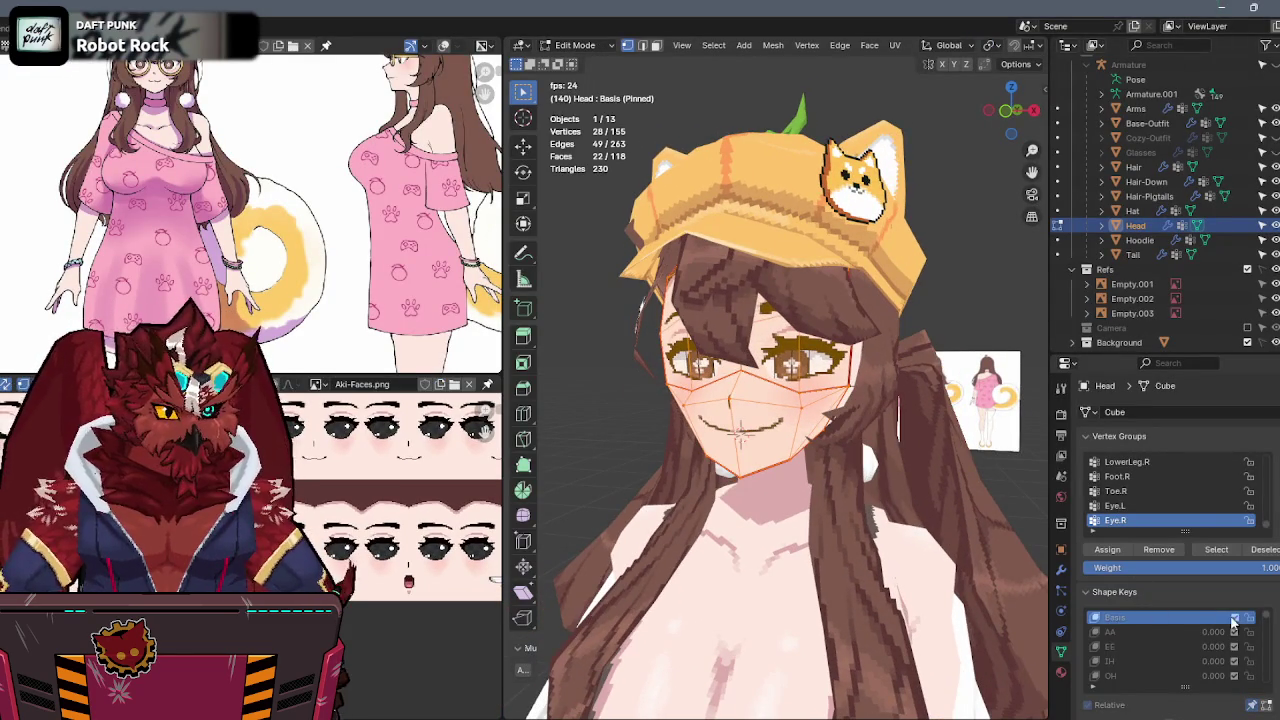
pyautogui.press('Tab')
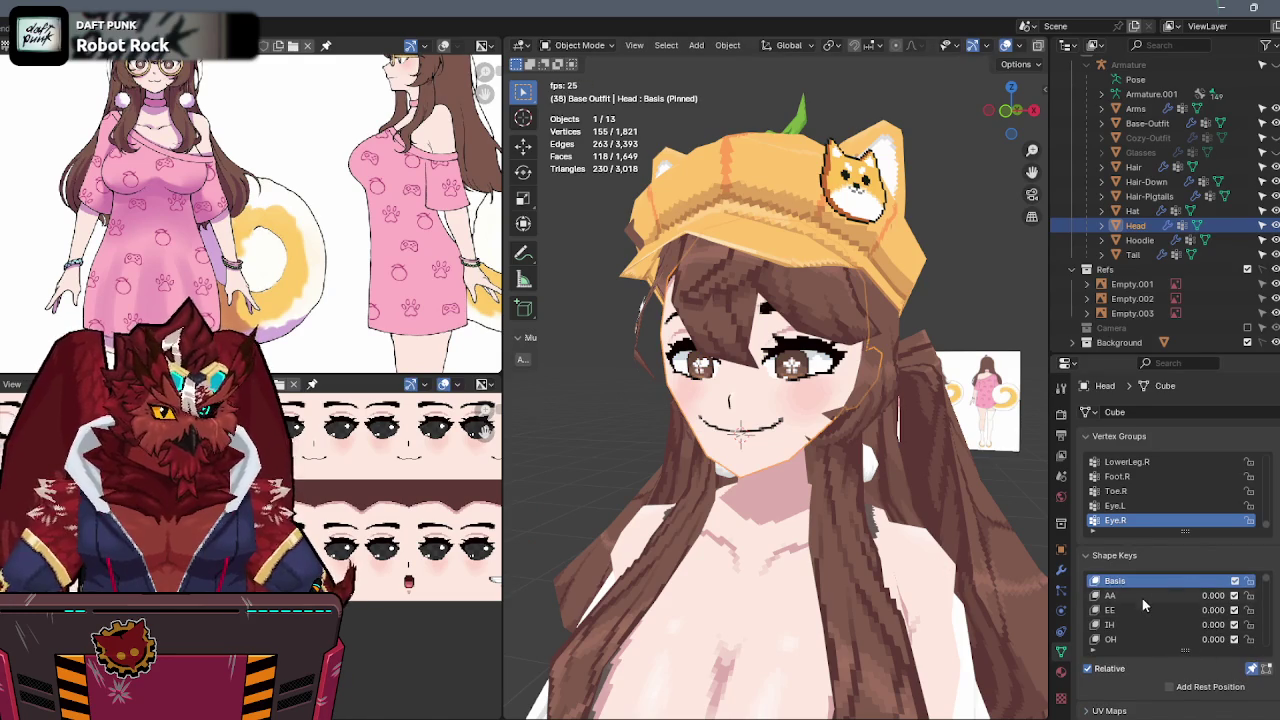
# Switch between the open-mouth AA shape key and the neutral Basis shape to compare mouths.
pyautogui.click(1110, 595)
pyautogui.moveTo(775, 430)
pyautogui.mouseDown(button='middle')
pyautogui.moveTo(818, 408)
pyautogui.moveTo(834, 452)
pyautogui.moveTo(868, 422)
pyautogui.mouseUp(button='middle')
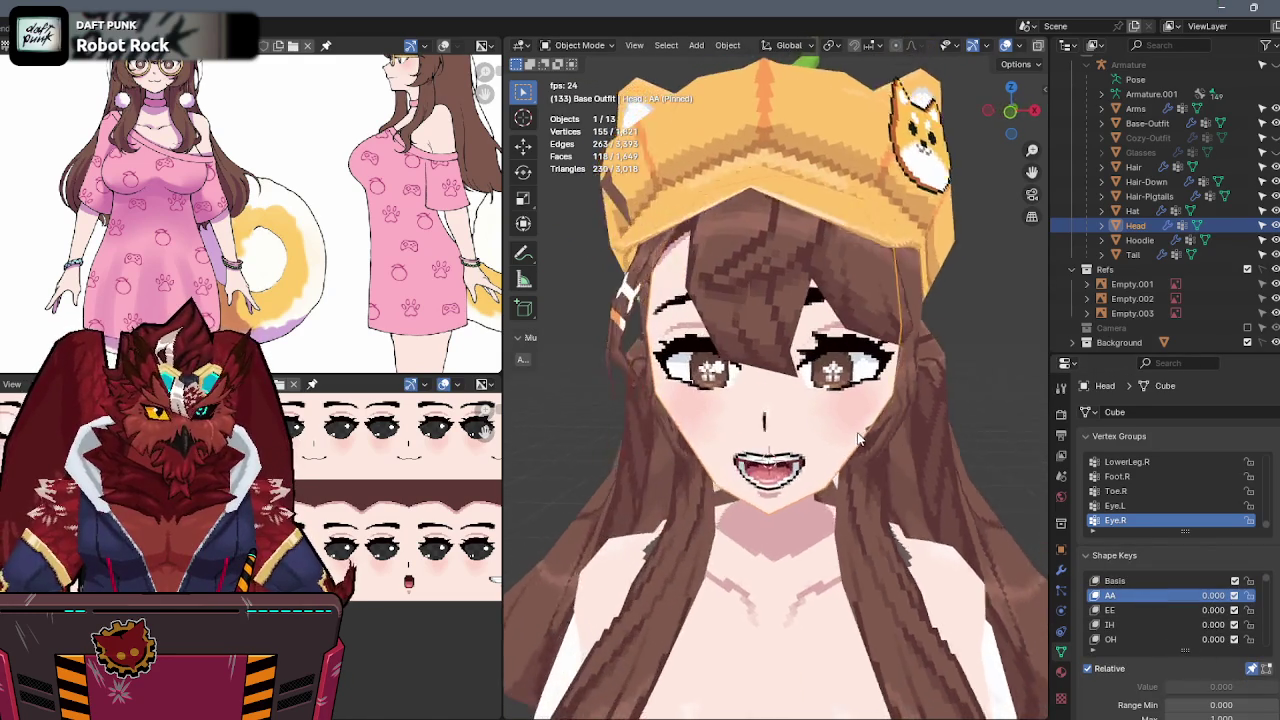
pyautogui.scroll(1, 868, 422)
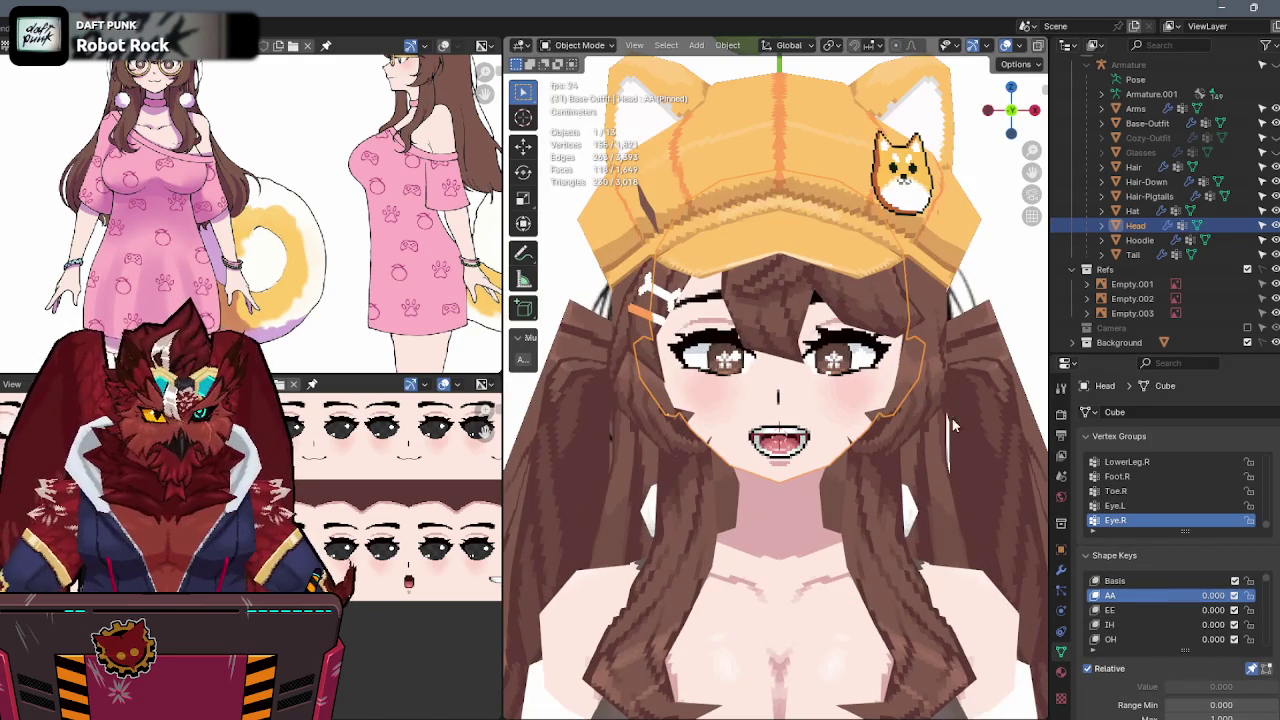
pyautogui.click(1114, 580)
pyautogui.press('Tab')
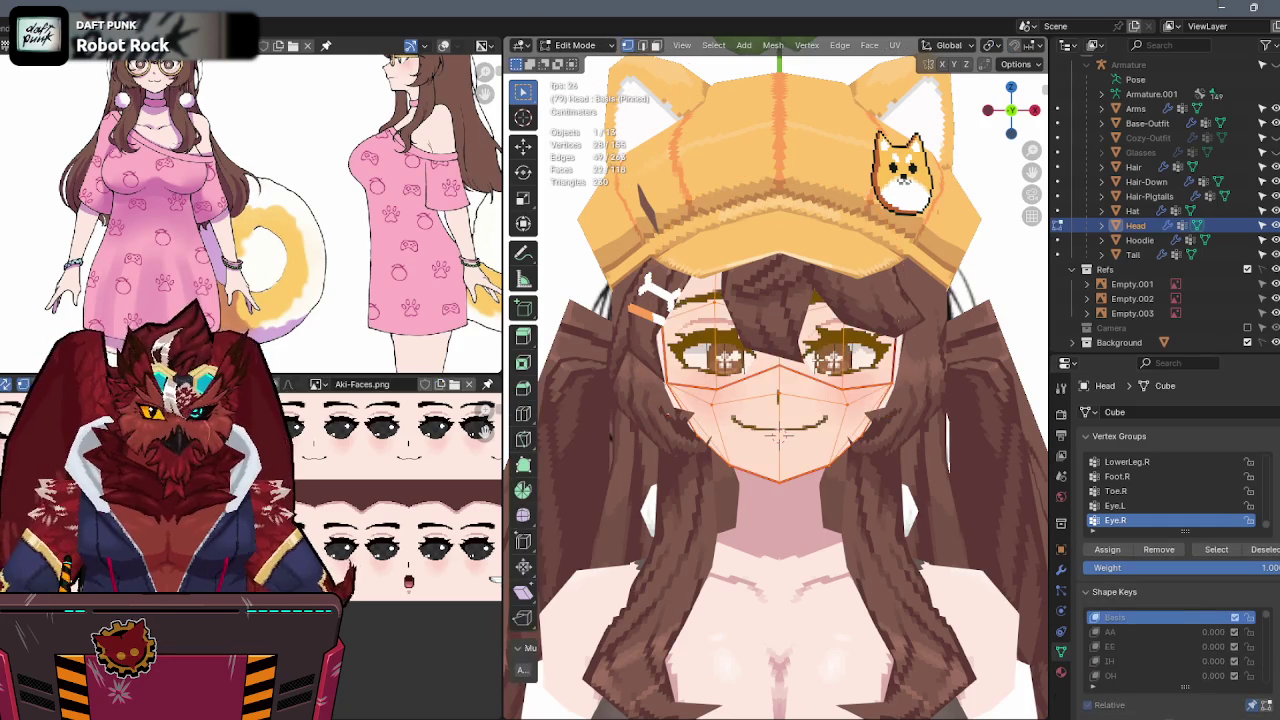
pyautogui.scroll(3, 348, 522)
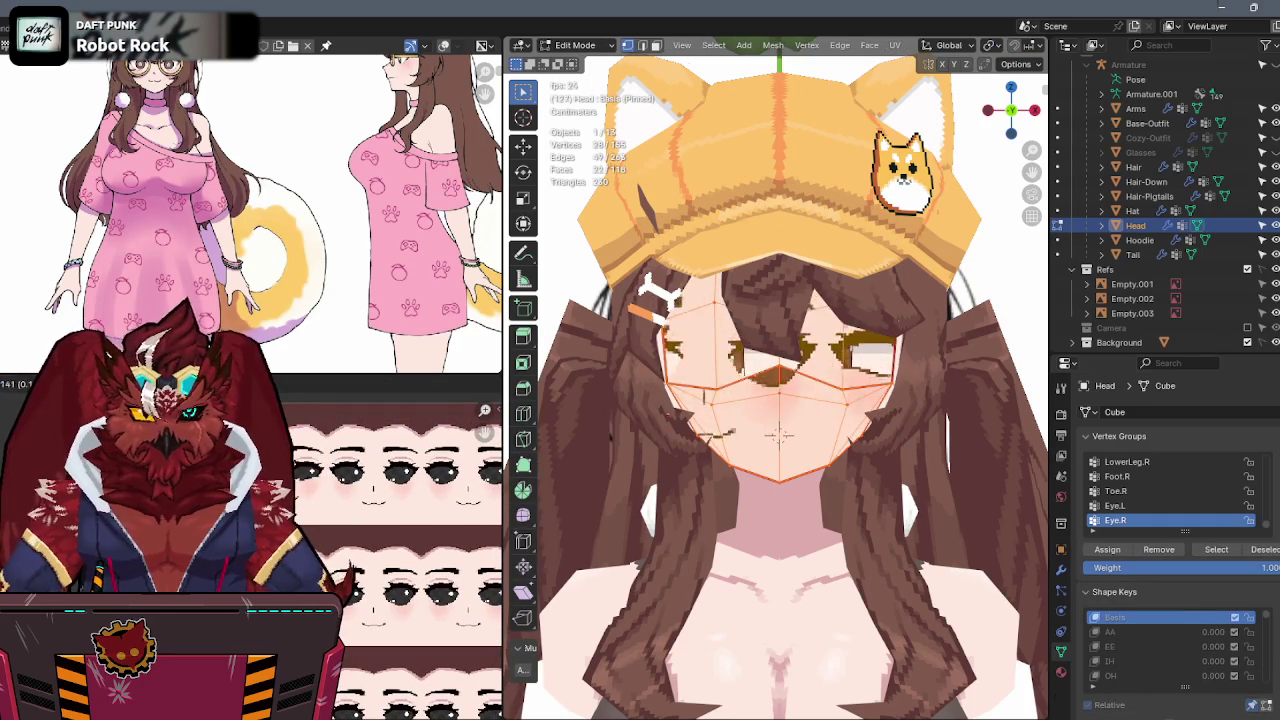
pyautogui.press('Tab')
pyautogui.click(1186, 598)
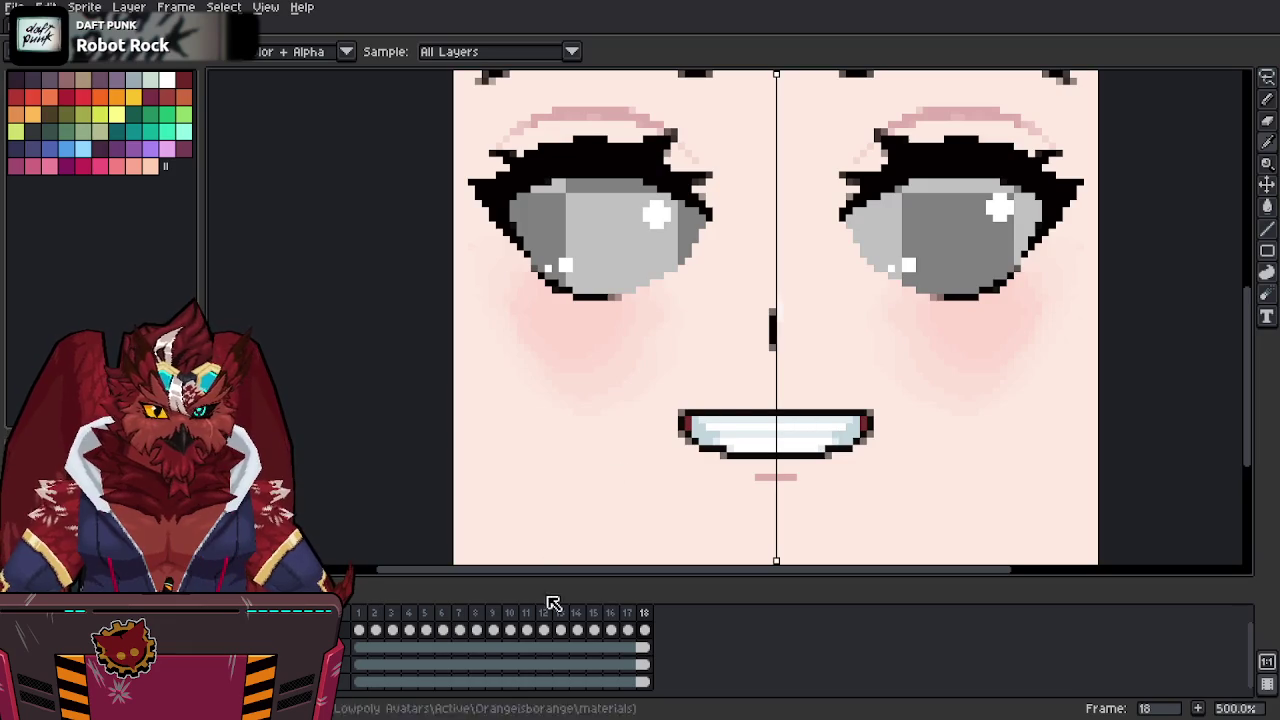
# Marquee-select frame 13's open mouth, nudge it up a few pixels, and re-export Aki-Faces.png.
pyautogui.click(543, 628)
pyautogui.click(560, 628)
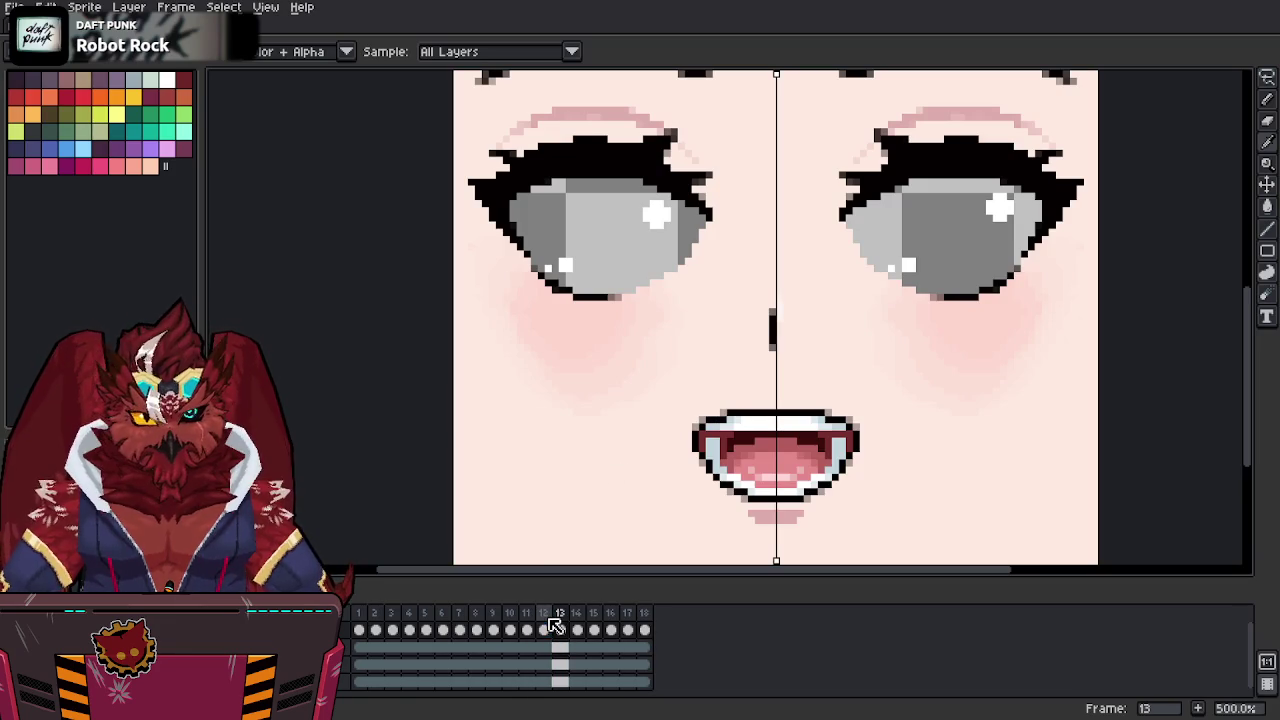
pyautogui.press('b')
pyautogui.scroll(-1, 881, 408)
pyautogui.press('m')
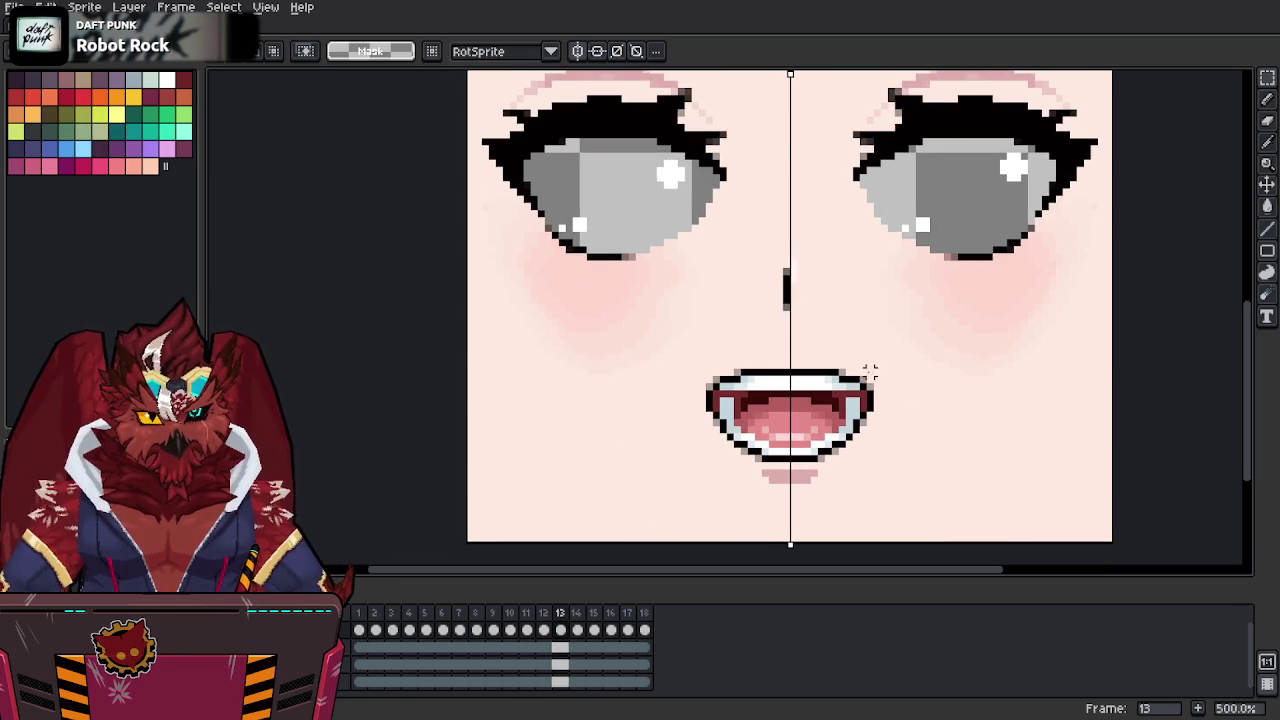
pyautogui.moveTo(702, 365)
pyautogui.mouseDown()
pyautogui.moveTo(877, 494)
pyautogui.moveTo(829, 467)
pyautogui.mouseUp()
pyautogui.hotkey('ctrl', 'd')
pyautogui.hotkey('ctrl', 'e')
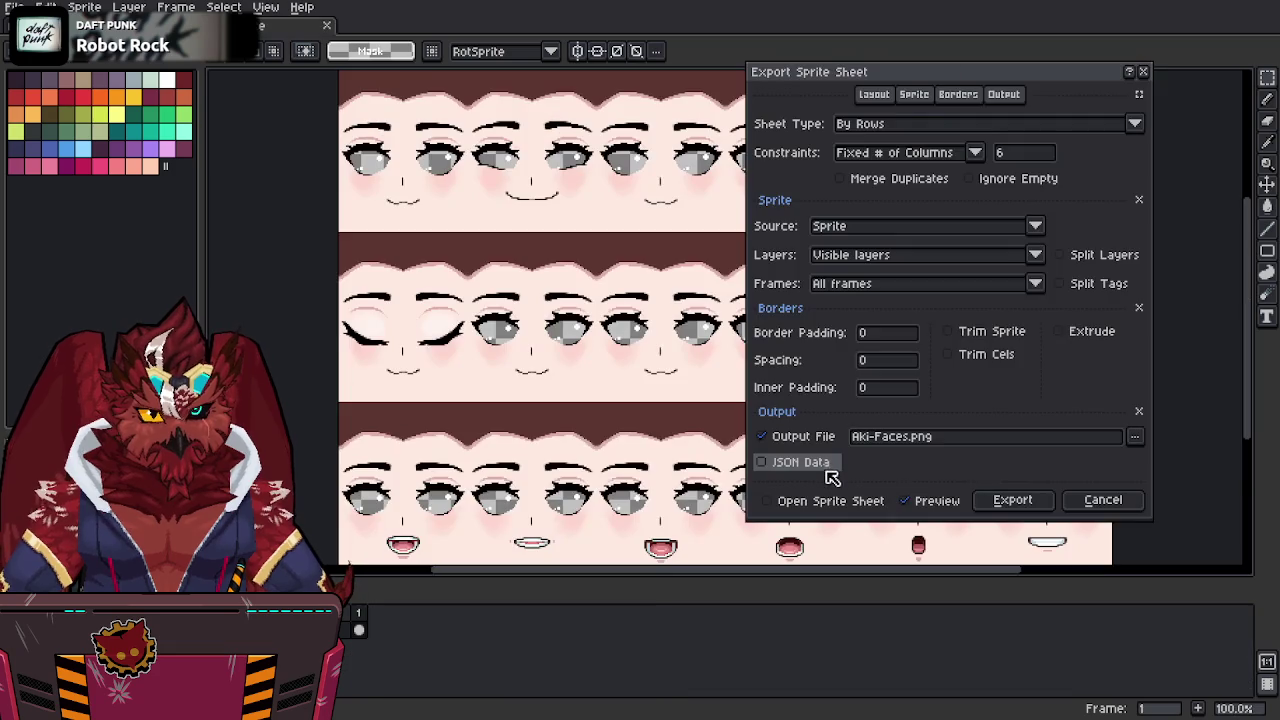
pyautogui.click(1040, 505)
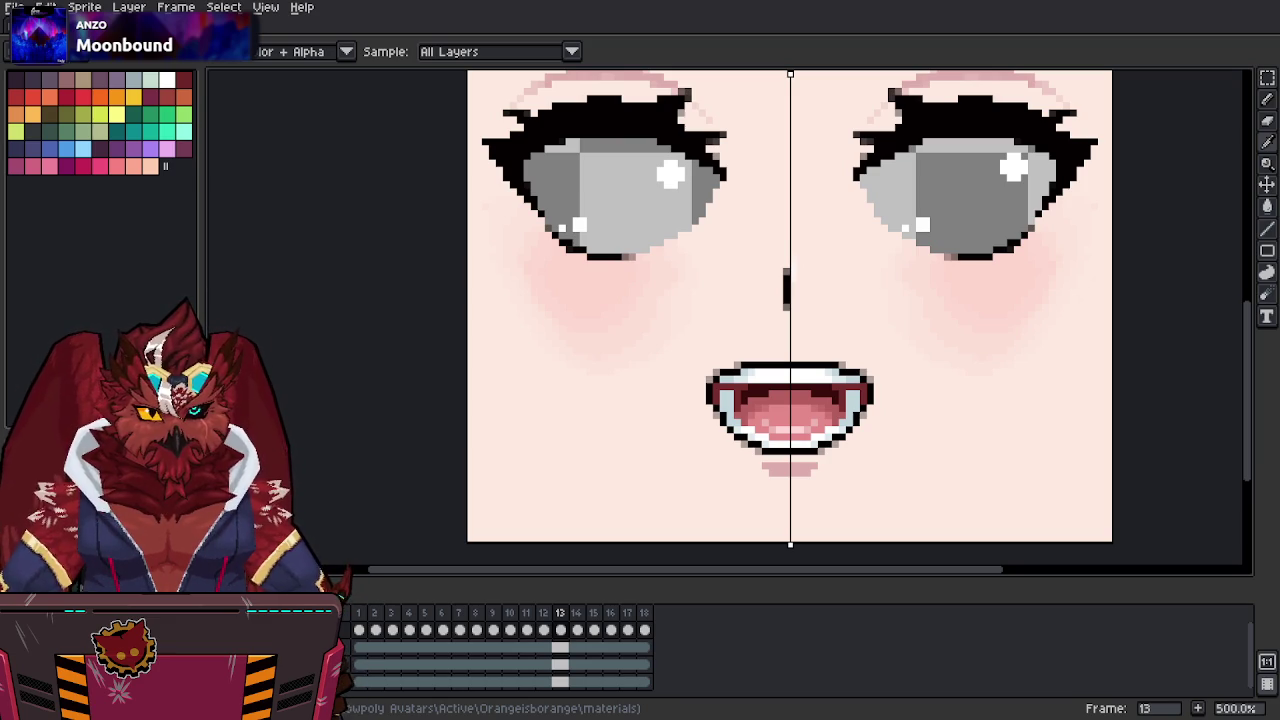
# Raise the frame 14 mouth a few pixels and re-export the face sprite sheet.
pyautogui.press('m')
pyautogui.press('.')
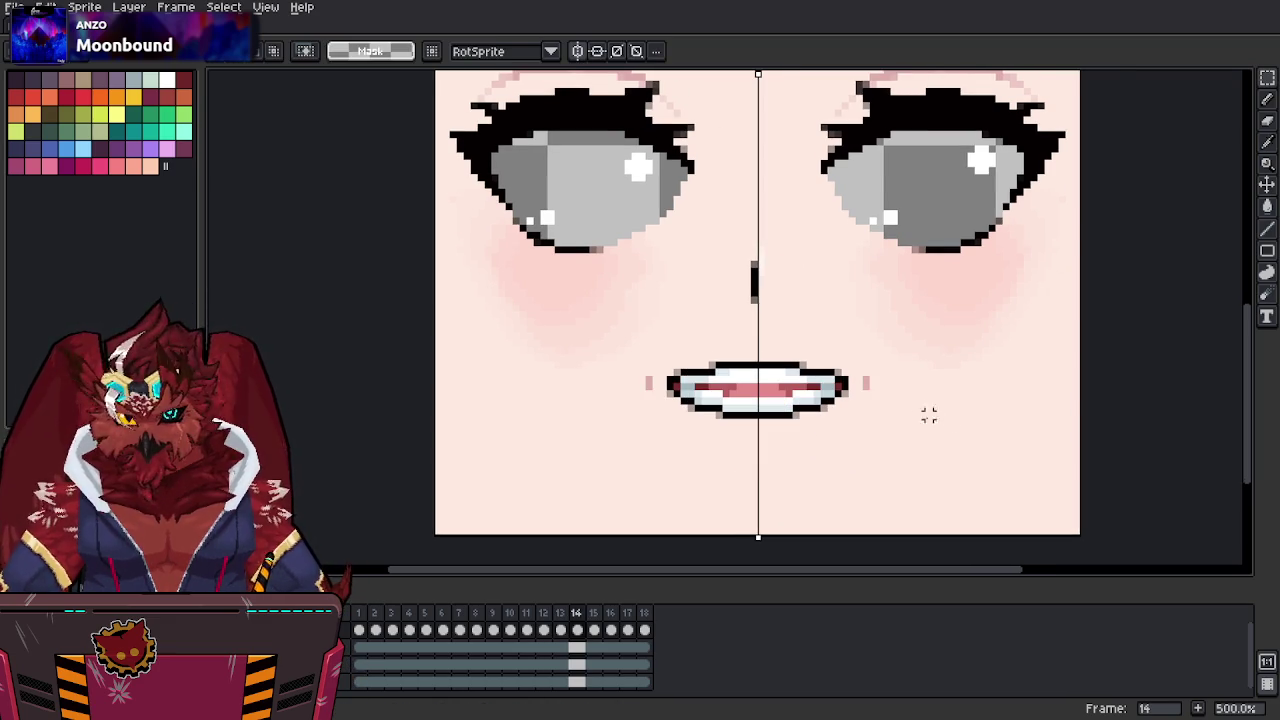
pyautogui.moveTo(866, 364); pyautogui.dragTo(640, 471)
pyautogui.moveTo(771, 449); pyautogui.dragTo(769, 442)
pyautogui.hotkey('ctrl', 'd')
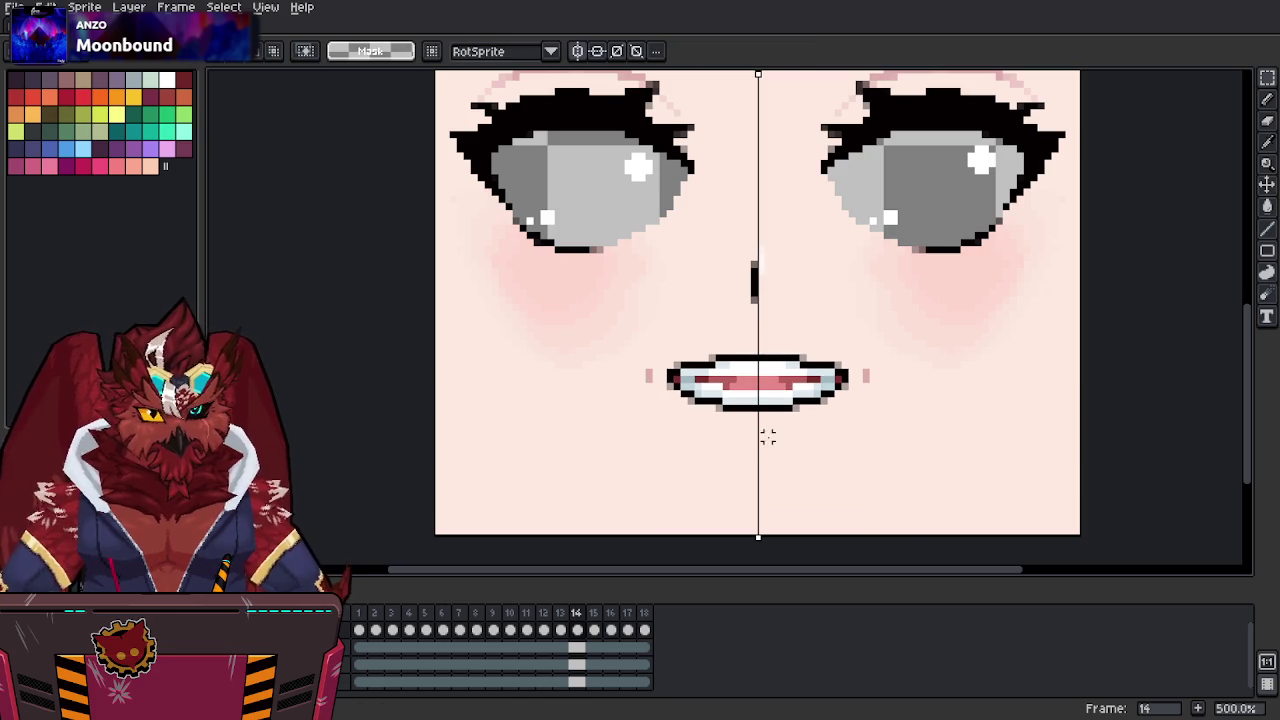
pyautogui.hotkey('ctrl', 'e')
pyautogui.click(1005, 504)
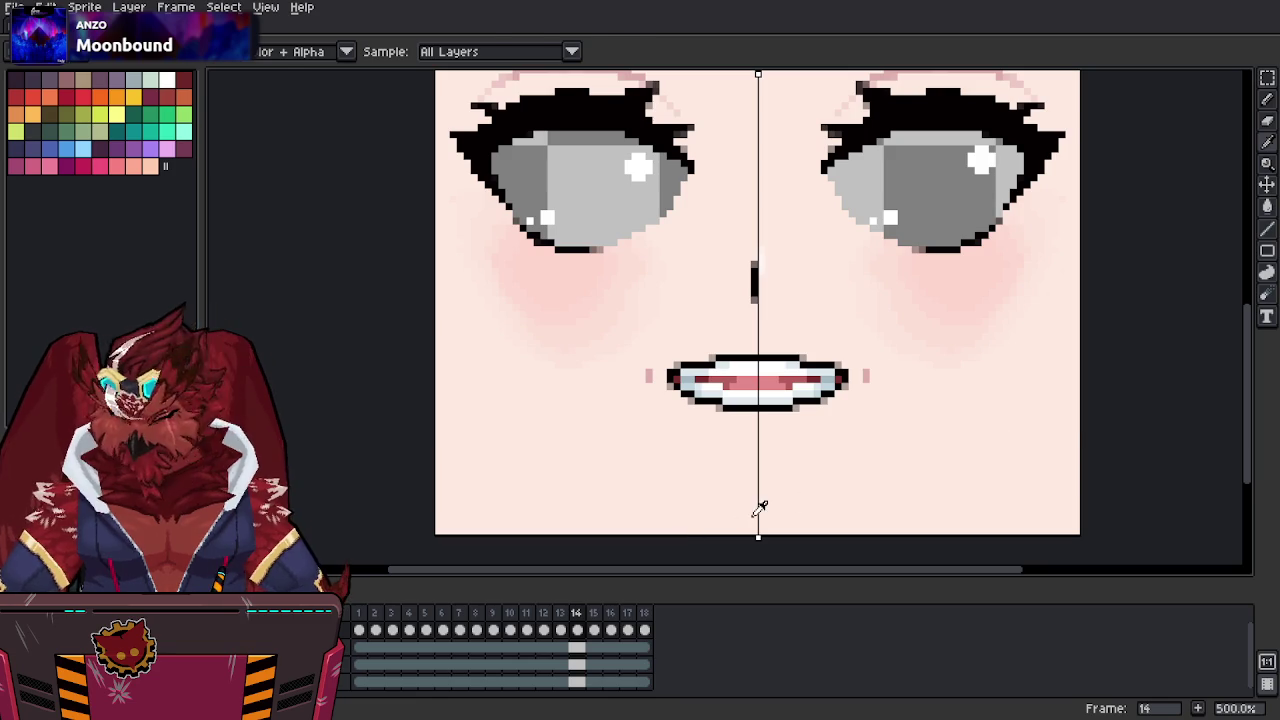
# Move the open mouth on frame 15 up a few pixels.
pyautogui.press('Right')
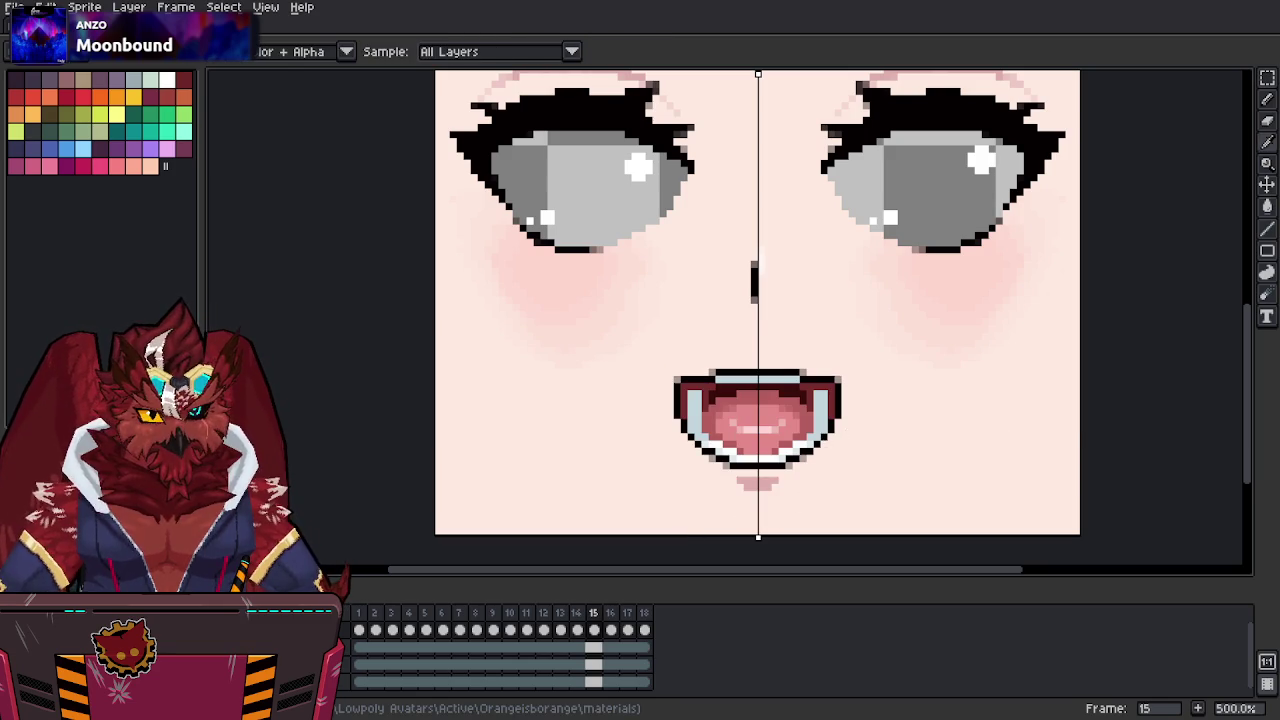
pyautogui.press('m')
pyautogui.press('Right')
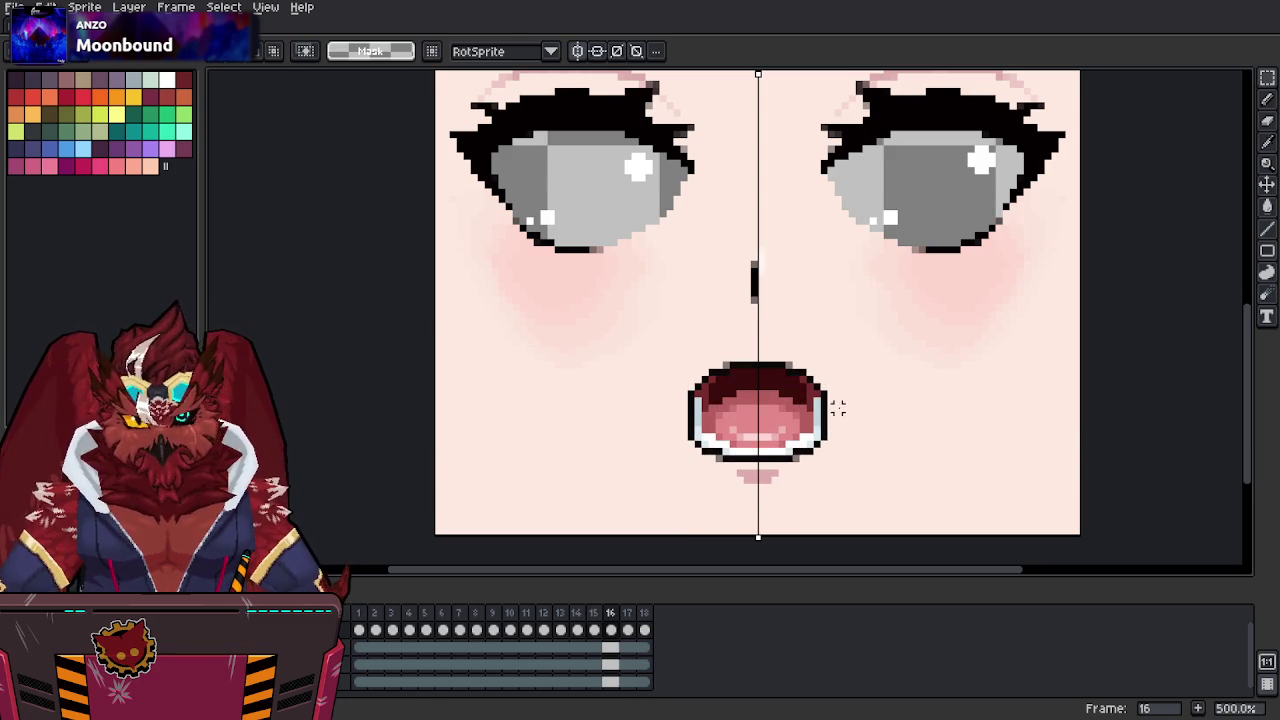
pyautogui.press('Left')
pyautogui.moveTo(840, 367); pyautogui.dragTo(670, 509)
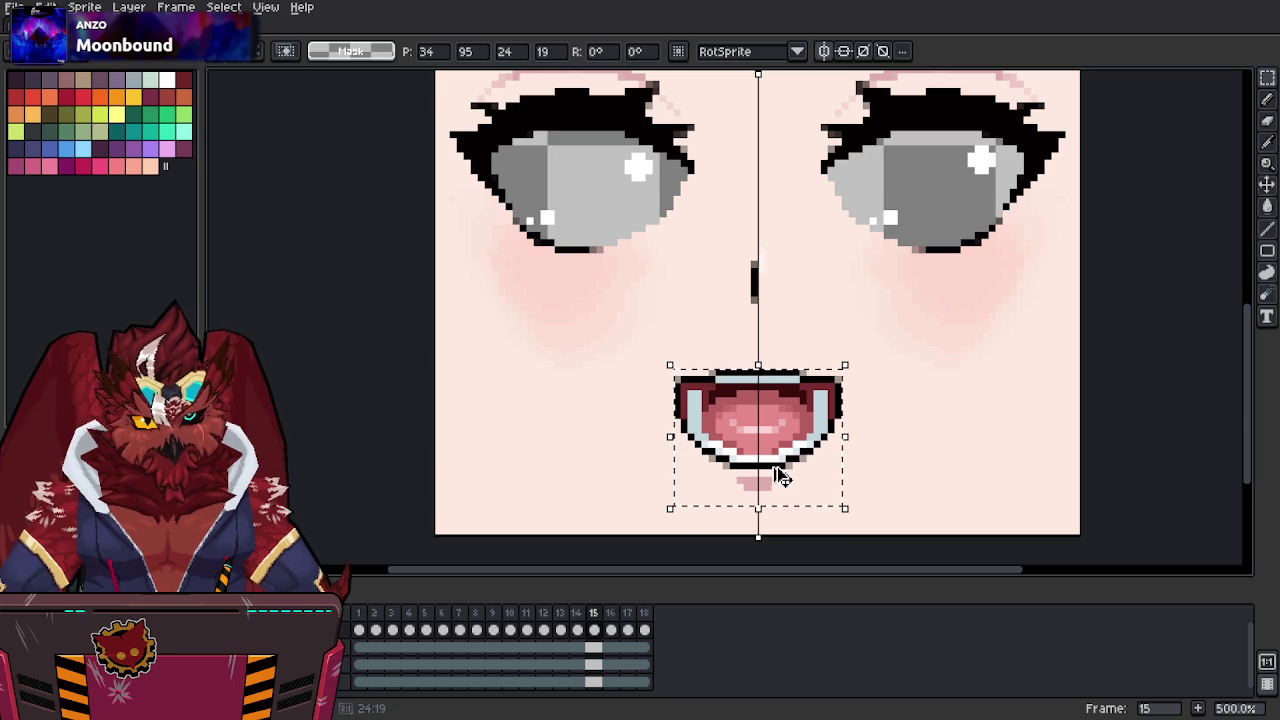
pyautogui.moveTo(782, 474); pyautogui.dragTo(781, 452)
pyautogui.hotkey('ctrl', 'd')
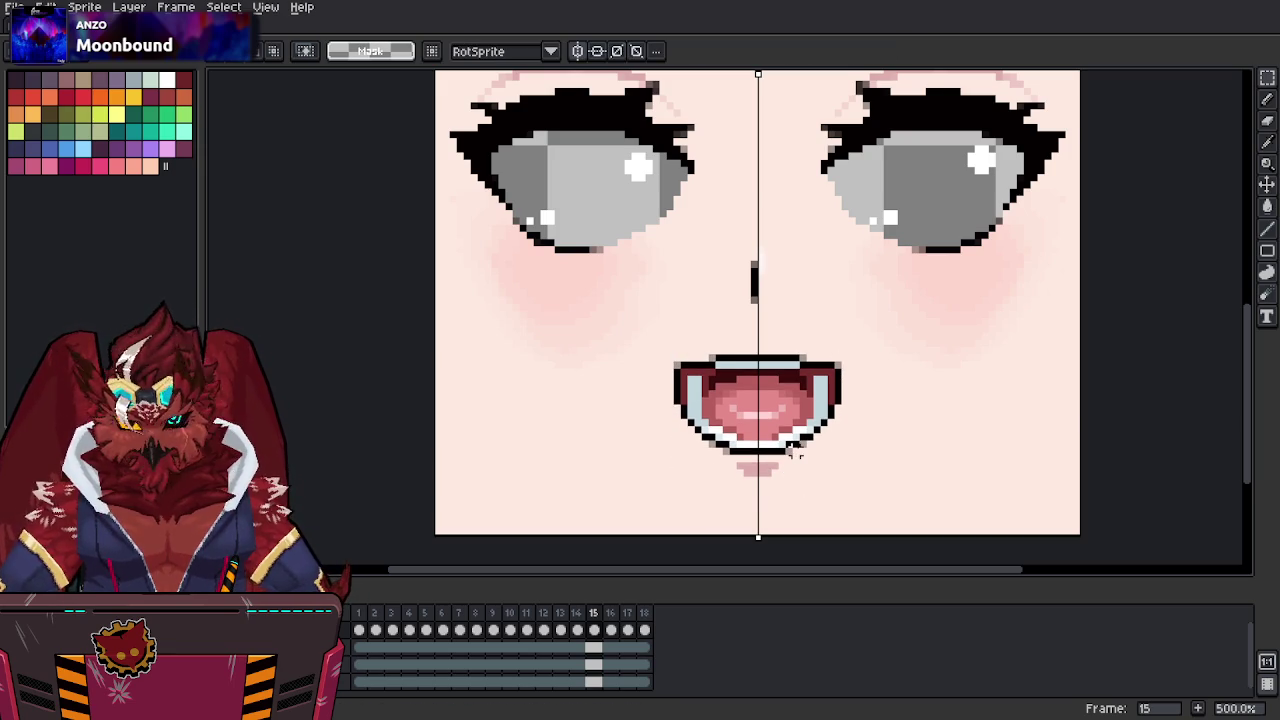
# Nudge the round mouth on frame 16 and the small mouth on frame 17 upward.
pyautogui.press('Right')
pyautogui.moveTo(838, 357); pyautogui.dragTo(677, 516)
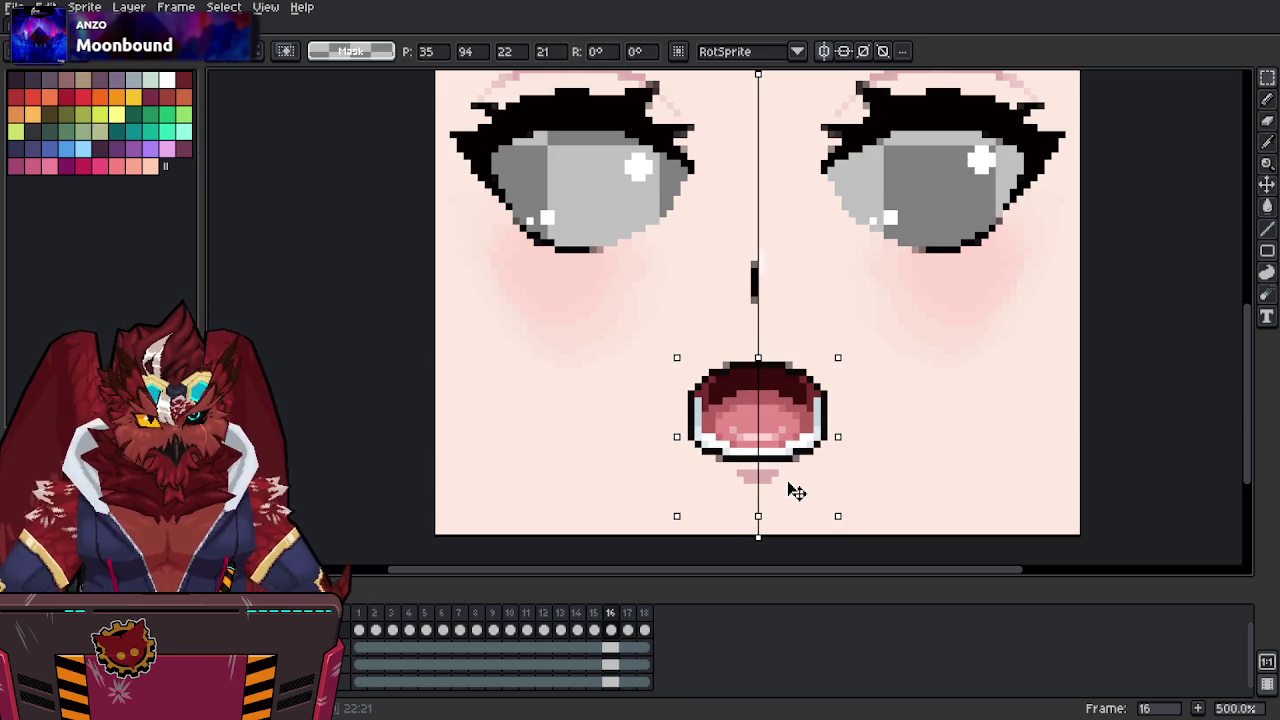
pyautogui.press('Up')
pyautogui.press('Up')
pyautogui.hotkey('ctrl', 'd')
pyautogui.press('Right')
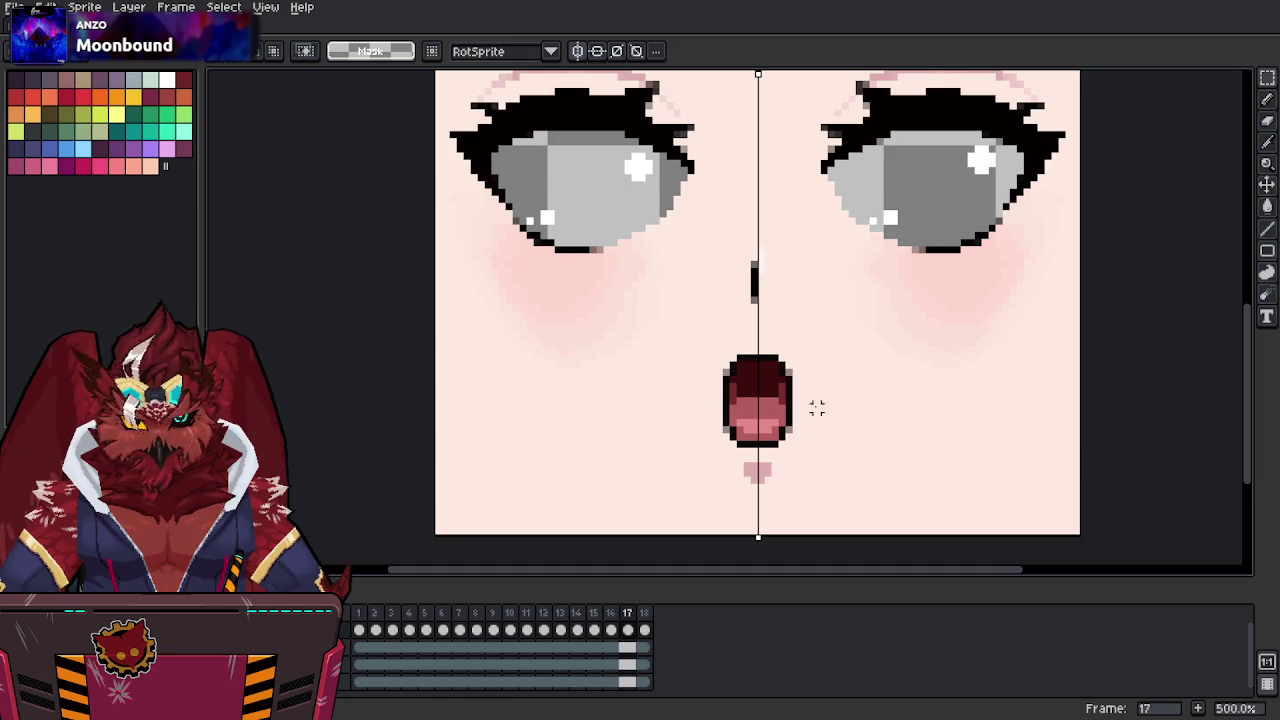
pyautogui.moveTo(824, 343); pyautogui.dragTo(690, 494)
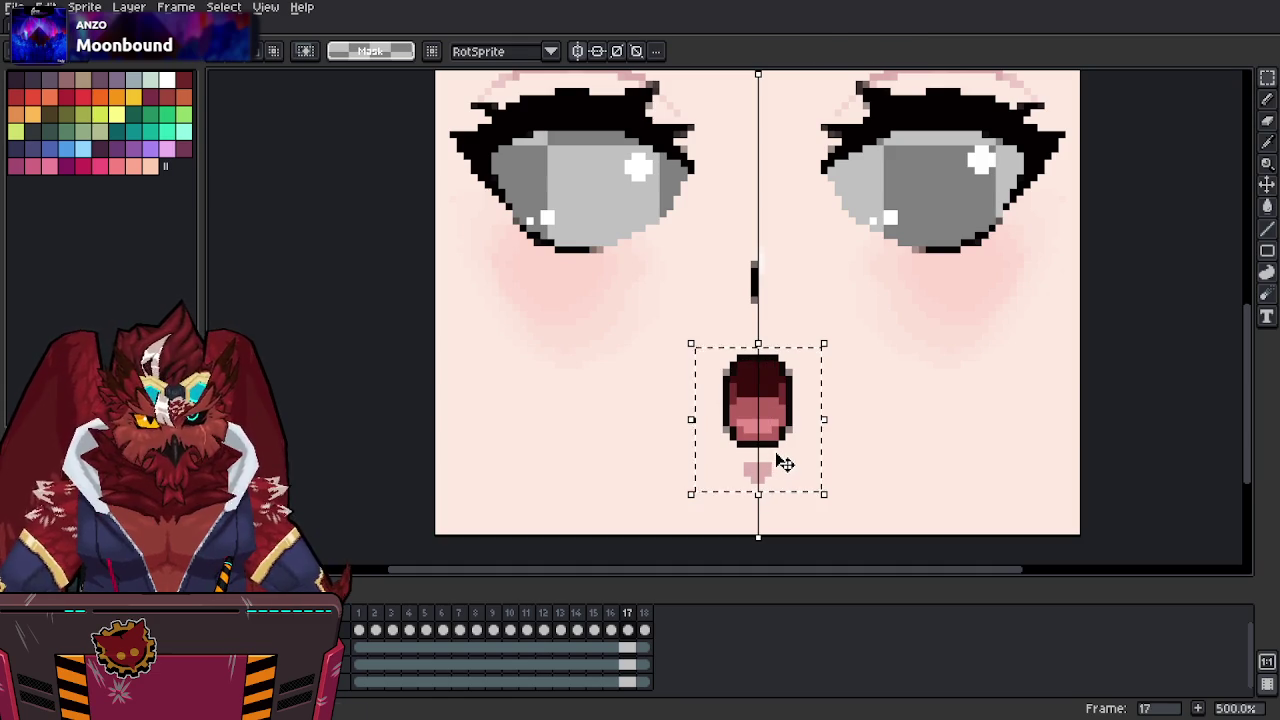
pyautogui.press('Up')
pyautogui.press('Up')
pyautogui.press('Up')
pyautogui.hotkey('ctrl', 'd')
# Raise the frame 18 grin about two pixels and export the sprite sheet again.
pyautogui.press('Right')
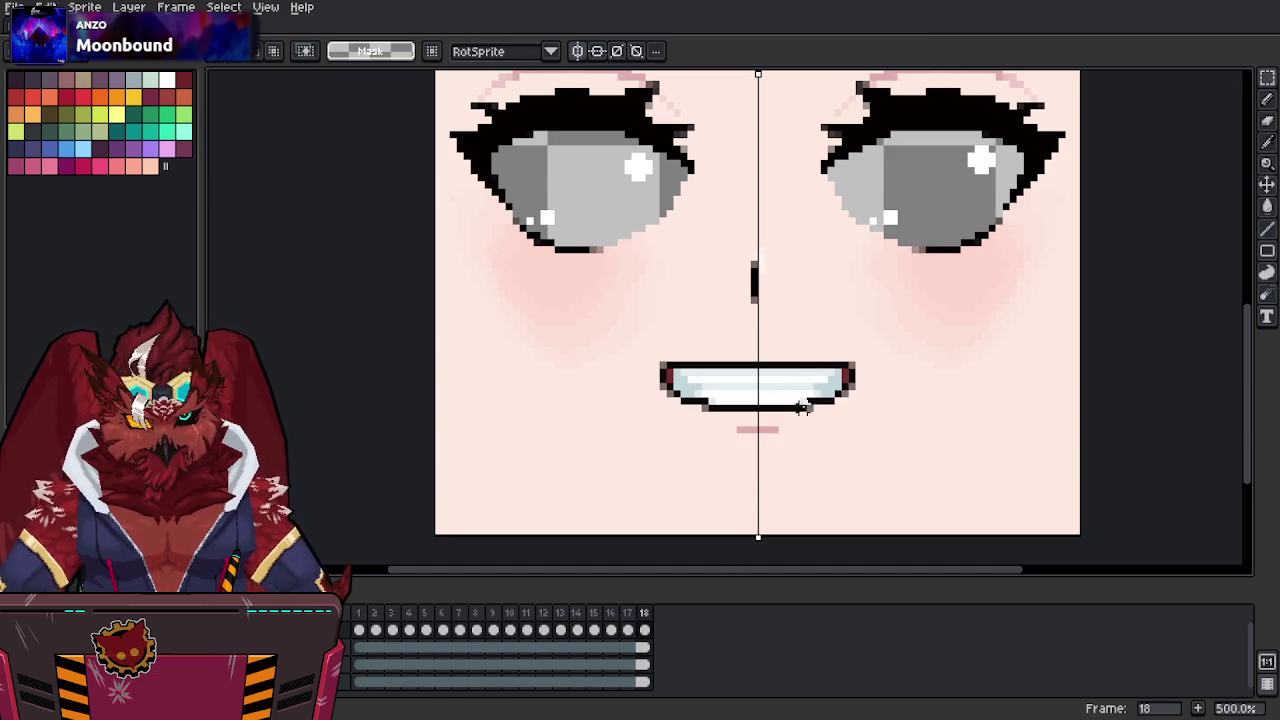
pyautogui.moveTo(850, 368); pyautogui.dragTo(656, 468)
pyautogui.press('Up')
pyautogui.press('Up')
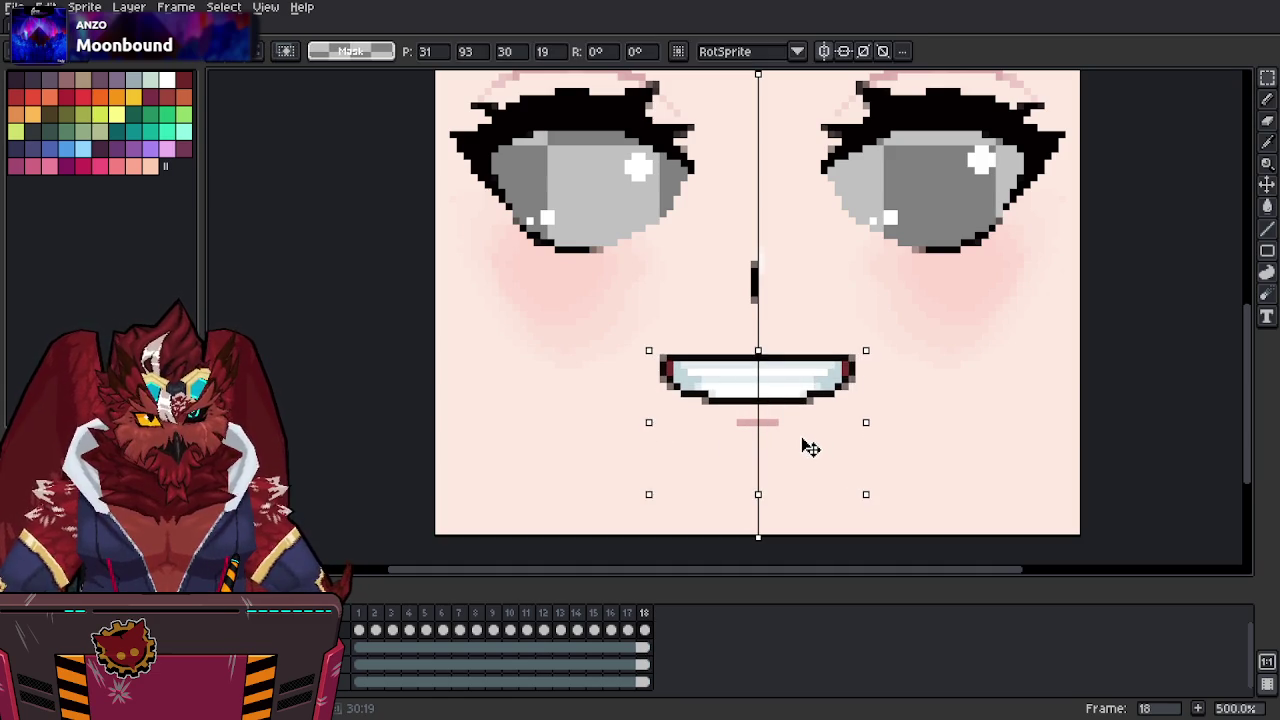
pyautogui.hotkey('ctrl', 'd')
pyautogui.hotkey('ctrl', 'e')
pyautogui.click(922, 492)
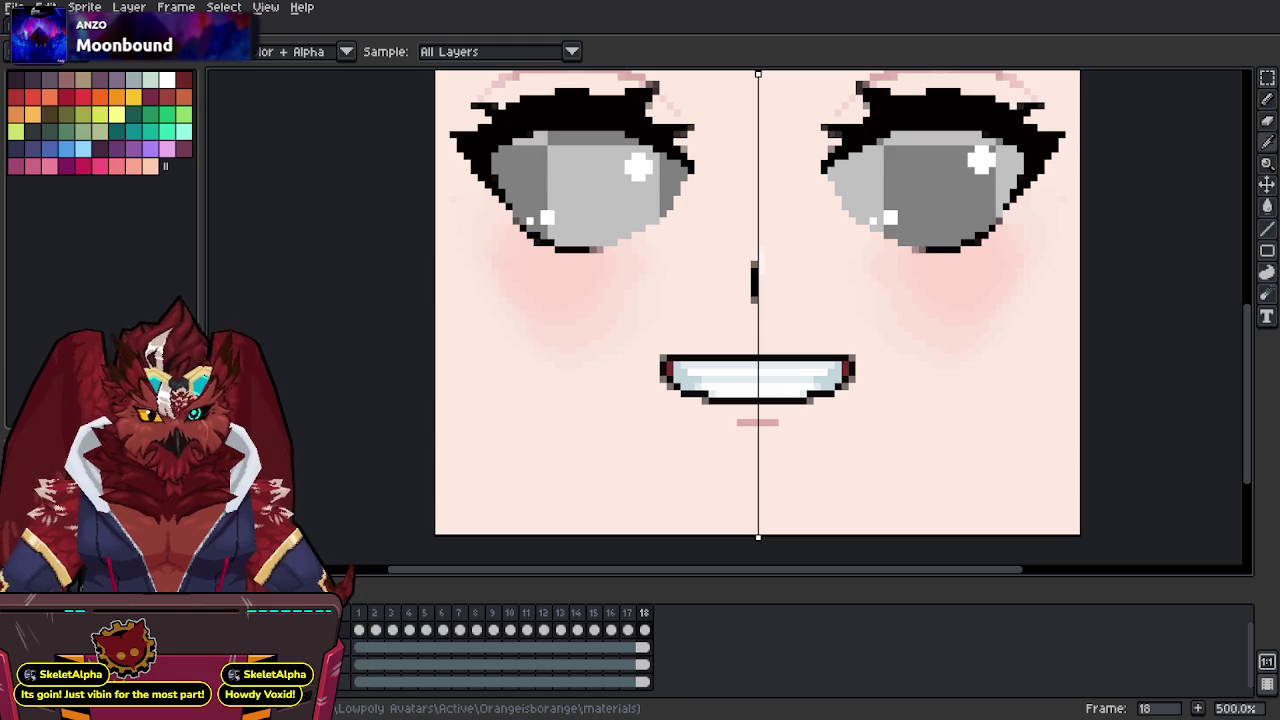
# Switch from Aseprite to Blender to see the updated face texture on the avatar.
pyautogui.hotkey('alt', 'Tab')
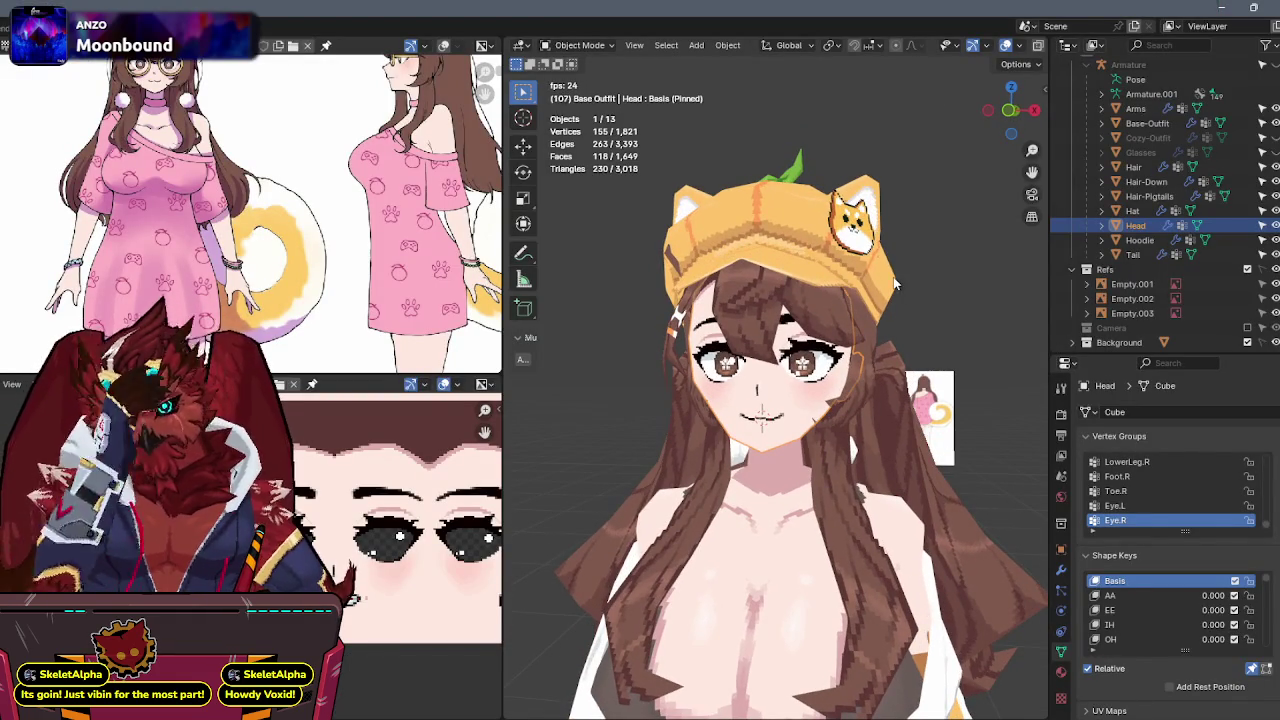
# Scroll down in Blender while wrapping up the avatar's head before moving to Unity.
pyautogui.scroll(-5, 895, 285)
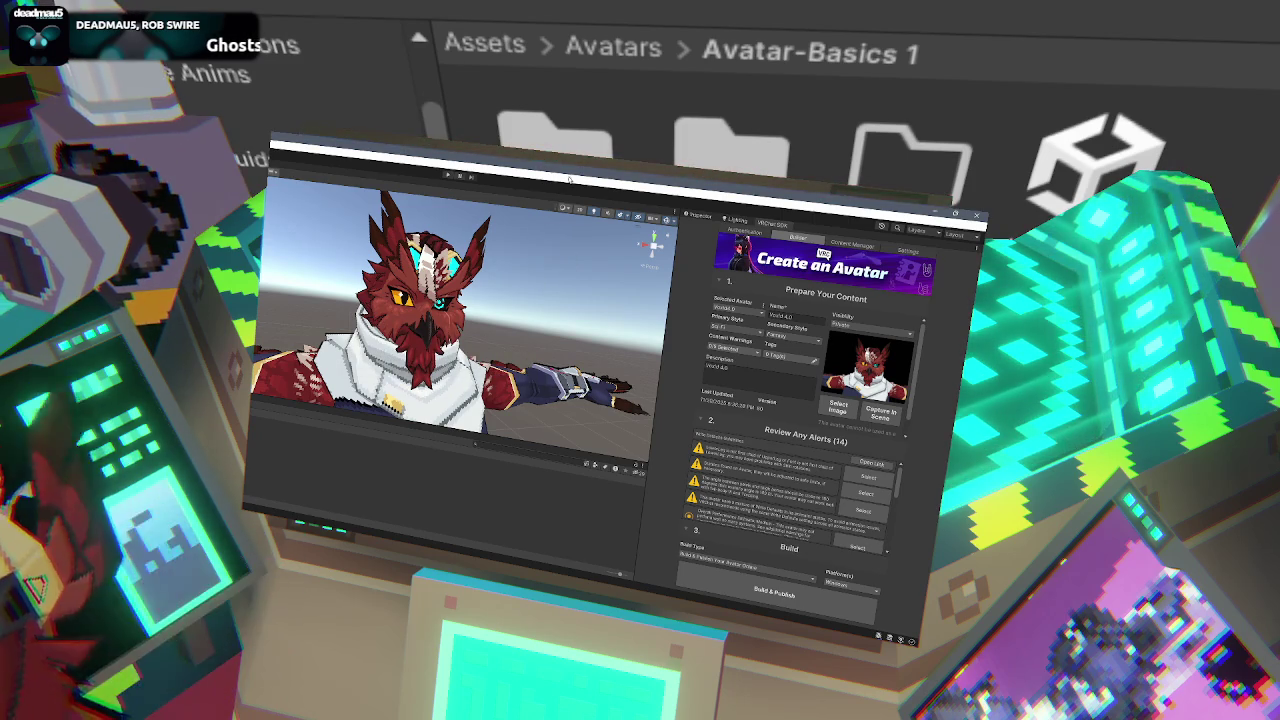
# Make the Unity editor fill the whole screen.
pyautogui.press('super+Right')
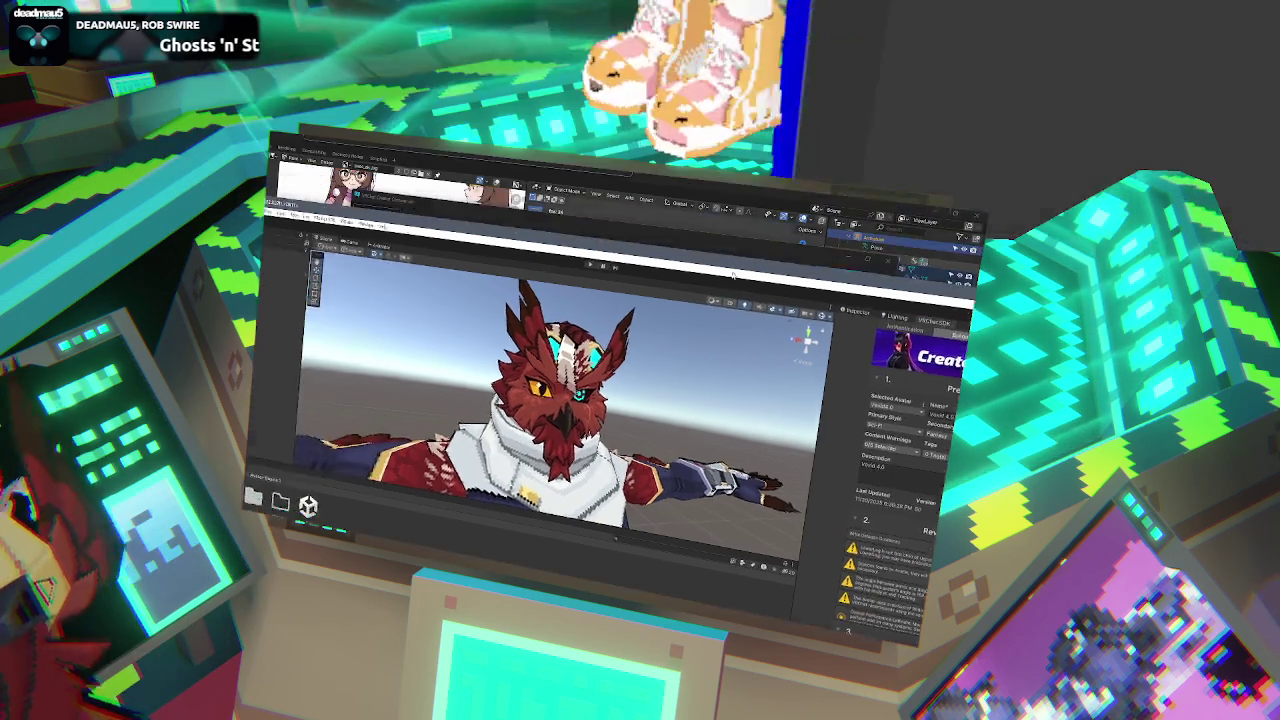
pyautogui.press('Return')
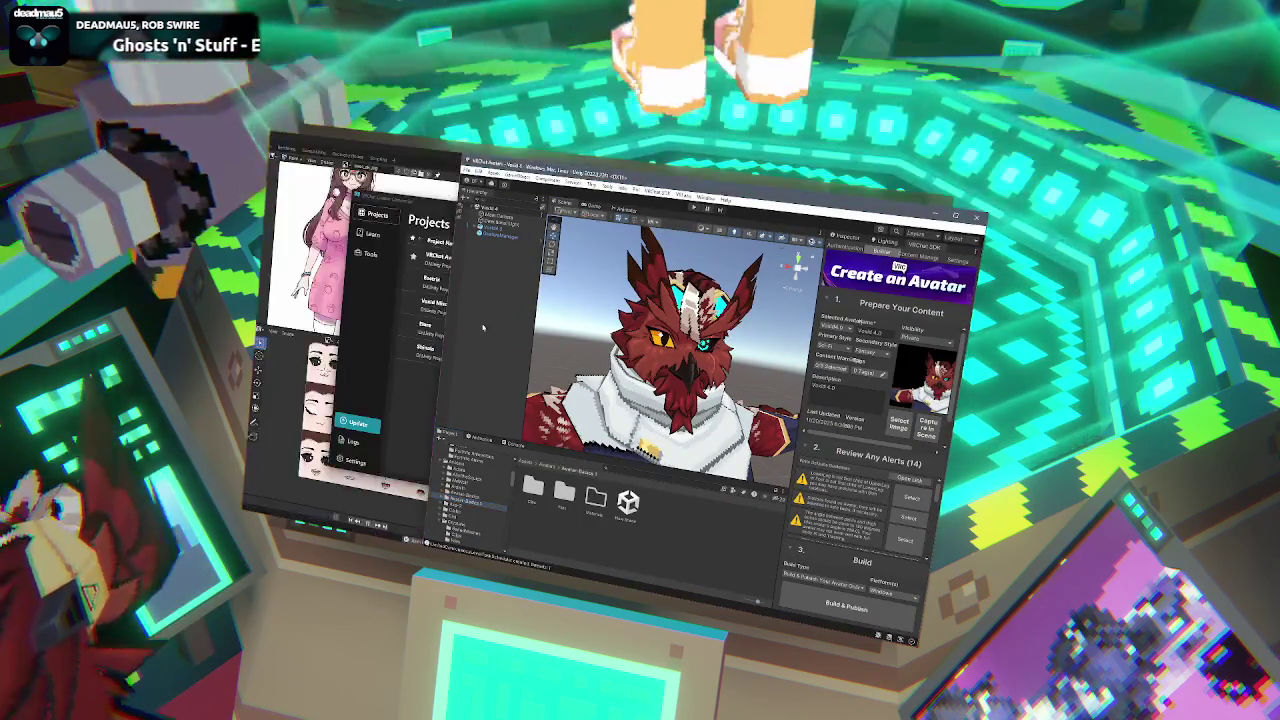
pyautogui.press('super+Up')
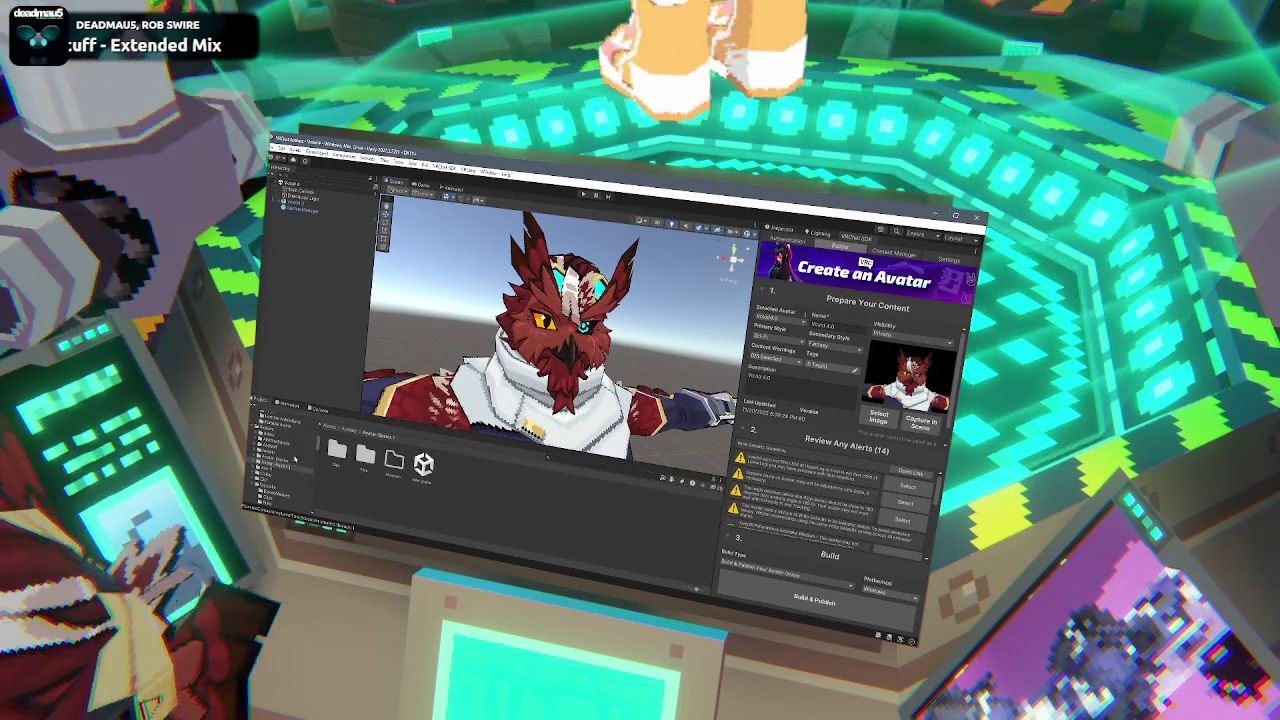
# Expand the Assets folders and open the scene asset in the avatar folder.
pyautogui.click(275, 466)
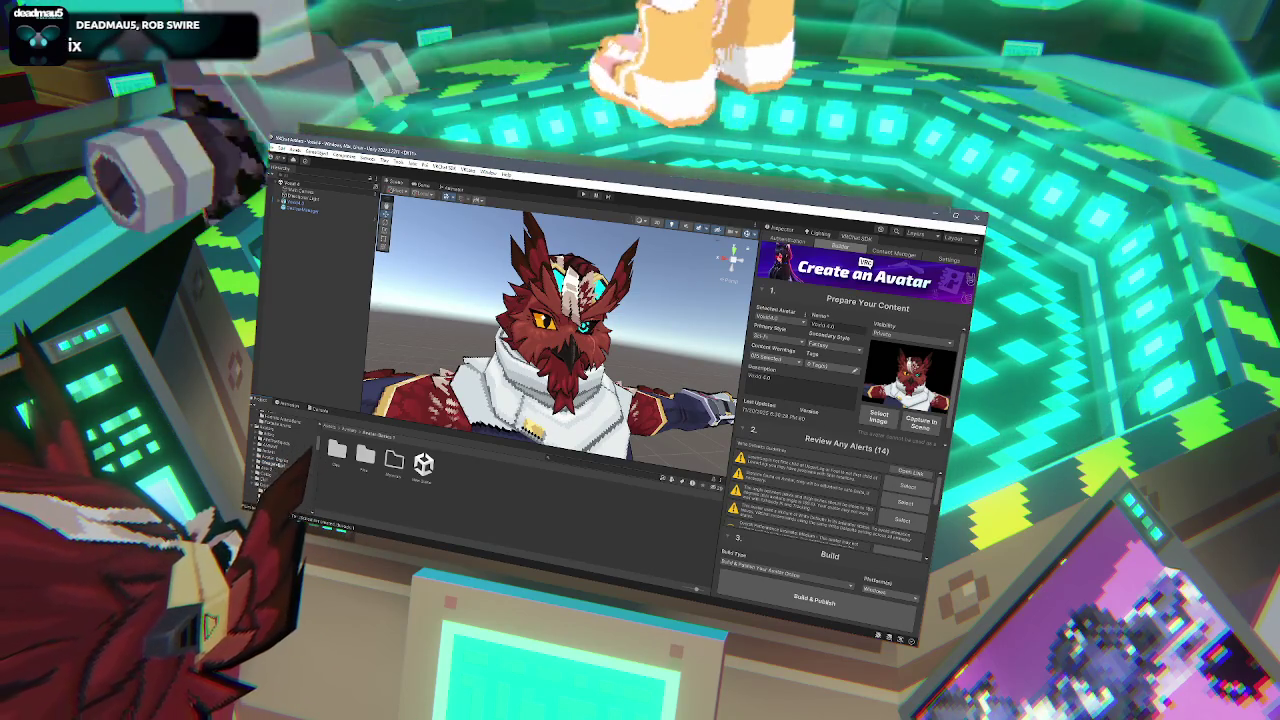
pyautogui.click(265, 430)
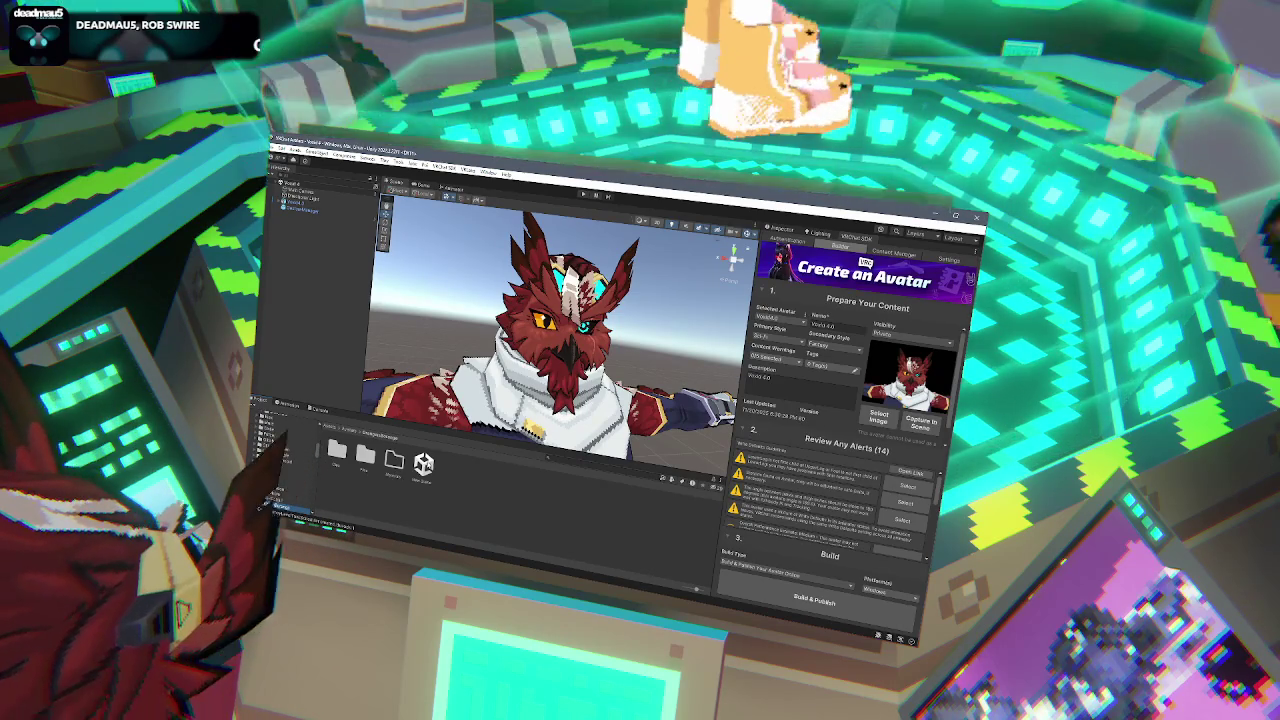
pyautogui.click(423, 463)
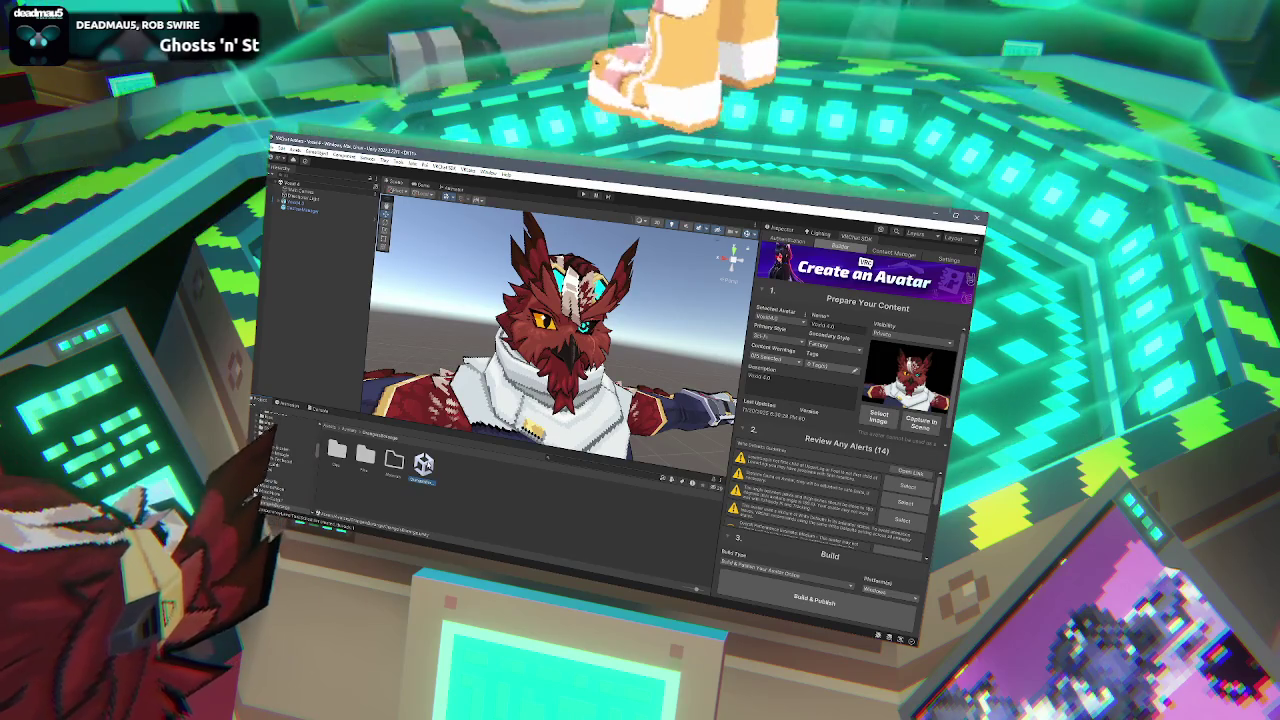
pyautogui.doubleClick(423, 463)
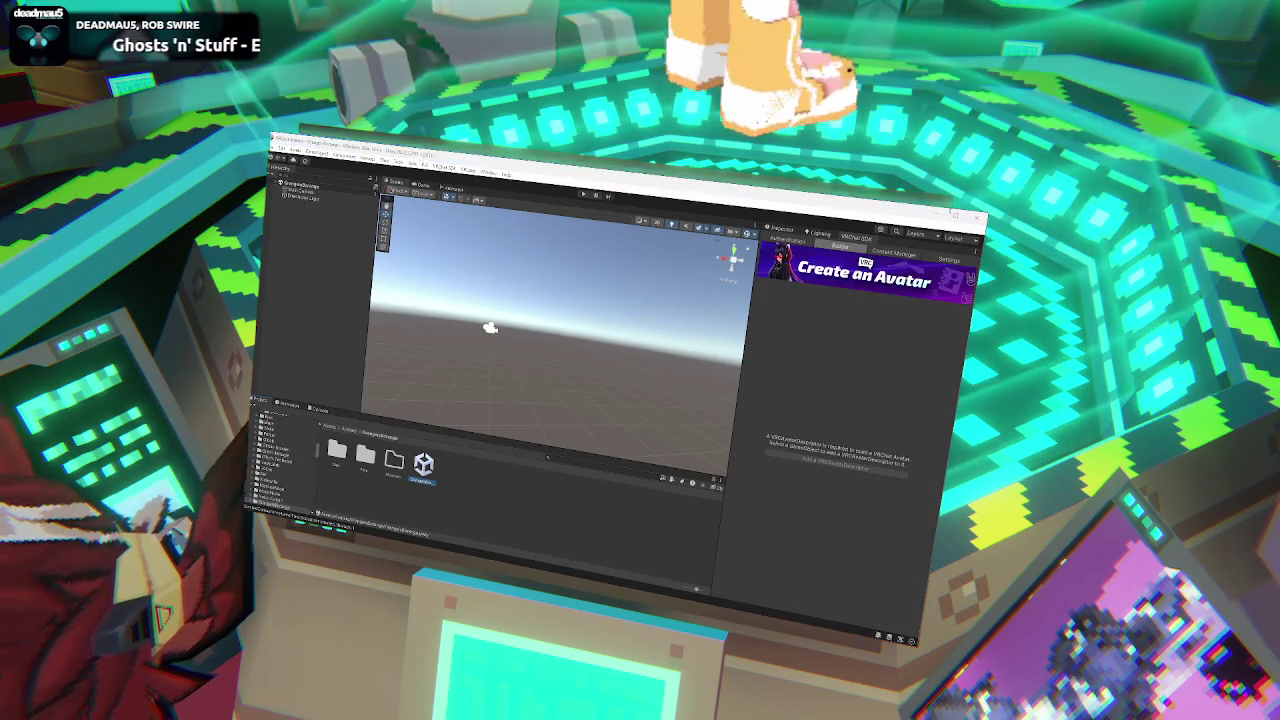
# In File Explorer, browse Home > Commissions > Lowpoly Avatars > Active > avatar > fbx.
pyautogui.press('super+e')
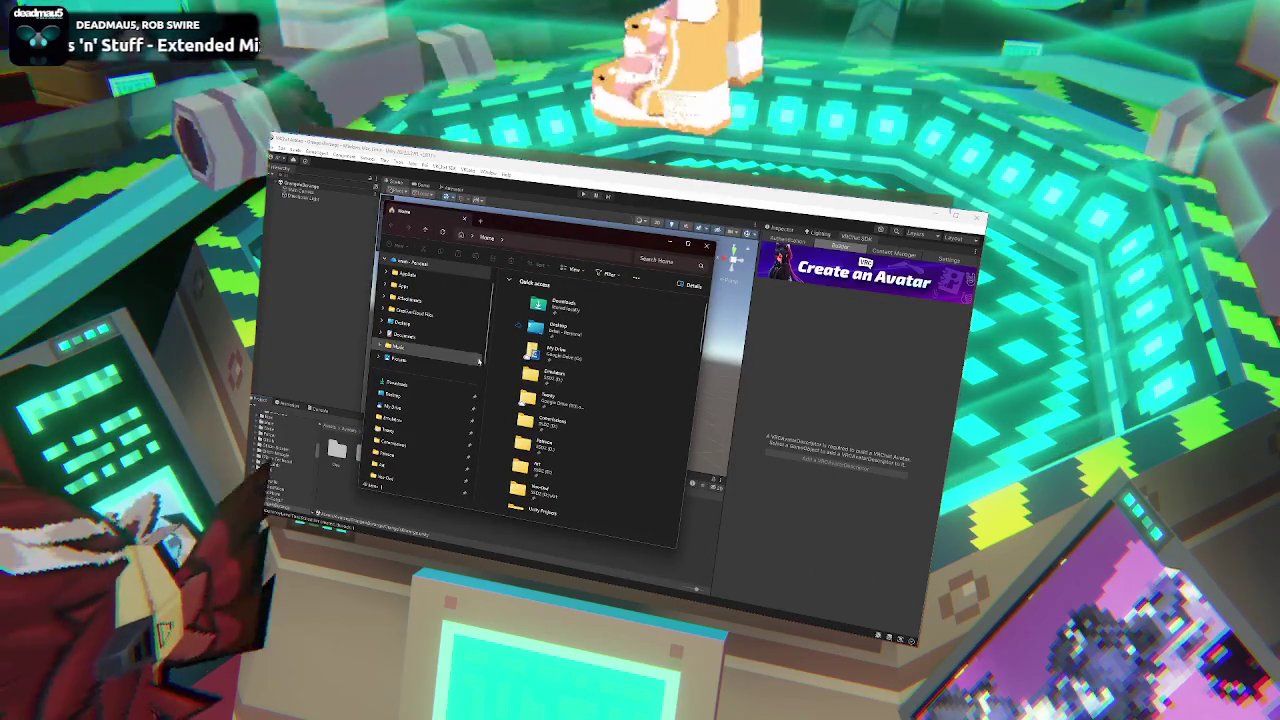
pyautogui.scroll(2, 415, 320)
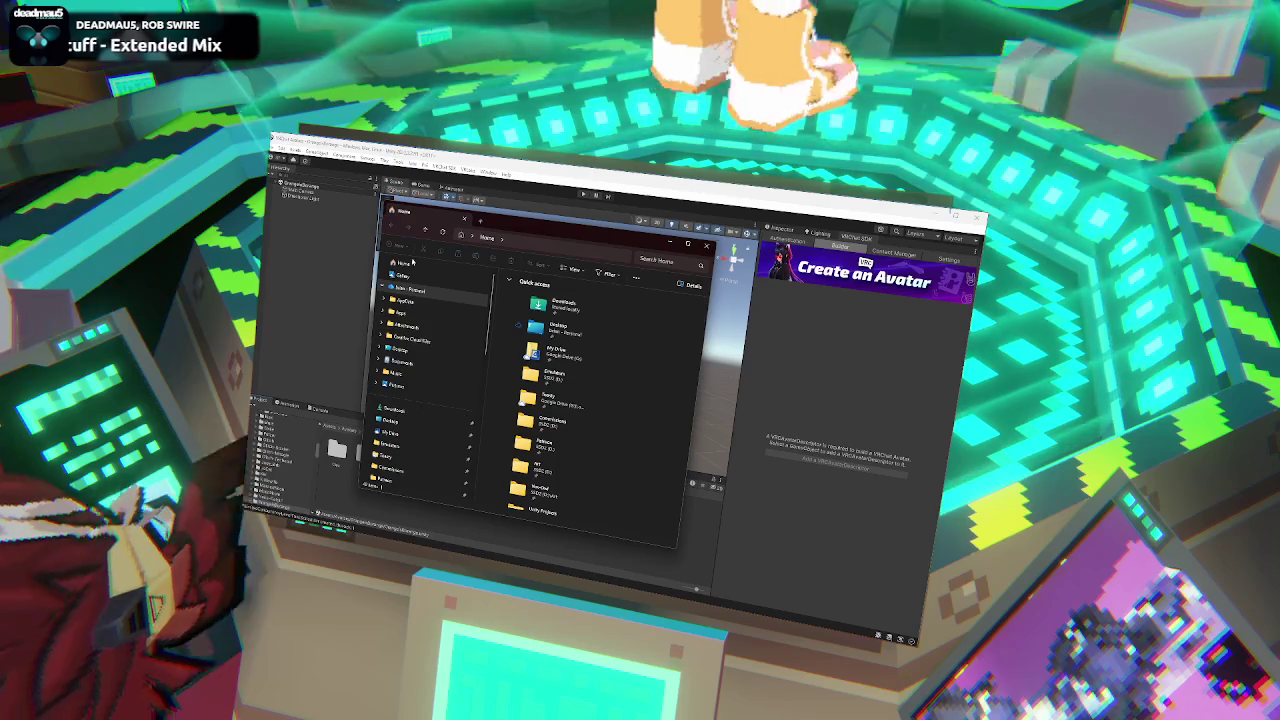
pyautogui.click(405, 263)
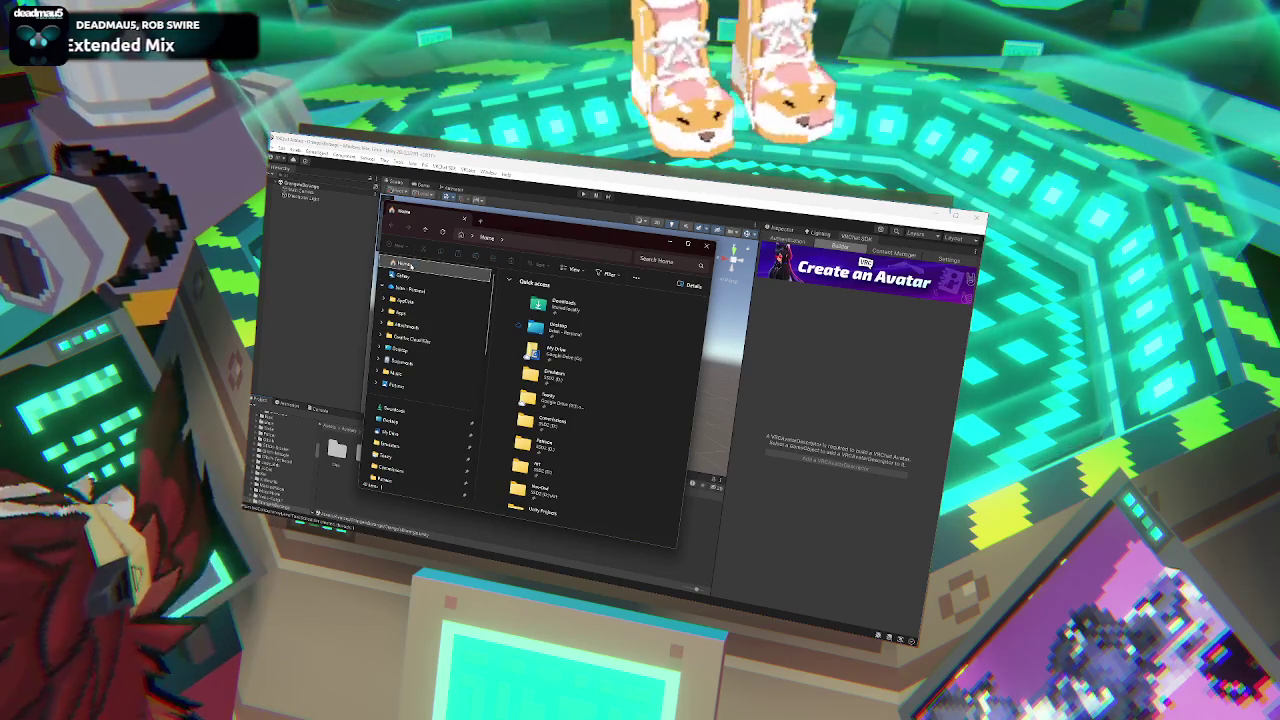
pyautogui.scroll(-3, 633, 363)
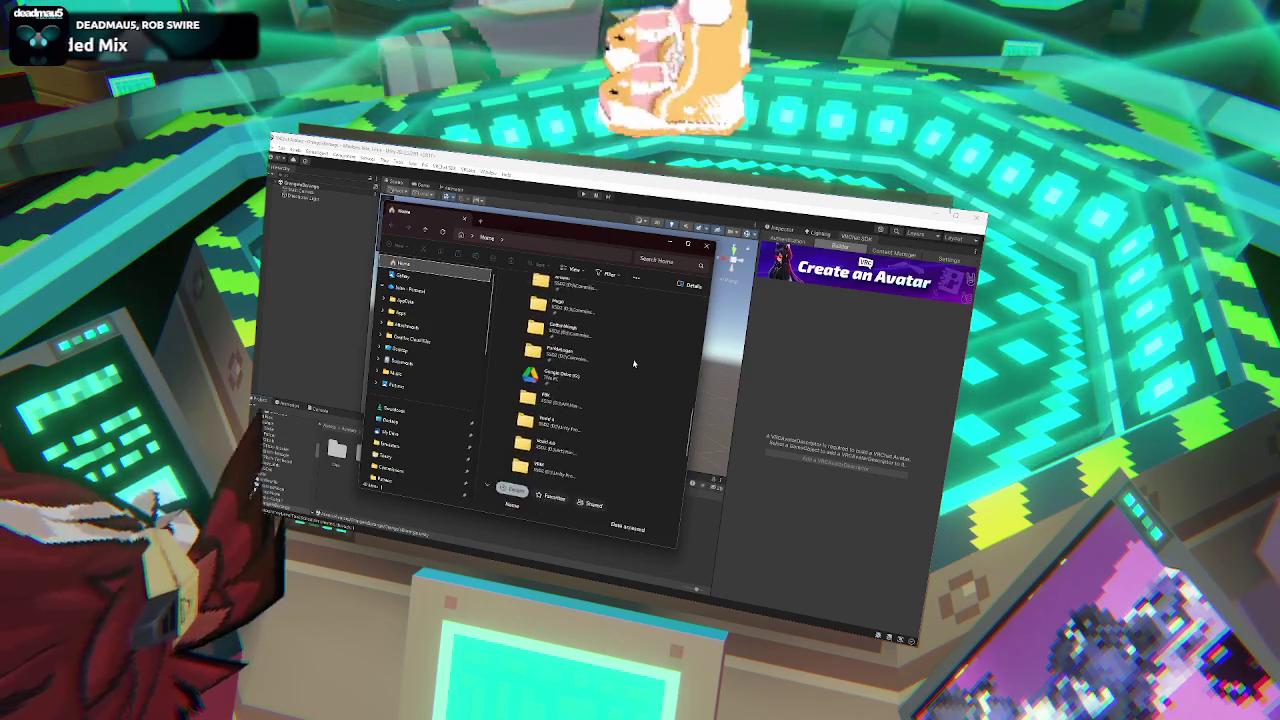
pyautogui.scroll(-3, 420, 380)
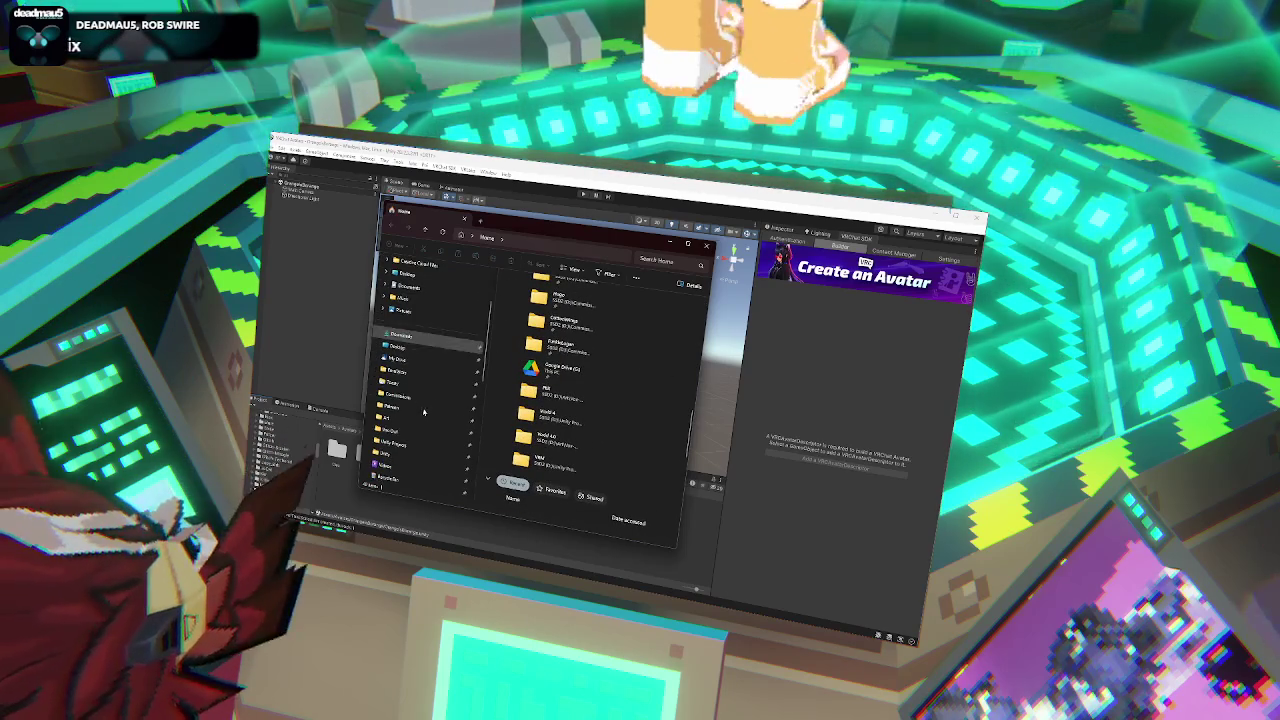
pyautogui.click(415, 399)
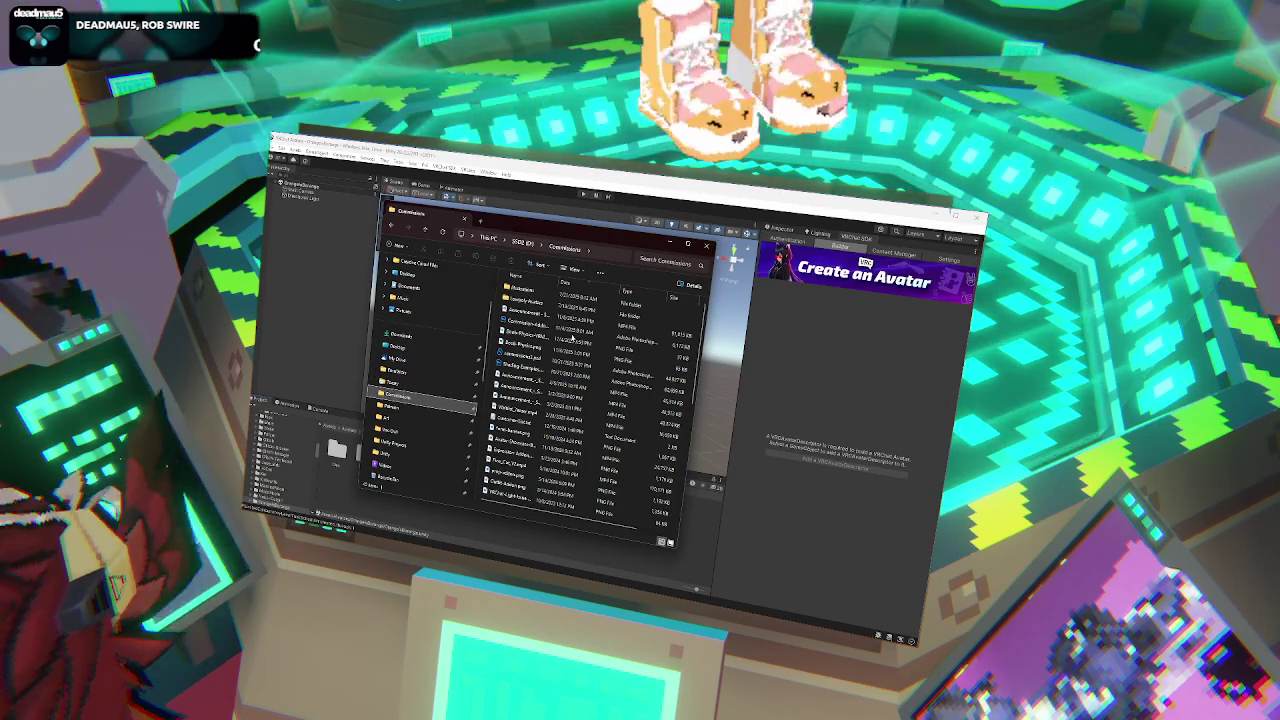
pyautogui.doubleClick(531, 300)
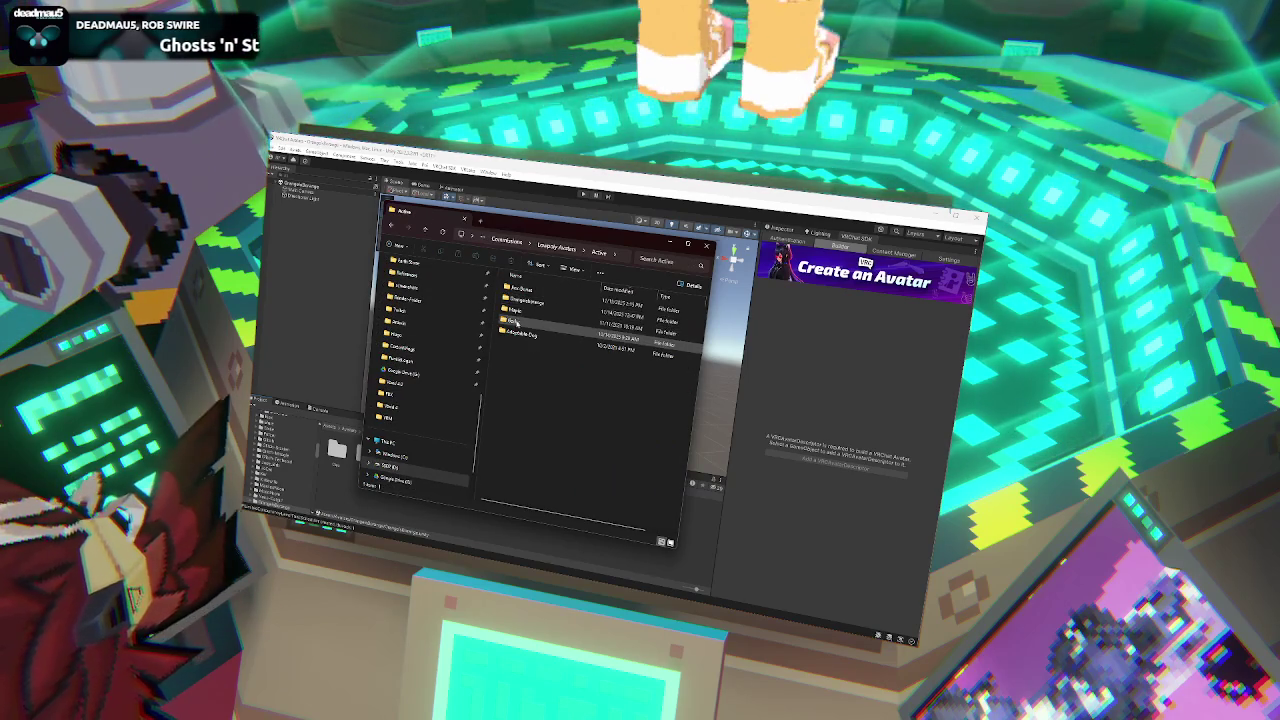
pyautogui.doubleClick(525, 302)
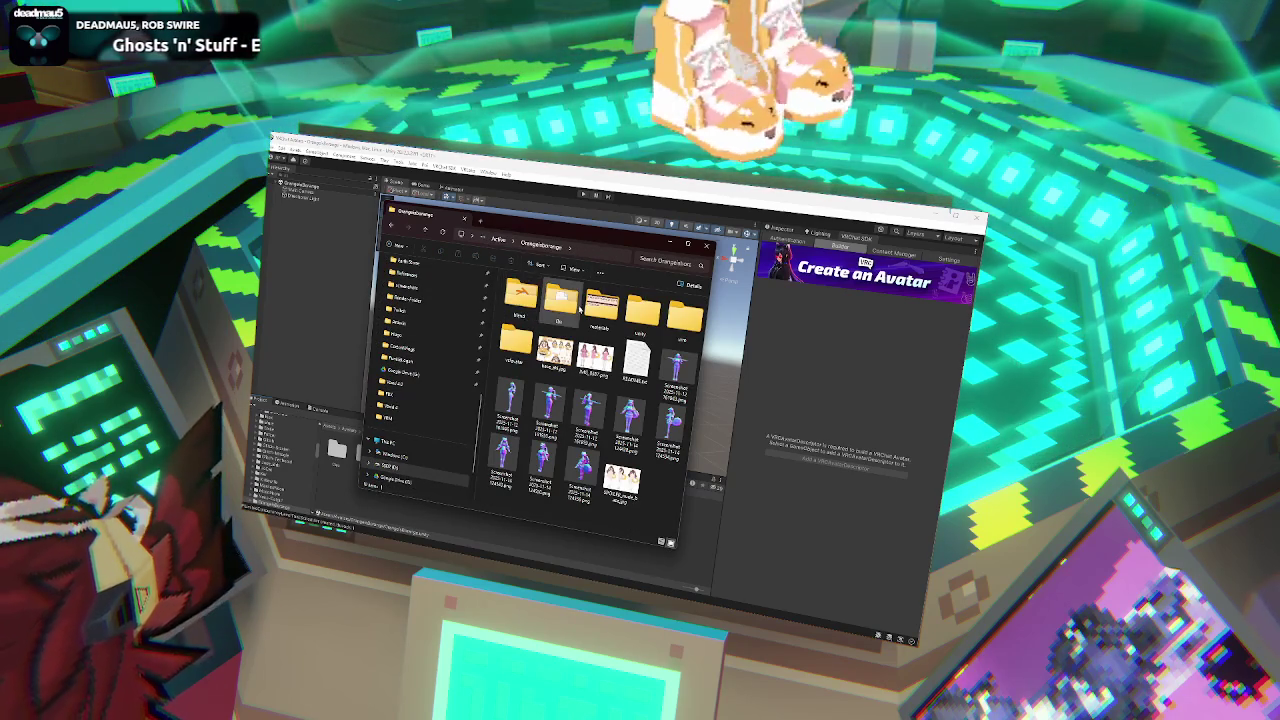
pyautogui.doubleClick(563, 303)
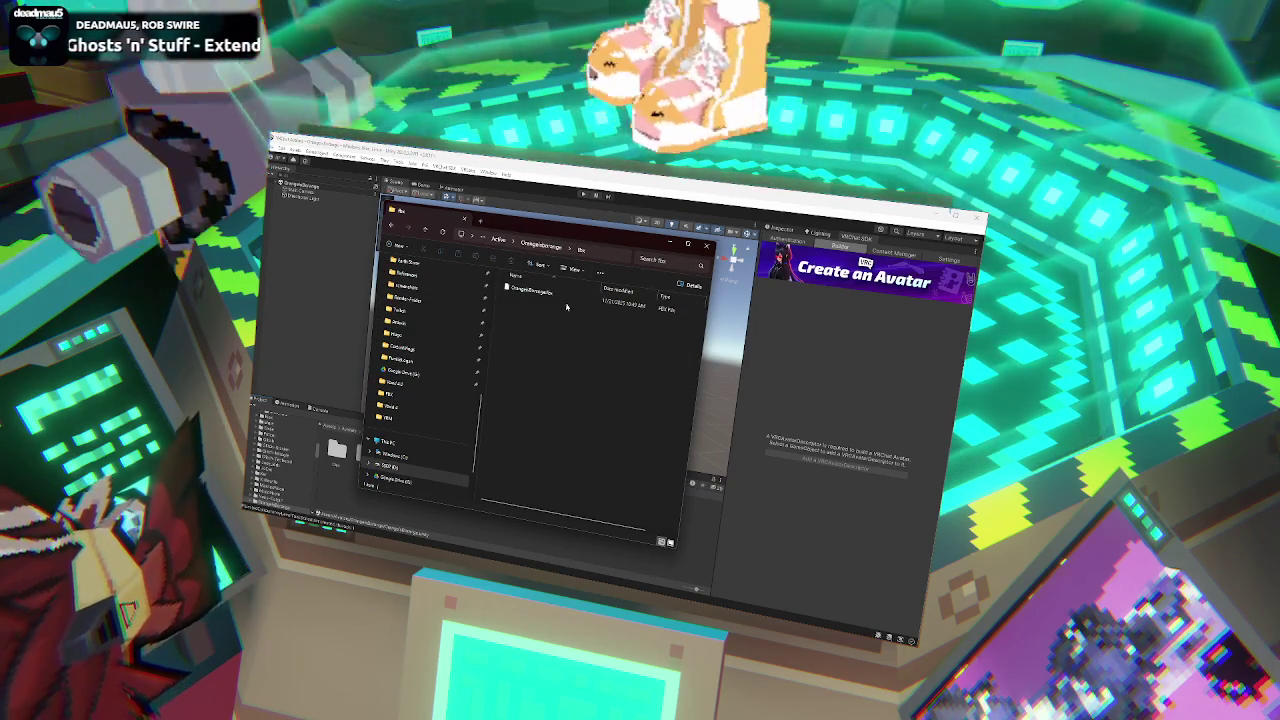
# Drag the avatar's FBX file into Unity's Project window and select it.
pyautogui.doubleClick(539, 298)
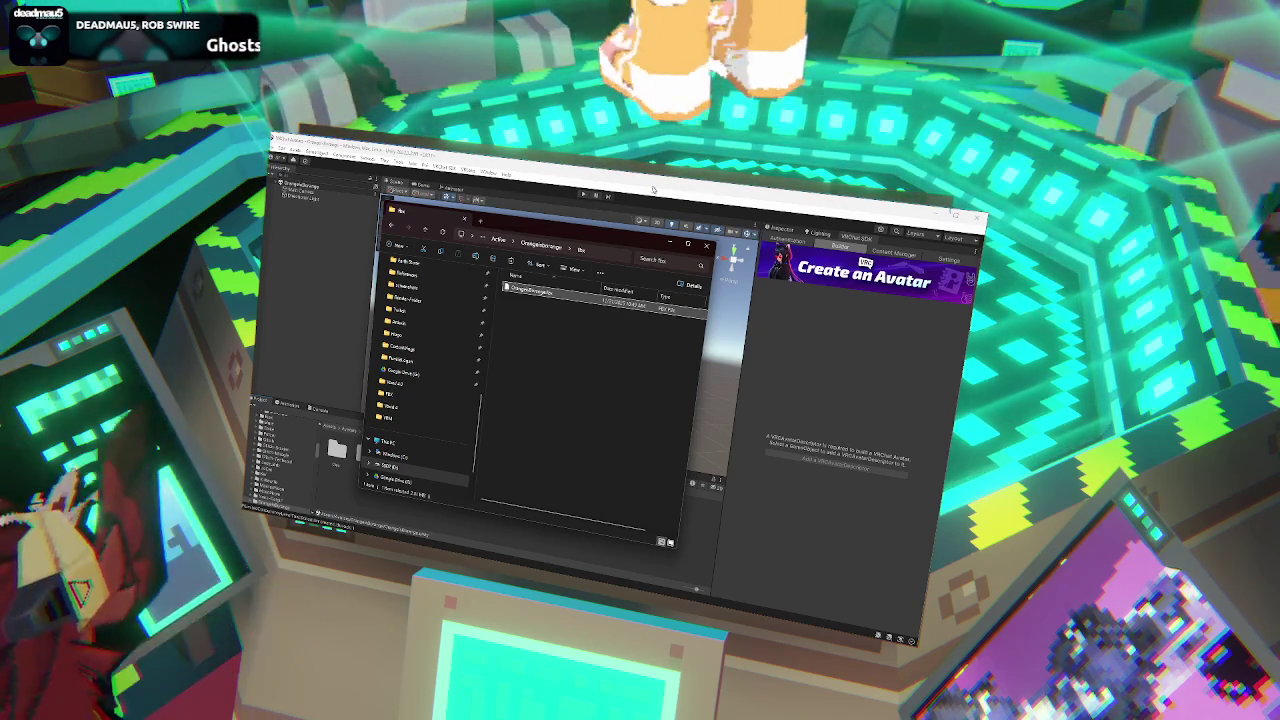
pyautogui.moveTo(528, 290); pyautogui.dragTo(513, 478)
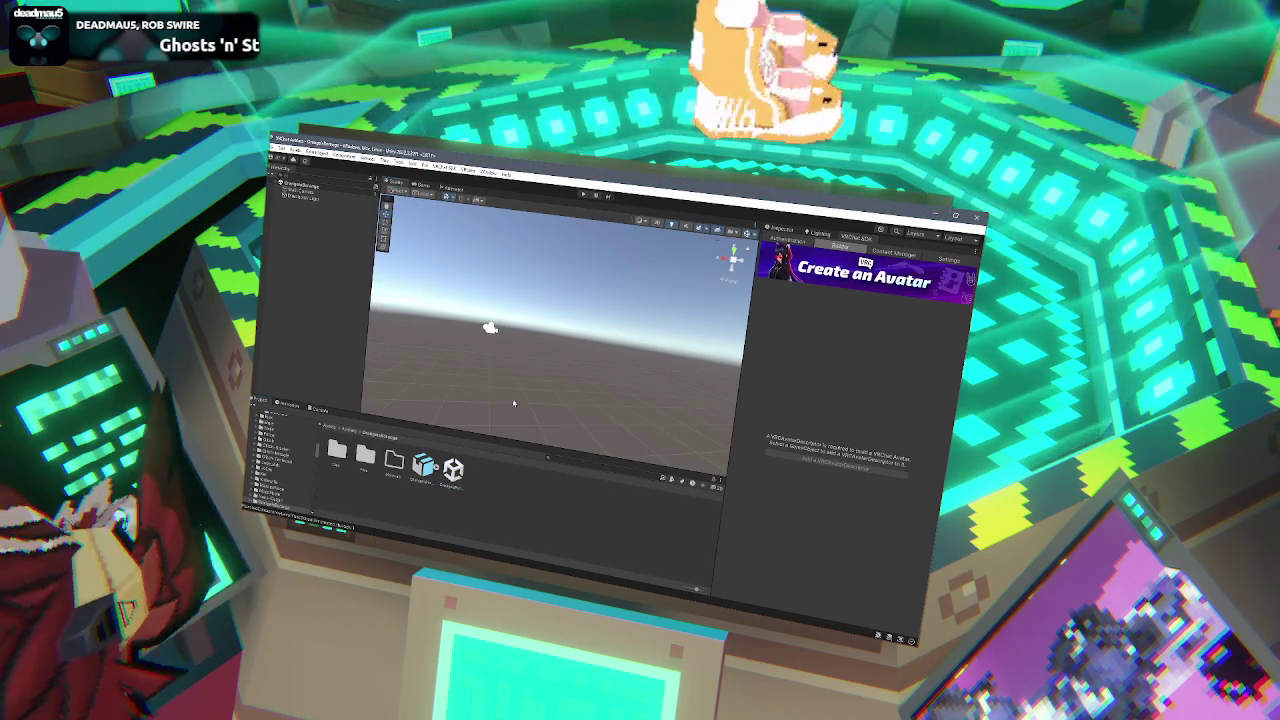
pyautogui.click(424, 466)
# Tick Read/Write in the FBX's Model import settings and apply the change.
pyautogui.click(782, 229)
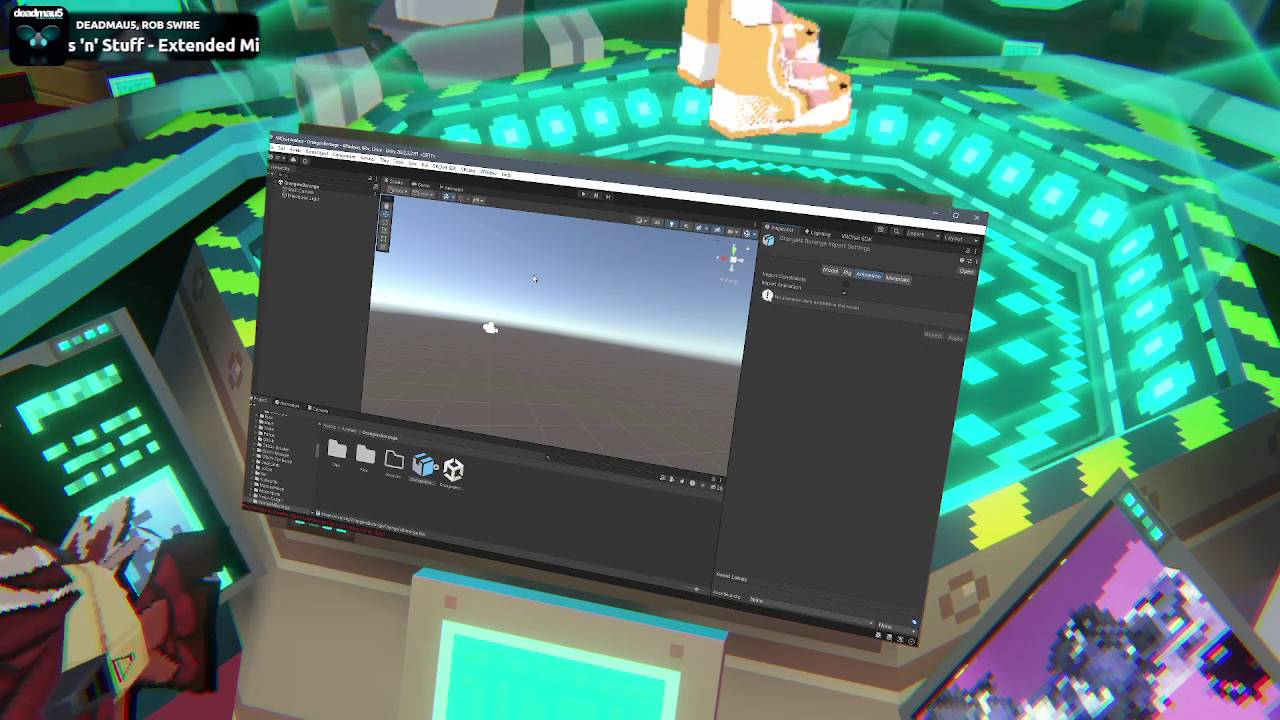
pyautogui.click(838, 273)
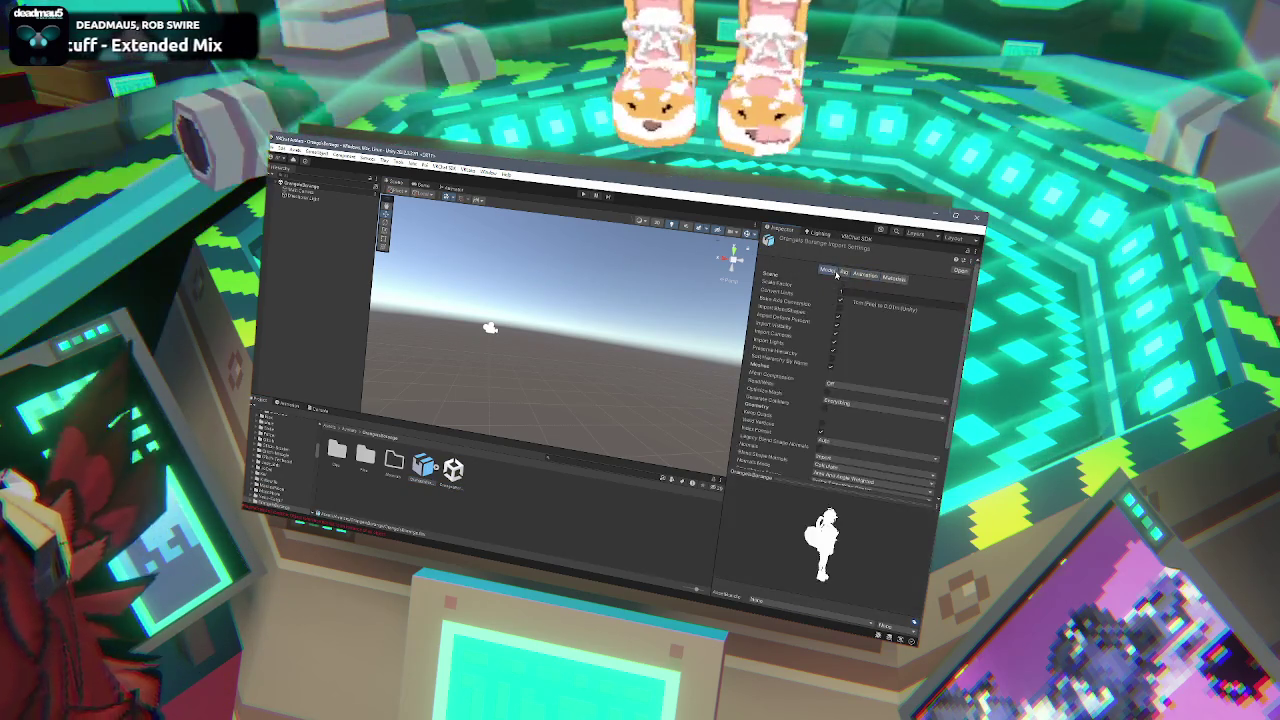
pyautogui.click(827, 389)
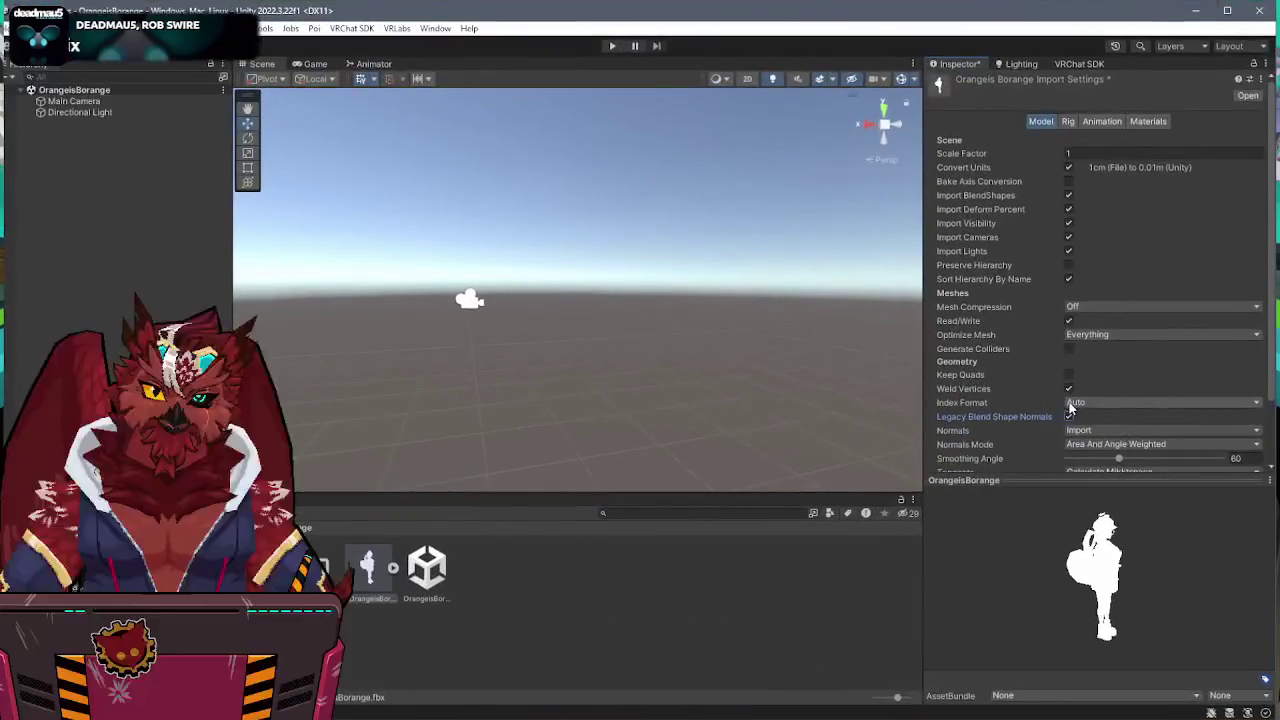
pyautogui.scroll(-3, 1228, 410)
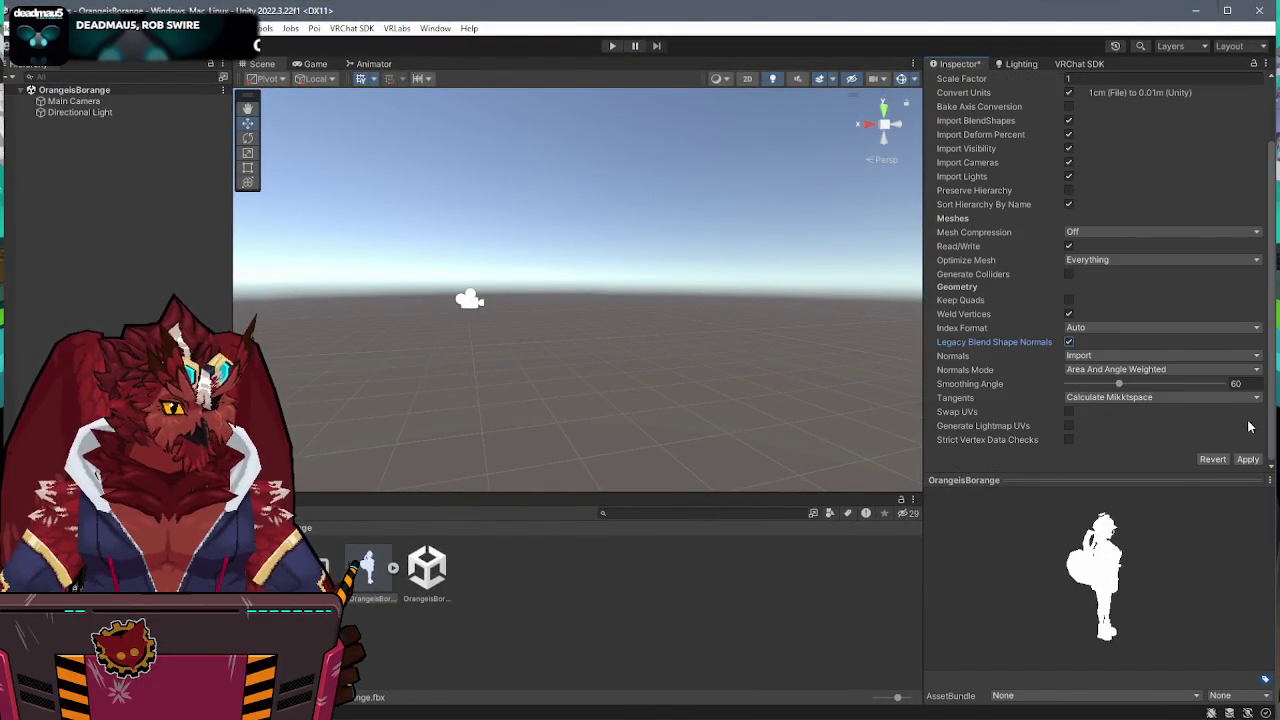
pyautogui.click(1248, 459)
pyautogui.scroll(3, 1120, 220)
pyautogui.click(1072, 150)
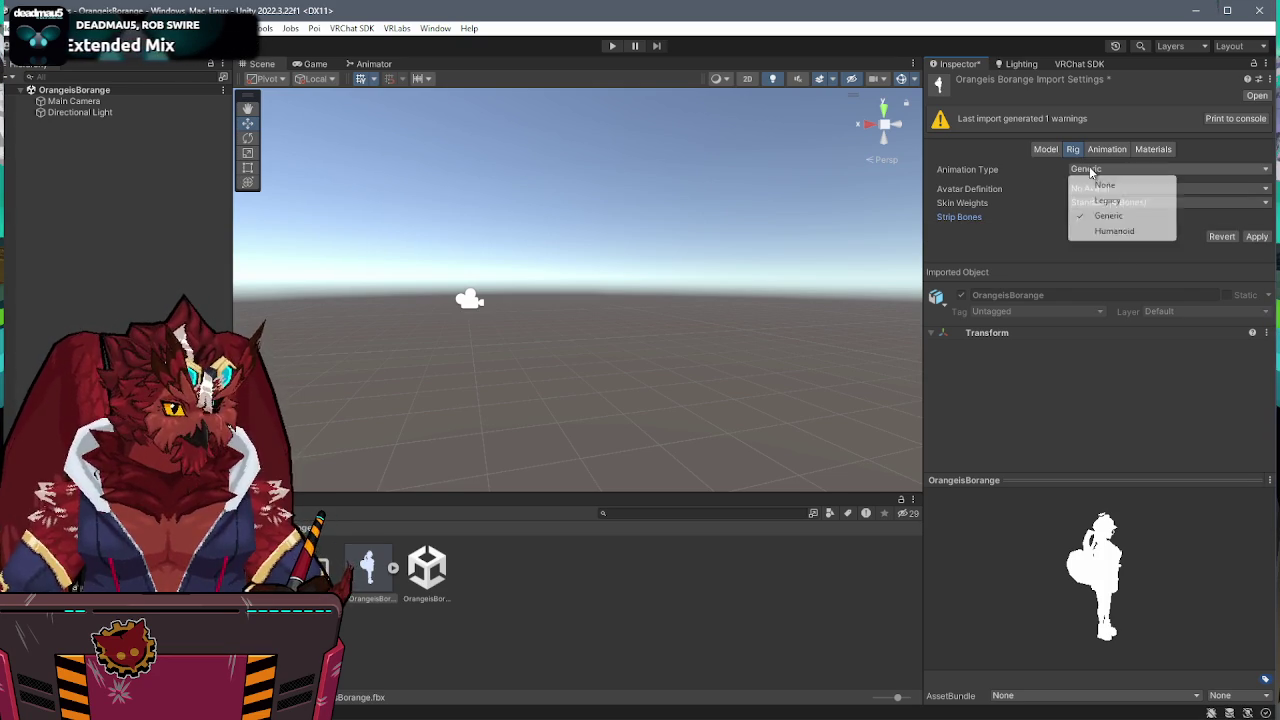
# Set Animation Type to Humanoid with Avatar Definition Create From This Model, then open Configure.
pyautogui.click(1108, 231)
pyautogui.click(1110, 188)
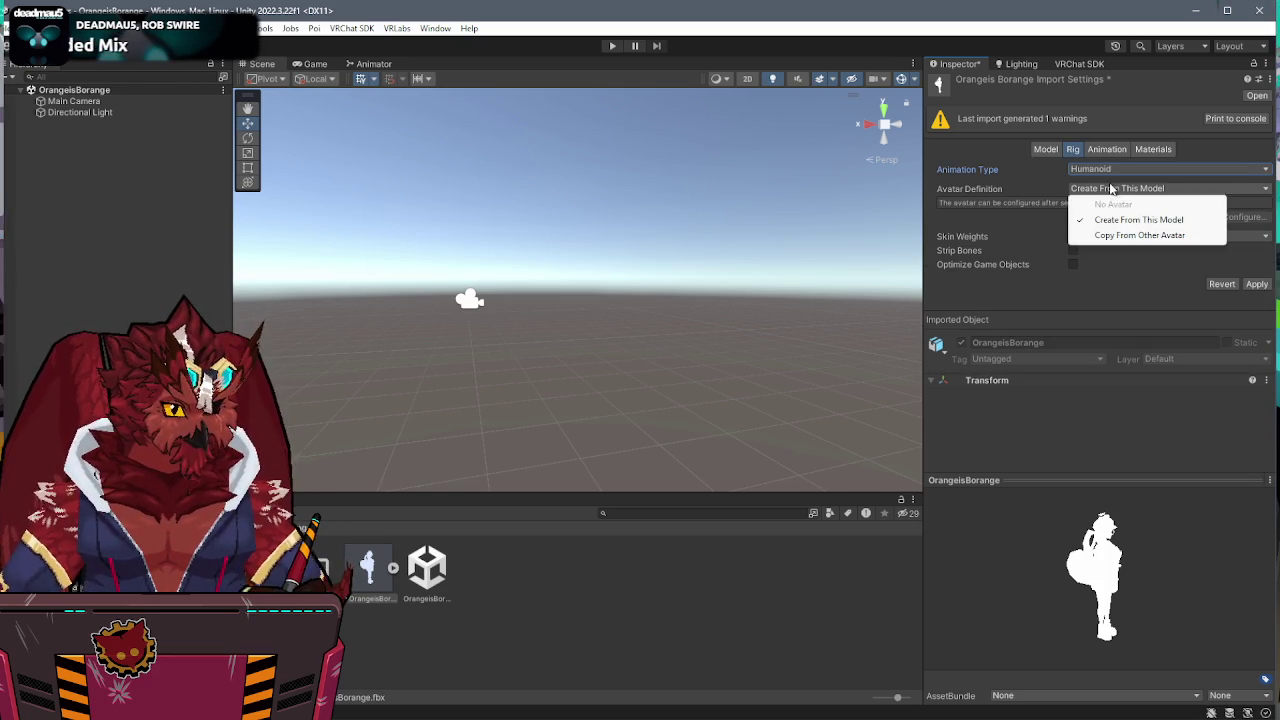
pyautogui.click(1139, 286)
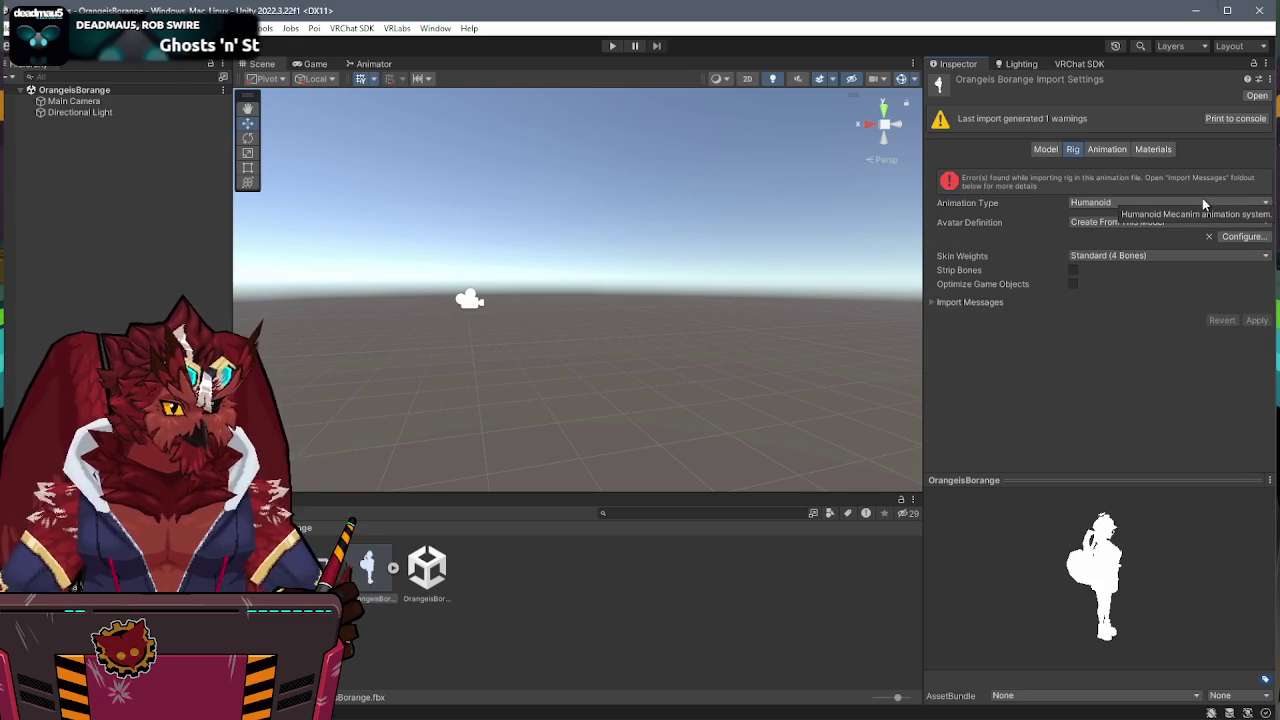
pyautogui.click(1240, 238)
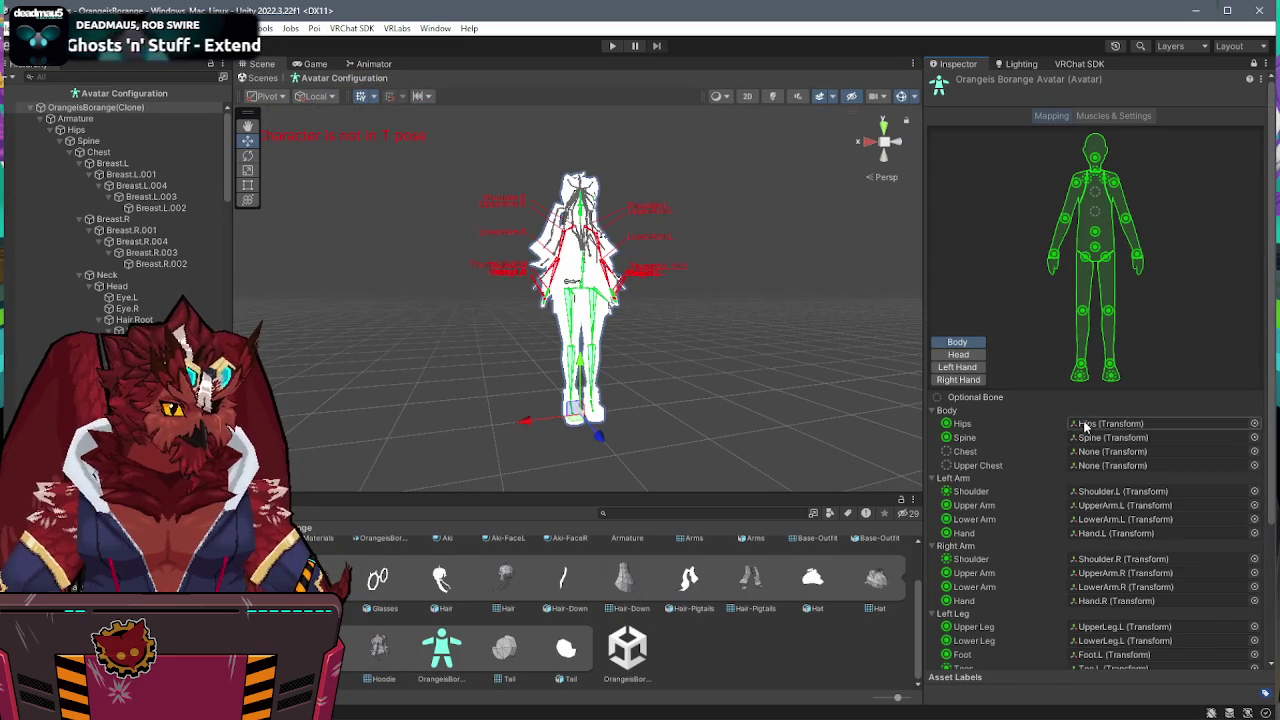
# Delete the Jaw mapping under Head, enforce a T-pose, and click Done.
pyautogui.click(1087, 437)
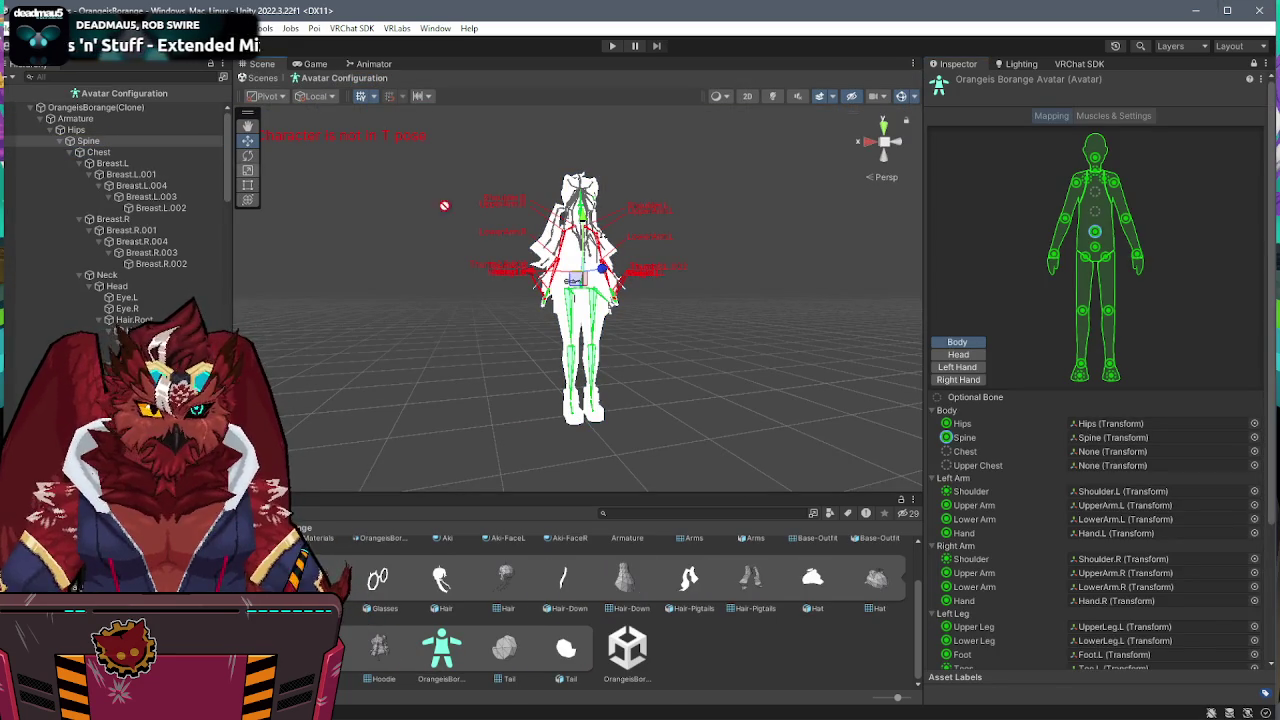
pyautogui.scroll(-3, 1105, 452)
pyautogui.scroll(-2, 1140, 440)
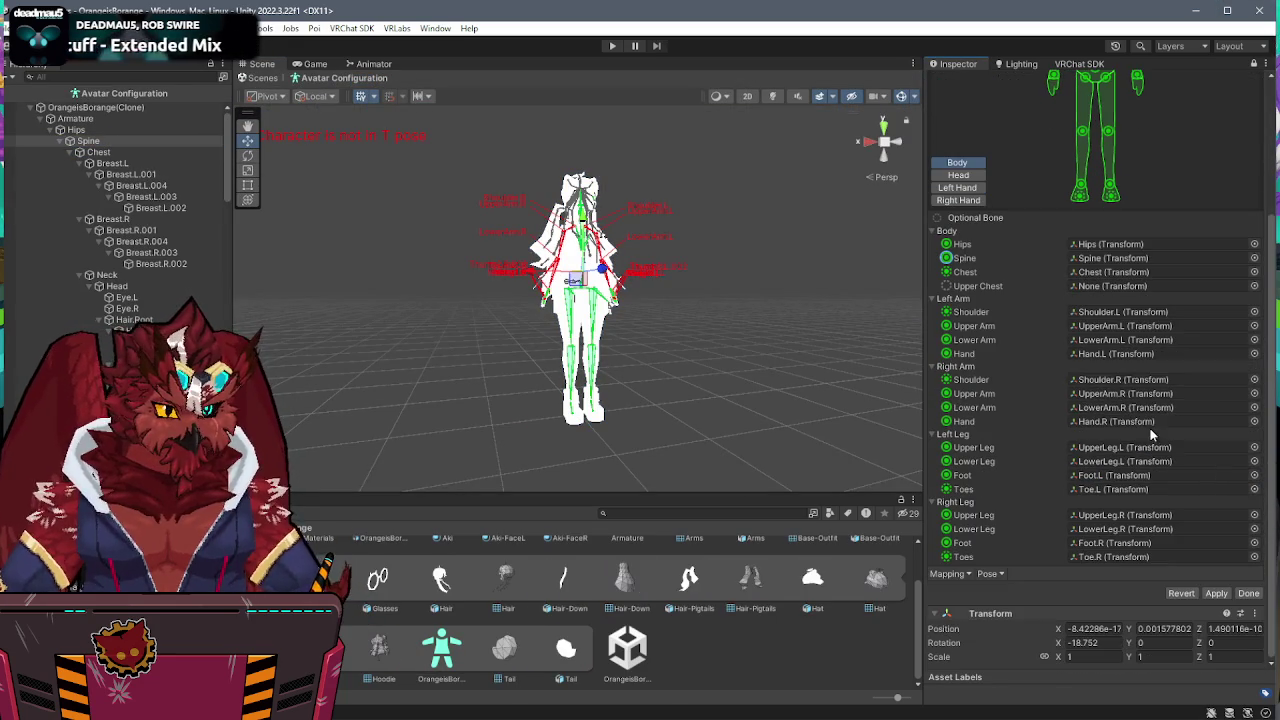
pyautogui.click(955, 176)
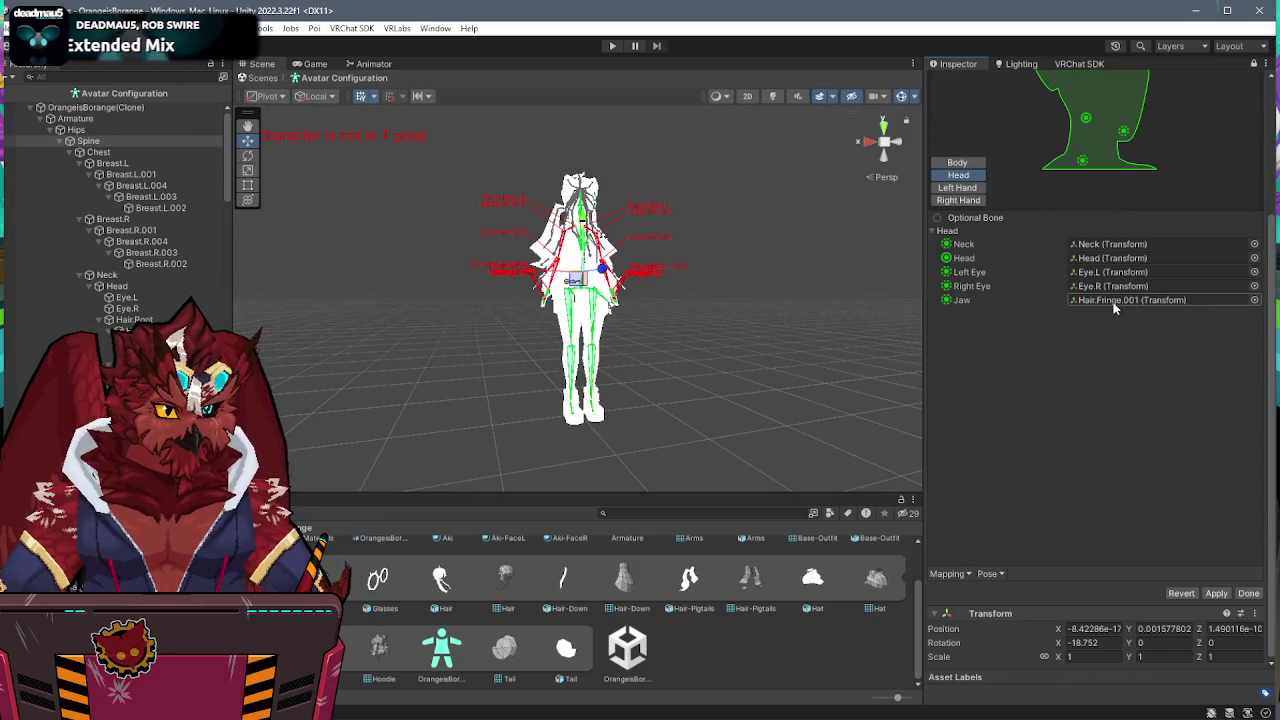
pyautogui.press('Delete')
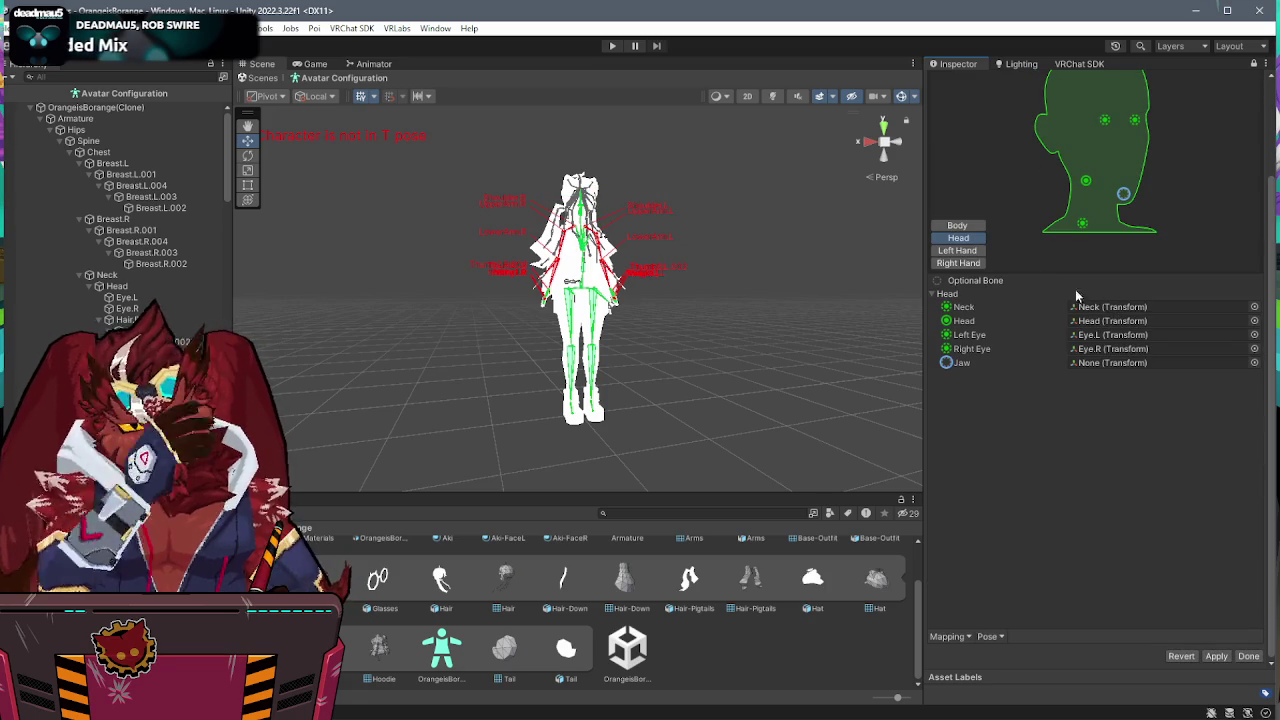
pyautogui.click(955, 251)
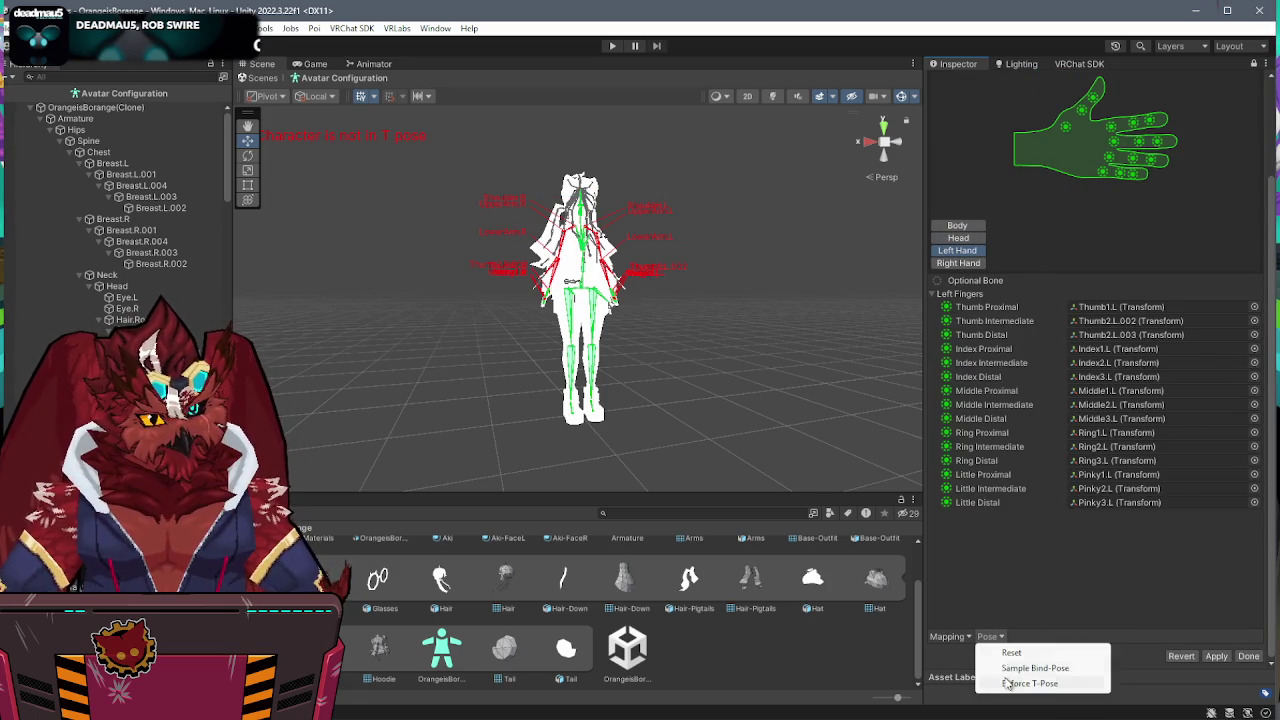
pyautogui.click(1030, 684)
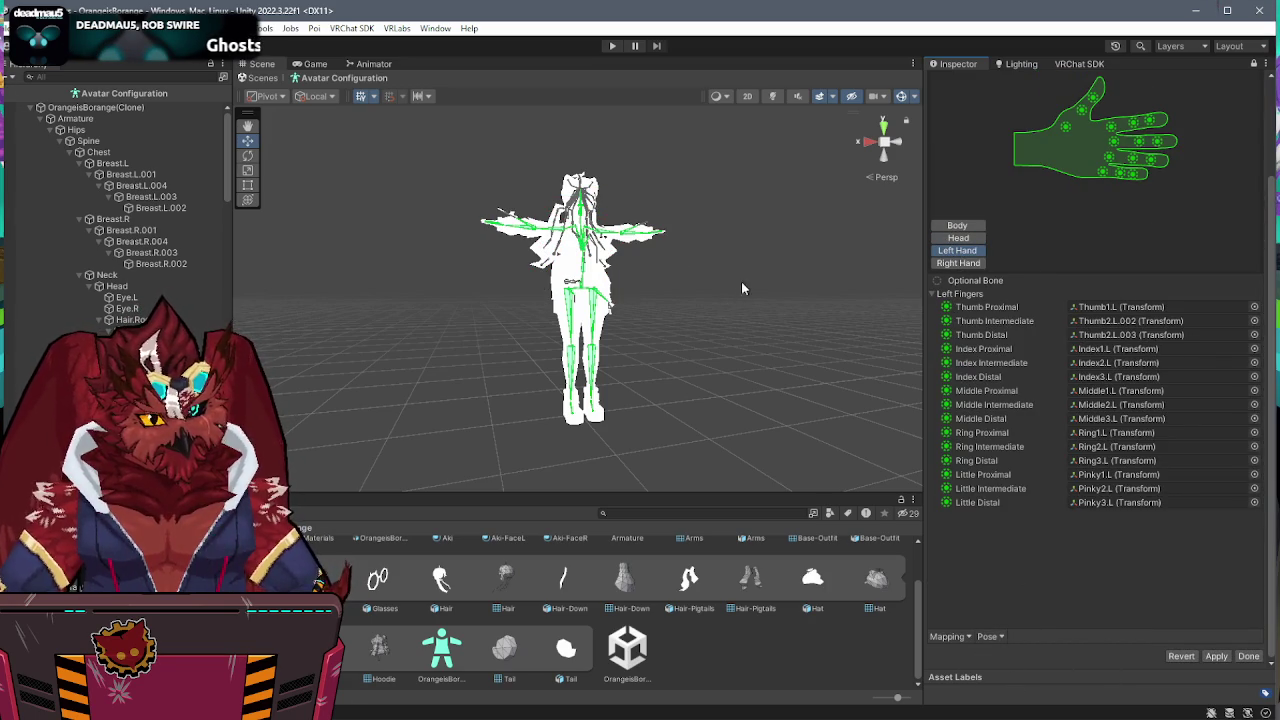
pyautogui.click(1248, 657)
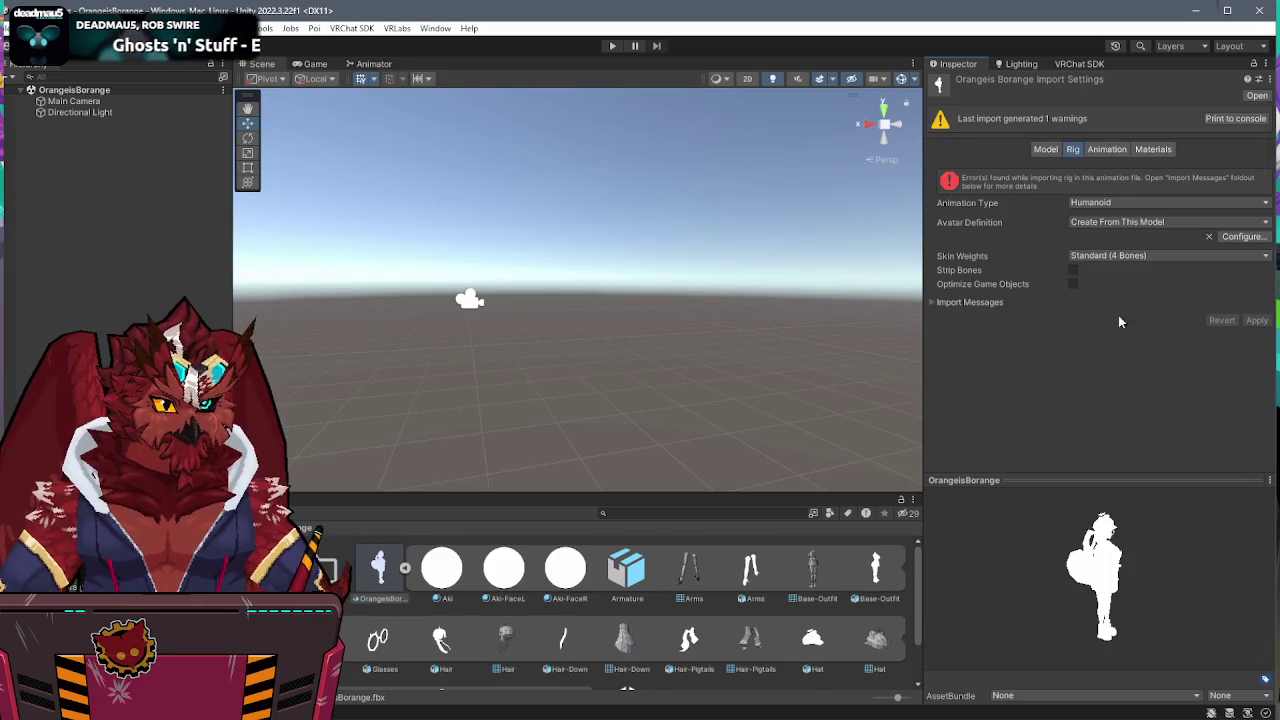
# Drop the avatar model into the scene, frame it, and scale it down to about 0.8.
pyautogui.moveTo(378, 567); pyautogui.dragTo(128, 328)
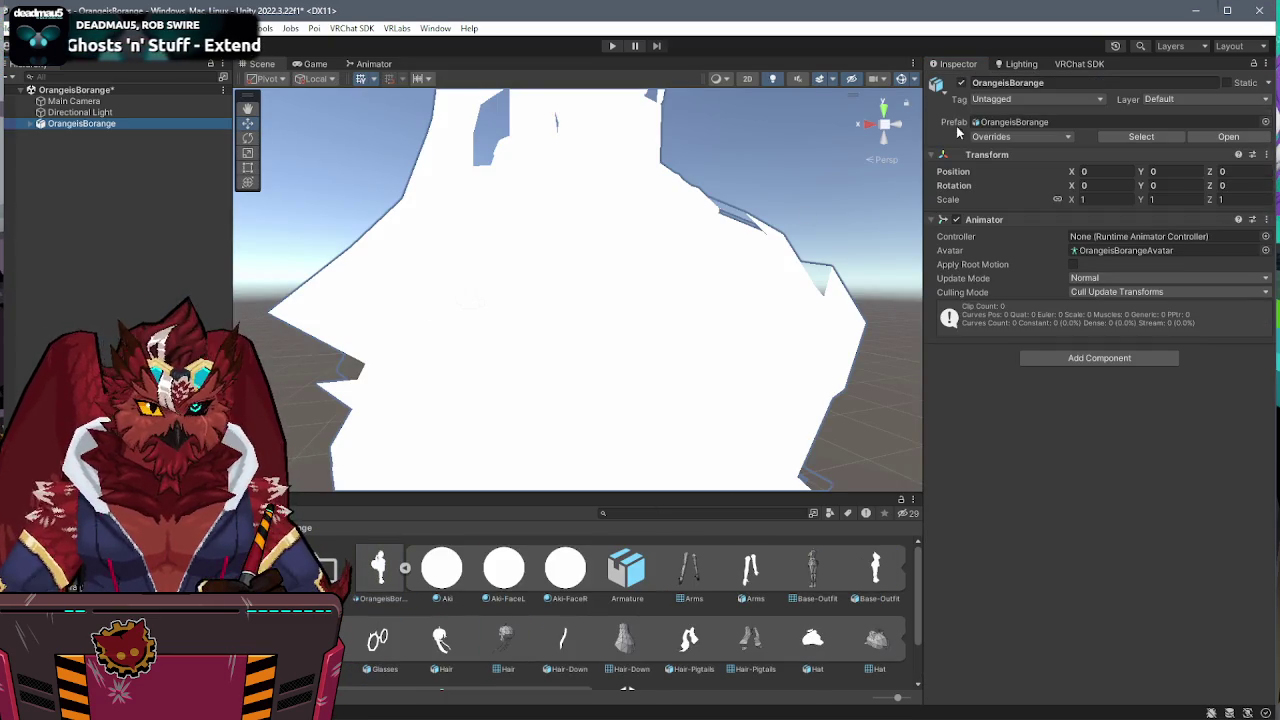
pyautogui.press('f')
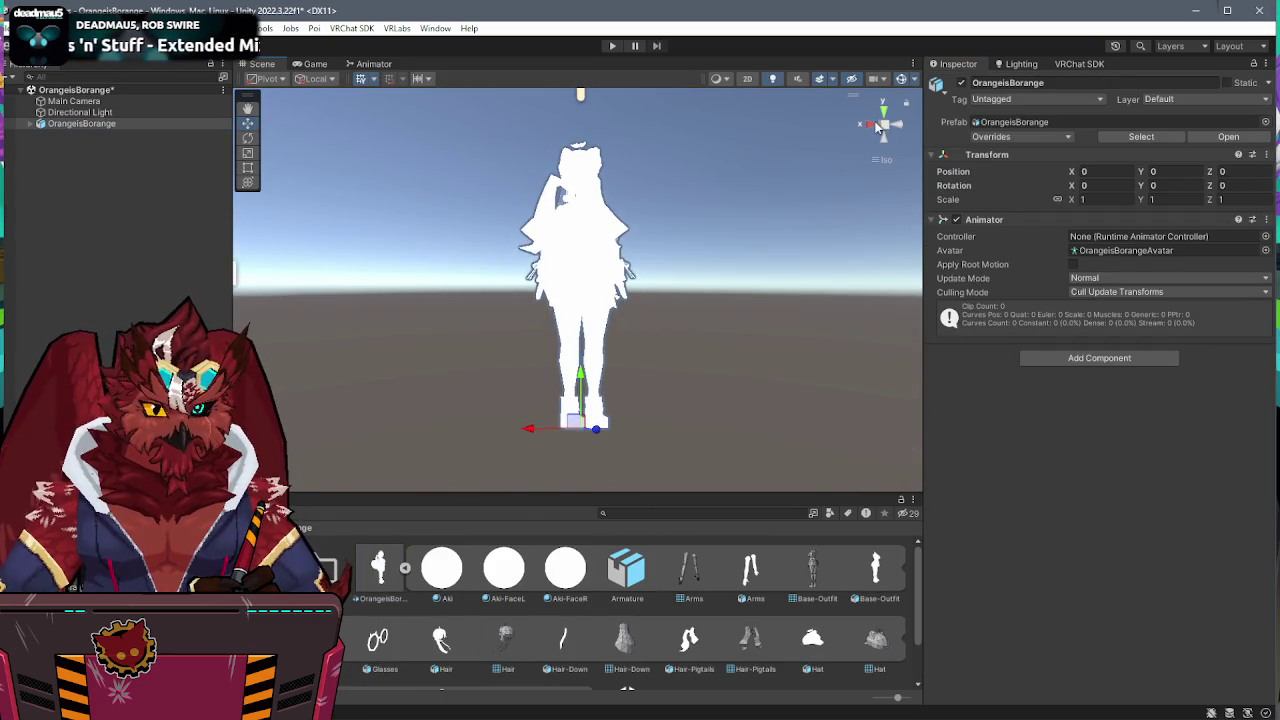
pyautogui.click(870, 126)
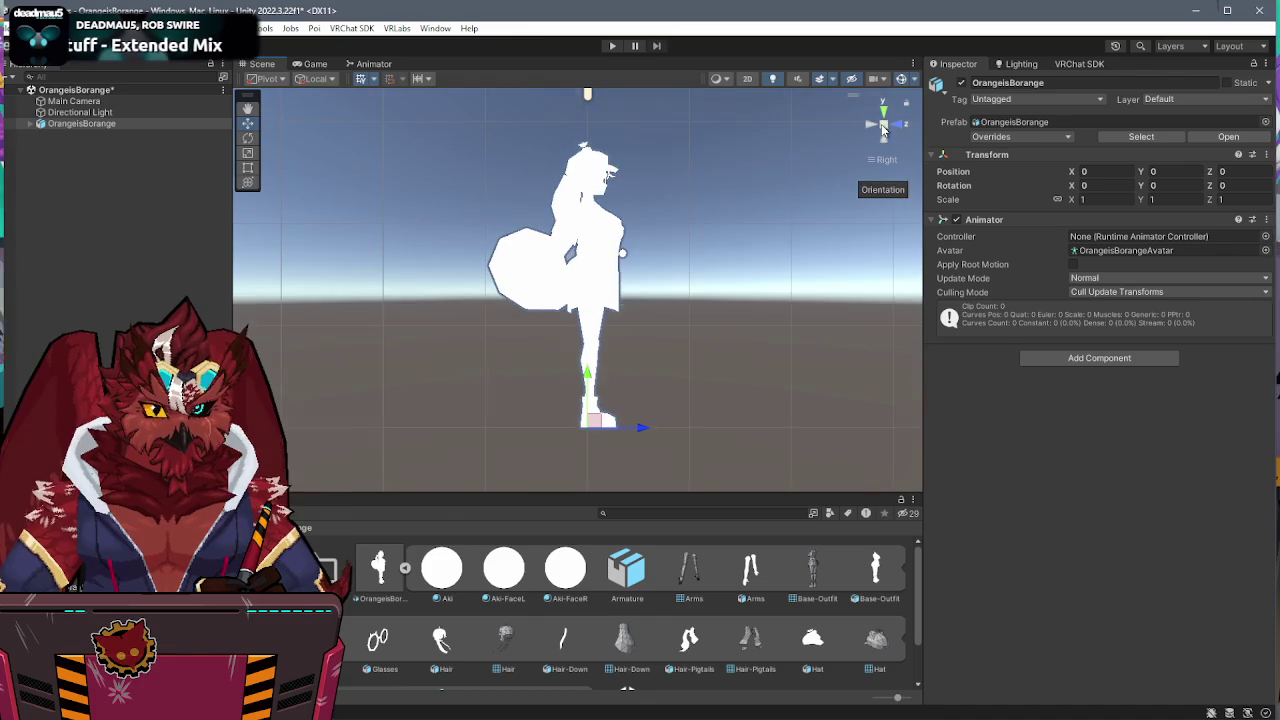
pyautogui.click(898, 126)
pyautogui.moveTo(580, 432); pyautogui.dragTo(565, 432)
pyautogui.moveTo(864, 130)
pyautogui.keyDown('alt'); pyautogui.mouseDown()
pyautogui.moveTo(809, 301)
pyautogui.moveTo(664, 537)
pyautogui.mouseUp(); pyautogui.keyUp('alt')
# Show the avatar FBX's Materials import settings.
pyautogui.click(405, 570)
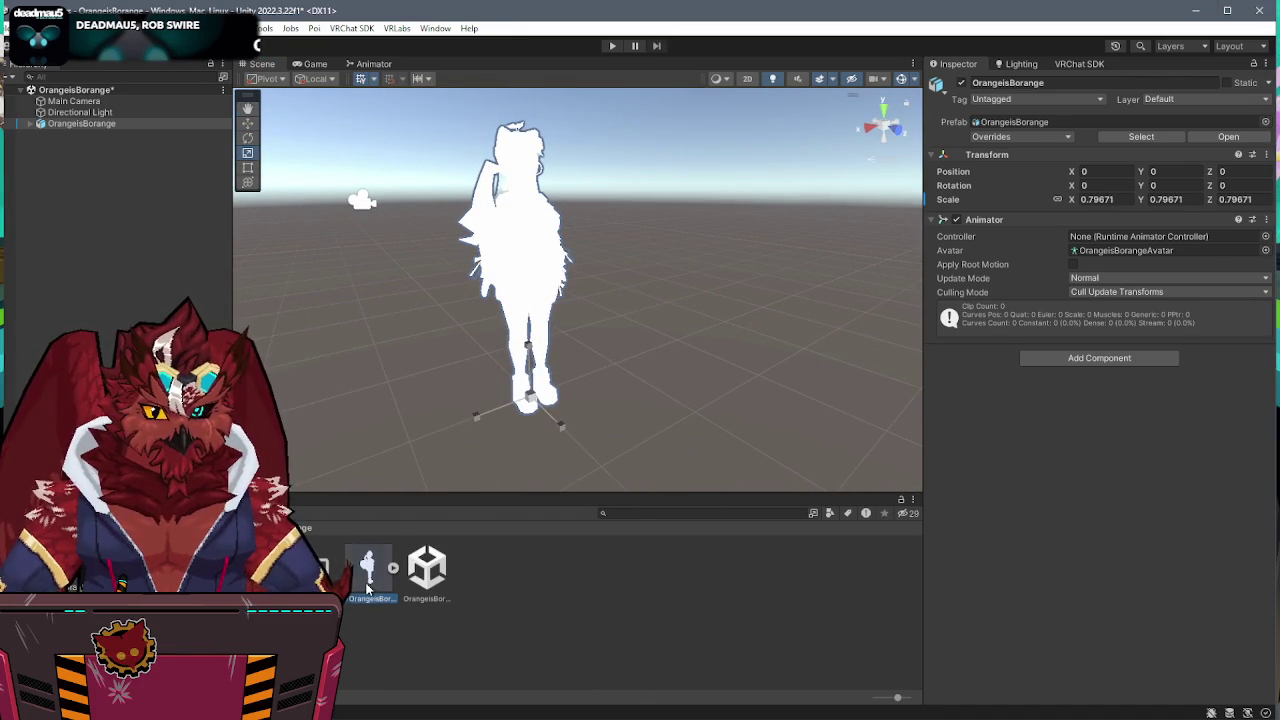
pyautogui.click(367, 588)
pyautogui.click(1153, 150)
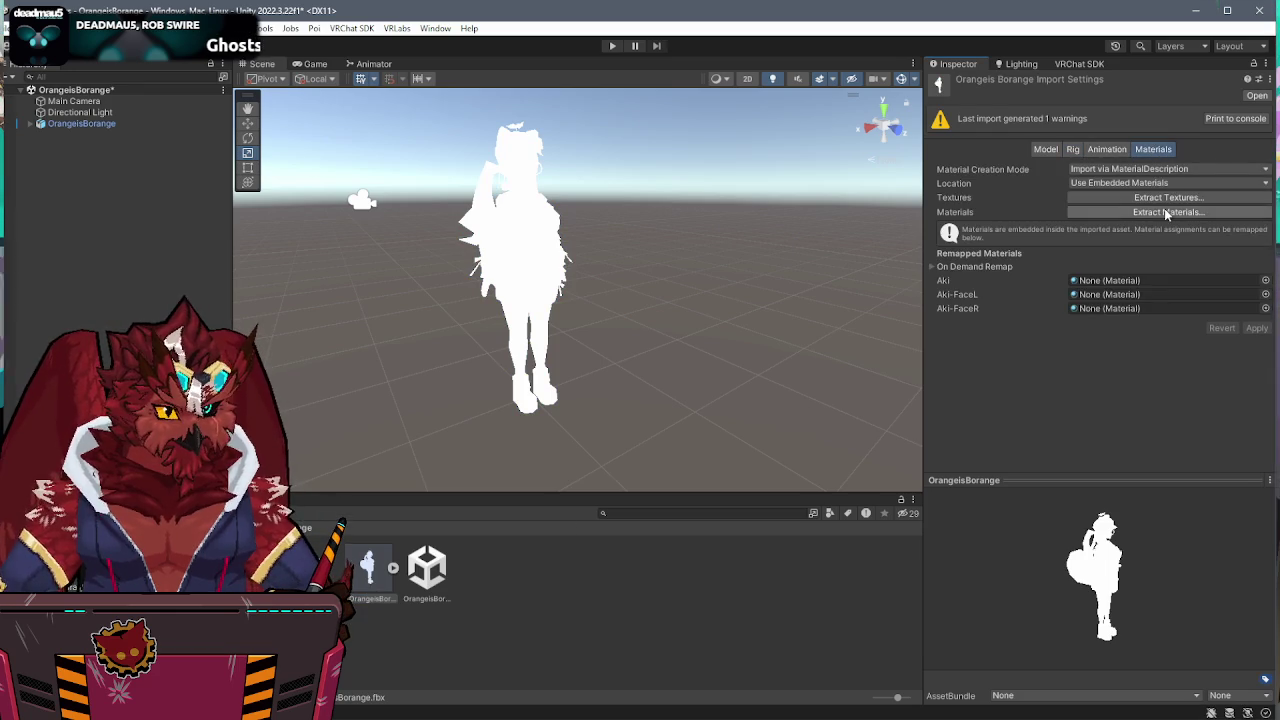
# Extract the model's embedded textures into the Materials folder.
pyautogui.click(1168, 198)
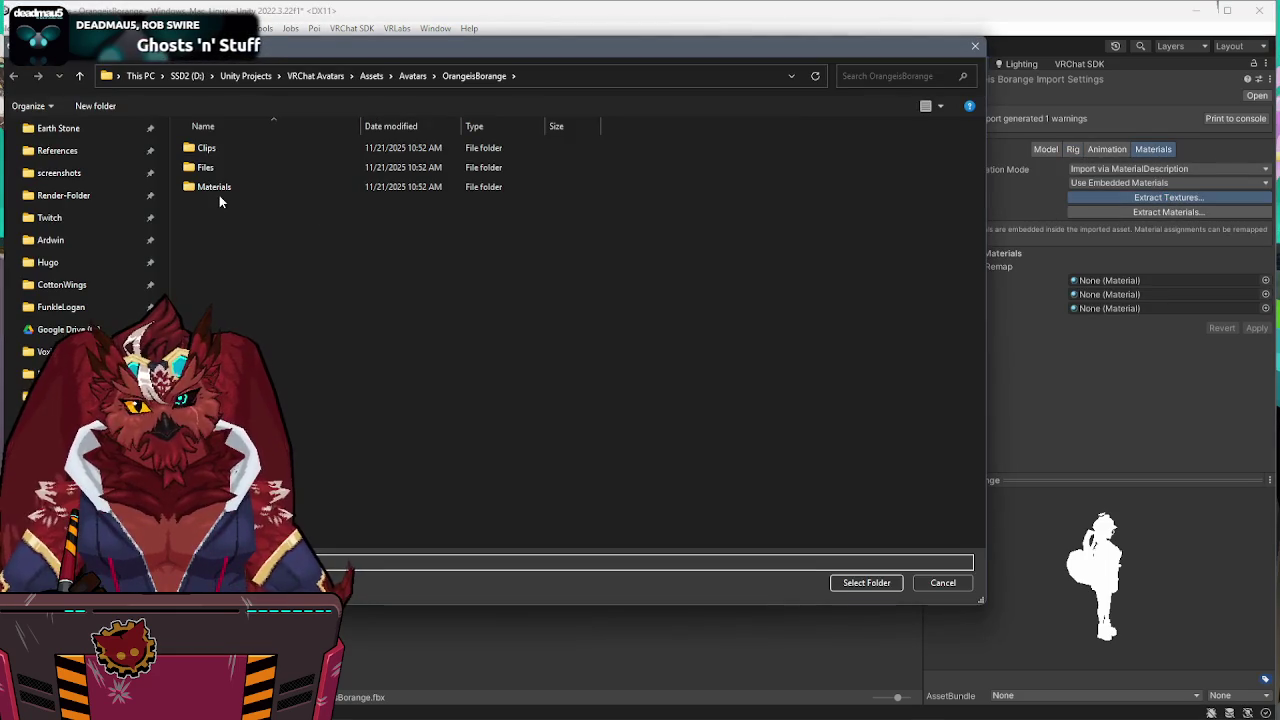
pyautogui.click(222, 187)
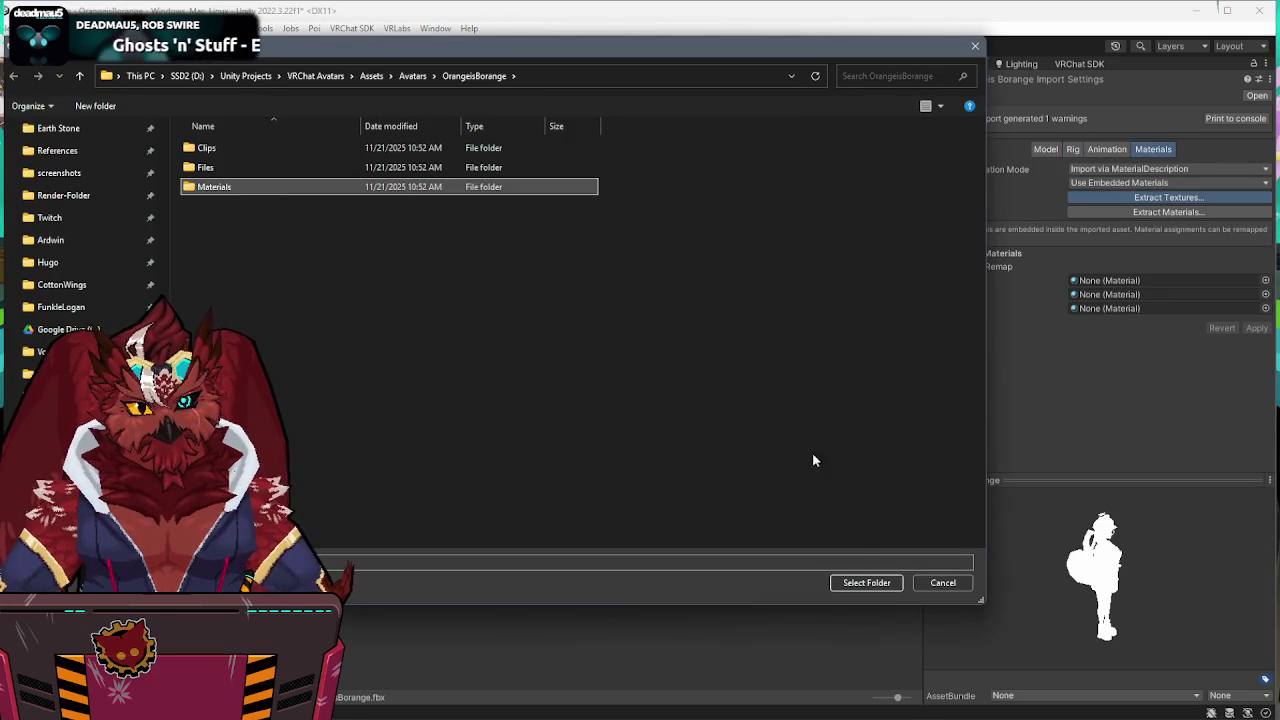
pyautogui.click(866, 582)
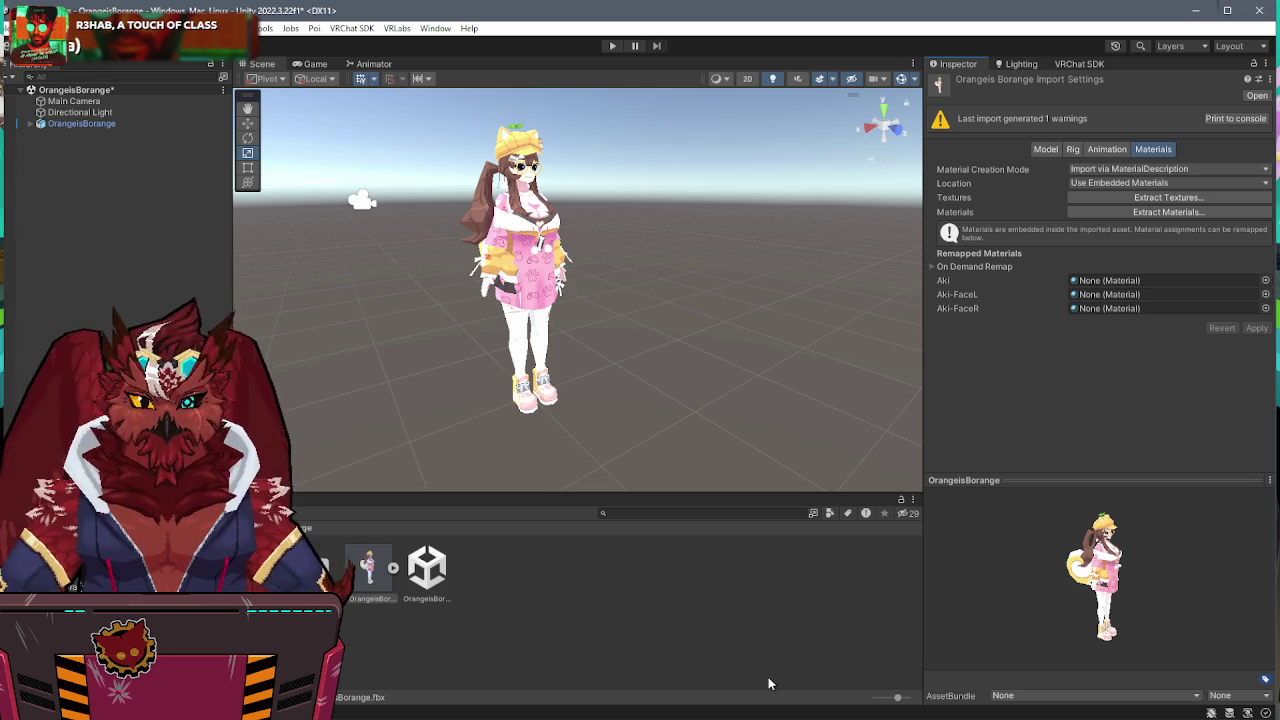
pyautogui.click(1078, 713)
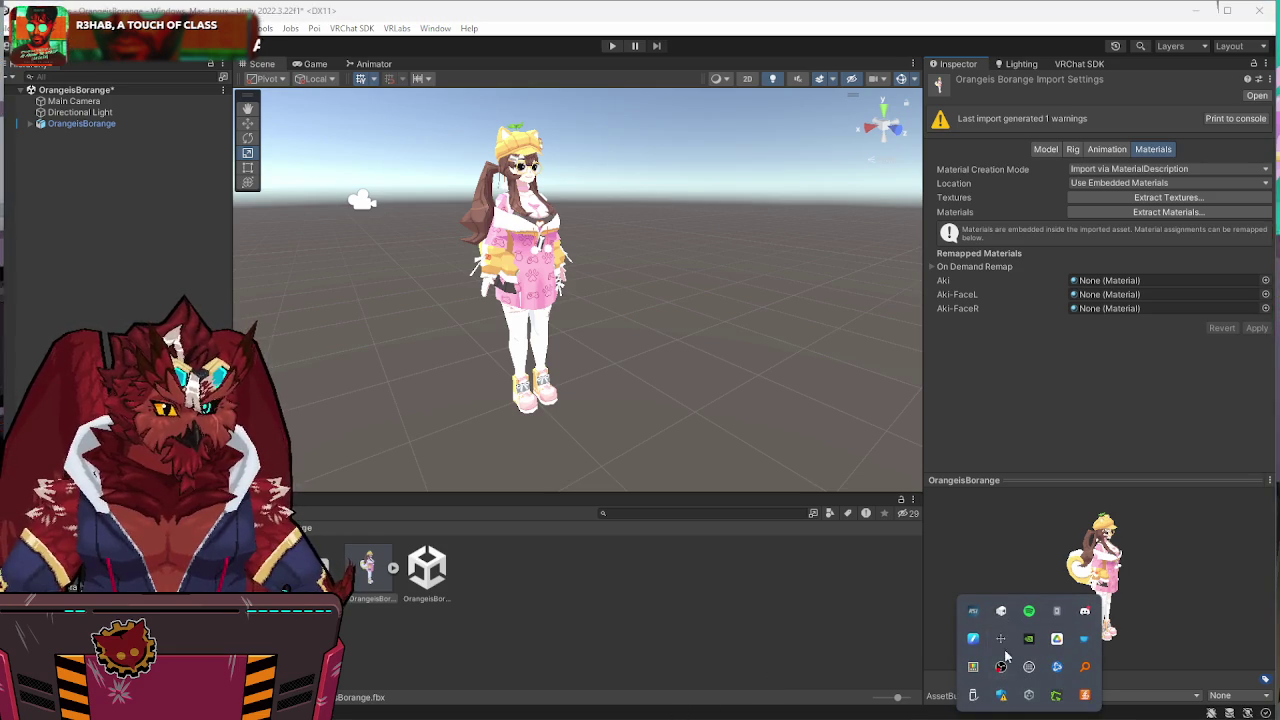
# In The Eostrix, check the Lab-Main camera's properties, then reselect the LabMain display in the scene.
pyautogui.click(1002, 613)
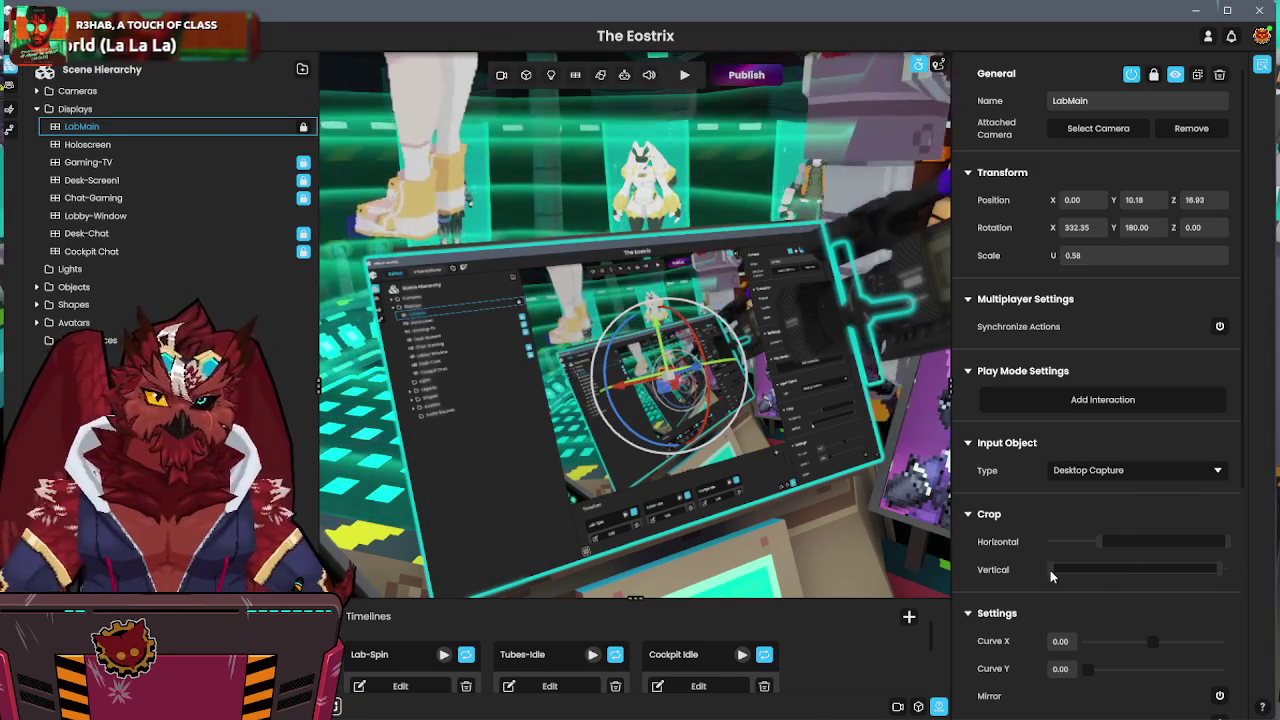
pyautogui.click(1050, 570)
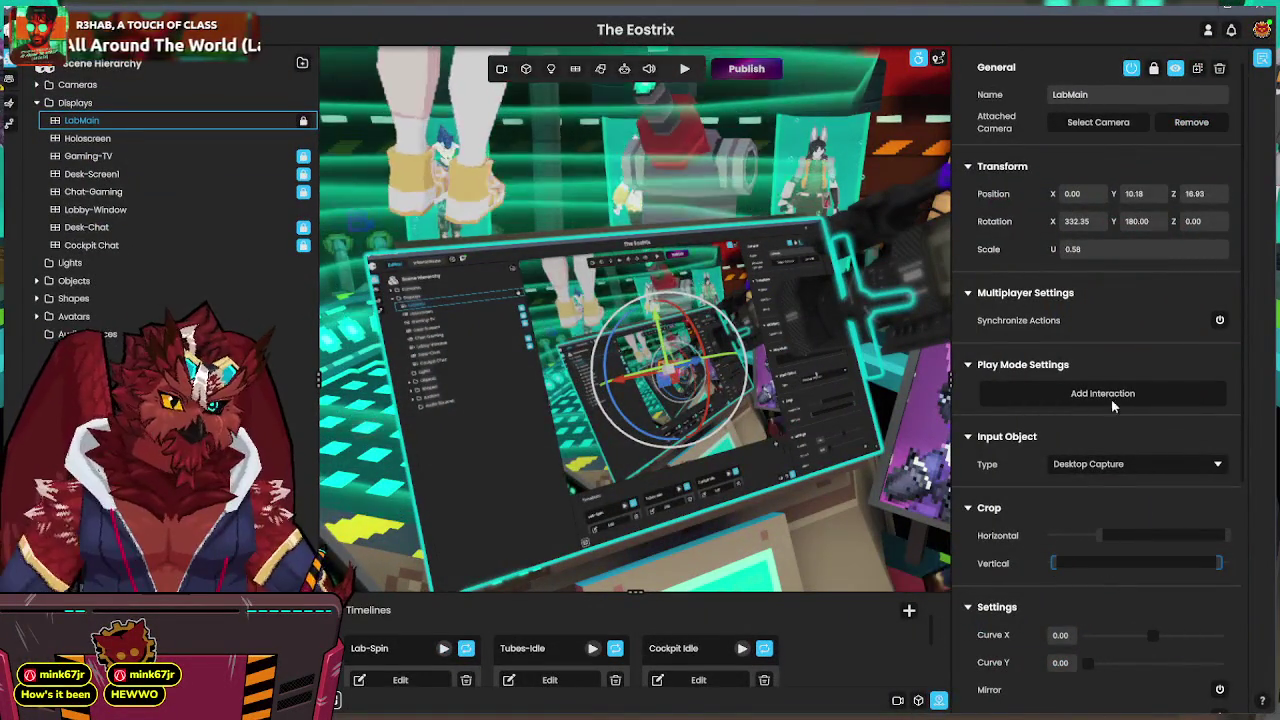
pyautogui.click(1094, 127)
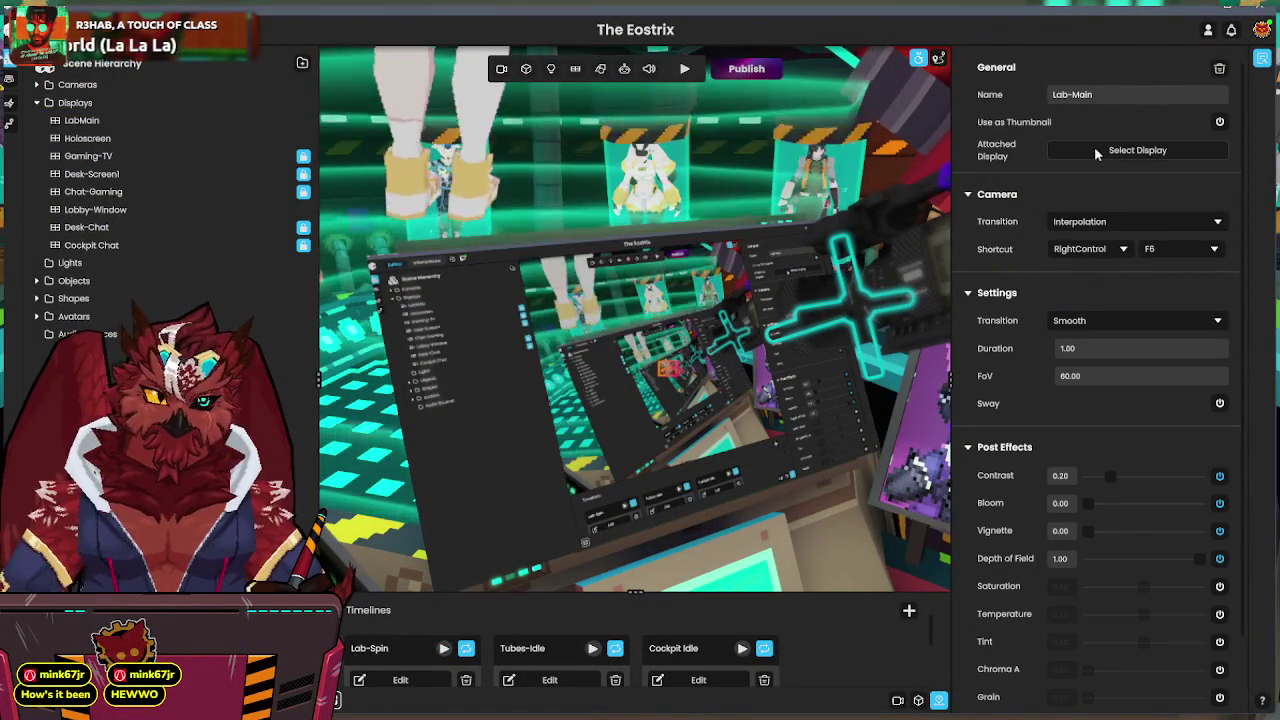
pyautogui.click(1096, 150)
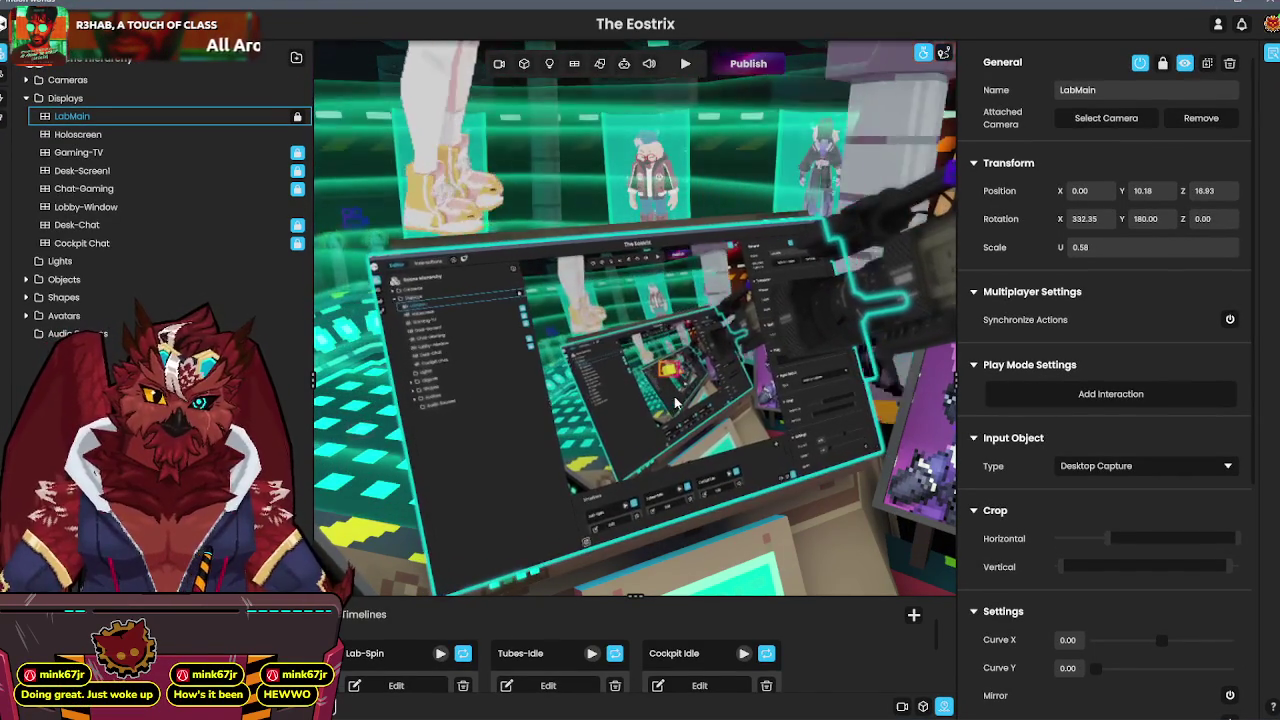
pyautogui.click(700, 402)
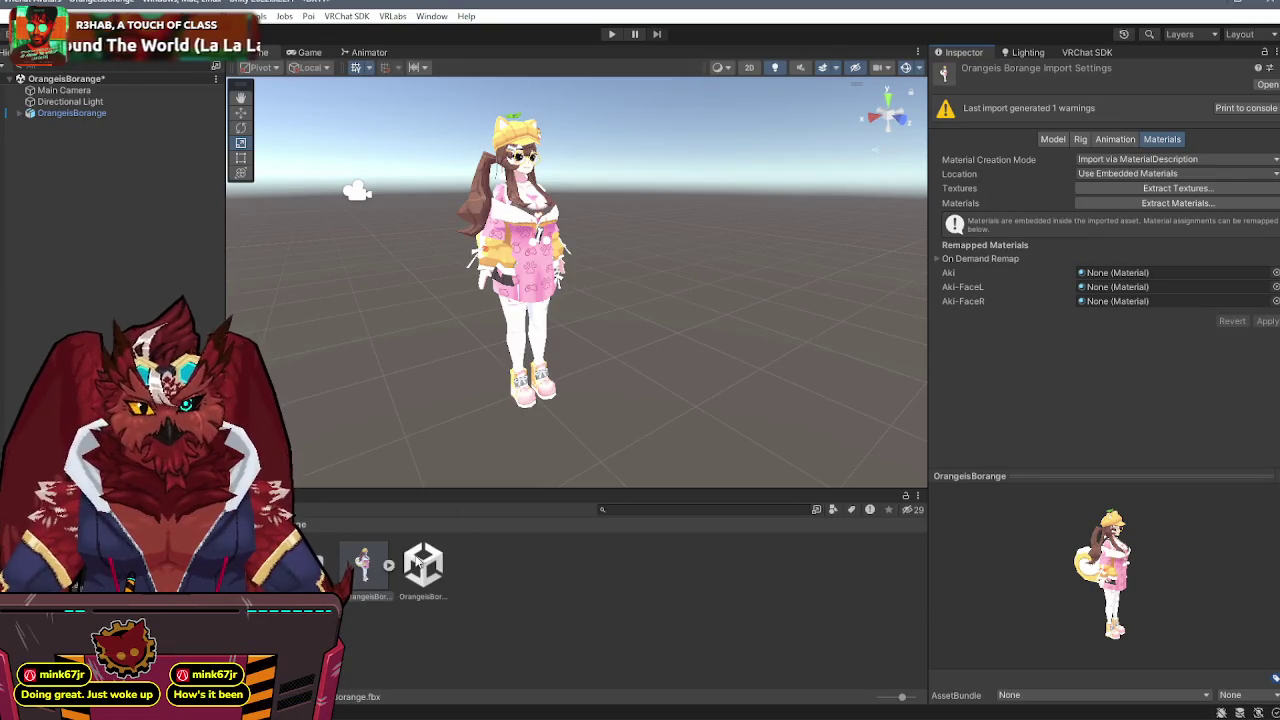
# Extract the avatar's embedded materials (Aki, Aki-FaceL, Aki-FaceR) into the Materials folder.
pyautogui.click(1173, 206)
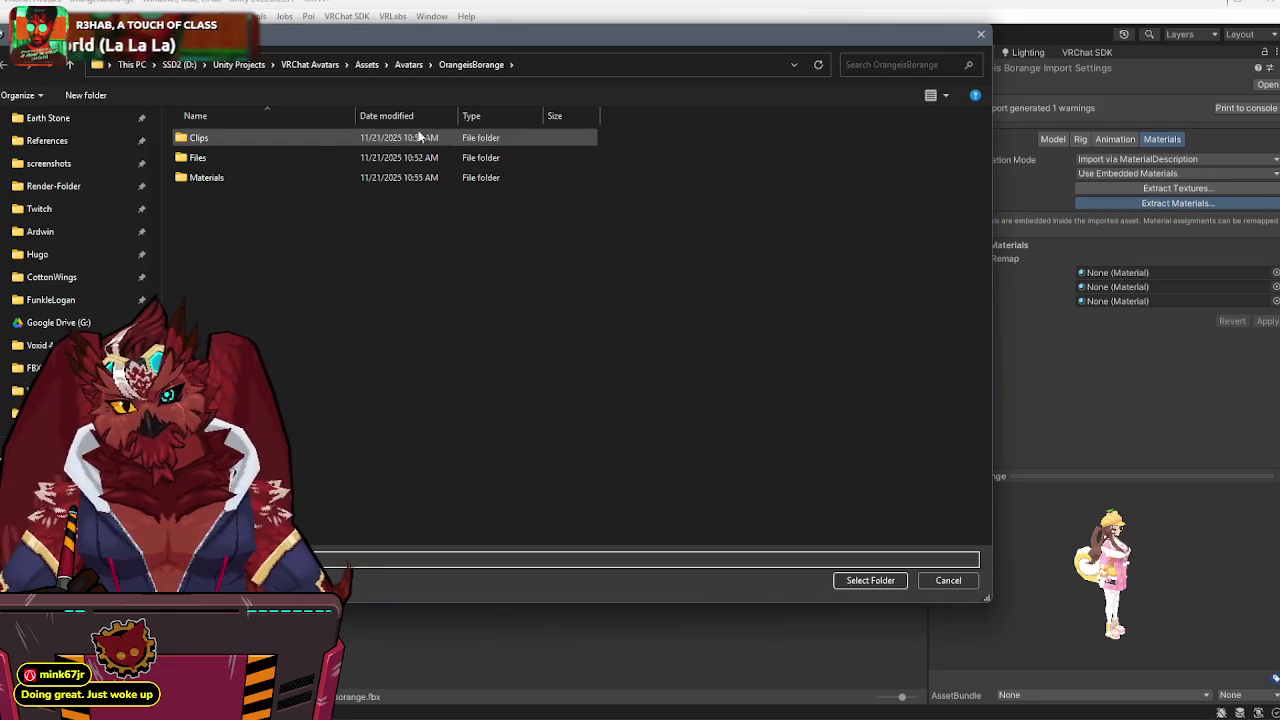
pyautogui.click(208, 178)
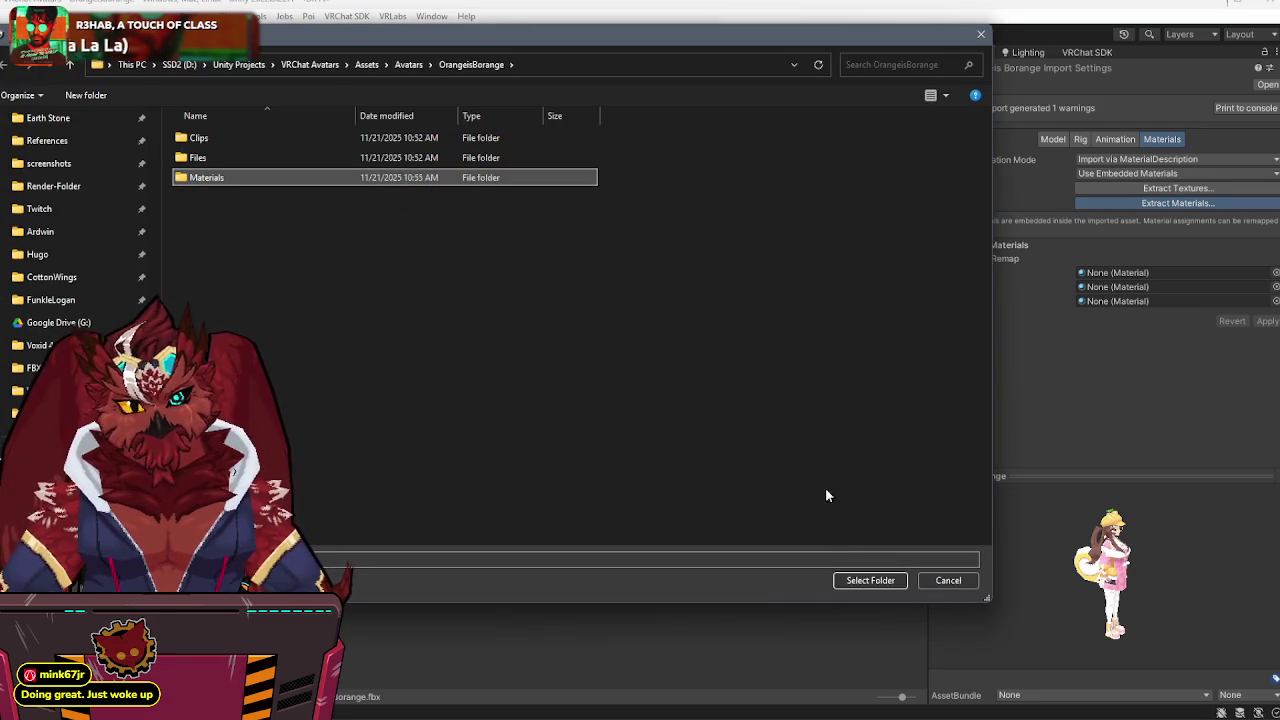
pyautogui.click(868, 581)
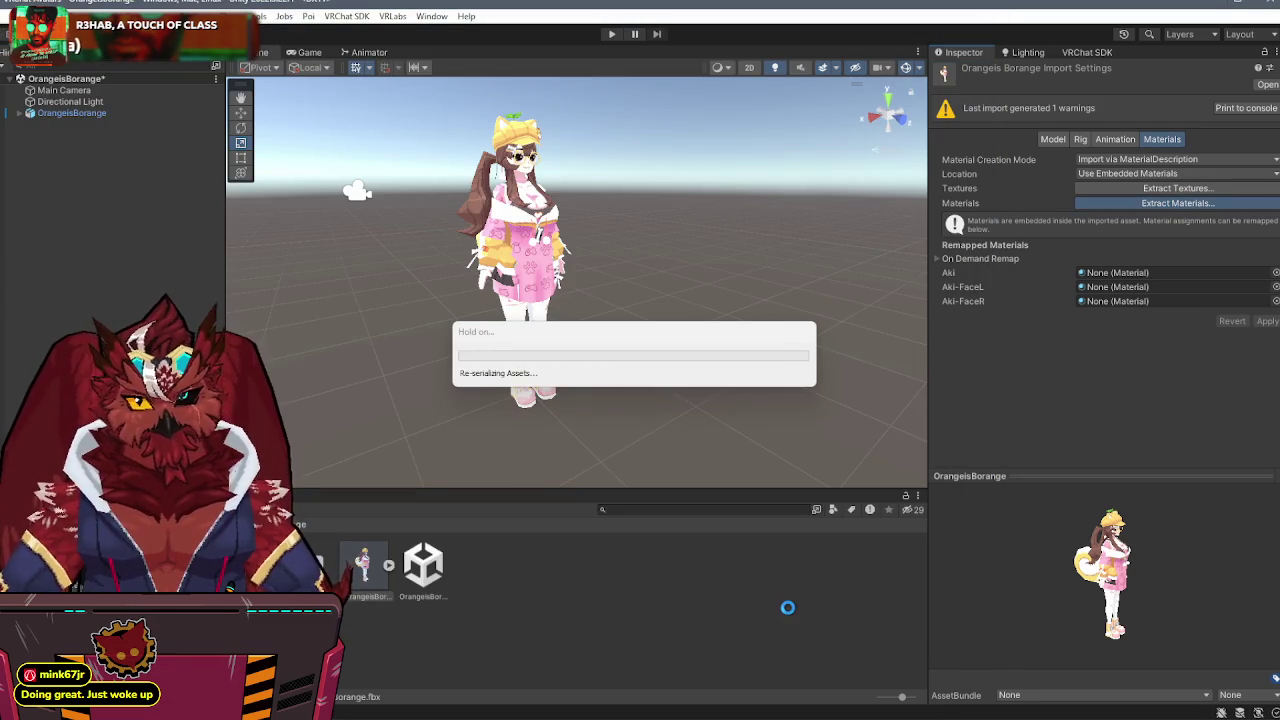